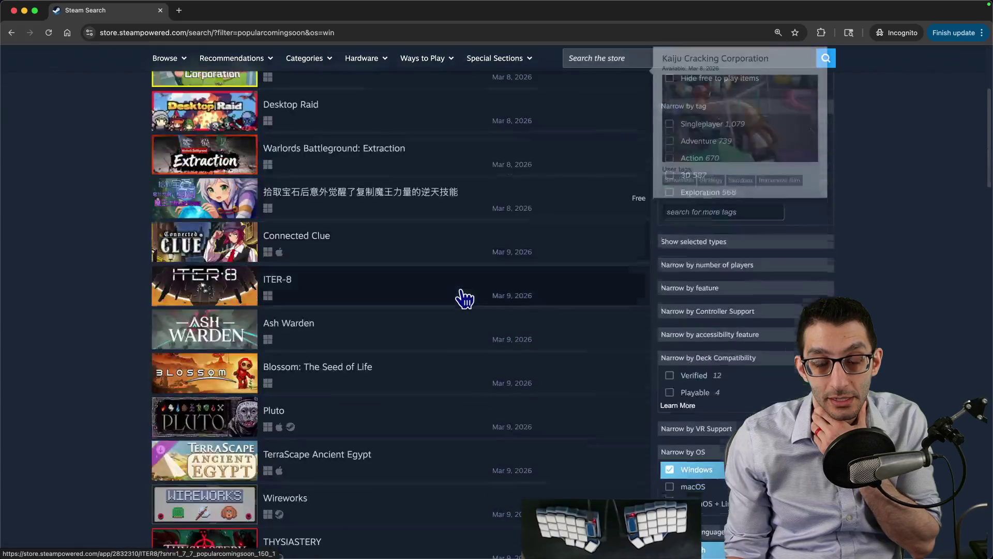
- Scroll down the Popular Upcoming list to Skeleseller and back to the top
scroll(458, 300, "down", 15)
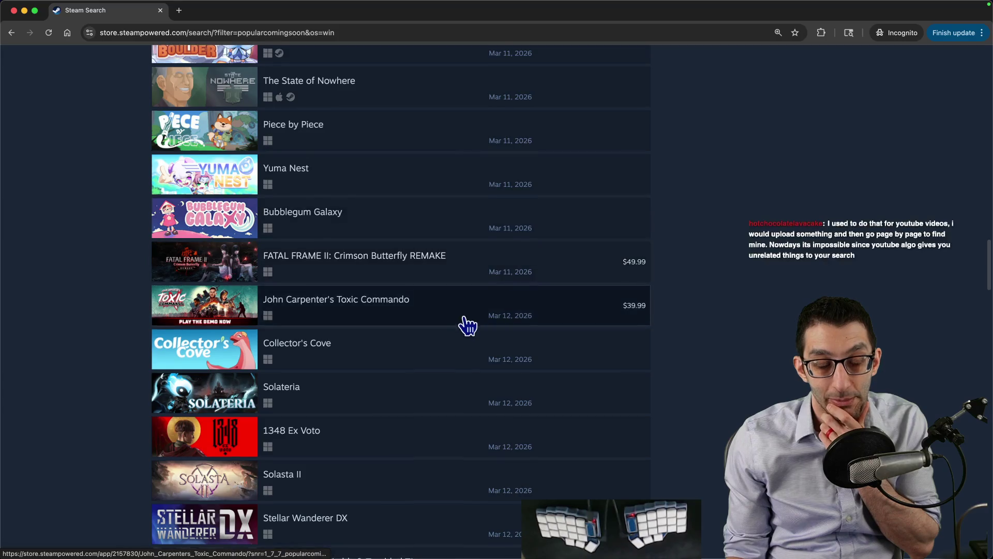
scroll(466, 326, "down", 10)
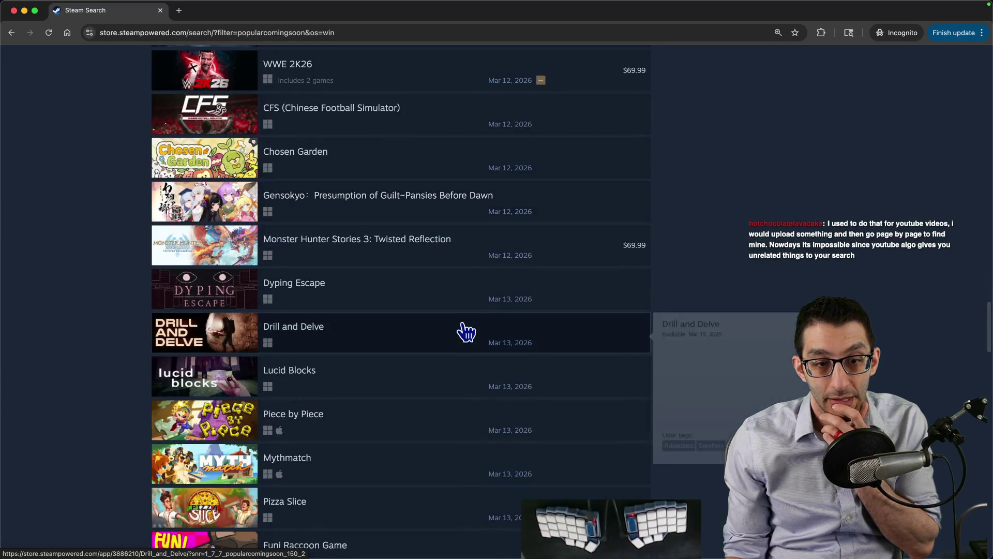
scroll(468, 333, "down", 12)
scroll(468, 323, "down", 5)
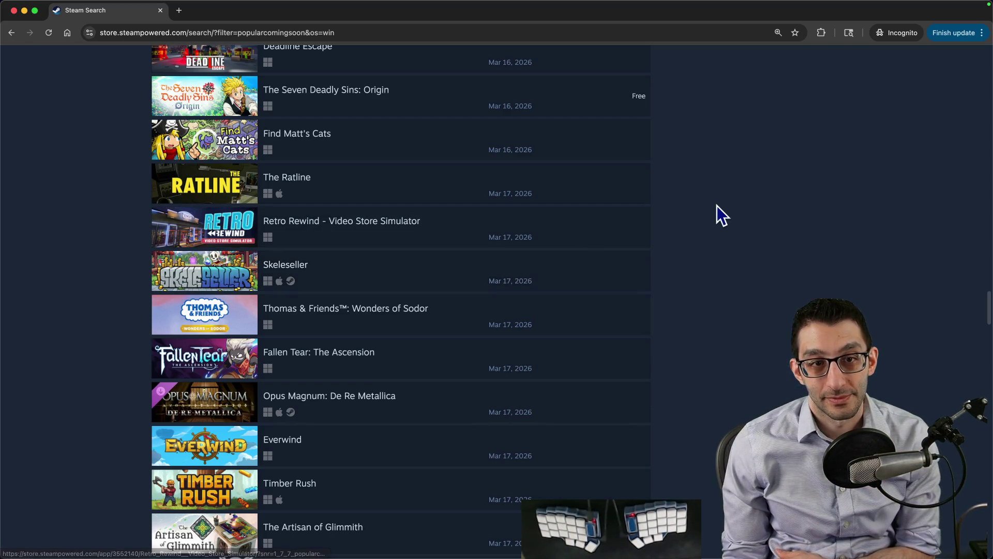
scroll(718, 206, "up", 8)
scroll(718, 206, "up", 12)
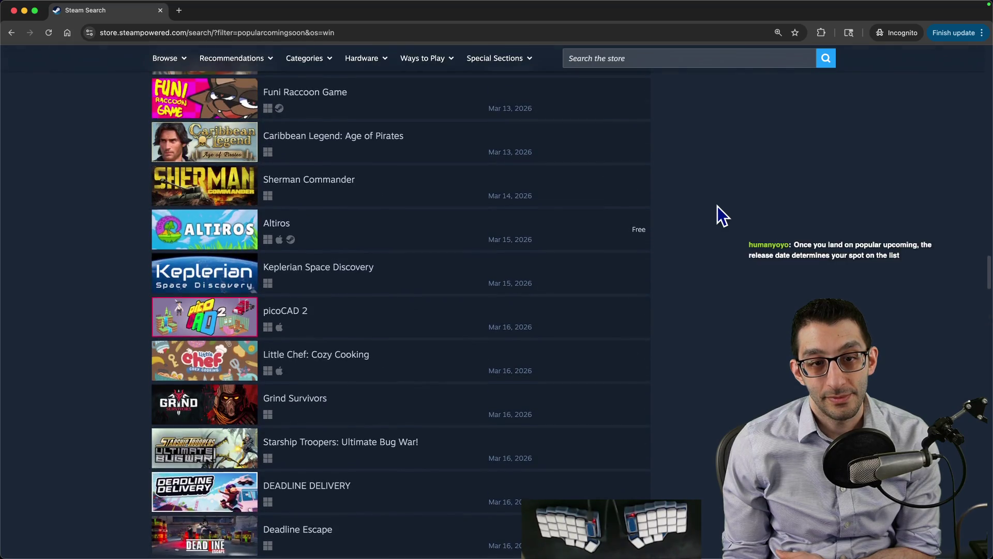
scroll(718, 206, "up", 15)
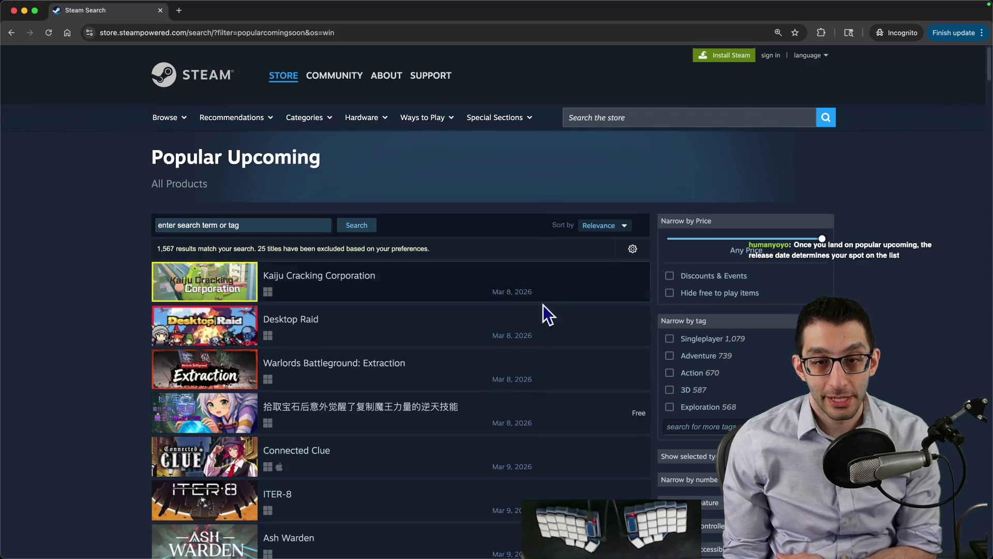
- Glance over the list again, then open the streaming homepage in a new tab
scroll(595, 337, "down", 20)
scroll(658, 387, "down", 12)
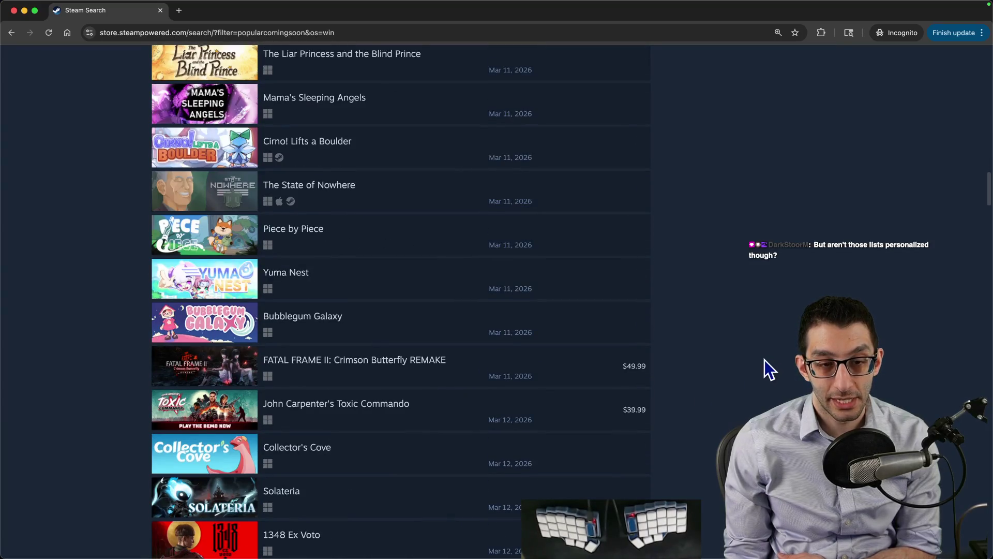
scroll(765, 359, "up", 20)
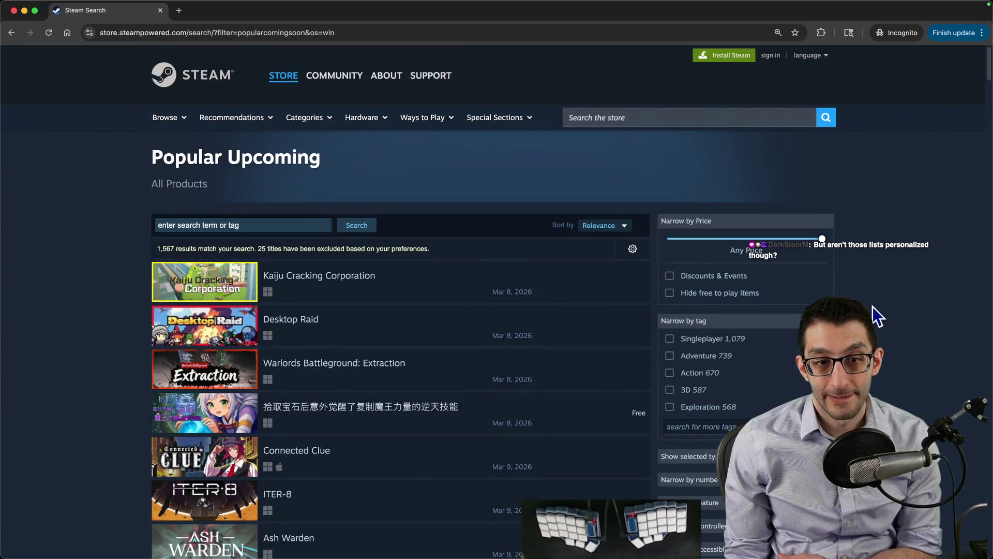
scroll(877, 316, "down", 2)
scroll(874, 316, "up", 2)
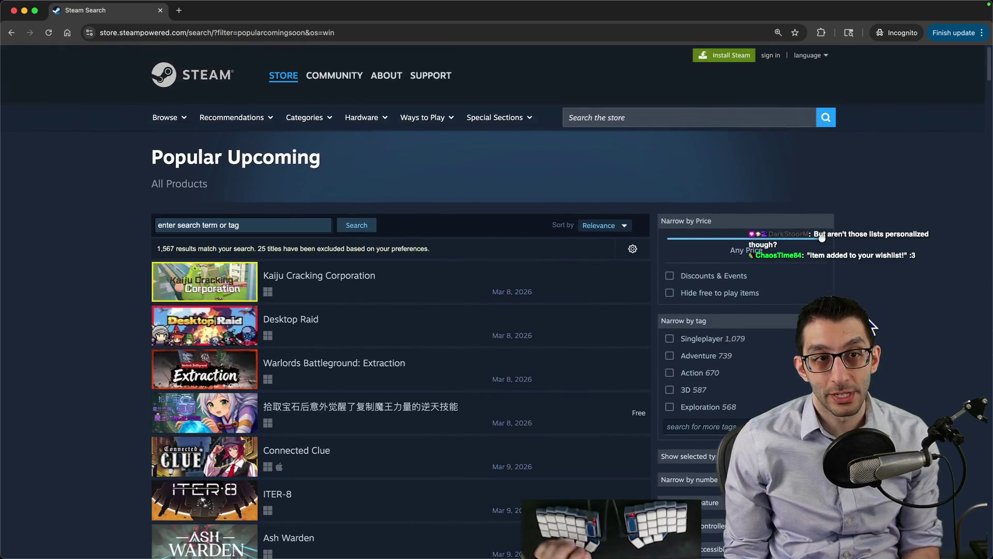
key("super+grave")
key("super+t")
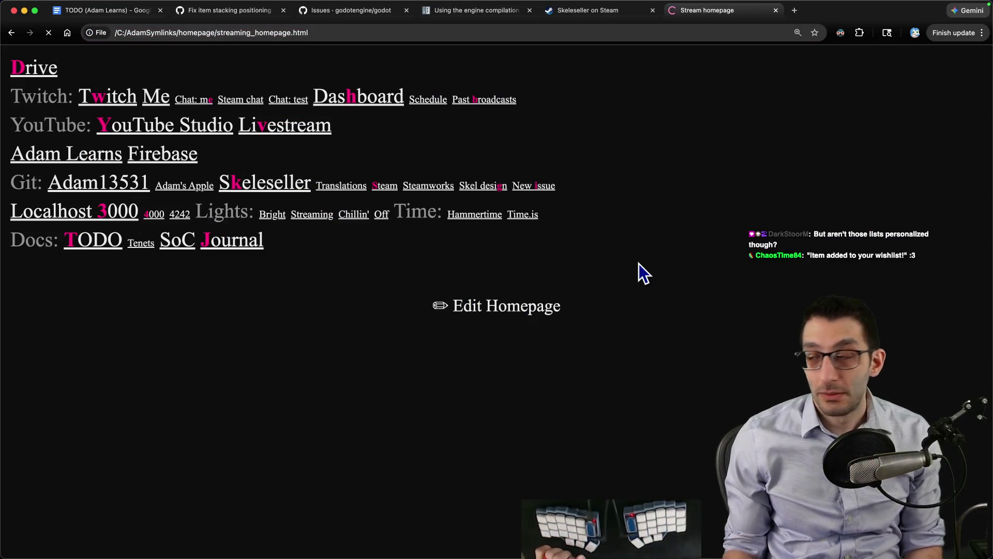
- Open the Skeleseller design doc and its Wishlist count report in a new tab
key("g")
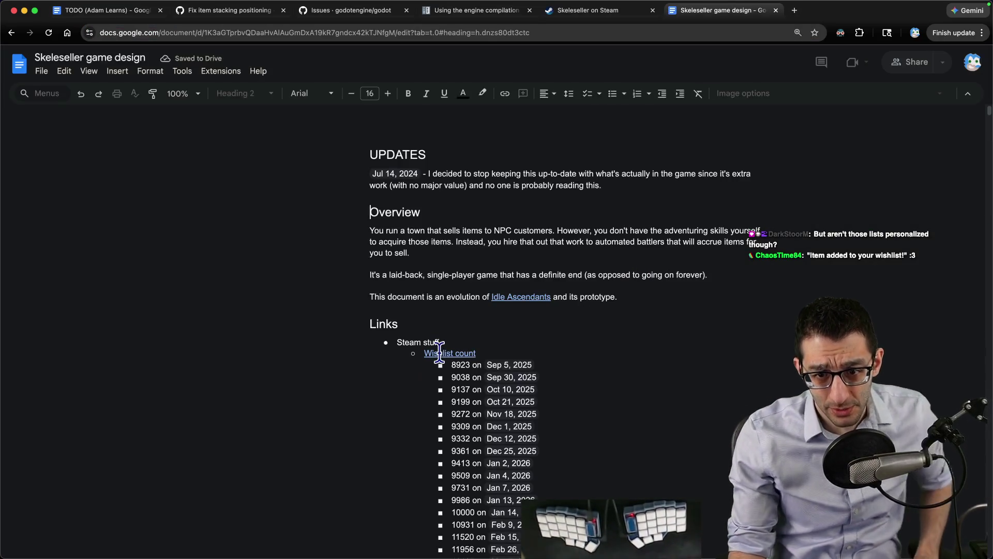
left_click(450, 352)
left_click(460, 374)
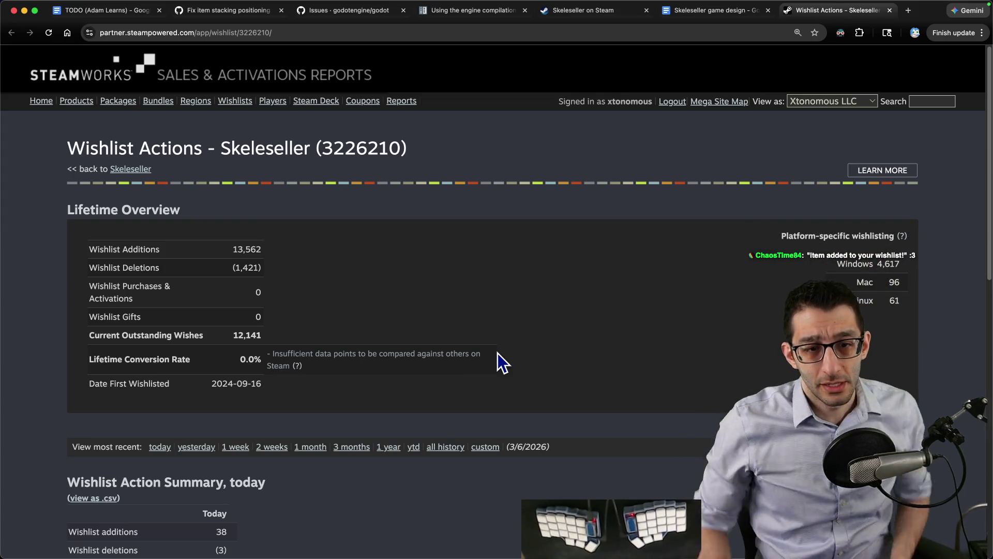
- Show Skeleseller's wishlist actions for today only
scroll(443, 343, "down", 4)
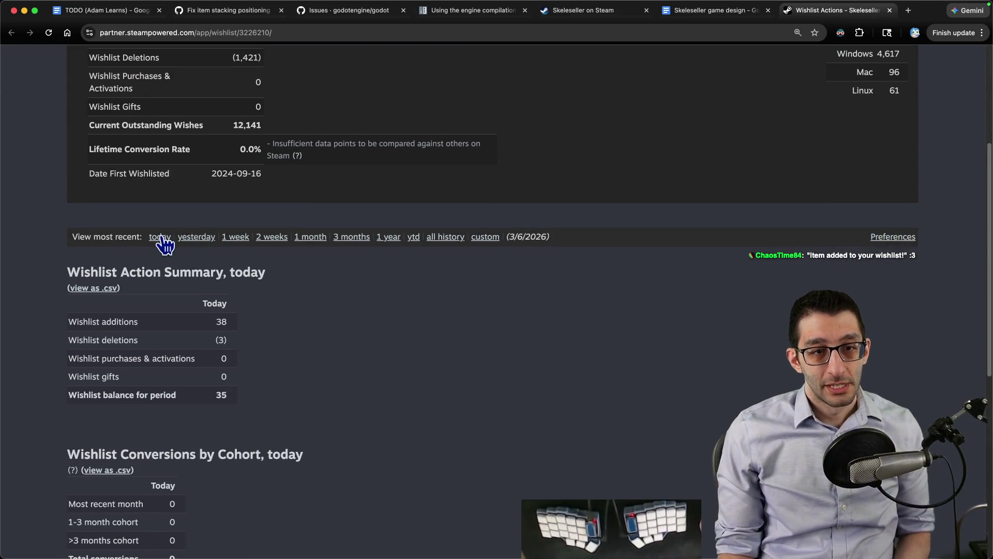
left_click(160, 236)
scroll(259, 310, "down", 4)
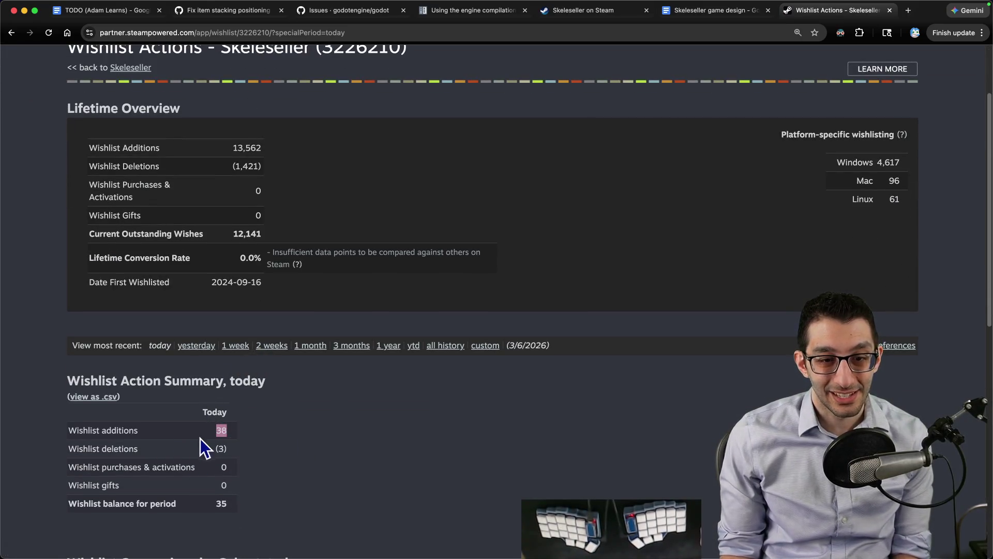
left_click(278, 433)
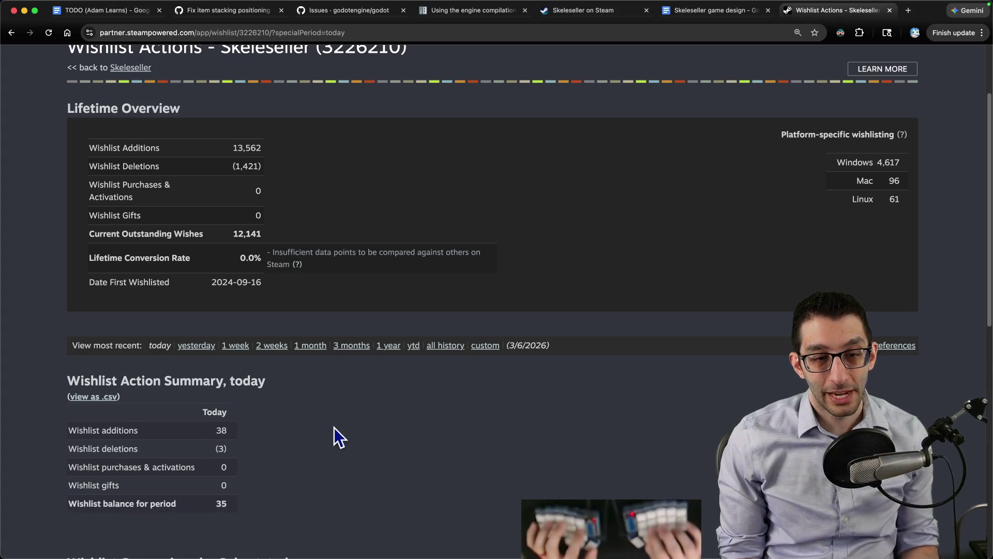
key("super+Tab")
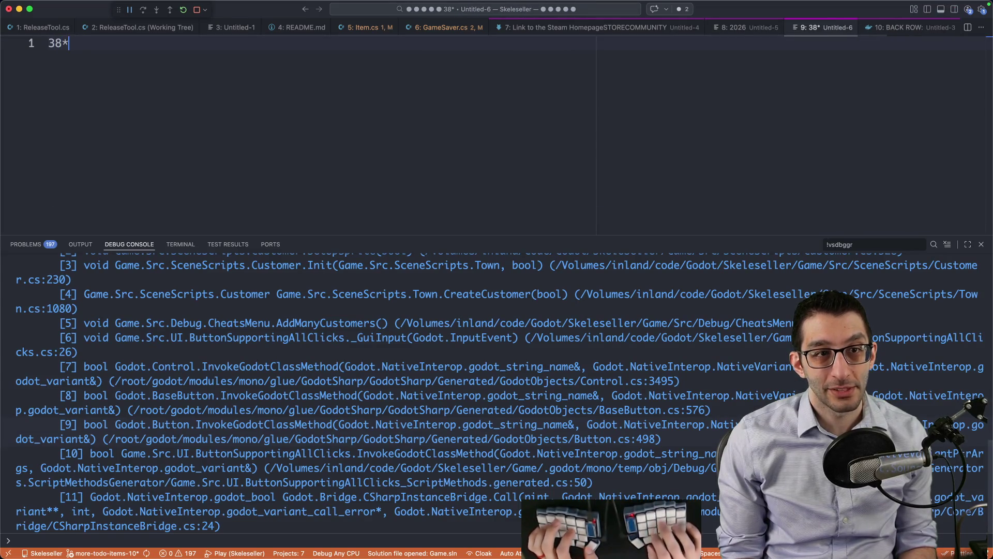
key("super+Tab")
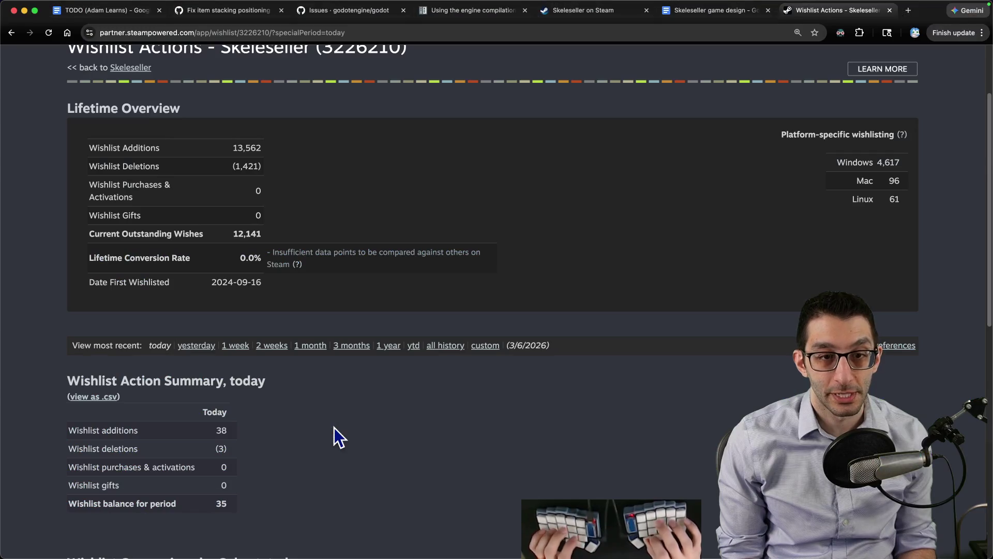
- Switch the wishlist report to all history, inspect the chart, then close the report
left_click(434, 345)
scroll(445, 377, "down", 2)
scroll(454, 389, "down", 2)
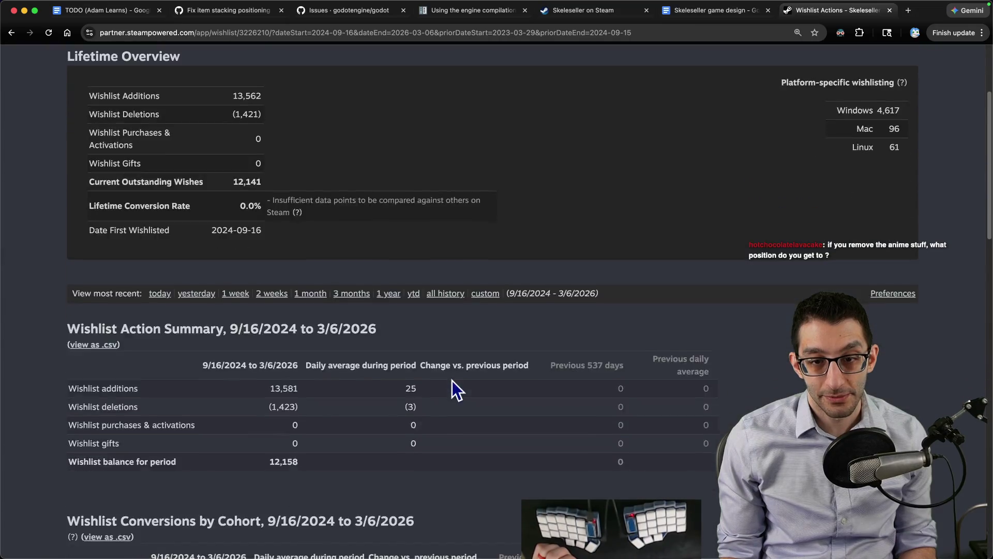
scroll(455, 389, "down", 9)
mouse_move(348, 223)
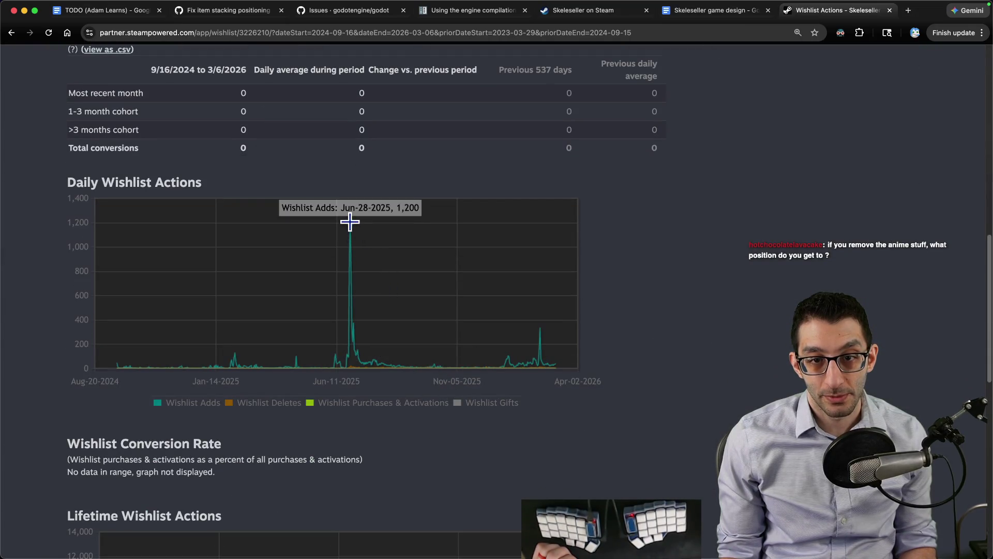
mouse_move(543, 326)
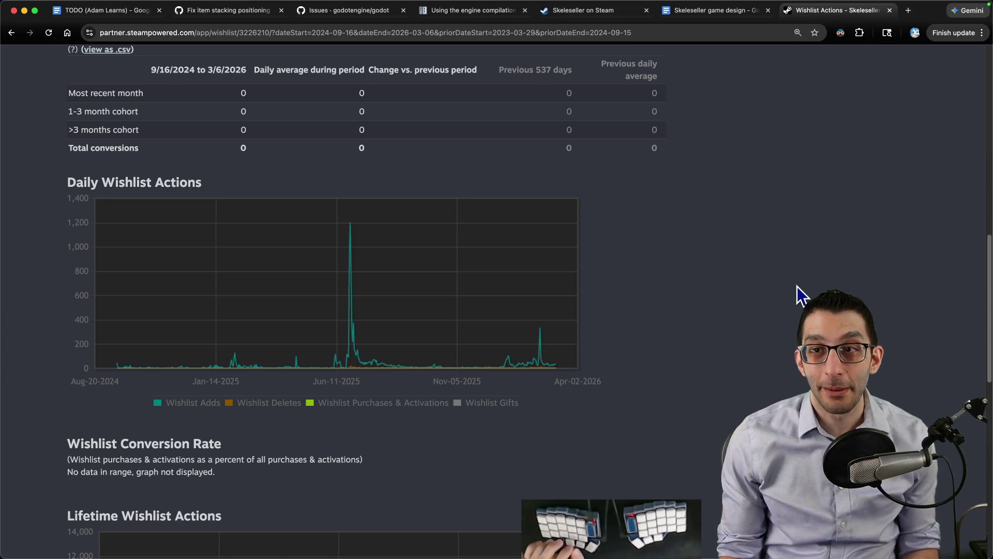
key("super+w")
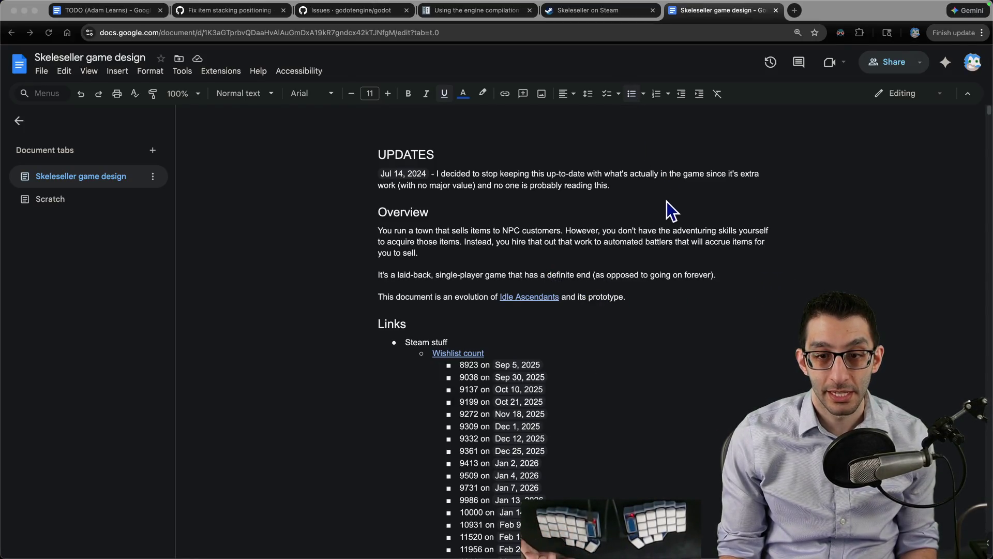
left_click(598, 10)
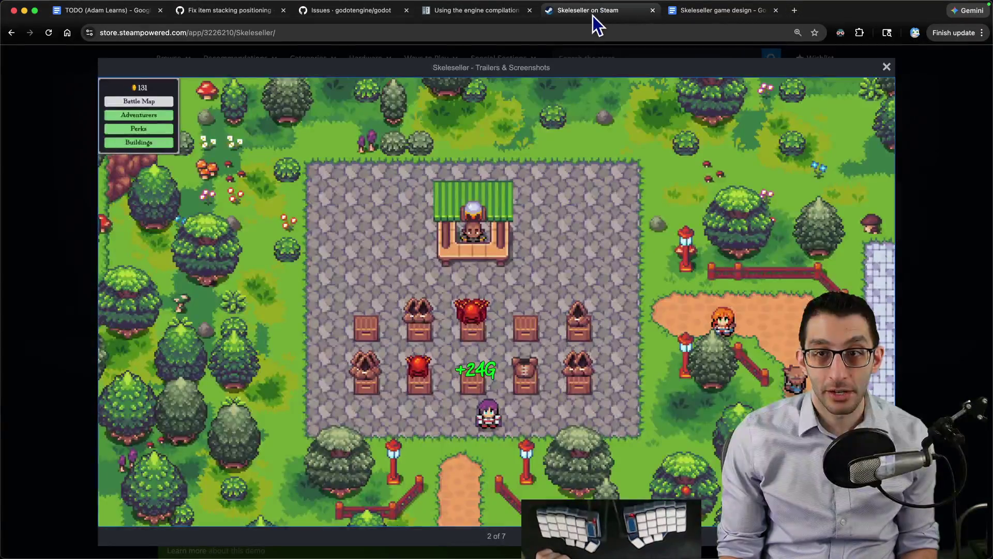
key("Escape")
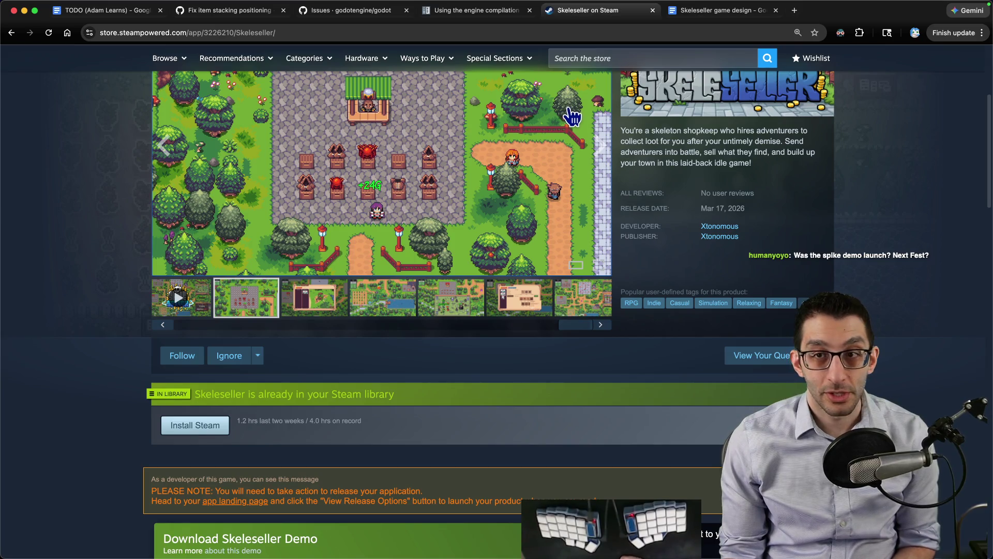
key("ctrl+Tab")
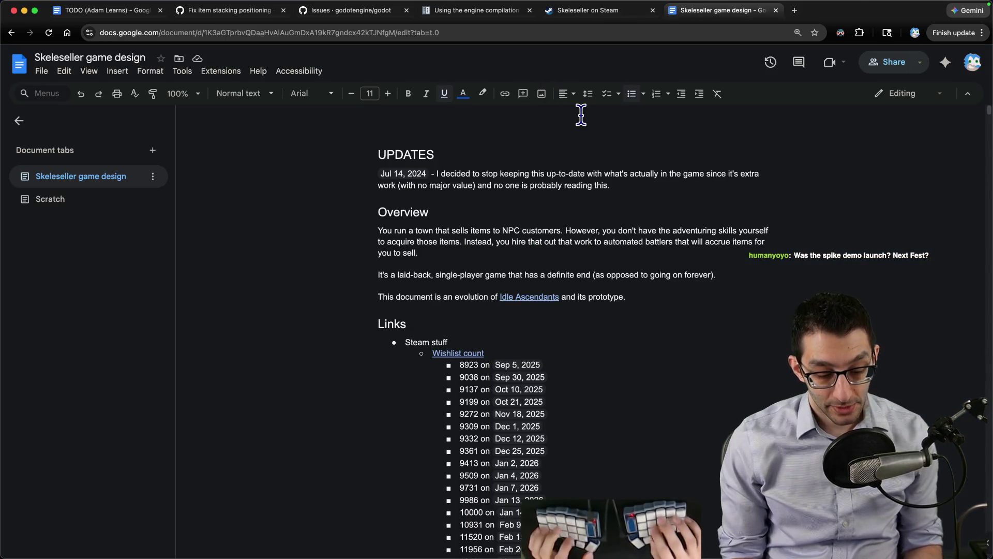
key("ctrl+t")
type("yt")
key("Tab")
type("Skeleseller")
key("Return")
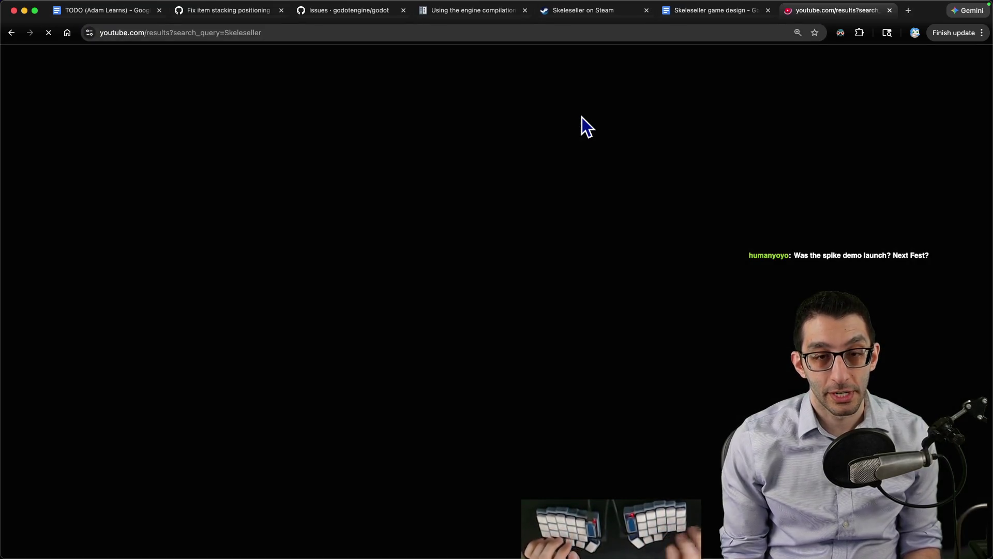
scroll(584, 166, "down", 2)
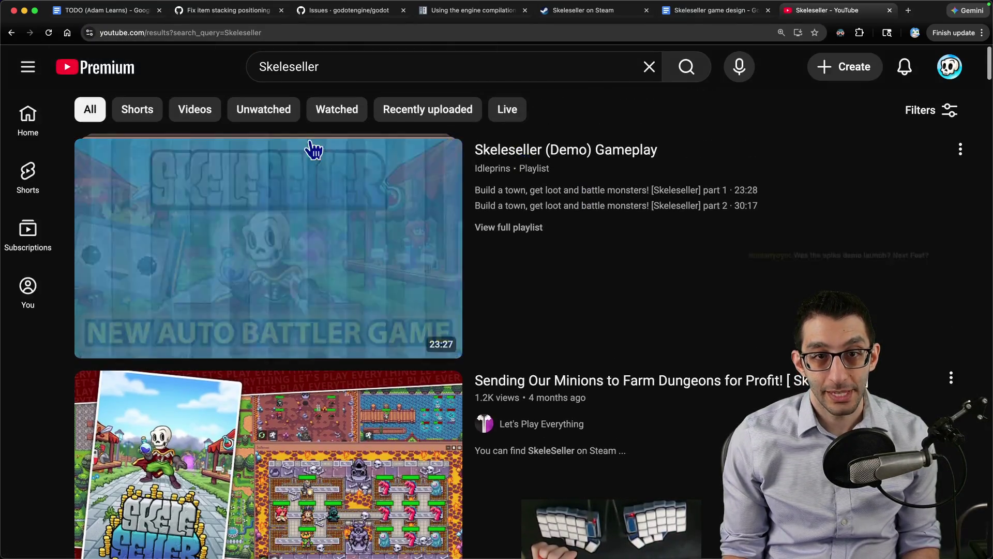
left_click(402, 120)
scroll(416, 131, "down", 1)
scroll(417, 131, "down", 2)
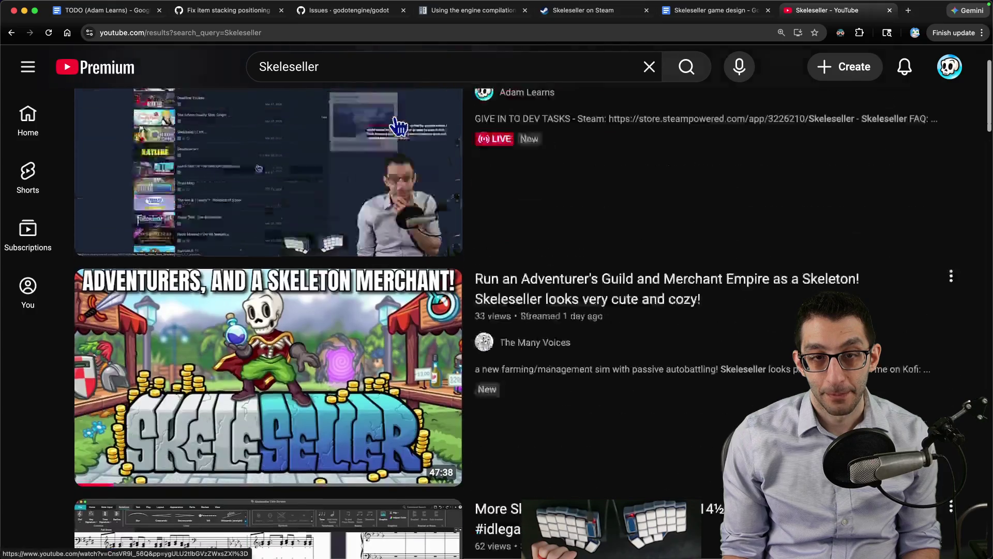
scroll(160, 122, "up", 3)
left_click(96, 116)
scroll(568, 252, "down", 13)
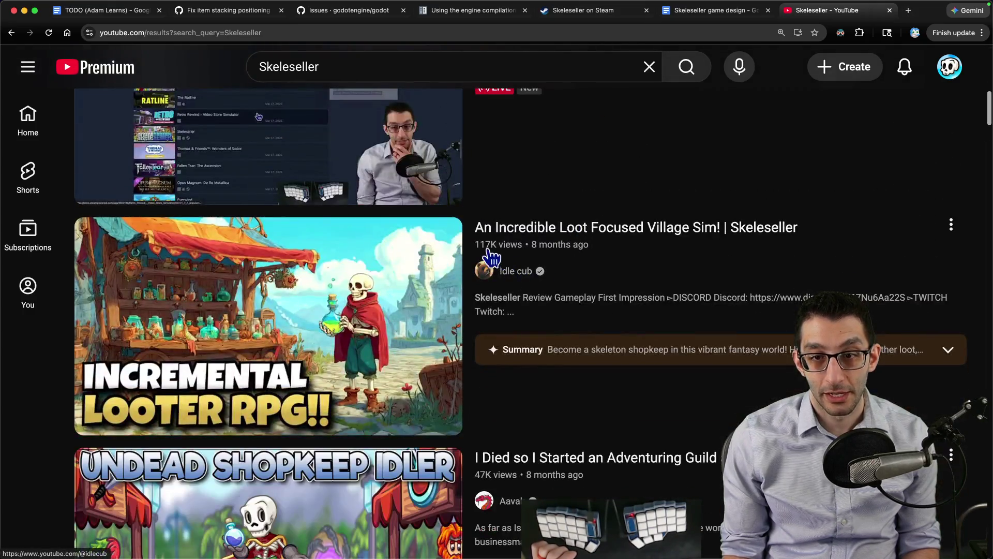
mouse_move(499, 252)
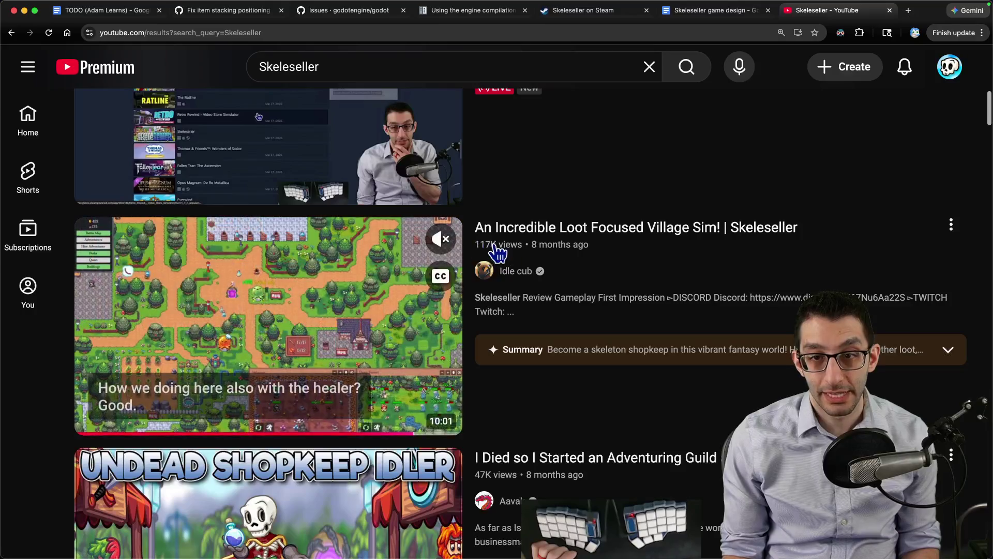
scroll(507, 253, "down", 4)
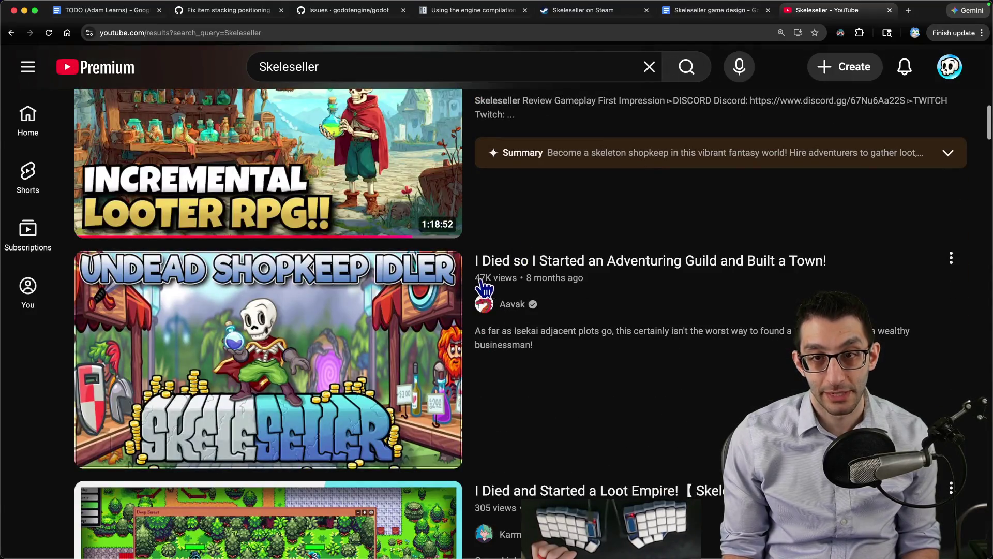
scroll(491, 284, "up", 2)
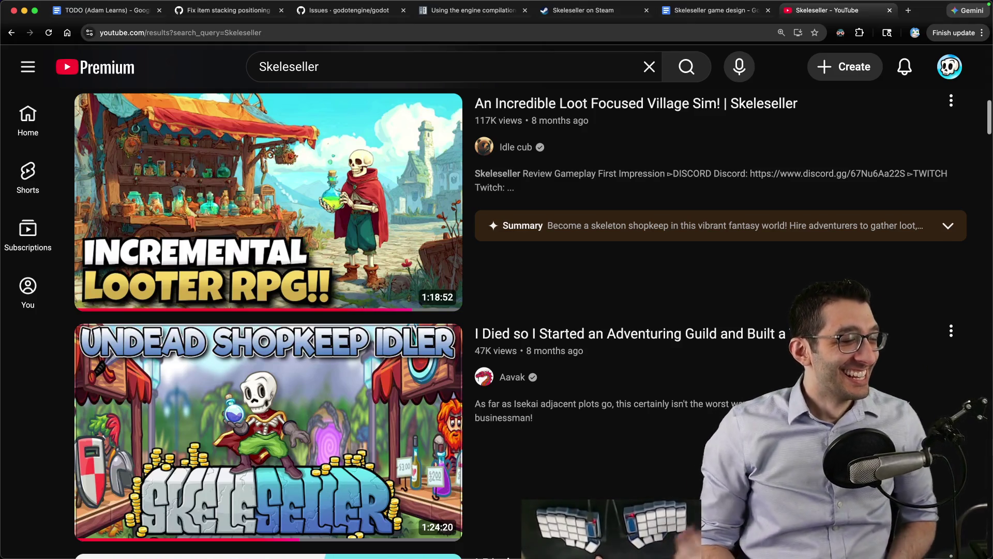
key("super+w")
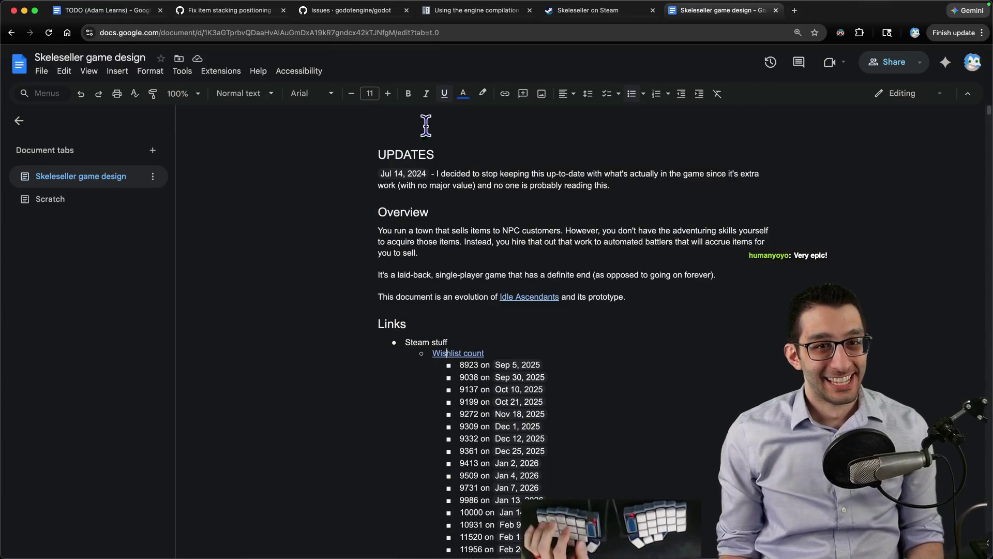
- Return to VS Code and hide the debug console panel
key("super+1")
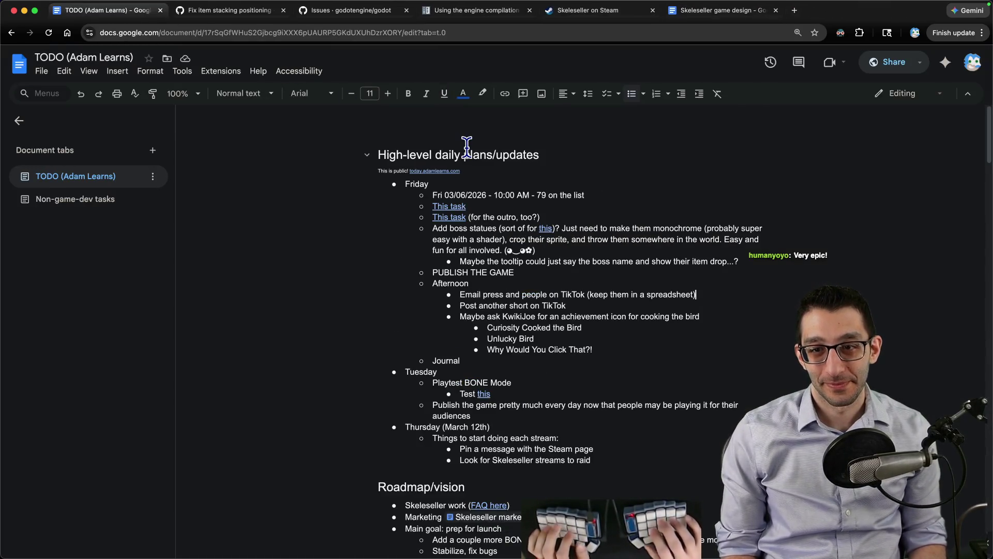
key("super+Tab")
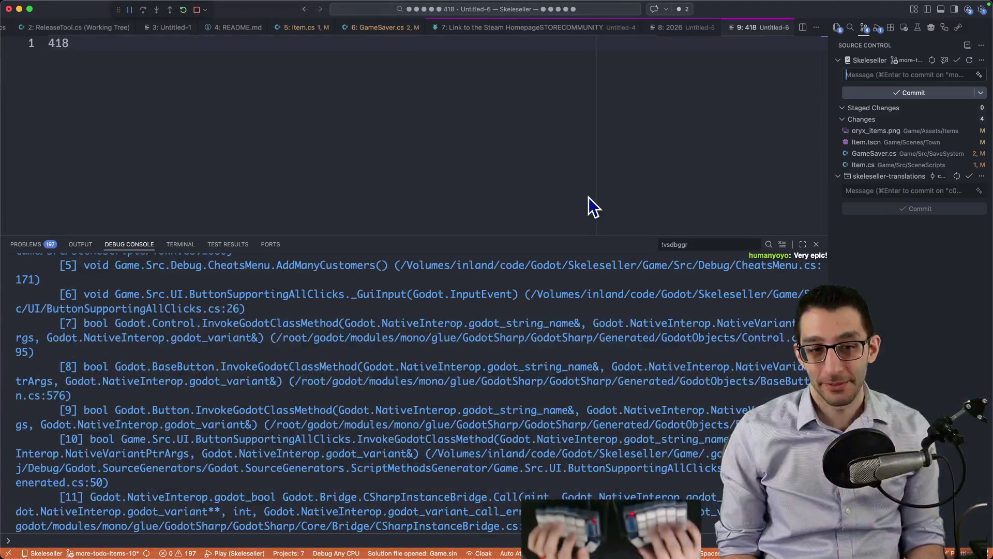
scroll(490, 415, "up", 10)
scroll(489, 415, "down", 5)
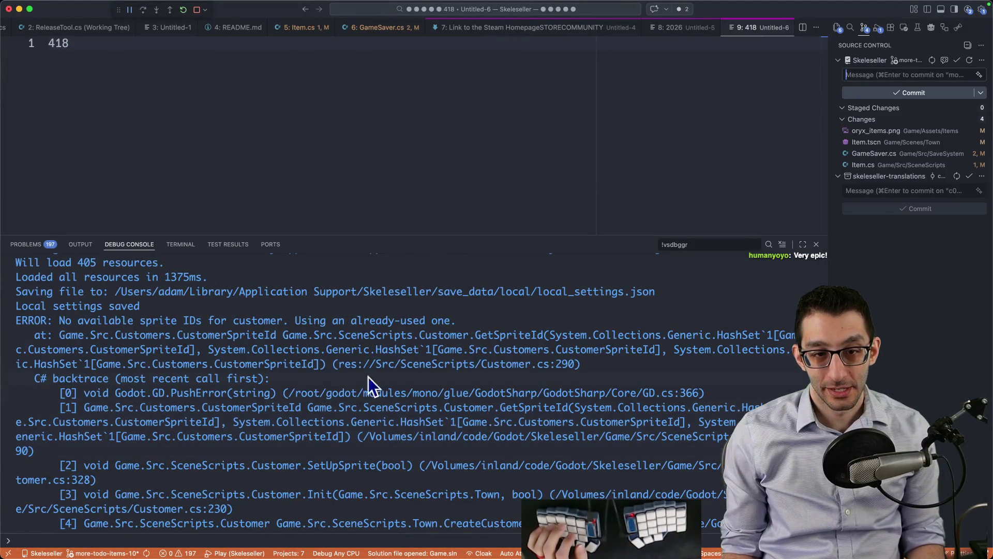
left_click_drag(259, 335, 493, 345)
left_click(492, 345)
scroll(495, 355, "down", 5)
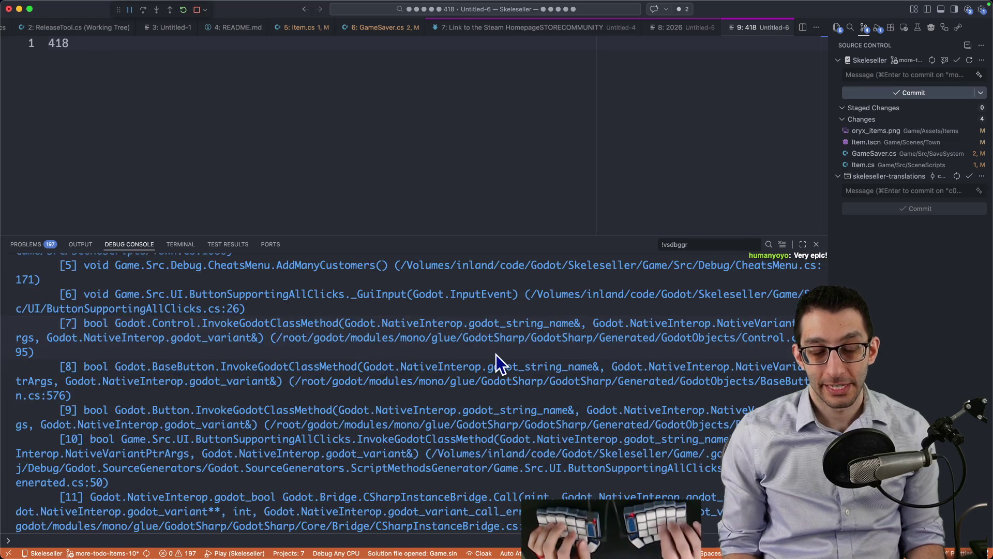
key("super+j")
- View the combined diff of all four changed files, then bring Godot forward
left_click(945, 120)
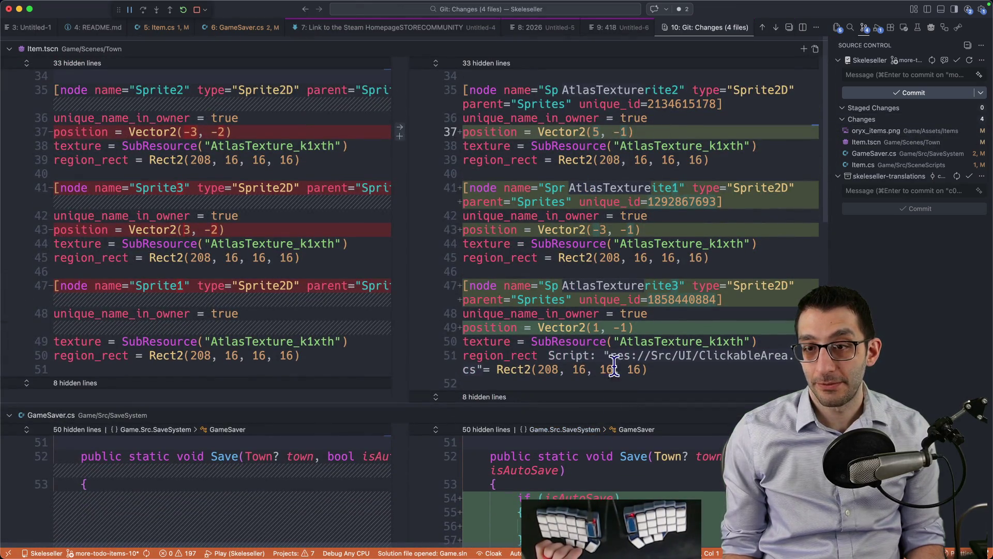
mouse_move(637, 526)
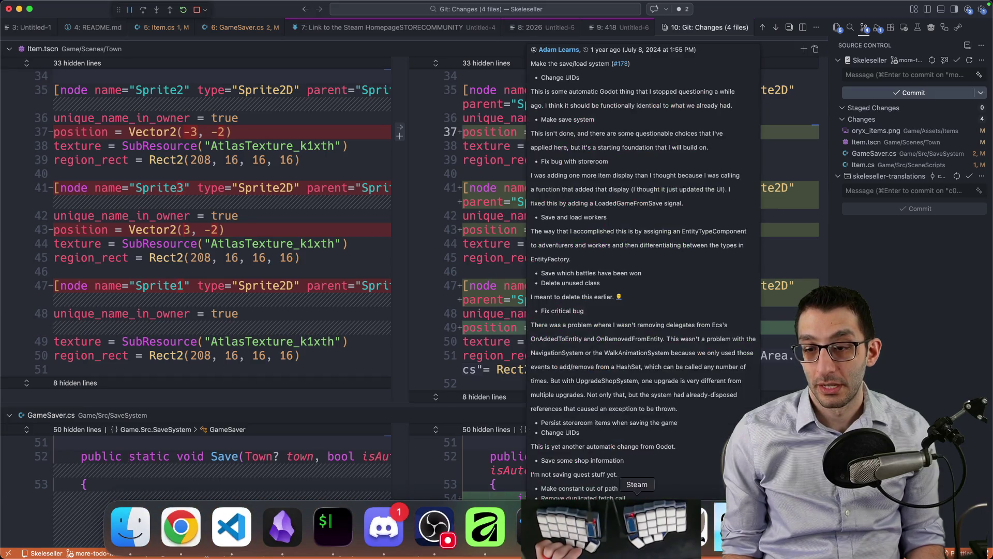
left_click(535, 525)
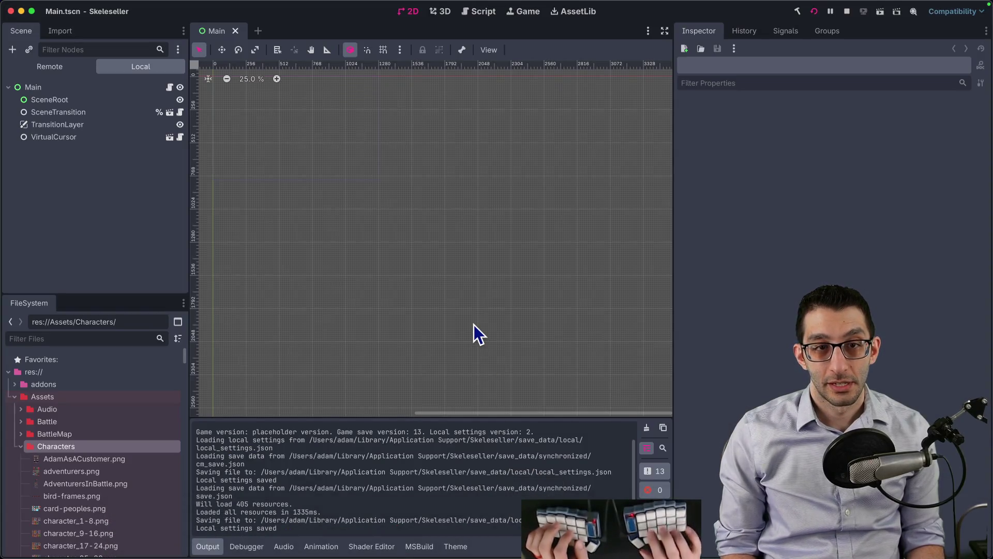
- Open LootItem.tscn and Item.tscn, select Sprite1, then return to the Item.tscn diff
key("super+shift+o")
key("Return")
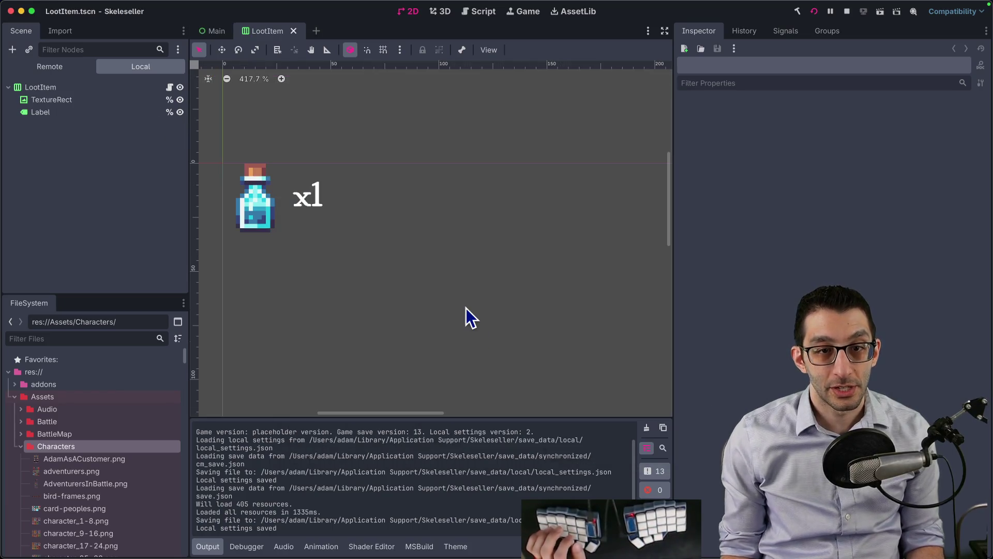
key("super+shift+o")
type("item")
key("Return")
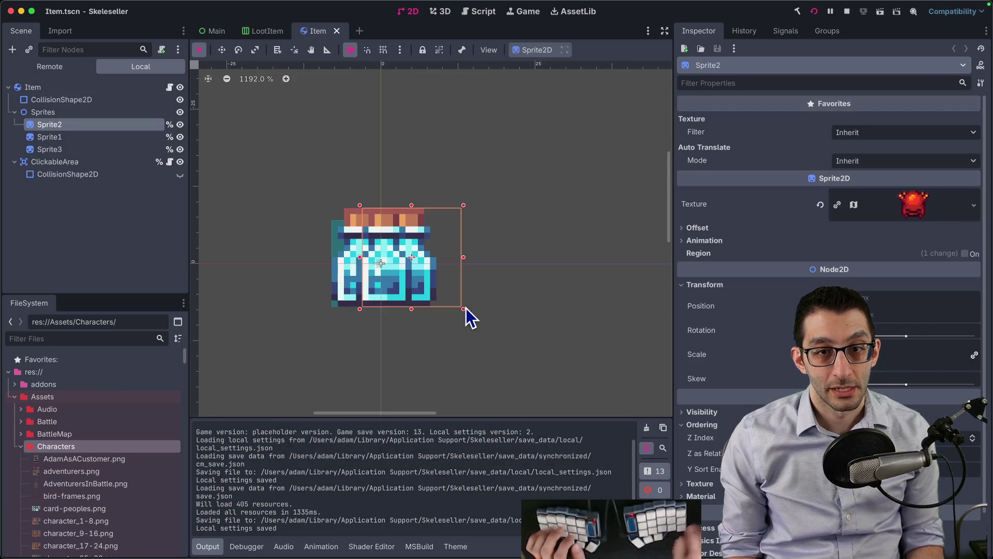
left_click(70, 138)
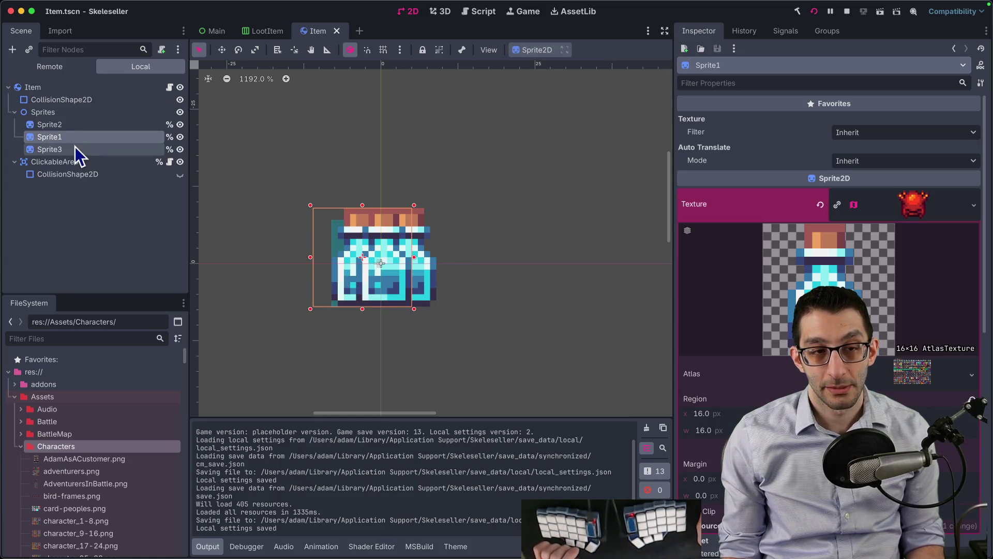
key("super+Tab")
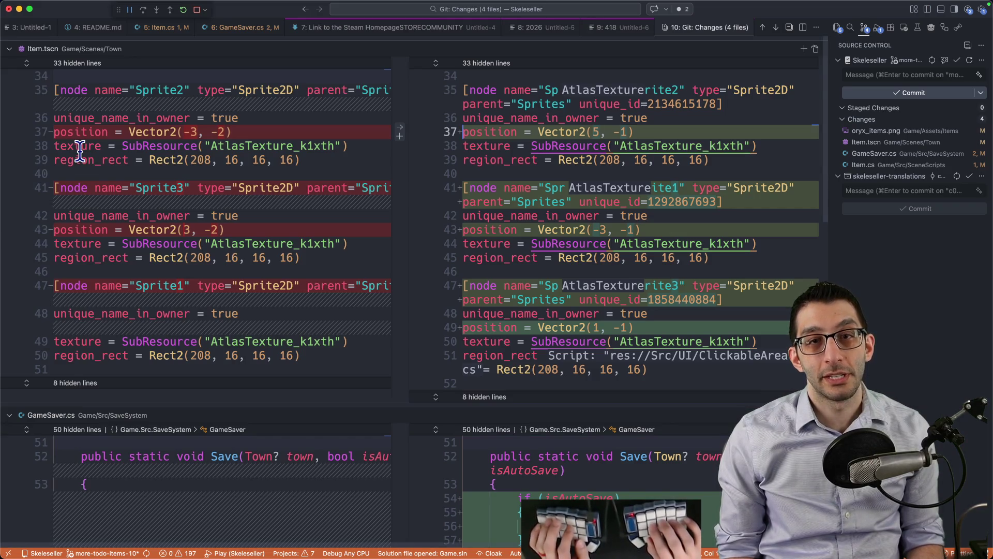
- Tile Item.cs's UpdateSprites code and the Godot editor side by side
key("ctrl+8")
key("ctrl+5")
scroll(79, 150, "down", 20)
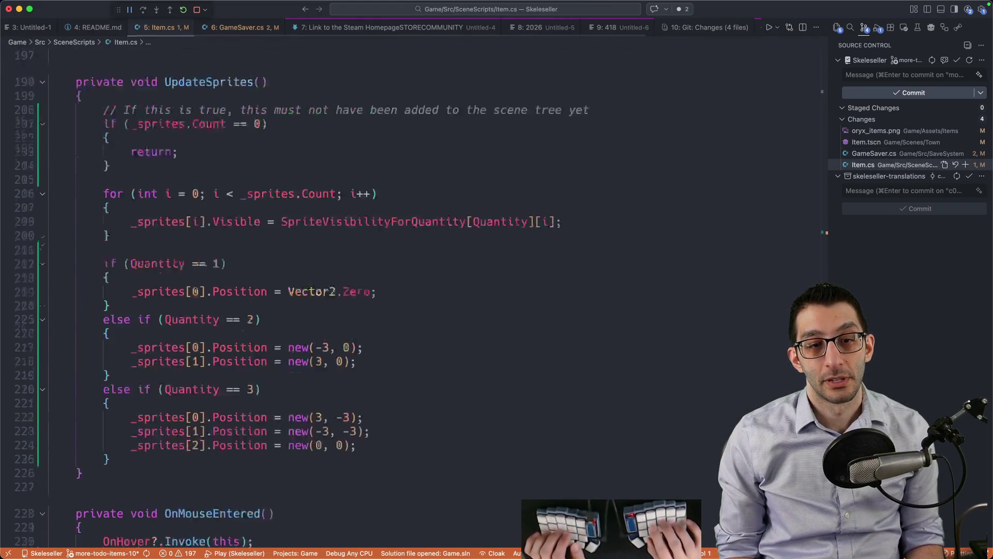
key("super+Tab")
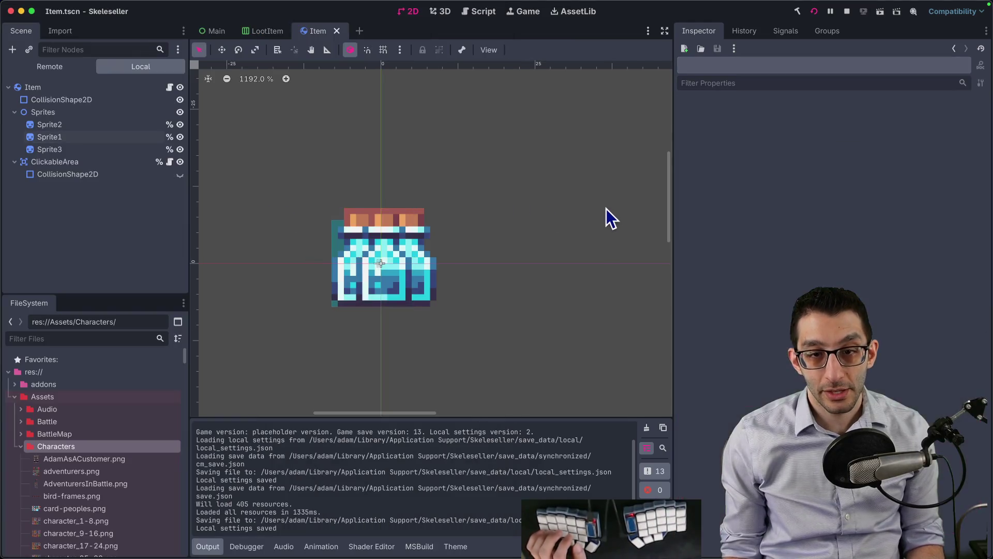
key("ctrl+alt+Right")
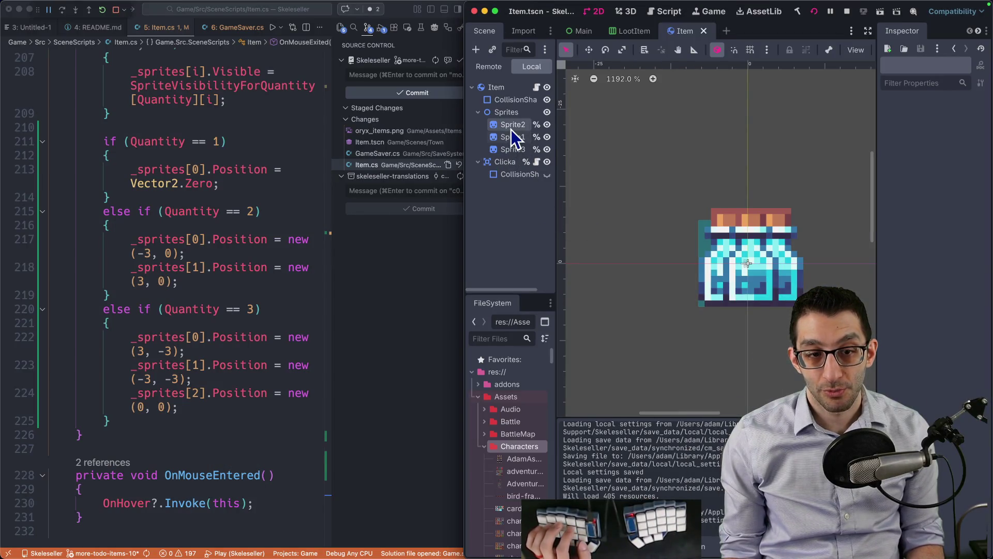
- Set Sprite2's position to 0,0 and Sprite1's position to 3,-3
left_click(512, 129)
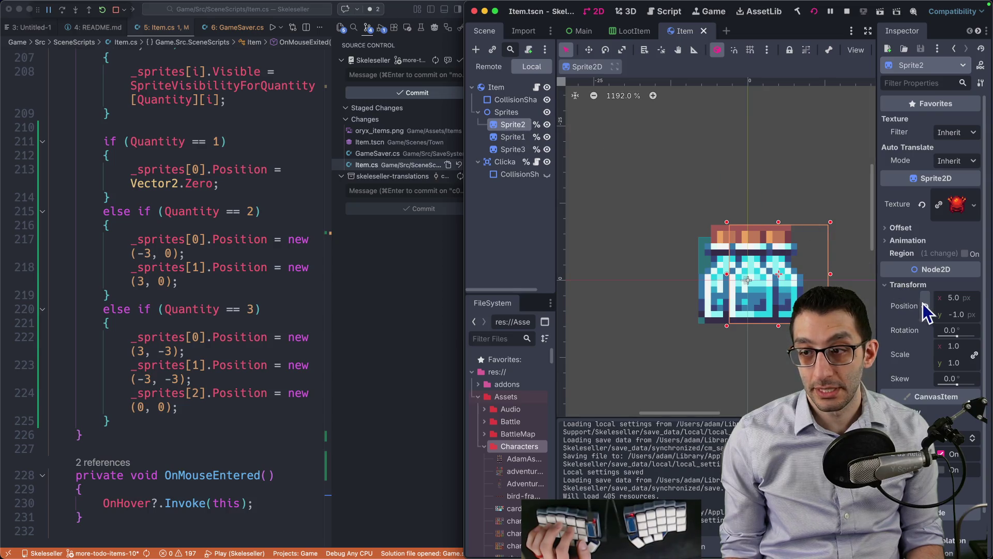
scroll(886, 356, "down", 3)
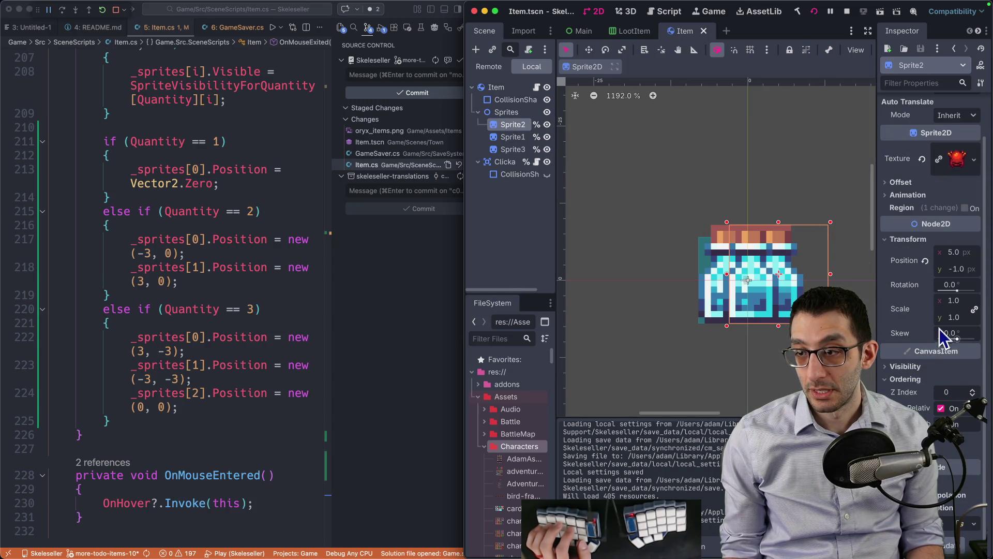
type("0")
key("Tab")
type("0")
key("Tab")
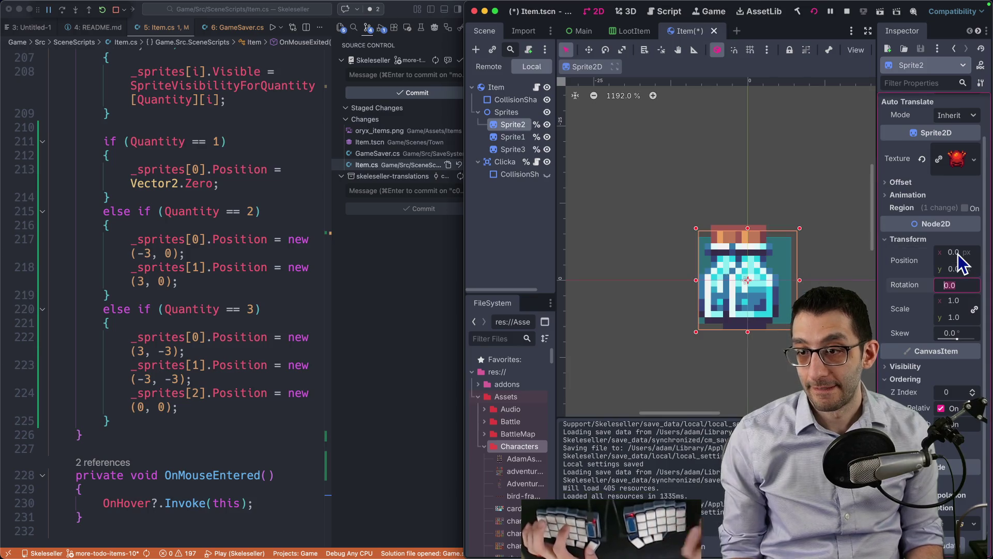
left_click(513, 138)
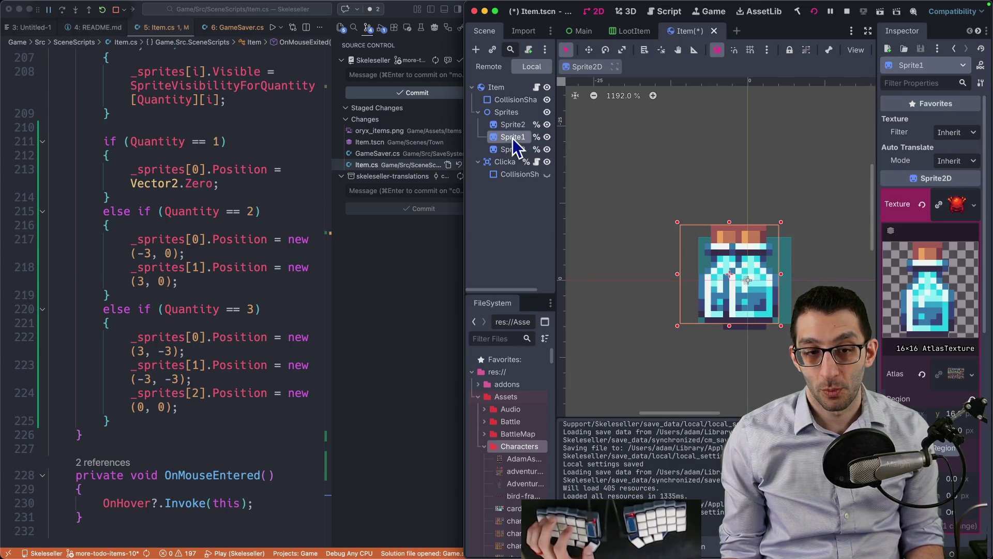
scroll(952, 362, "down", 5)
scroll(953, 365, "down", 3)
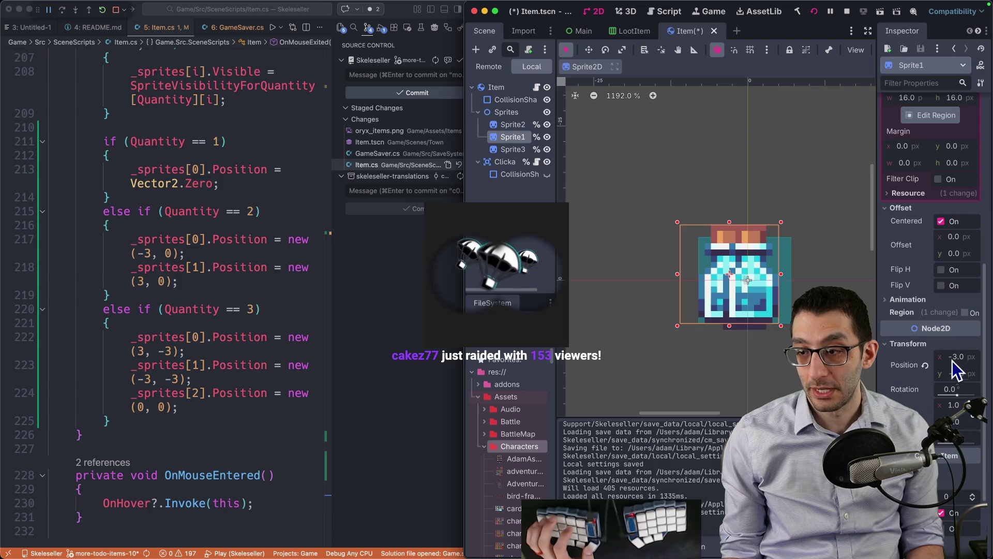
left_click(957, 357)
type("3")
key("Tab")
type("-3")
key("Tab")
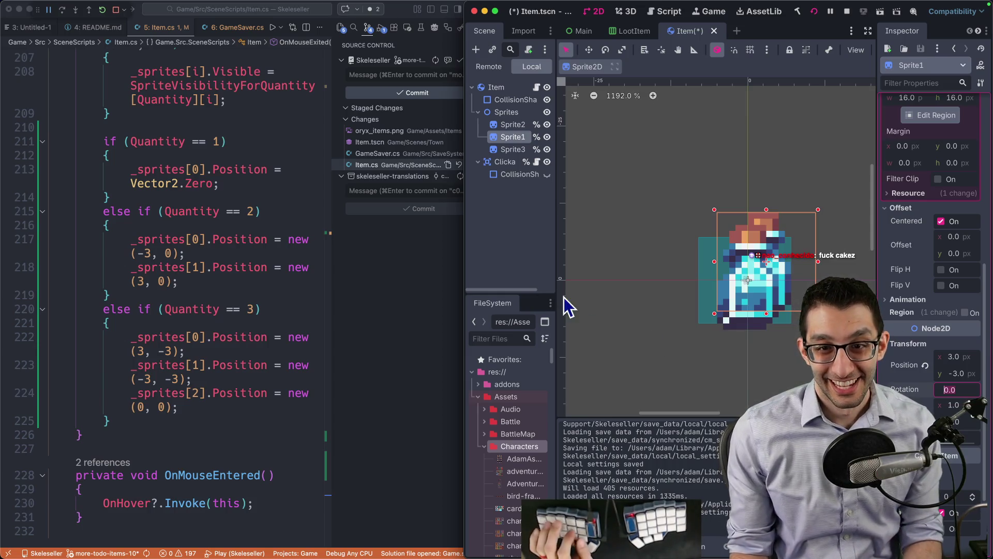
- Set Sprite3's position to -3,-3
left_click(507, 150)
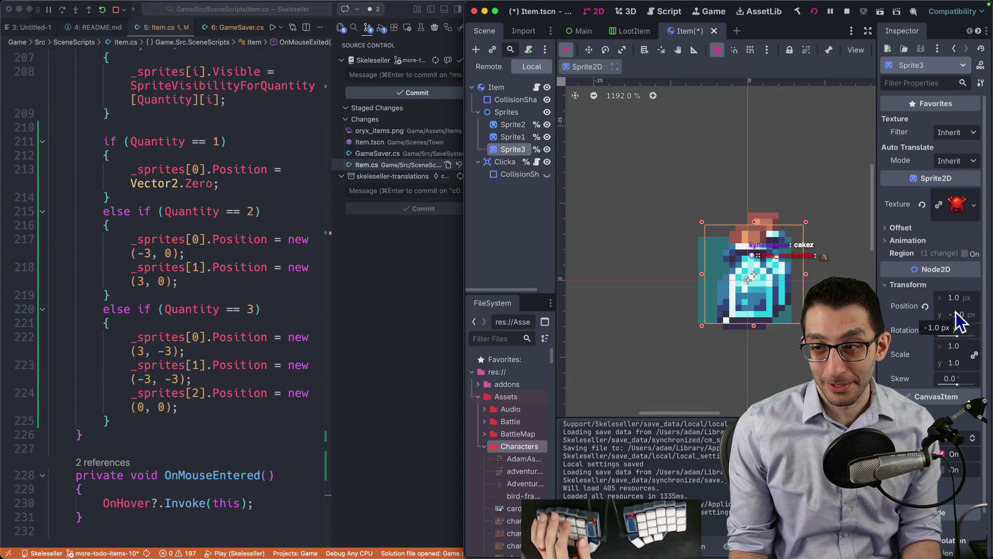
left_click(965, 299)
type("-3")
key("Tab")
type("-3")
key("Tab")
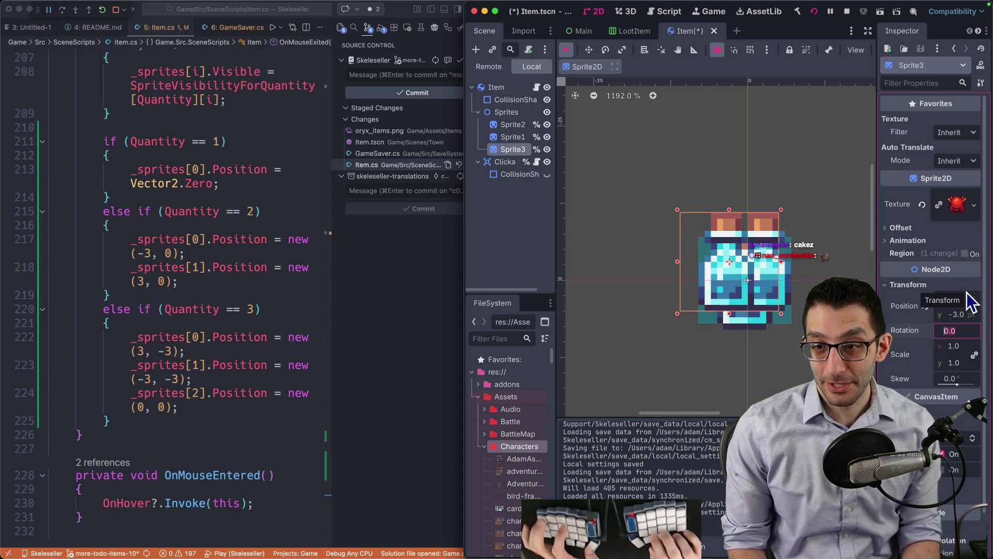
- Double-check the Sprite2 and Sprite3 positions and save the Item scene
left_click(521, 128)
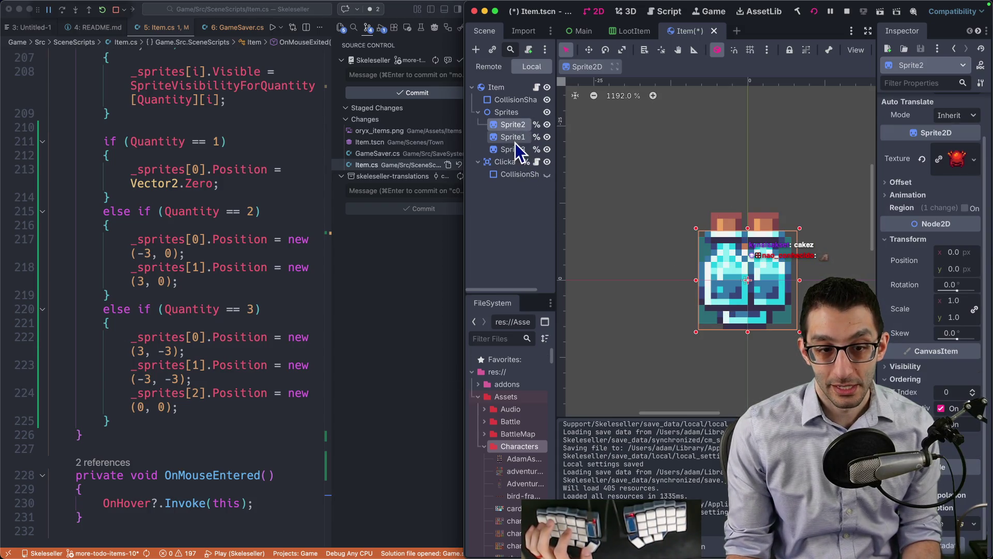
left_click(513, 148)
left_click(514, 128)
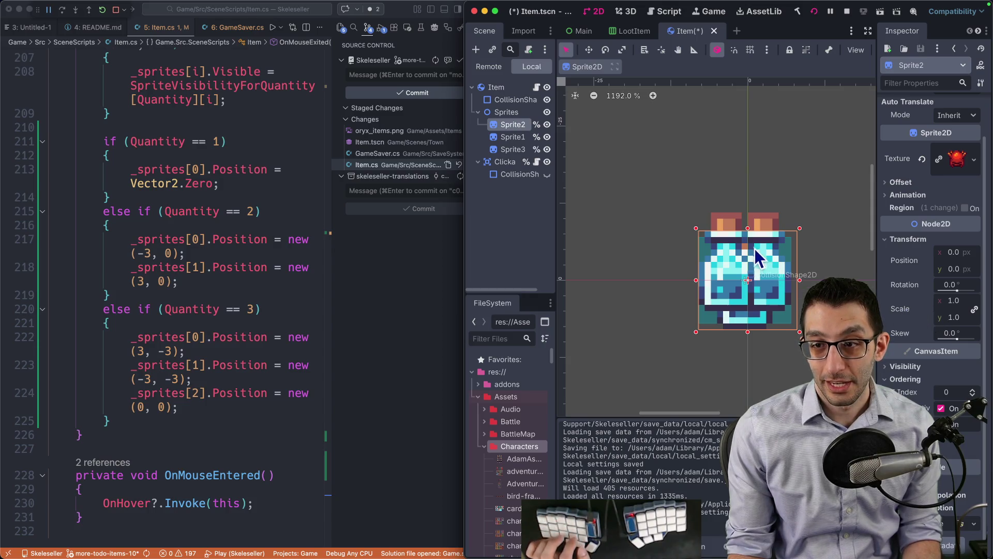
key("super+s")
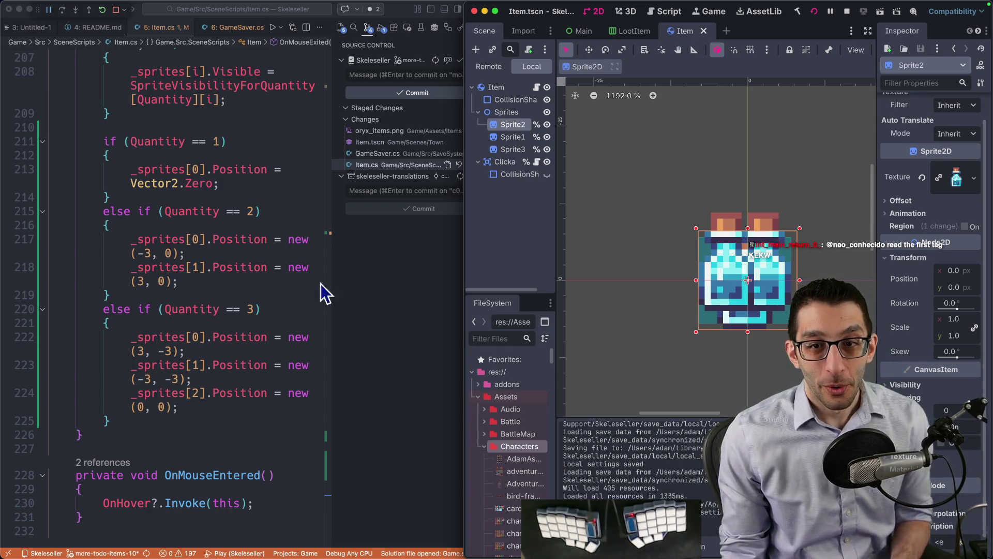
key("super+Tab")
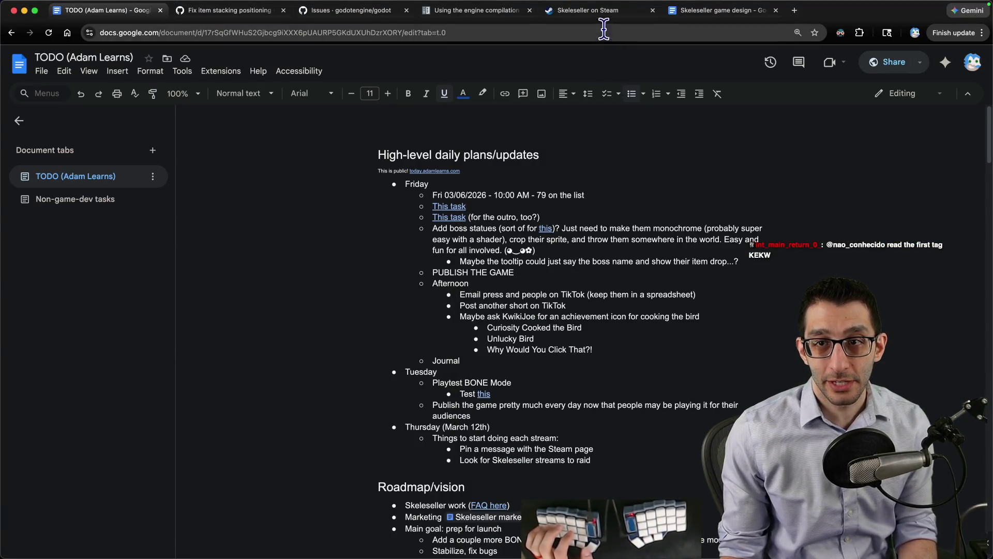
- Show the Skeleseller Steam store page and play its trailer video
left_click(601, 10)
scroll(491, 267, "down", 3)
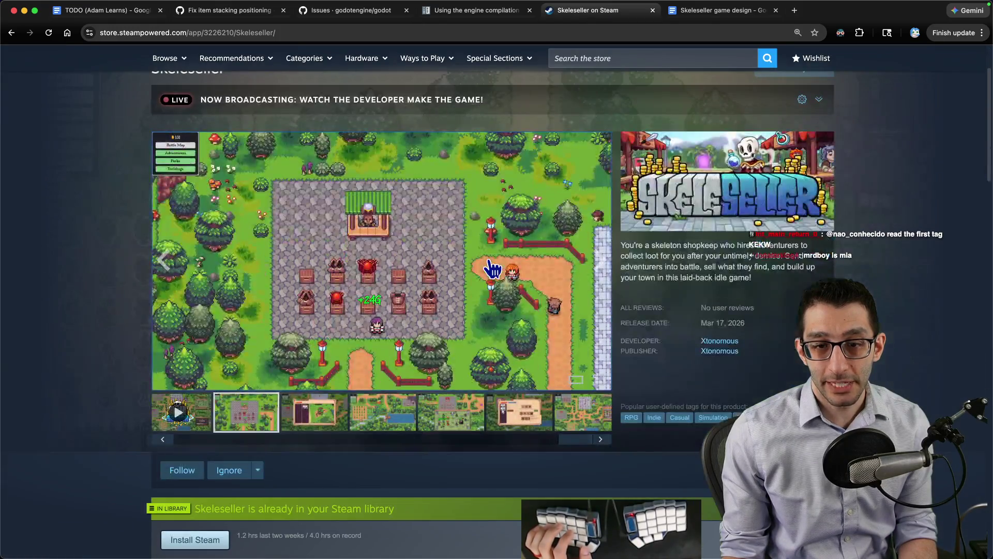
left_click(190, 365)
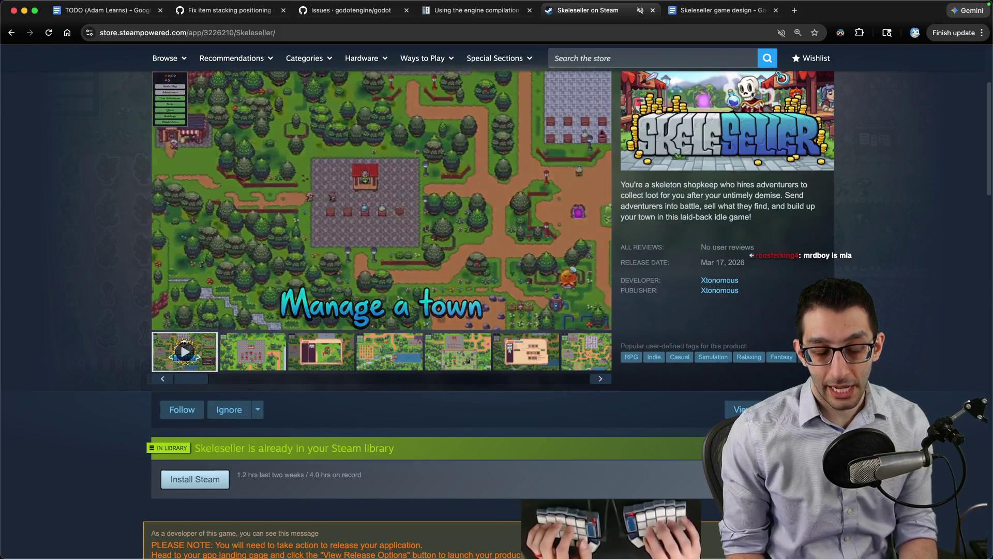
key("super+Tab")
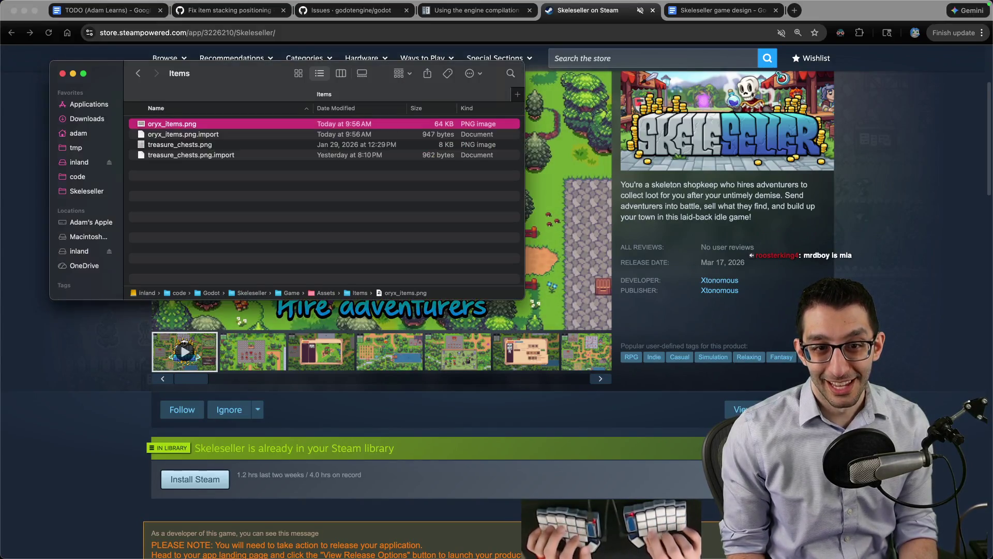
- Preview the Skeleseller Title Screen.pdf sheet music in Extras > Sheet Music
key("super+n")
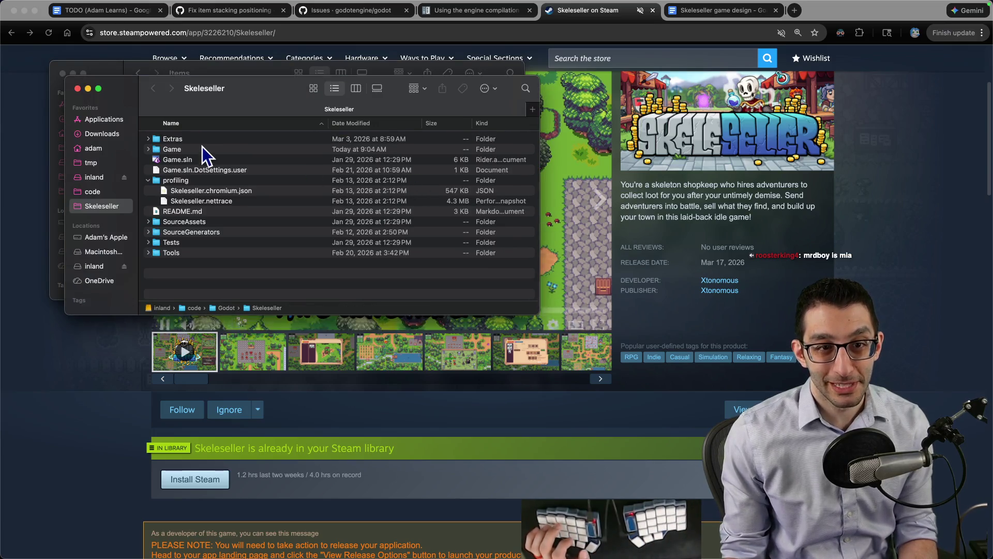
double_click(203, 141)
double_click(202, 140)
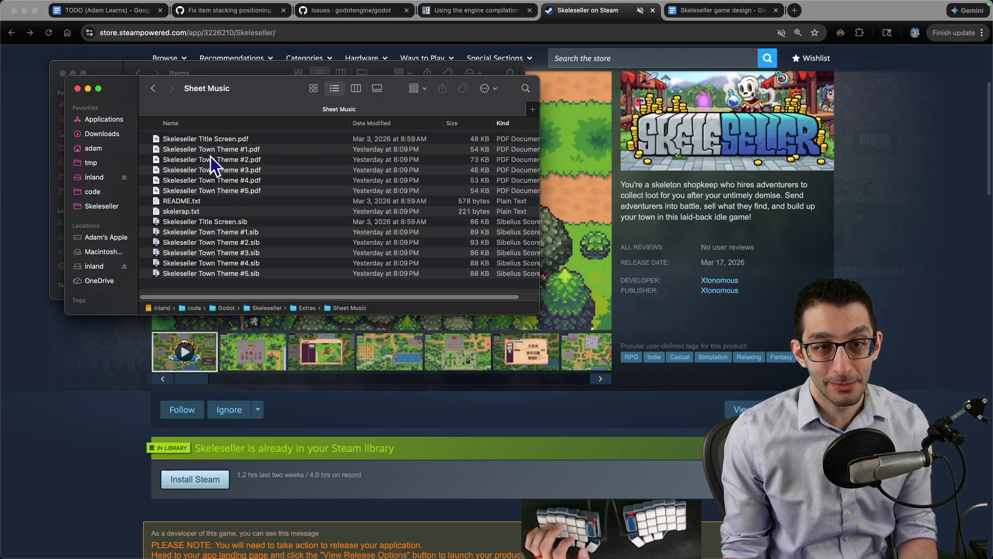
left_click(242, 140)
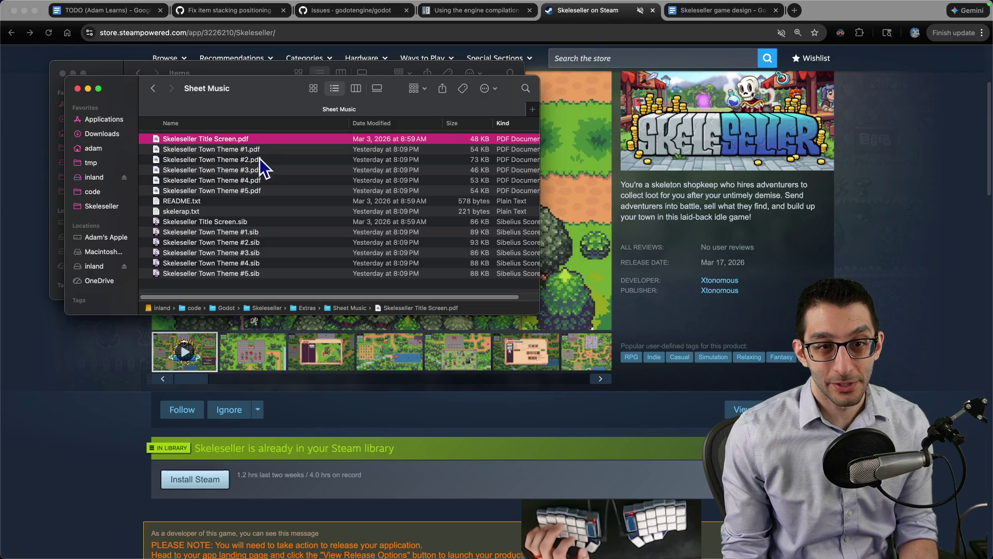
key("space")
scroll(465, 215, "down", 5)
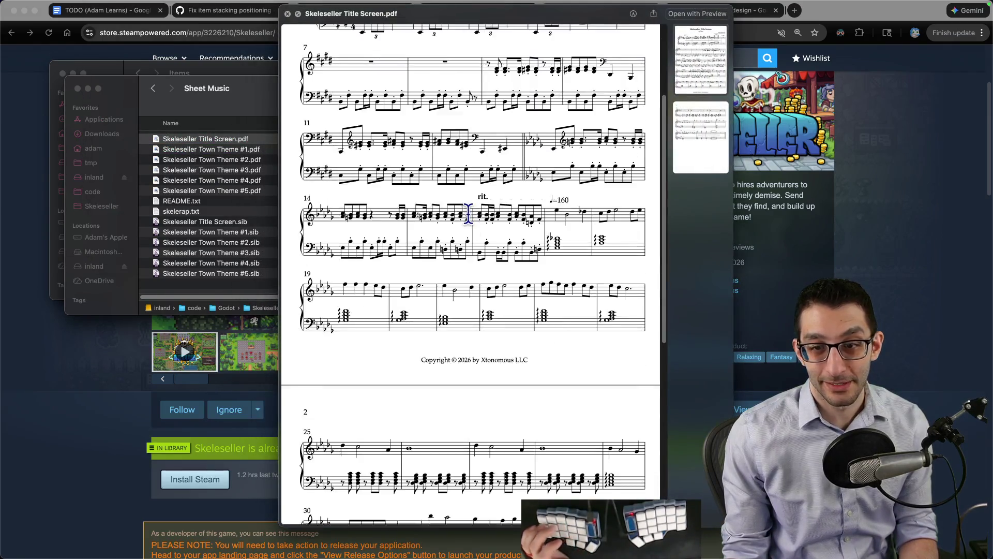
scroll(468, 212, "down", 10)
scroll(468, 237, "up", 5)
scroll(467, 237, "down", 3)
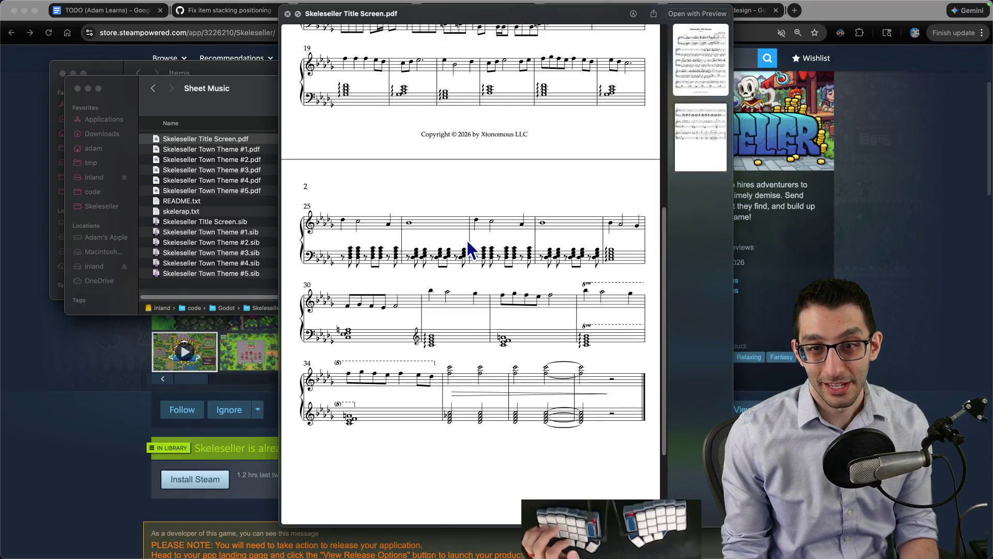
scroll(459, 295, "up", 3)
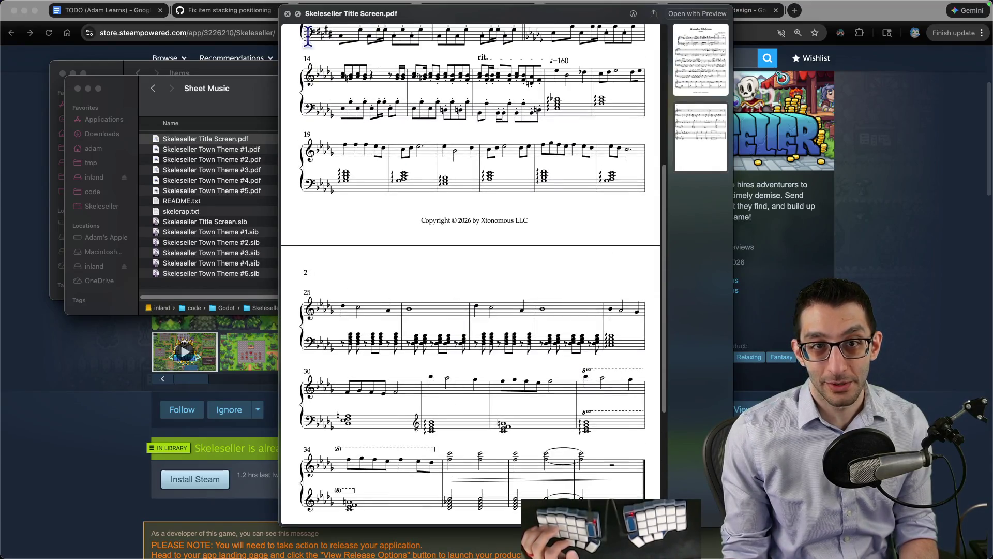
- Preview the Town Theme #1 PDF, then go back up to Extras and the Steam page
left_click(288, 14)
left_click(224, 150)
key("space")
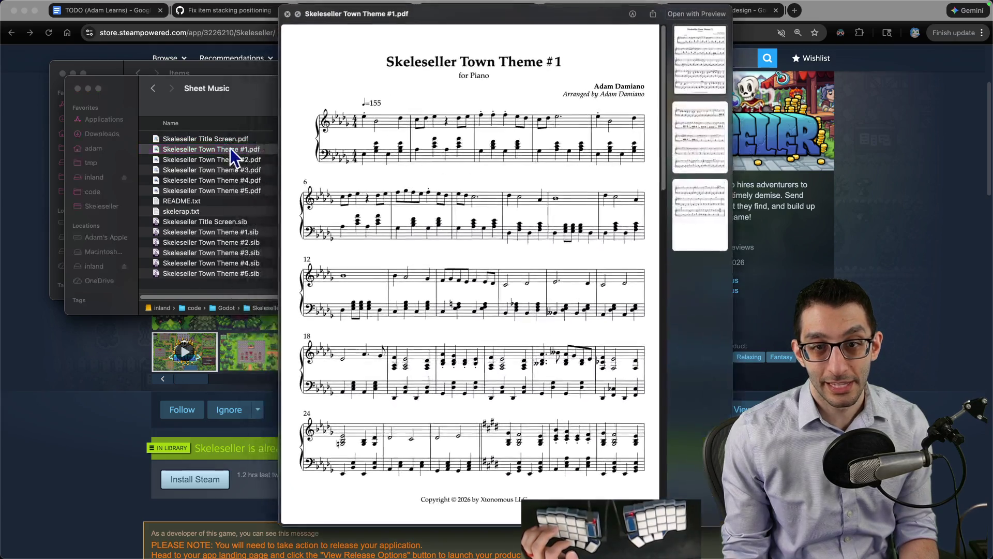
scroll(553, 259, "down", 15)
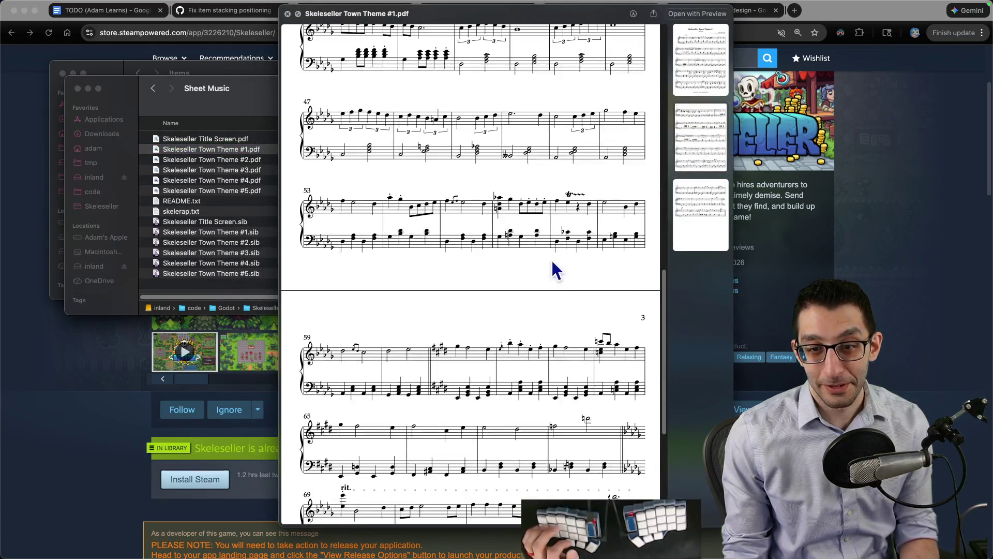
key("space")
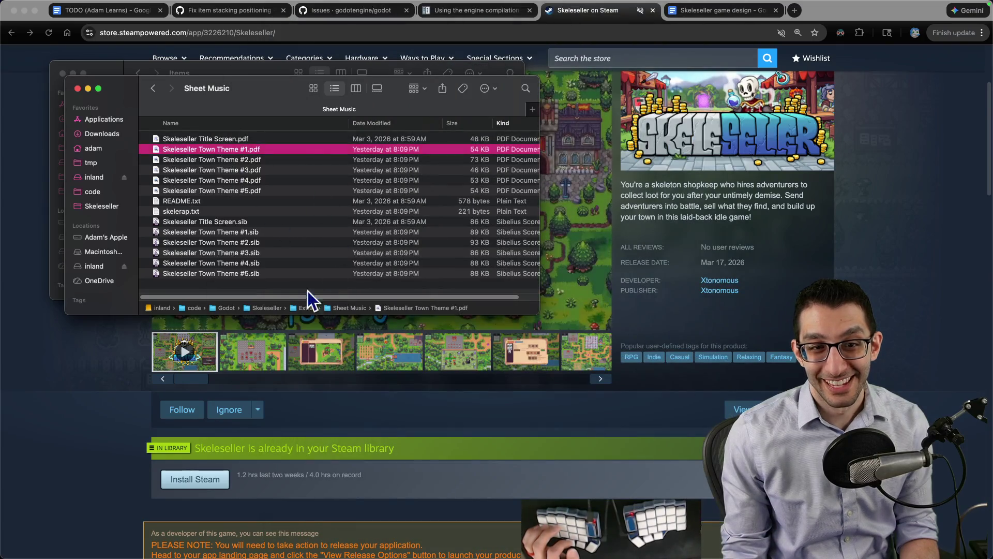
key("super+Up")
left_click(80, 417)
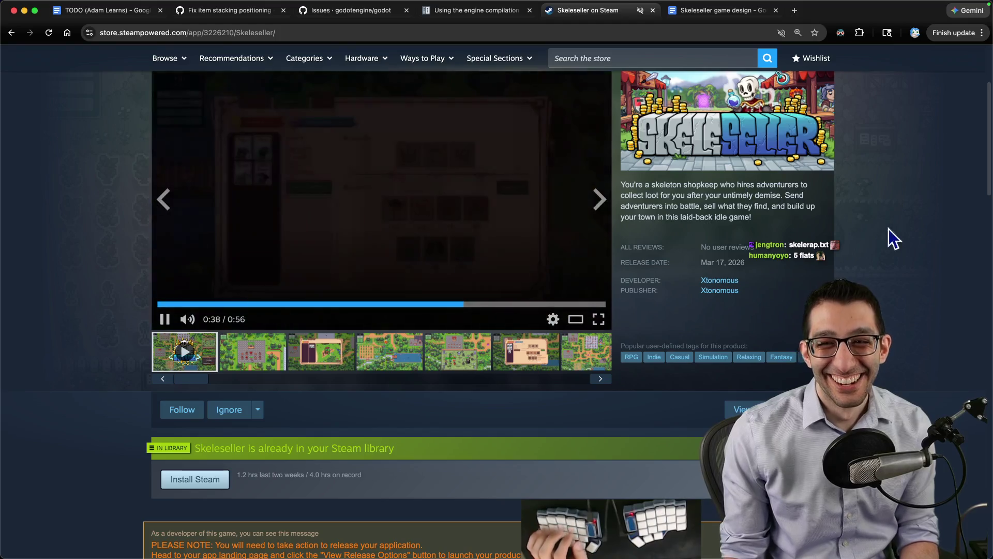
- Close the Steam store tab and return to Item.cs in the code editor
key("super+w")
key("super+1")
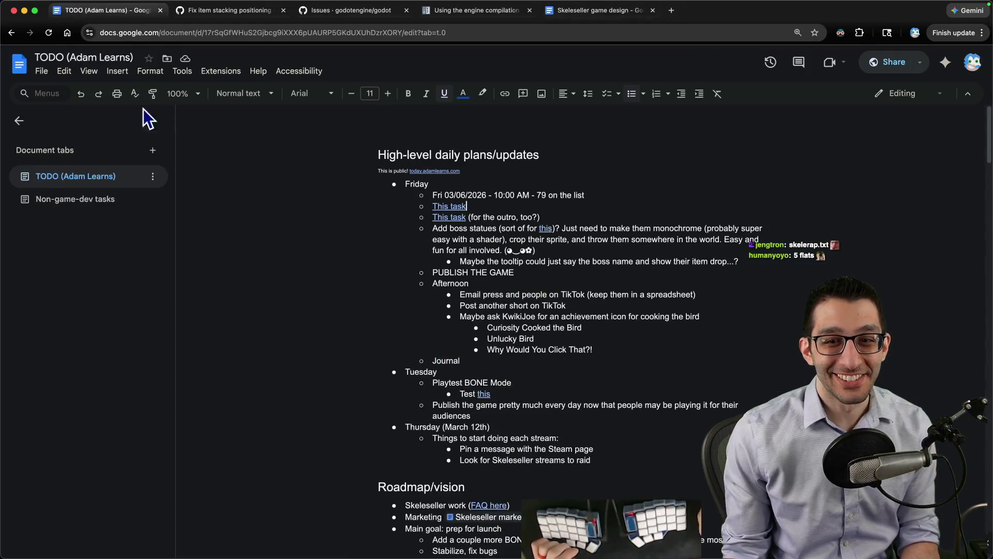
key("super+Tab")
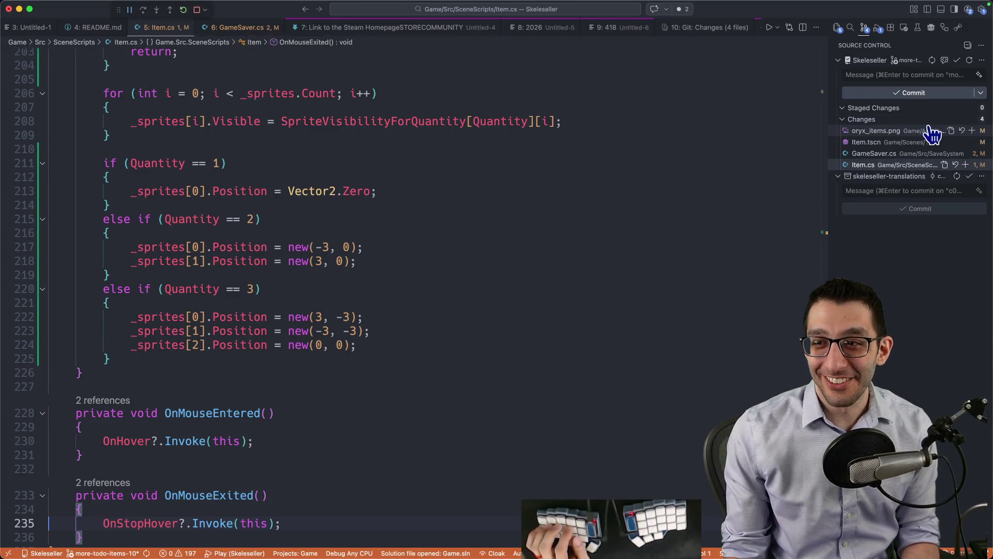
- Review the multi-file diff and discard GameSaver.cs's isAutoSave early return
left_click(952, 129)
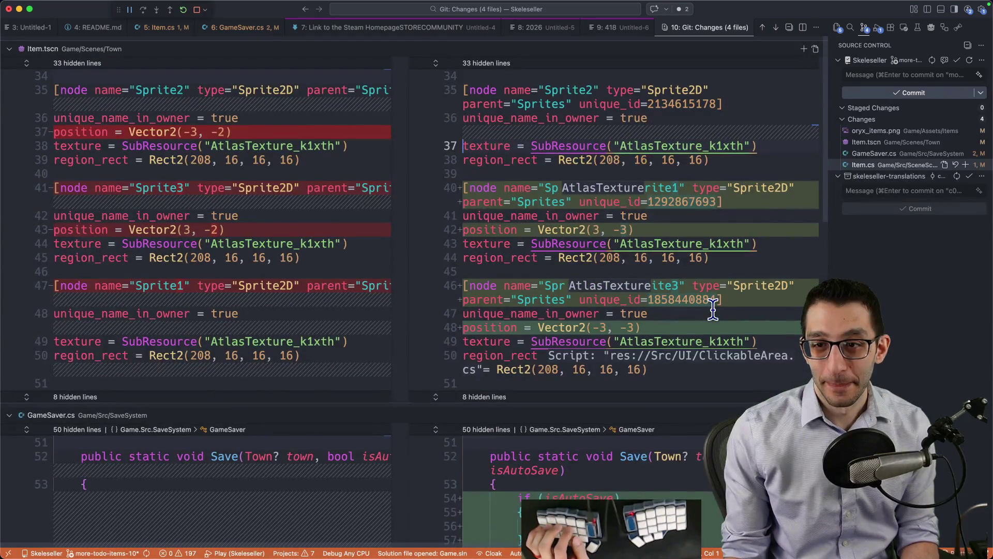
scroll(713, 309, "down", 6)
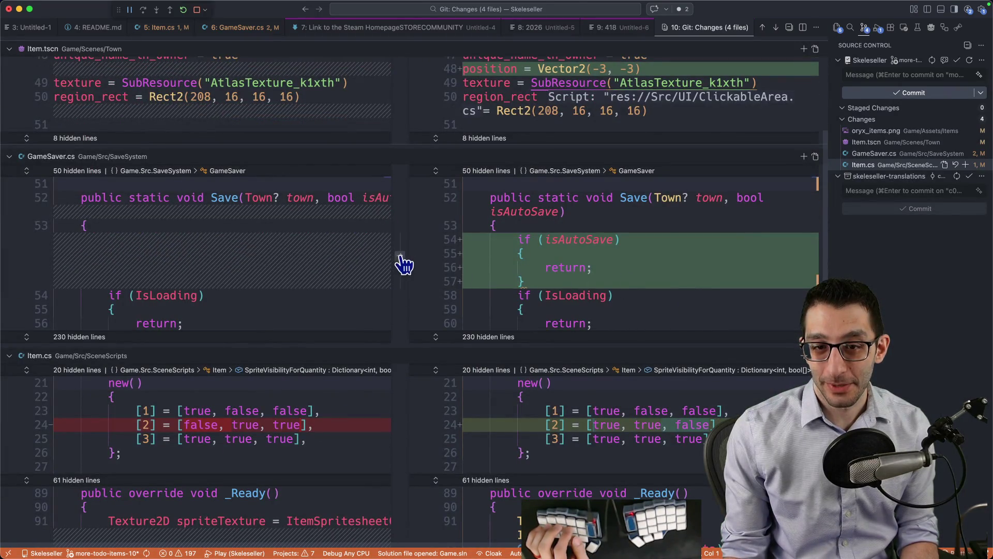
left_click(401, 257)
scroll(531, 285, "down", 3)
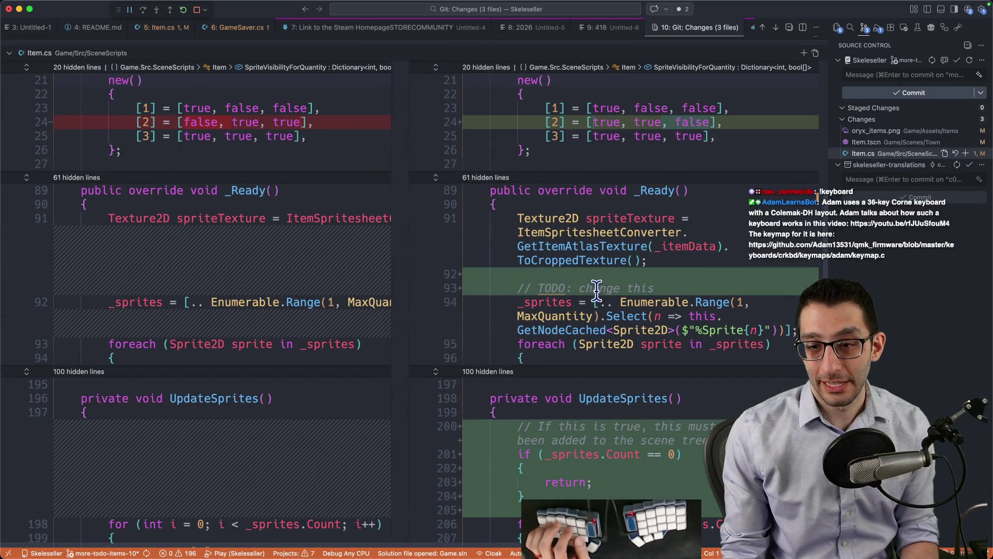
scroll(637, 288, "down", 4)
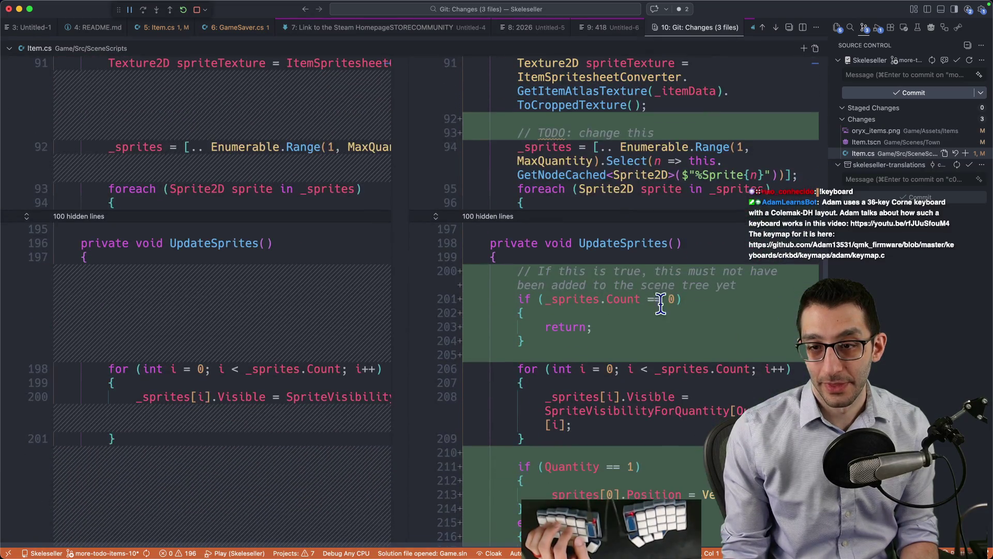
scroll(690, 321, "down", 5)
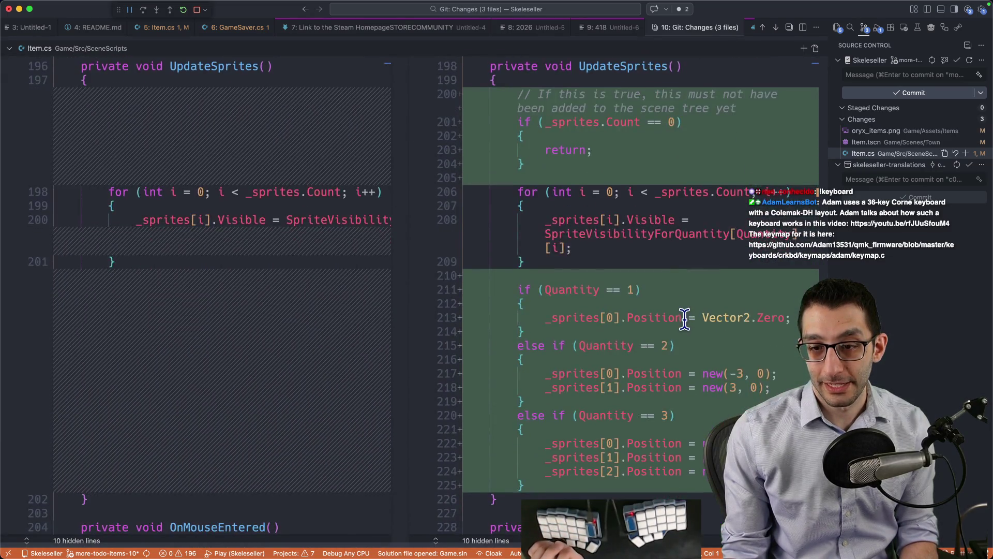
scroll(683, 318, "up", 15)
scroll(679, 316, "down", 10)
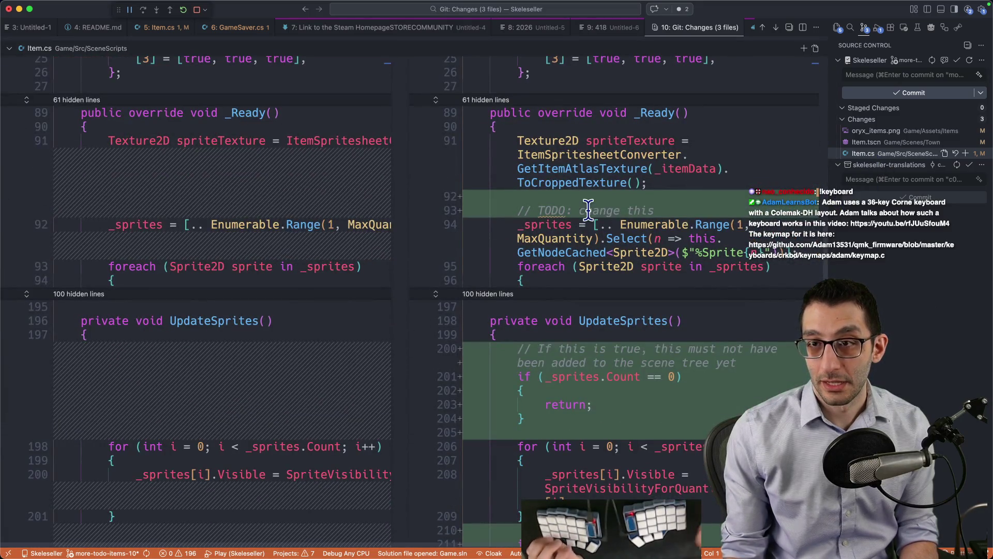
- Reopen Item.cs via Quick Open search for 'item'
key("super+p")
type("item")
key("Return")
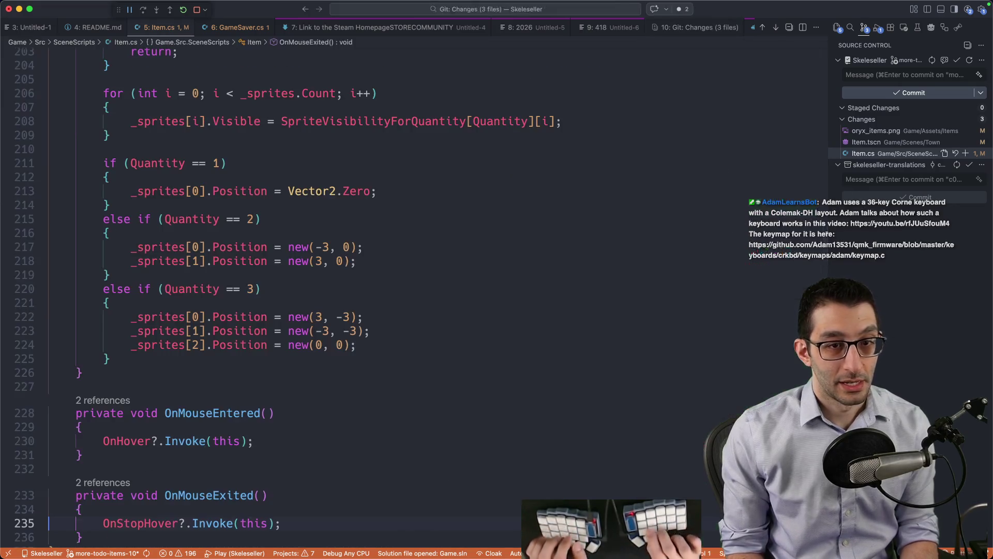
- Replace the SpriteVisibilityForQuantity lookup with 'i < Quantity - 1' for sprite visibility
scroll(300, 206, "up", 15)
scroll(300, 211, "up", 10)
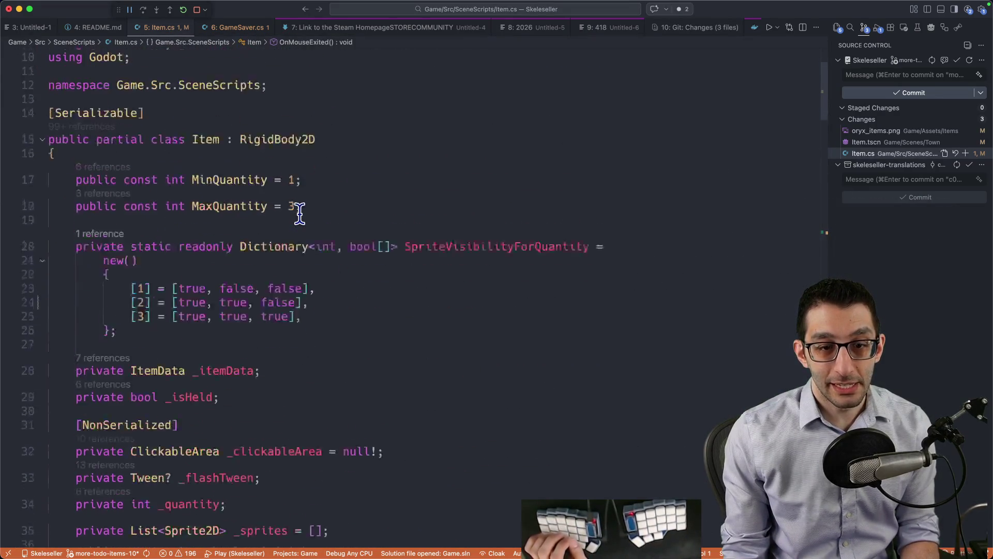
double_click(468, 95)
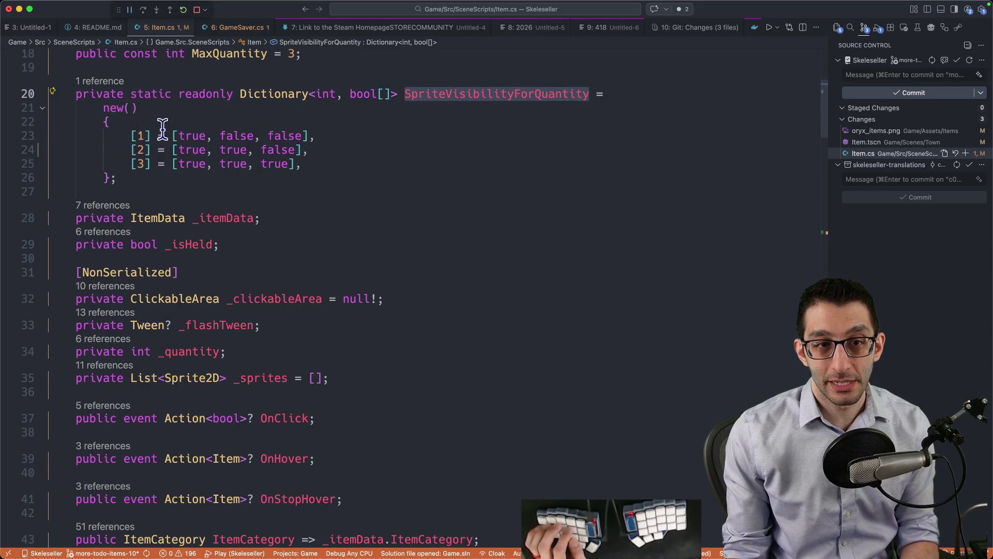
key("super+g")
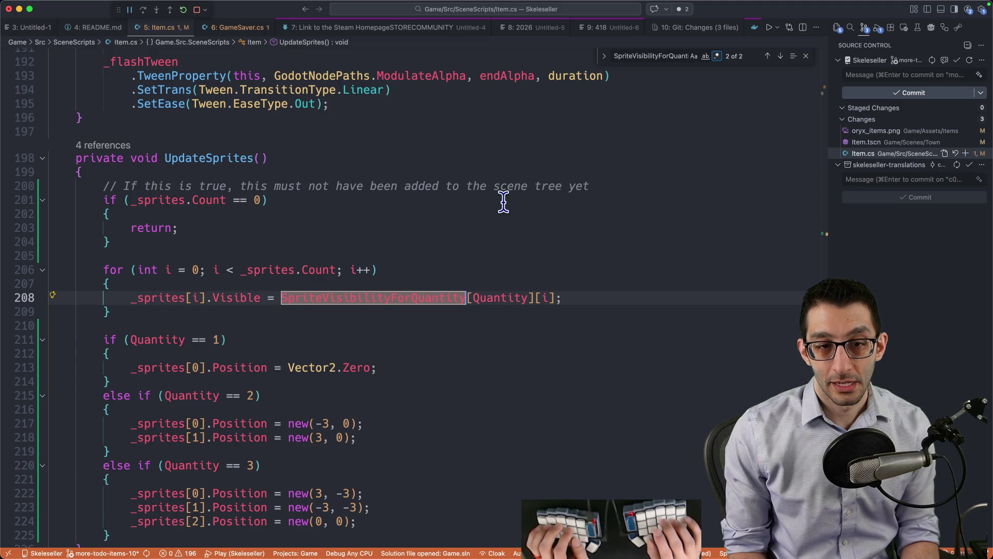
key("Left")
type("i")
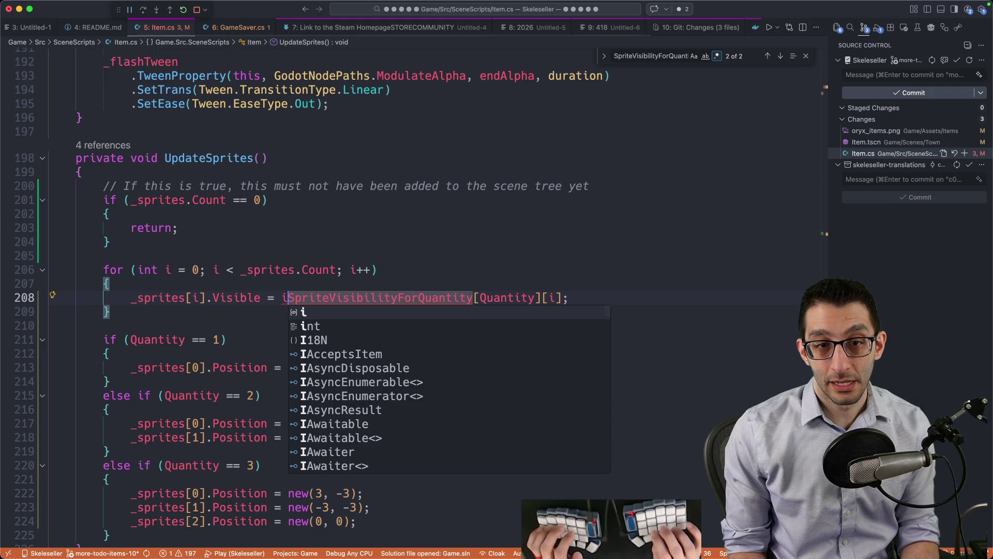
type(" < Quantity - 1")
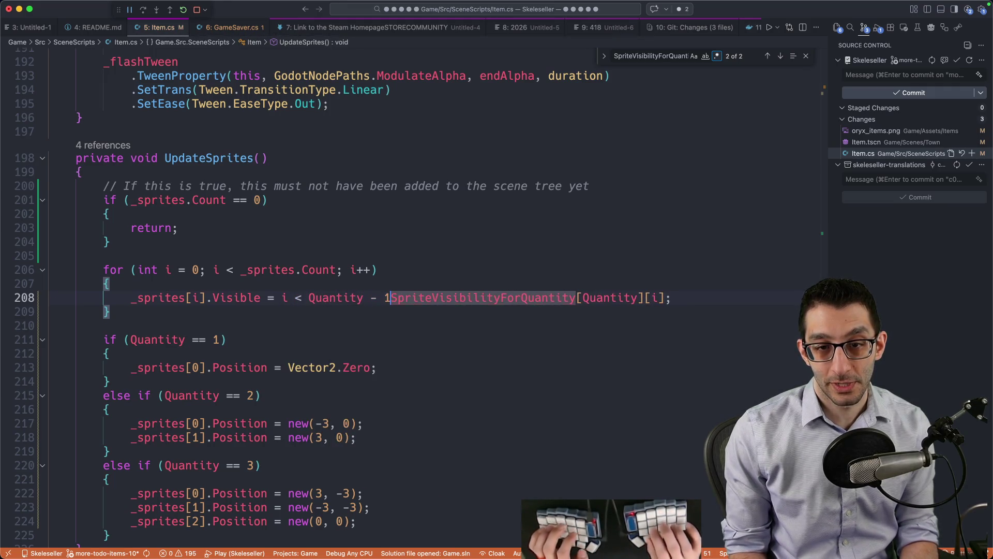
key("shift+End")
key("shift+Left")
key("BackSpace")
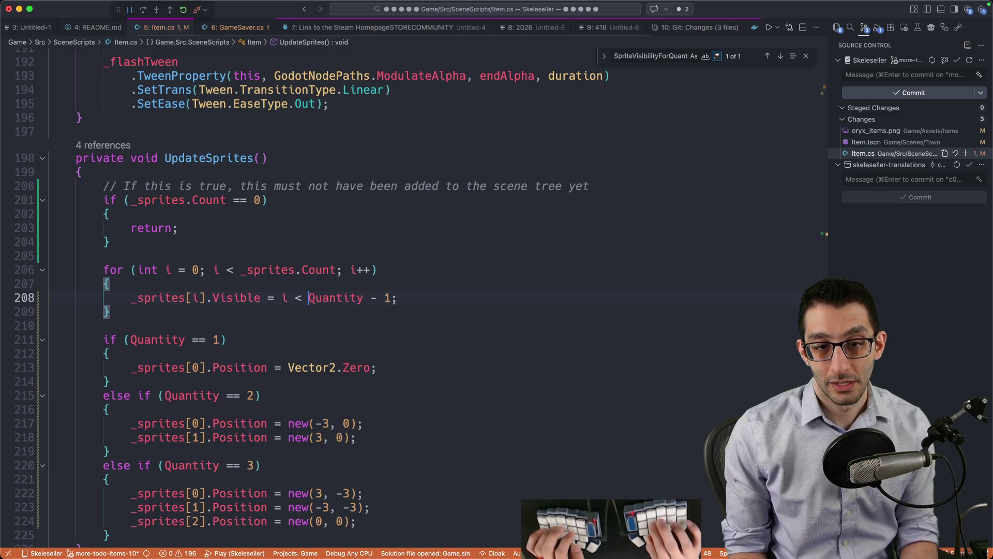
key("BackSpace")
key("BackSpace")
key("BackSpace")
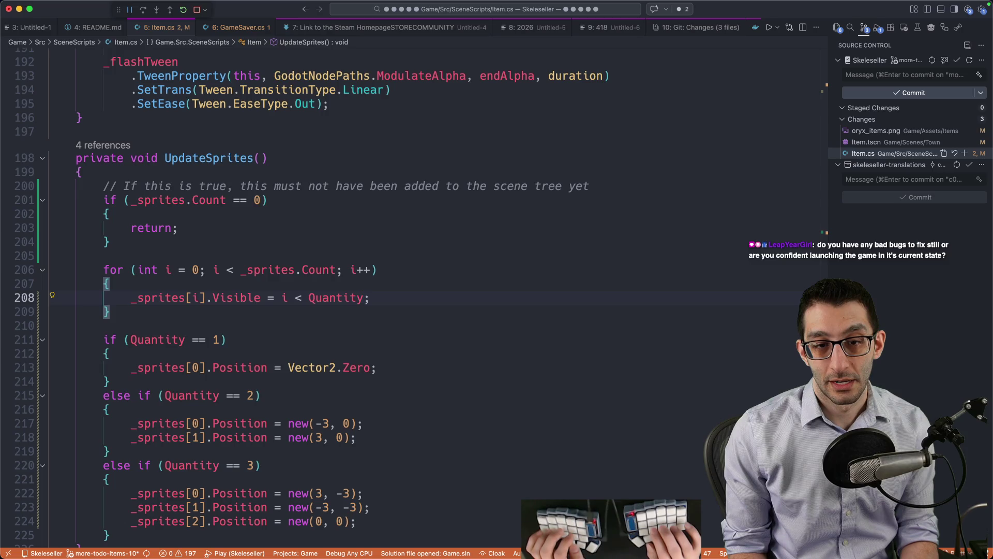
- Delete the unused SpriteVisibilityForQuantity dictionary and launch the game in debug mode
key("super+Up")
scroll(395, 237, "down", 5)
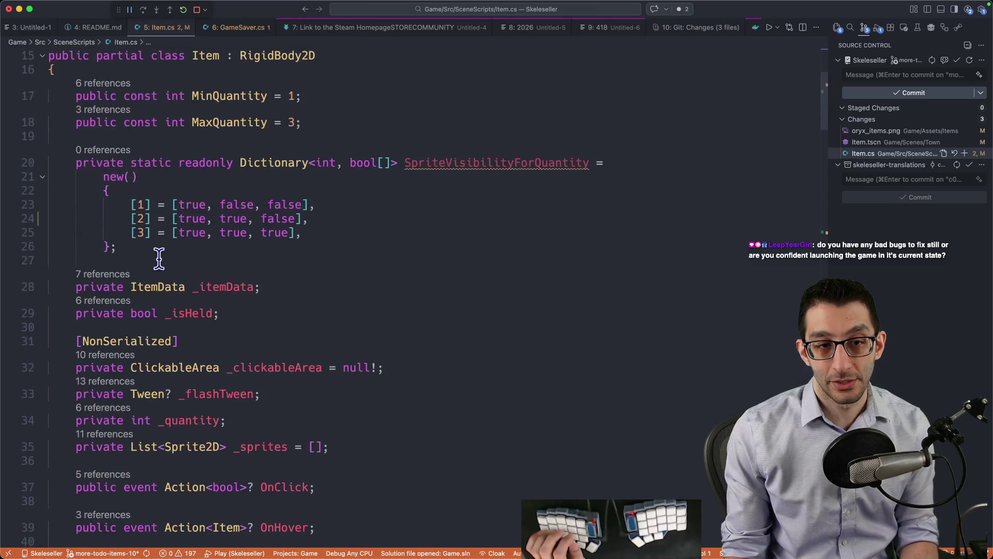
left_click_drag(160, 253, 252, 122)
key("BackSpace")
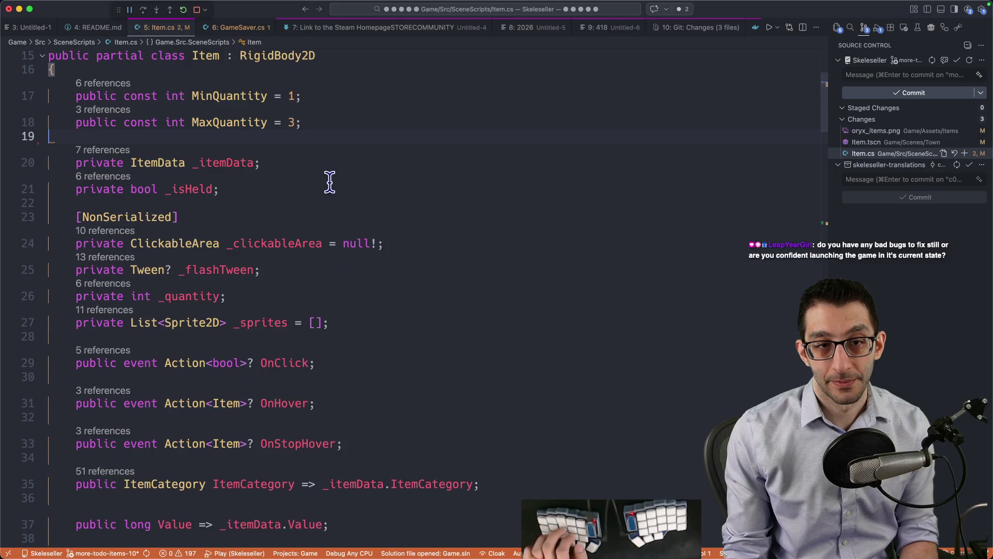
key("F8")
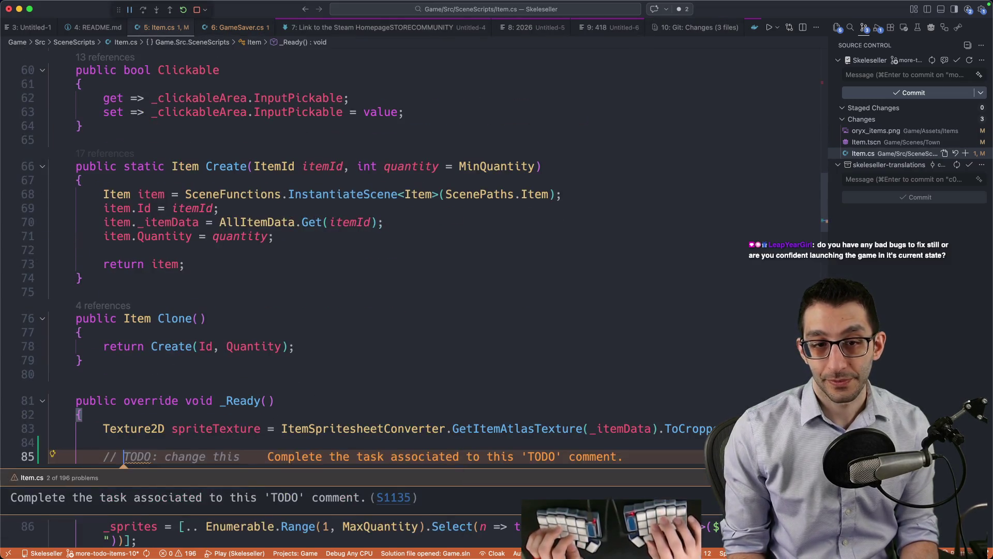
scroll(344, 182, "down", 5)
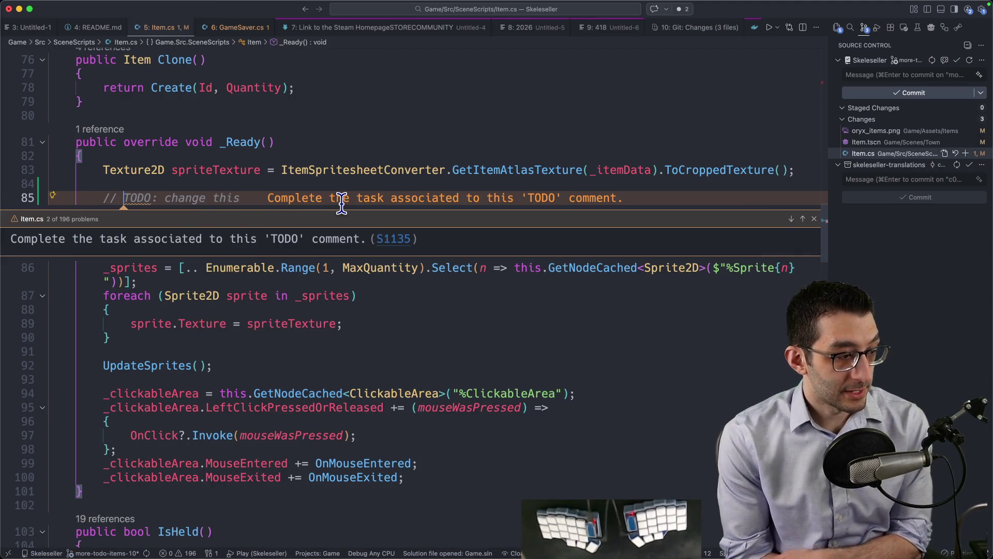
key("F5")
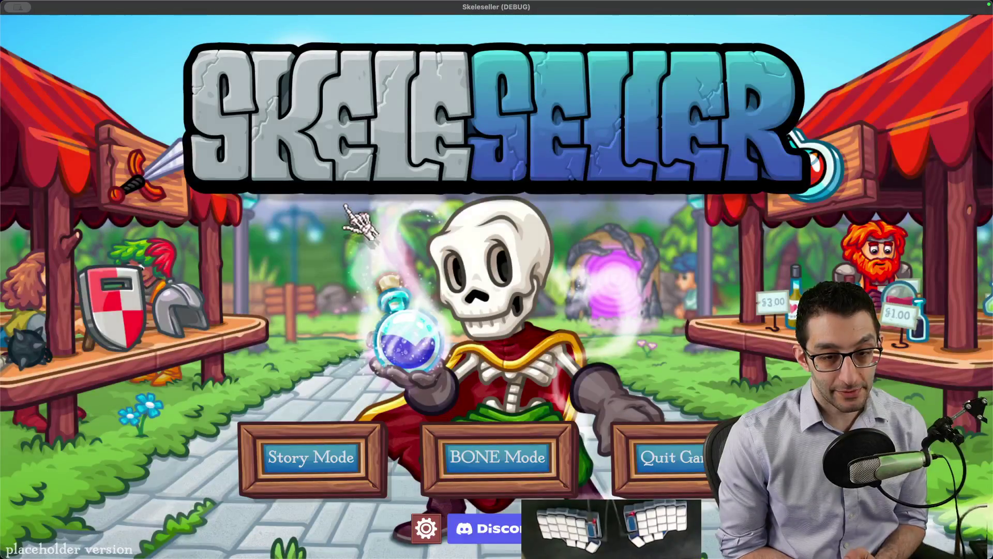
- In the game settings, switch the language to Español and then back to English
left_click(426, 528)
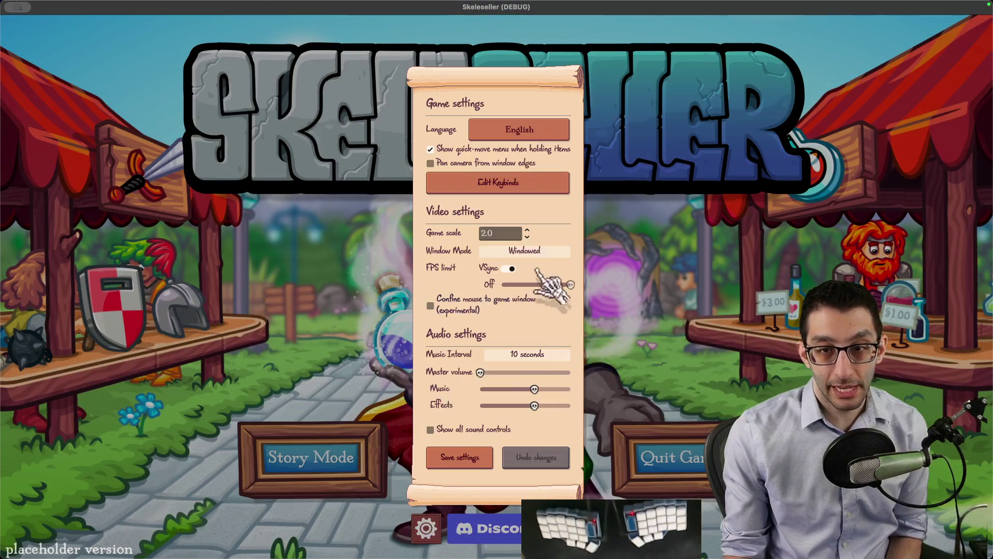
left_click(543, 136)
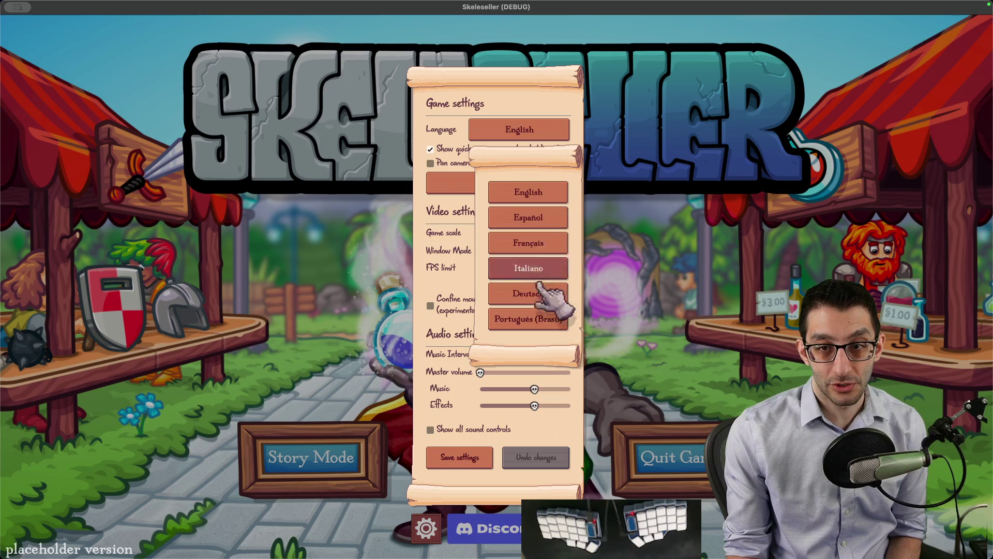
left_click(533, 218)
left_click(540, 121)
left_click(539, 179)
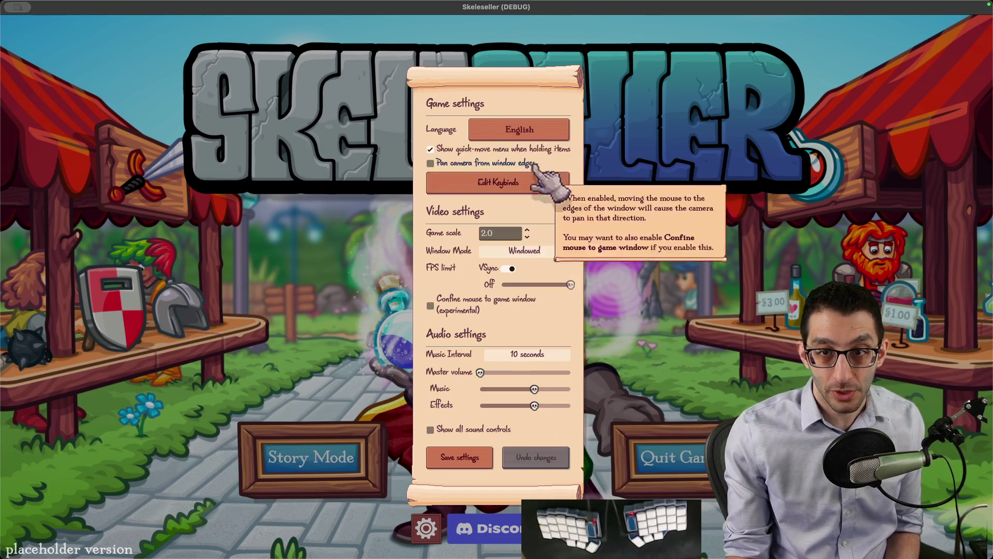
- Save the settings, start Story Mode and continue the existing saved town
left_click(522, 132)
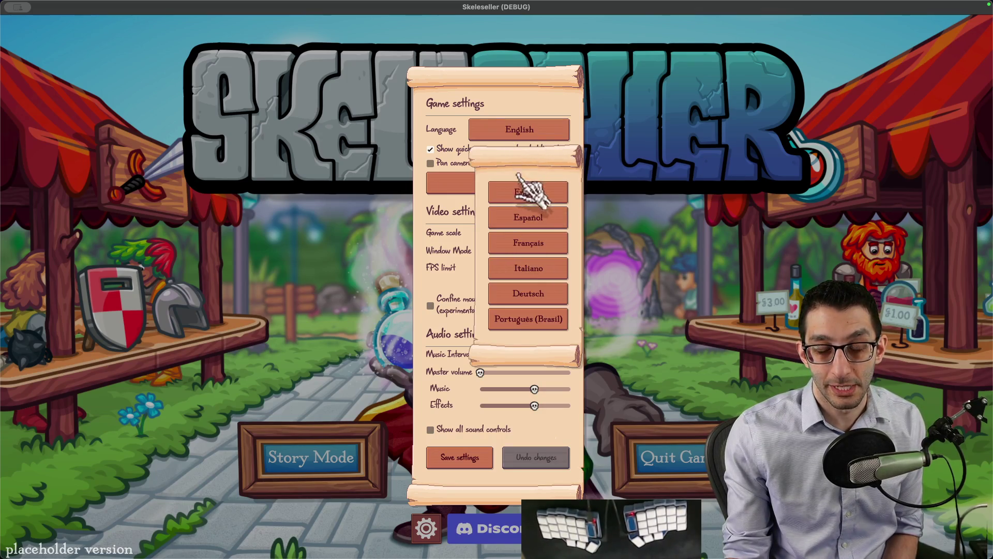
left_click(546, 127)
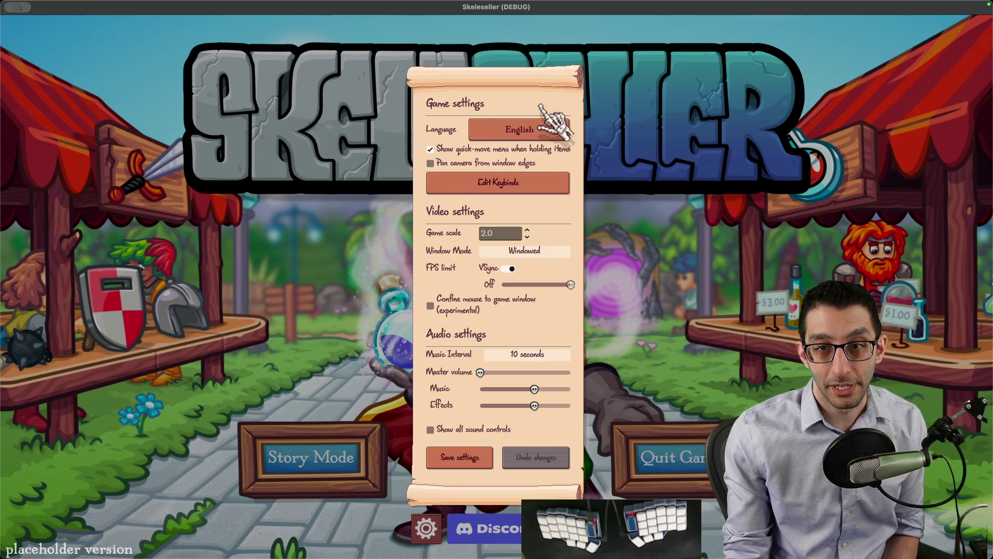
left_click(364, 287)
left_click(380, 432)
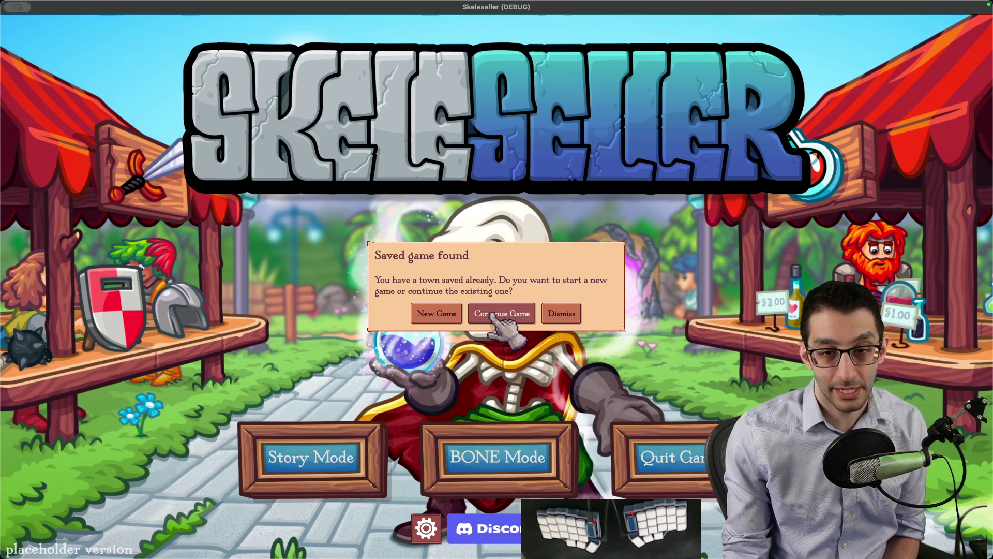
left_click(481, 319)
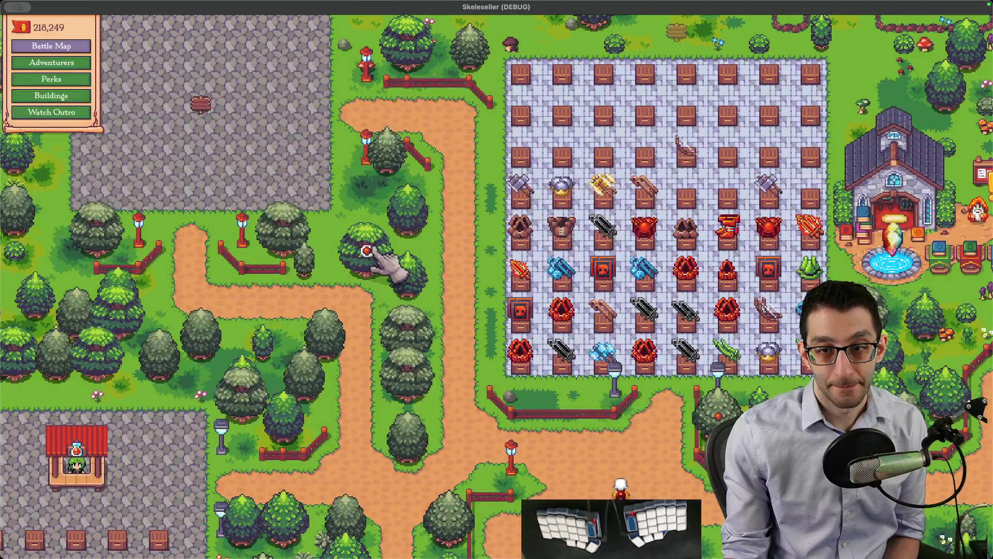
- Open the debug menu, grant items and place a potion on an empty shelf
key("d")
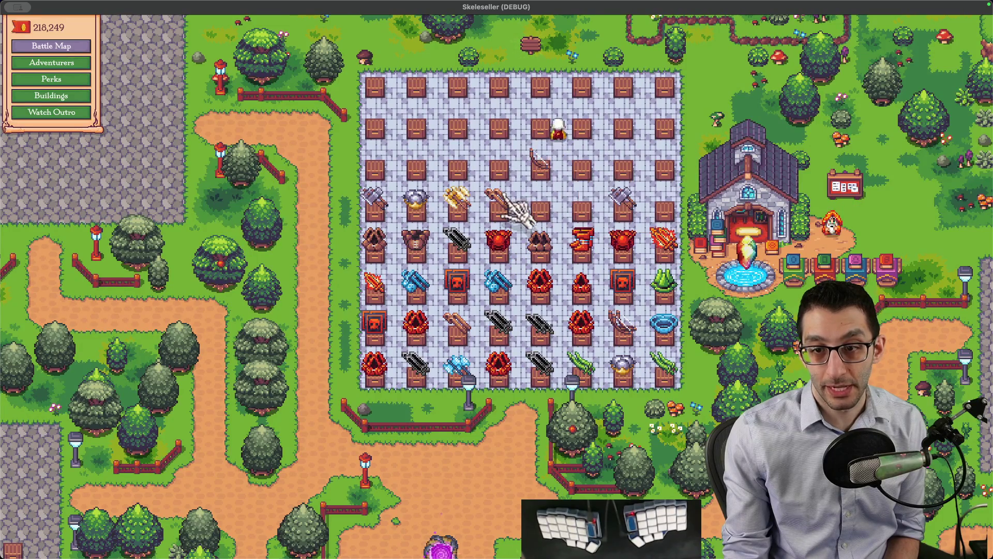
scroll(551, 247, "up", 5)
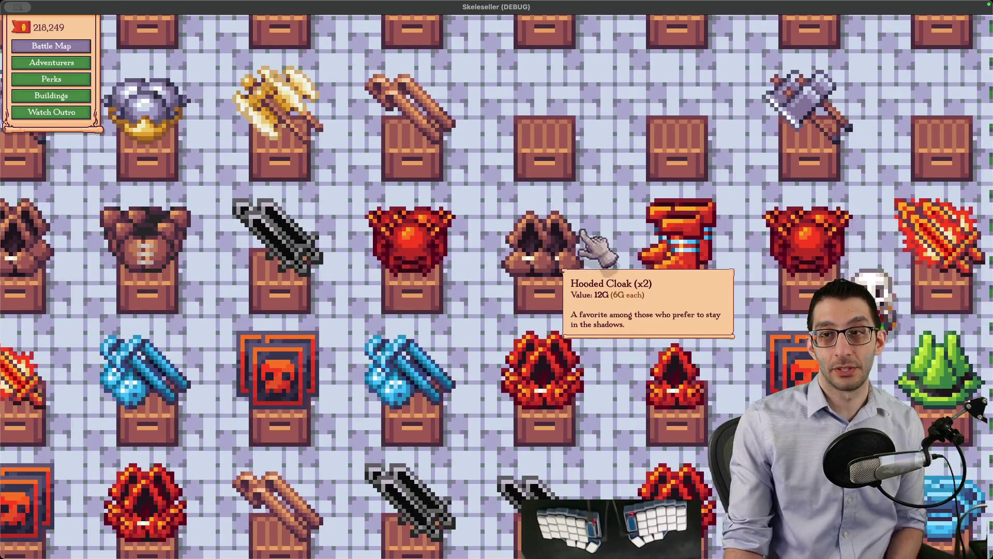
scroll(584, 234, "down", 5)
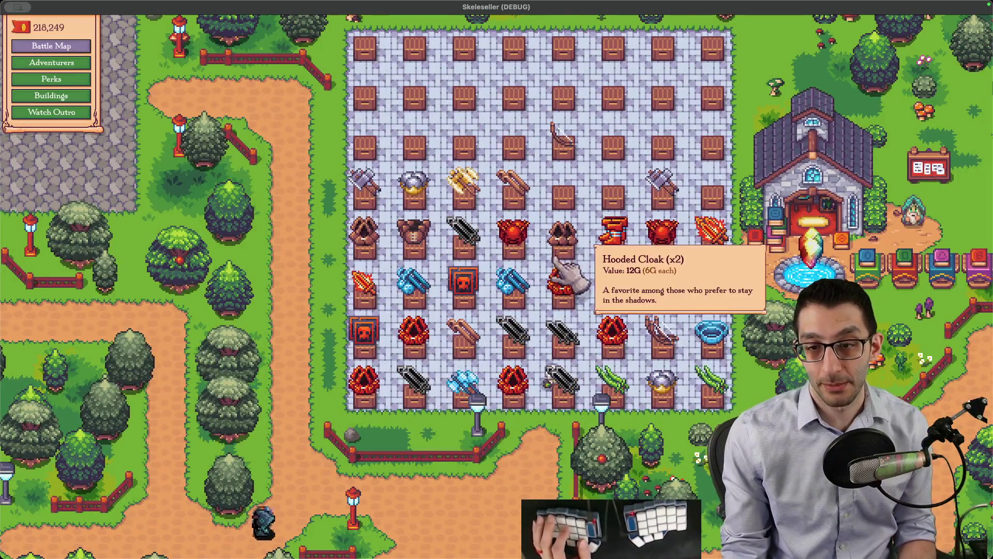
key("grave")
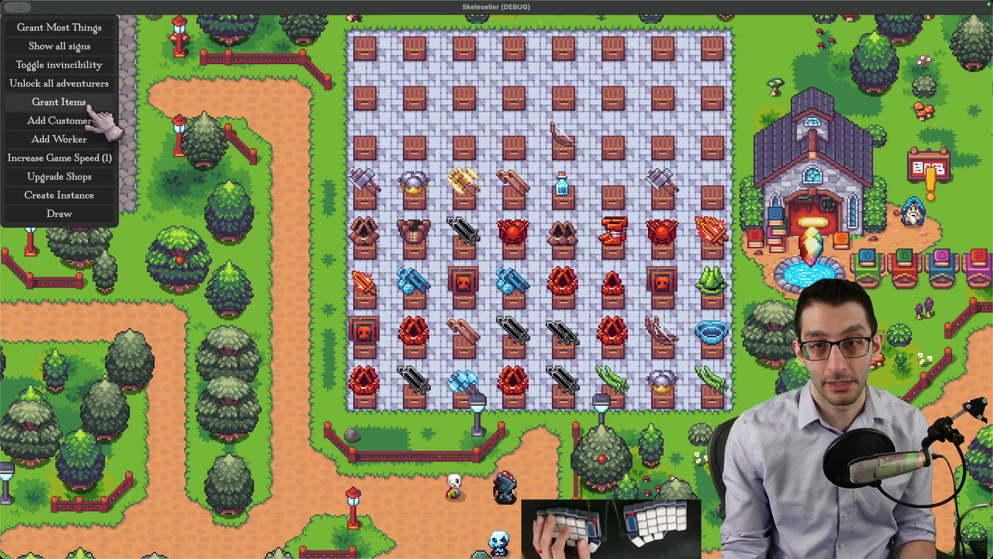
left_click(90, 106)
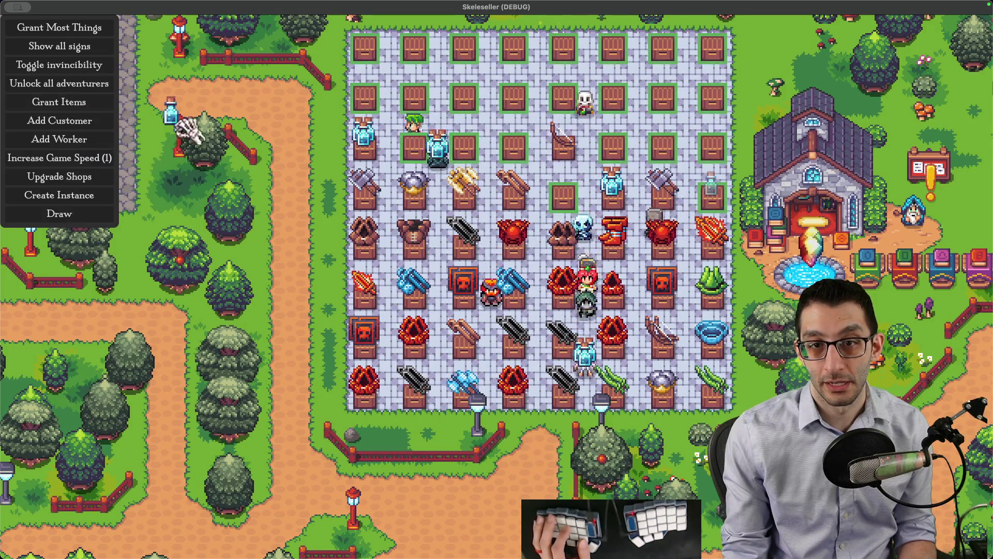
left_click(518, 166)
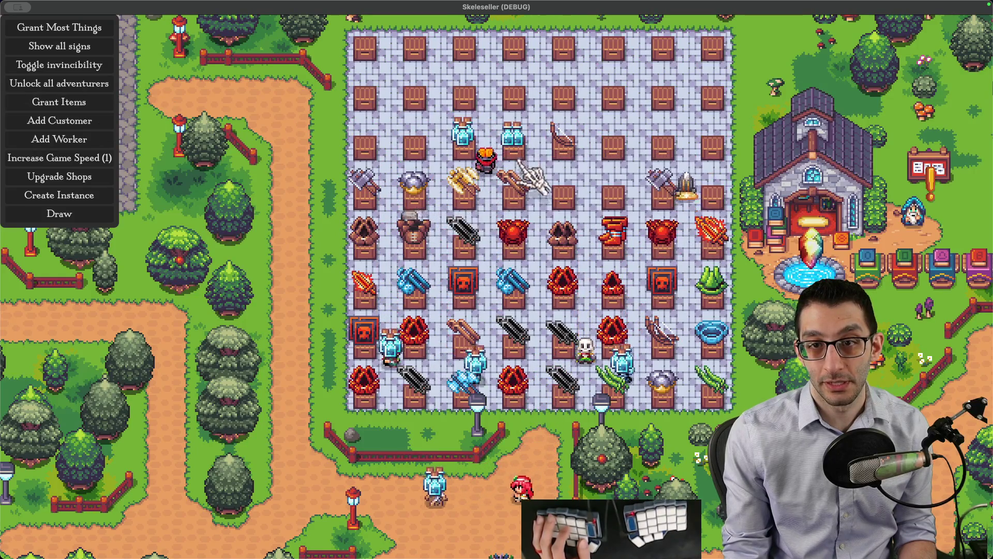
- Grant another batch, stock mana potions on the right-hand shelves, then return to VS Code
left_click(104, 106)
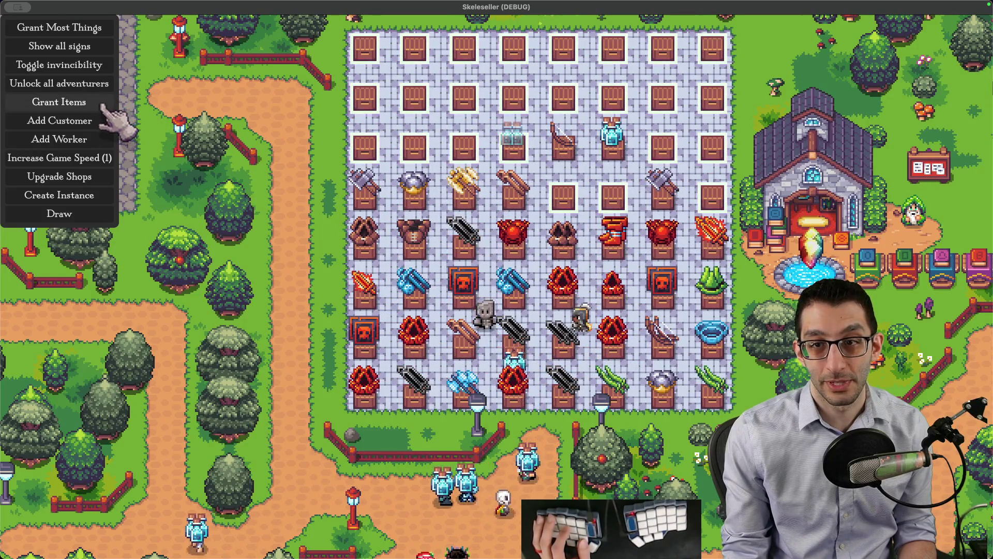
left_click(712, 155)
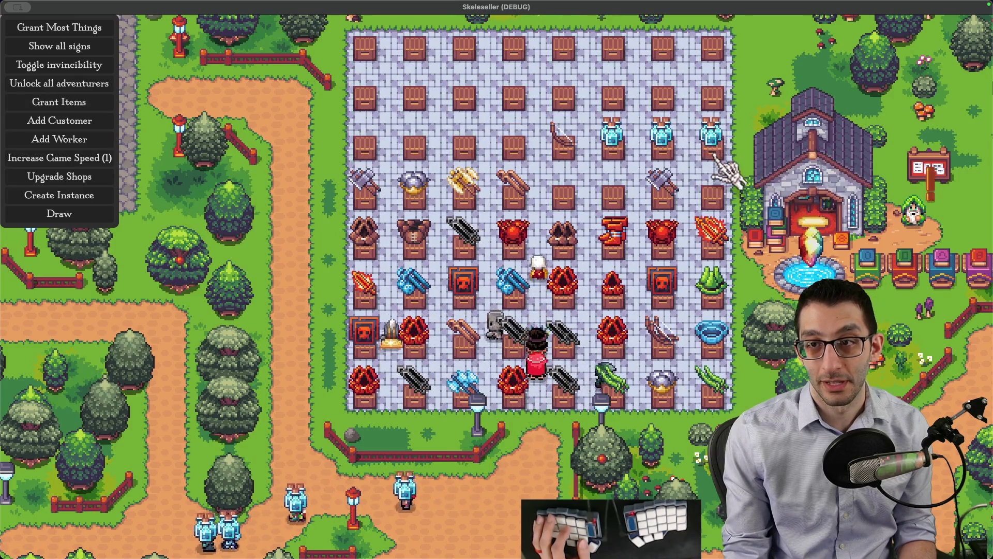
scroll(725, 171, "up", 3)
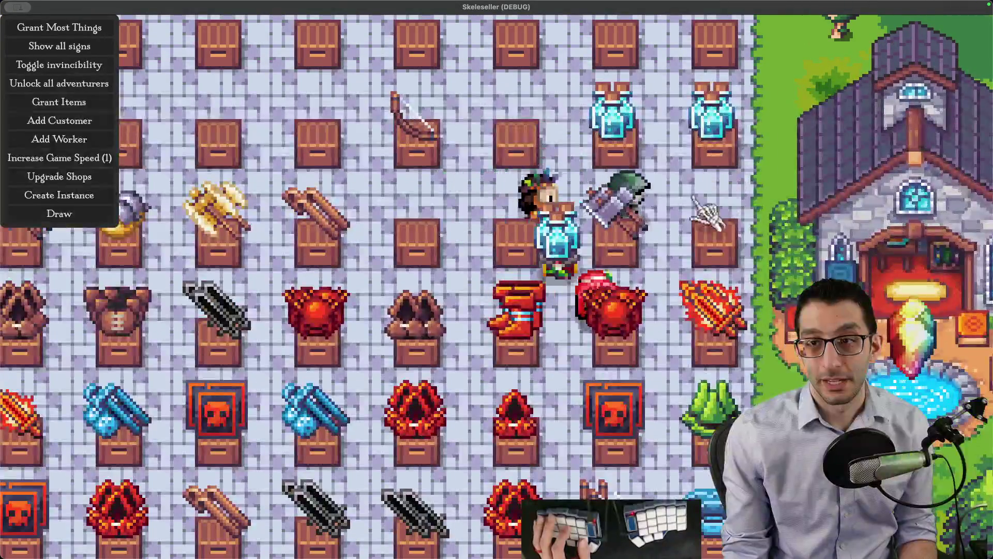
scroll(709, 215, "down", 3)
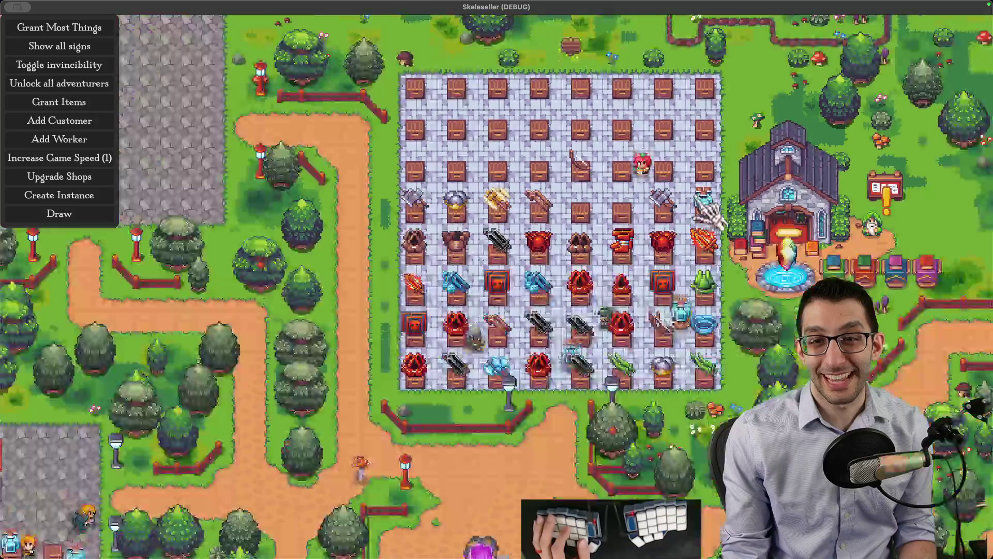
mouse_move(709, 215)
left_mouse_down()
mouse_move(629, 236)
mouse_move(577, 235)
left_mouse_up()
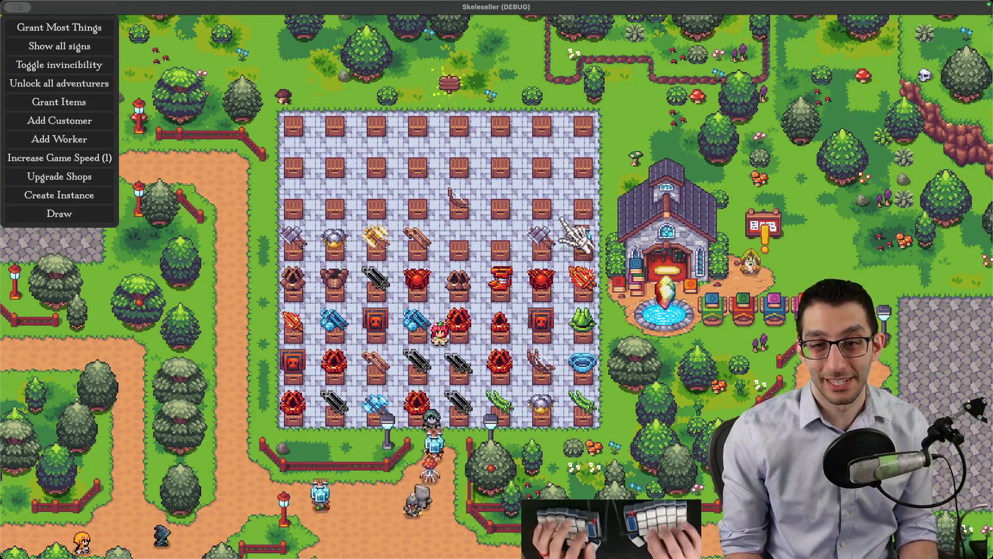
key("super+Tab")
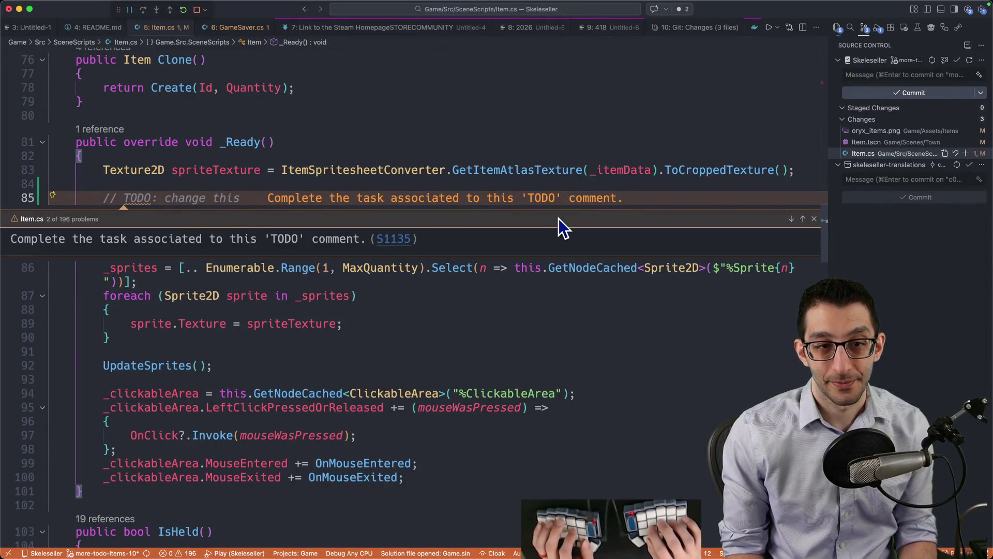
- Insert a for loop up to MaxQuantity above the _sprites assignment on line 86
key("Escape")
key("Down")
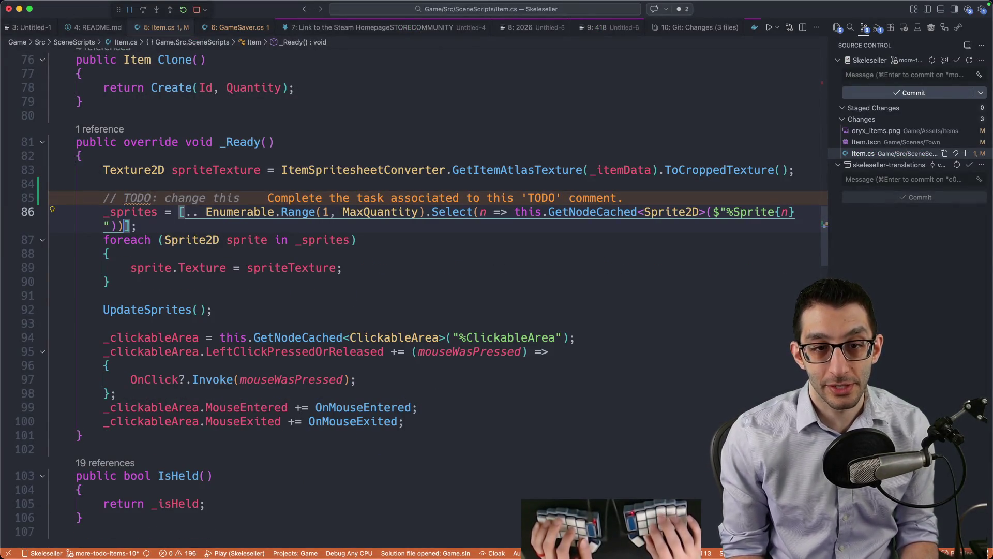
left_click(124, 212)
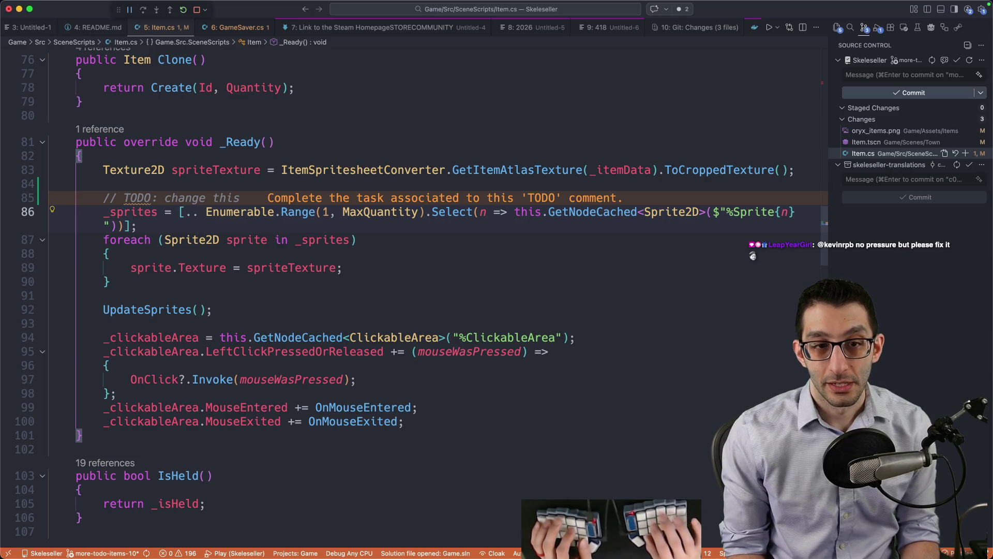
key("super+shift+Return")
type("fi")
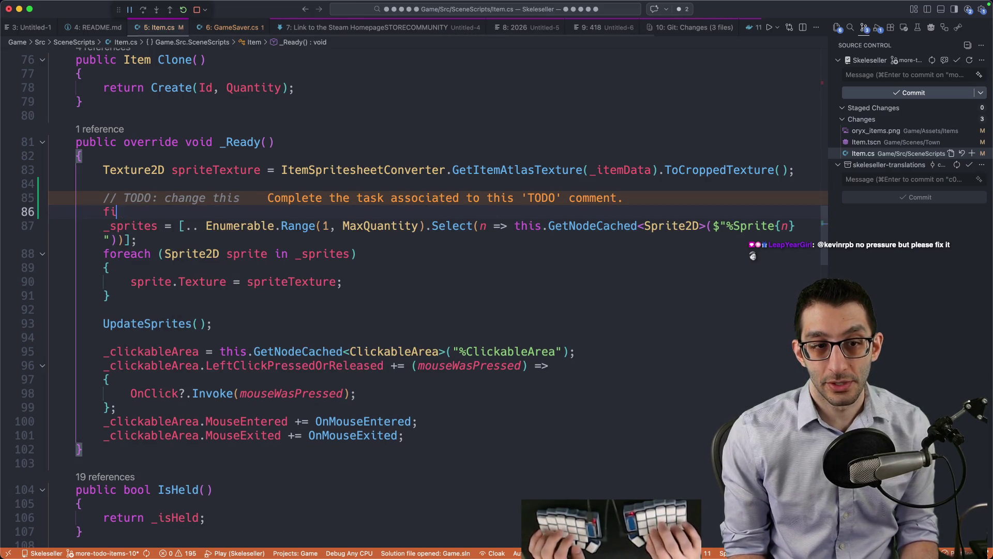
type("or (int i = 1")
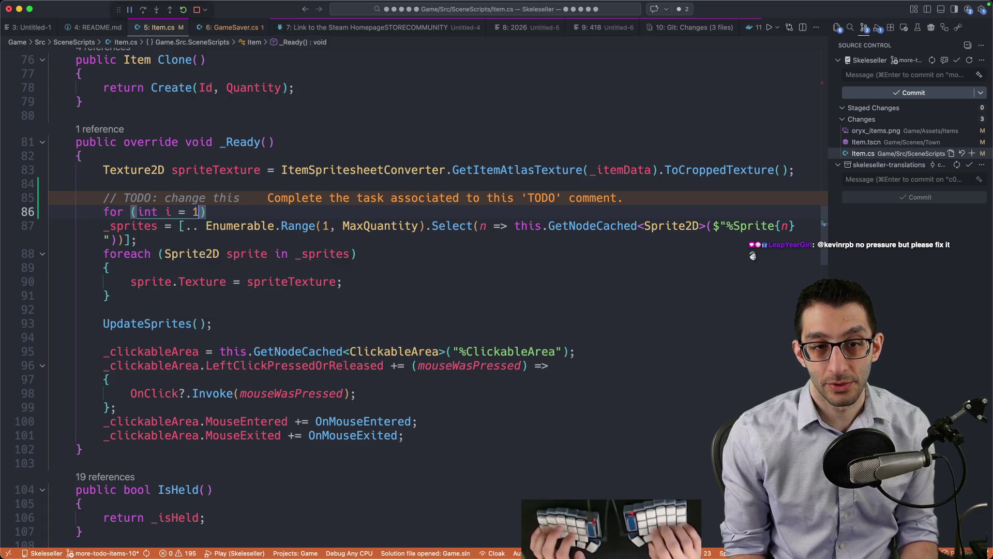
type("; i <= Max")
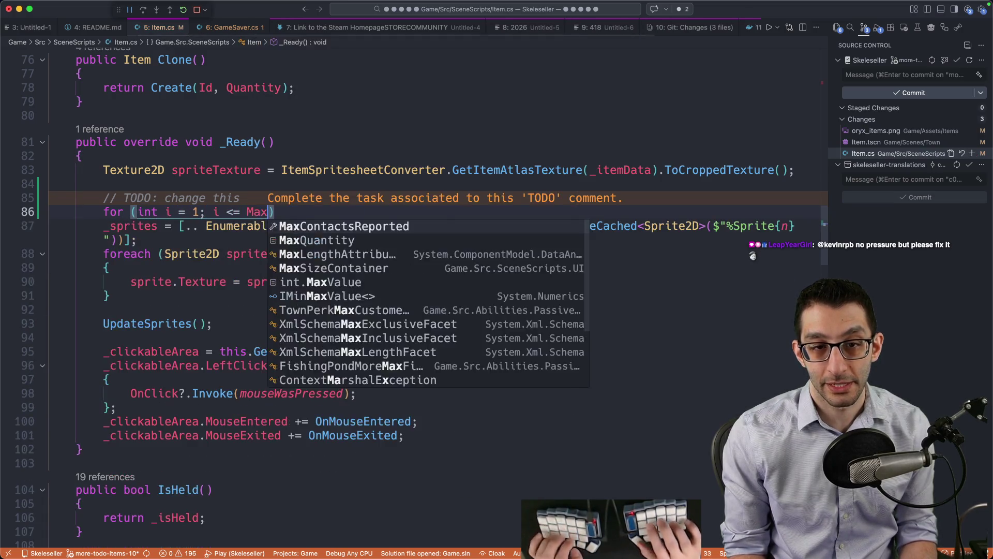
key("Down")
key("Tab")
key("Tab")
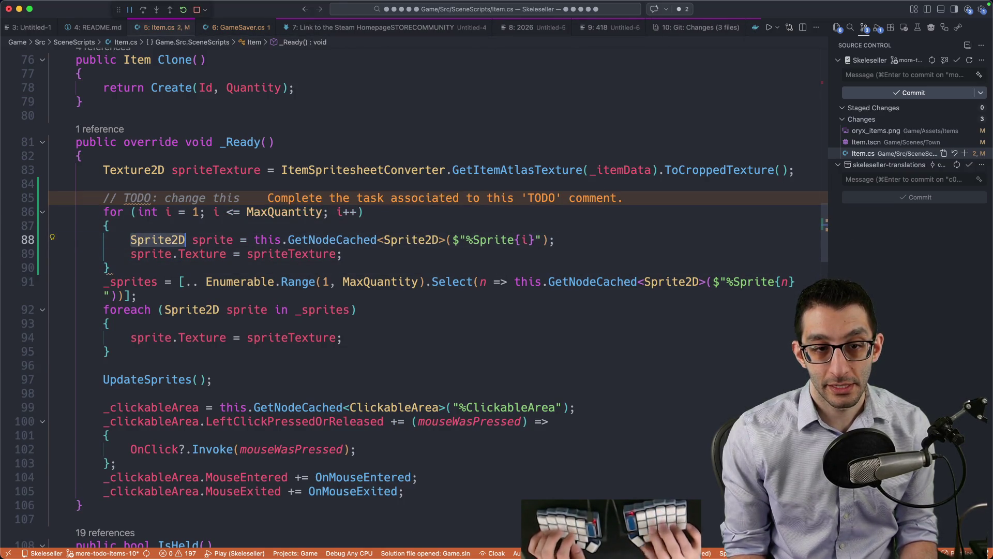
type("_spiret")
key("BackSpace")
key("BackSpace")
key("BackSpace")
type("rites")
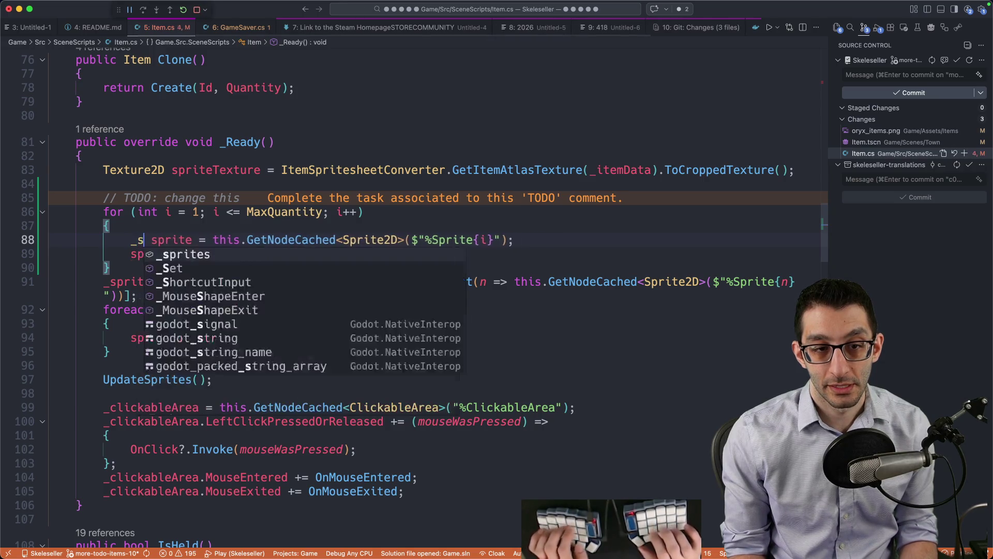
- Call _sprites.Add with the GetNodeCached lookup and delete the old texture line and assignment
scroll(558, 216, "up", 6)
scroll(558, 216, "up", 10)
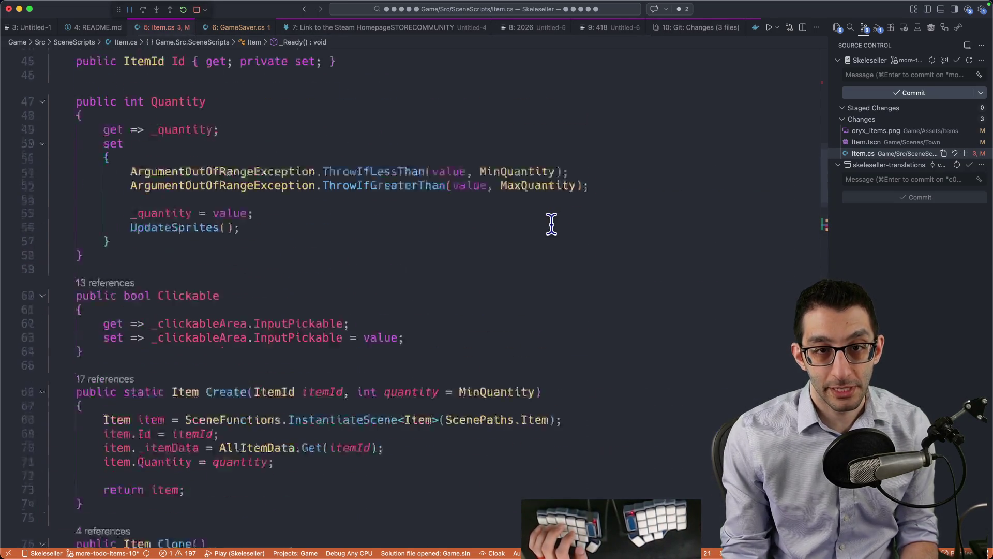
scroll(551, 226, "up", 3)
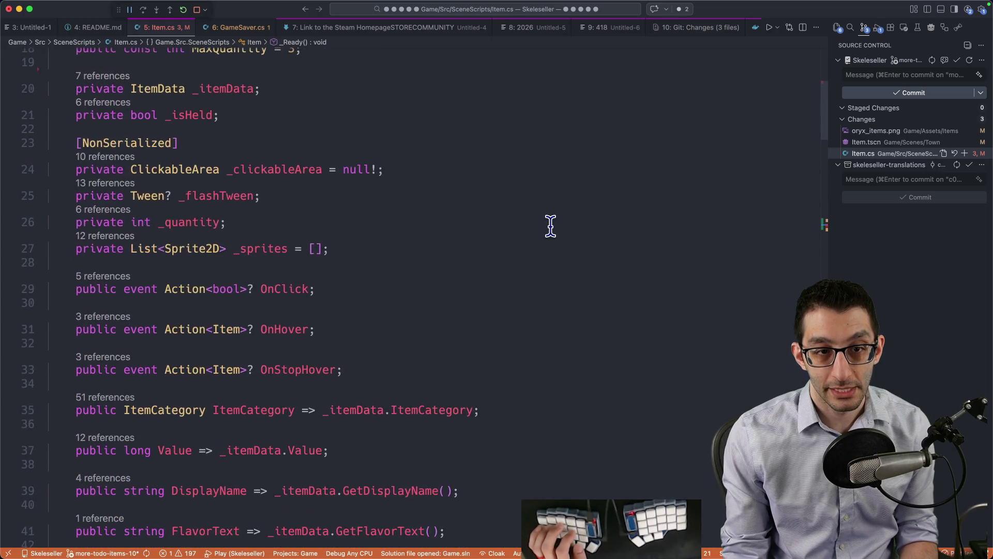
scroll(332, 268, "down", 20)
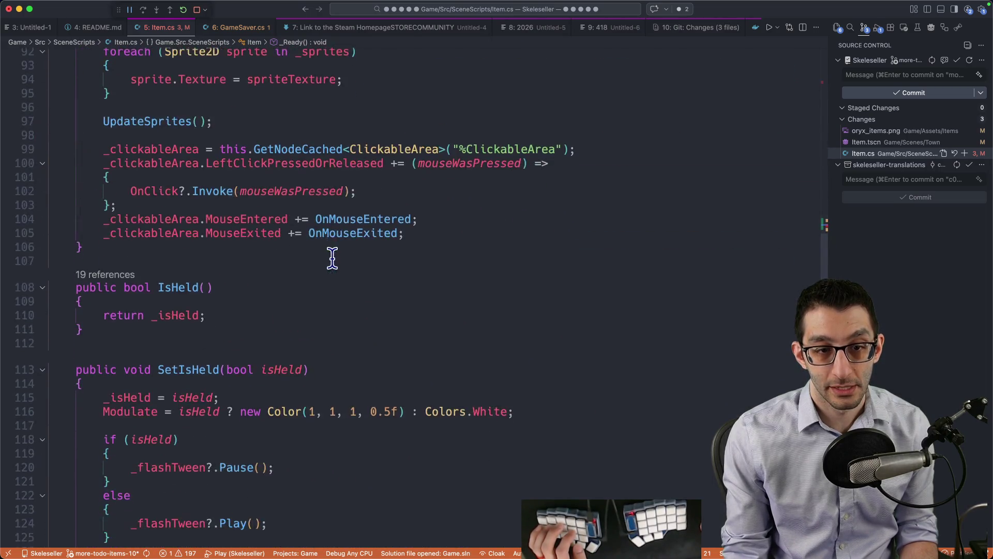
scroll(363, 260, "up", 5)
type("_sprites.Add sprite = this.GetNodeCached<Sprite2D>($\"%Sprite{i}\");")
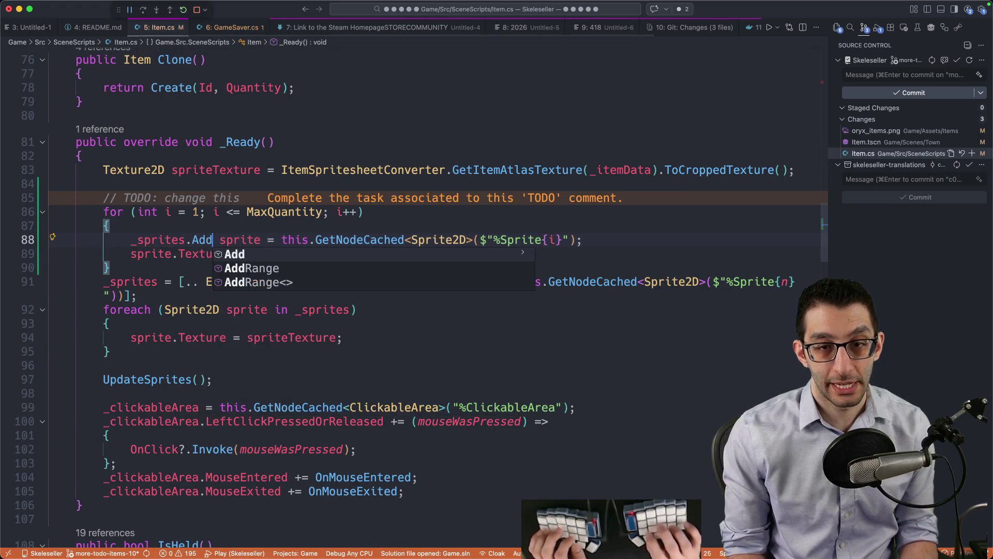
key("Escape")
type("(")
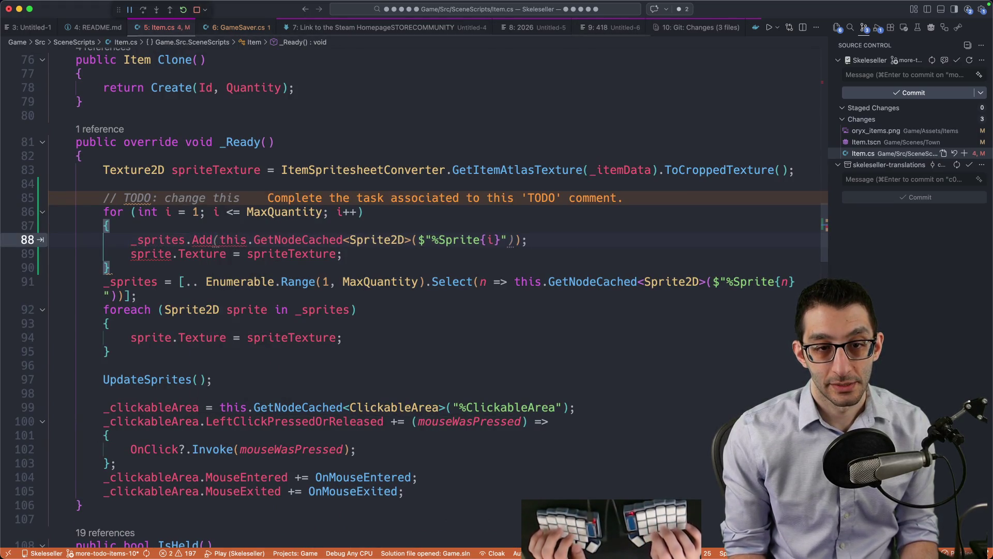
key("End")
key("Left")
type(")")
key("End")
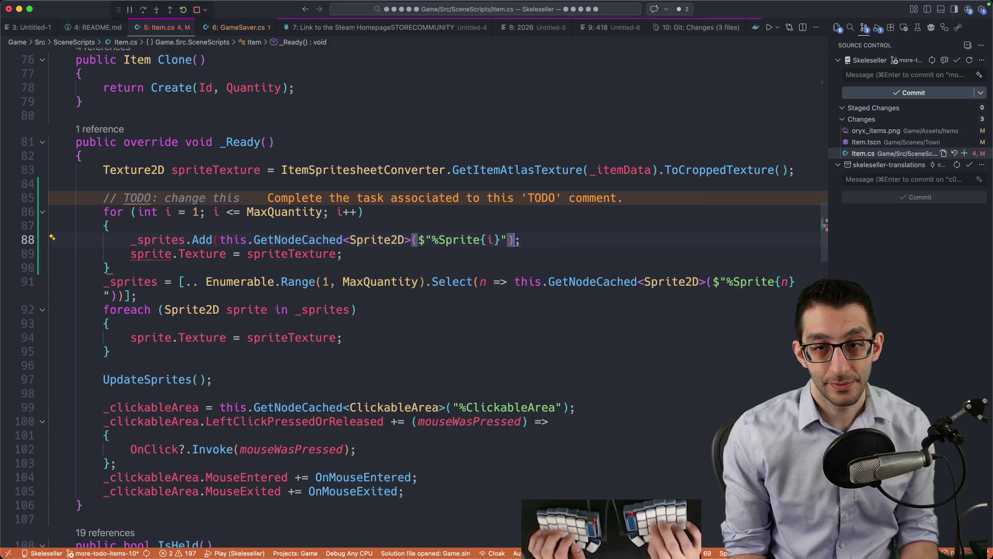
key("Down")
key("super+shift+k")
key("Down")
key("super+shift+k")
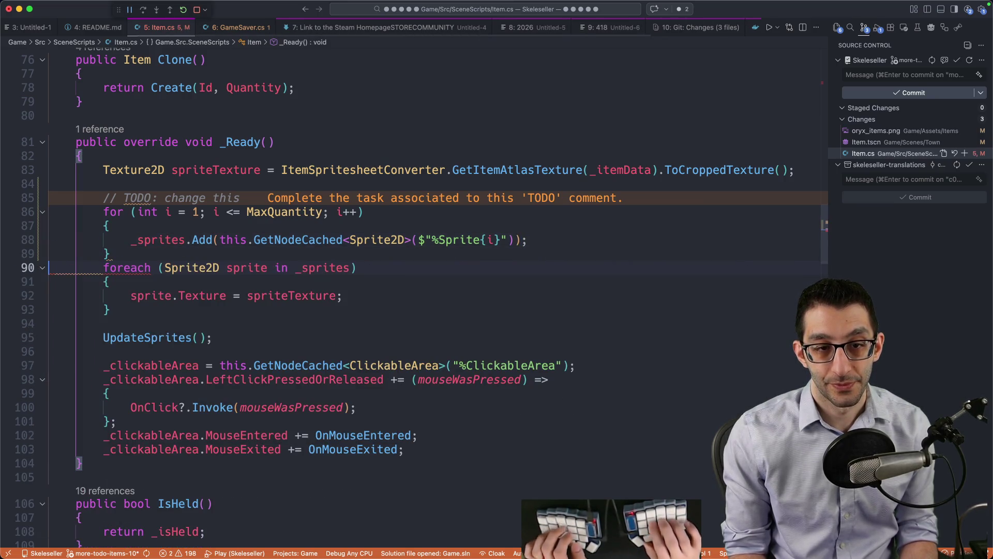
- Move the texture assignment into the for loop and delete the now-empty foreach block
key("Return")
key("Down")
key("Down")
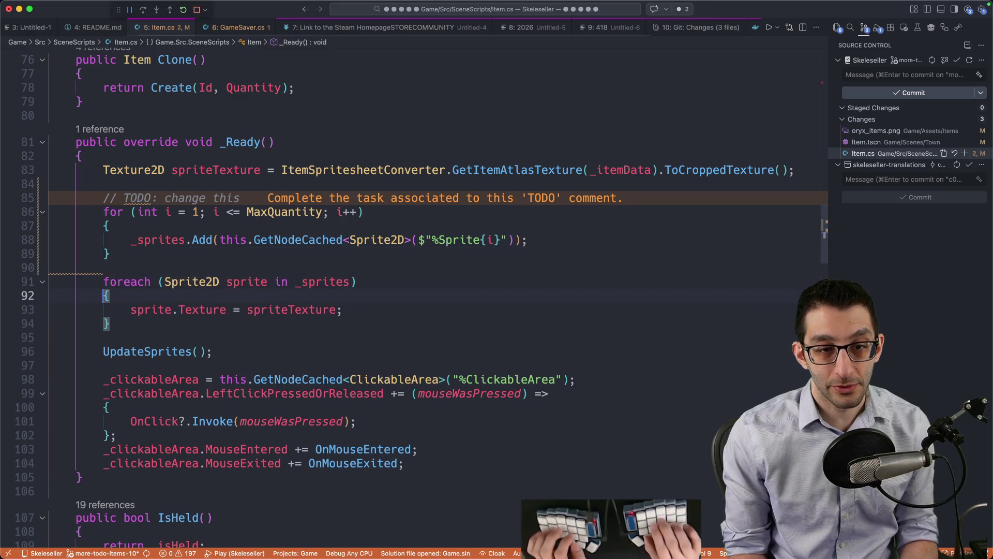
key("alt+Up")
key("alt+Up")
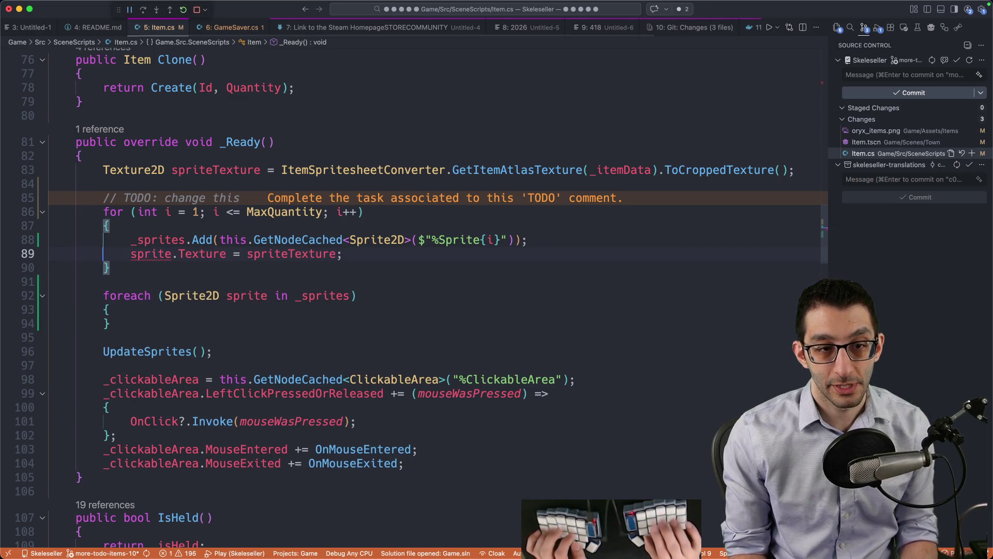
key("super+shift+k")
key("super+shift+k")
key("super+shift+k")
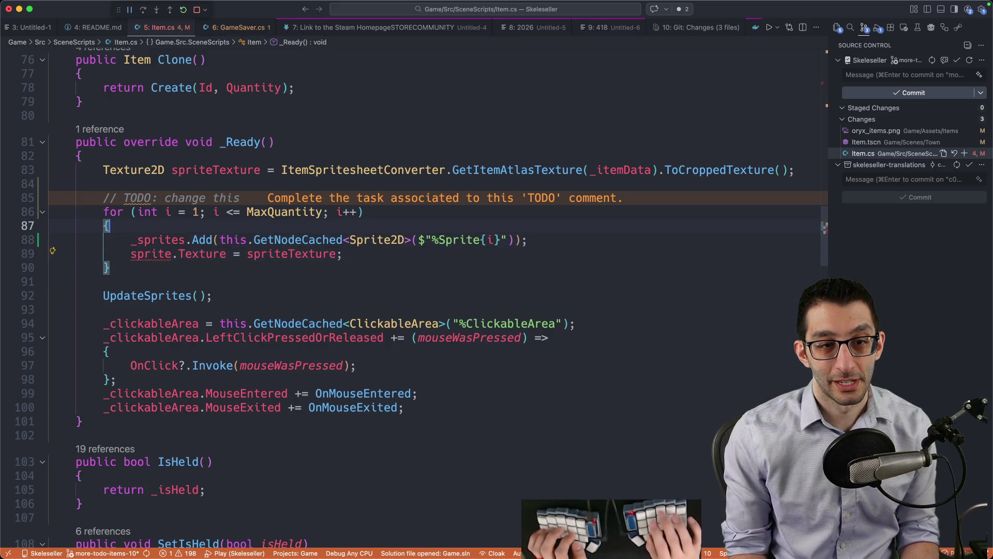
- Store the lookup in a local 'Sprite2D sprite', pass it to _sprites.Add, and delete the TODO comment
key("Return")
type("Sprite2D ")
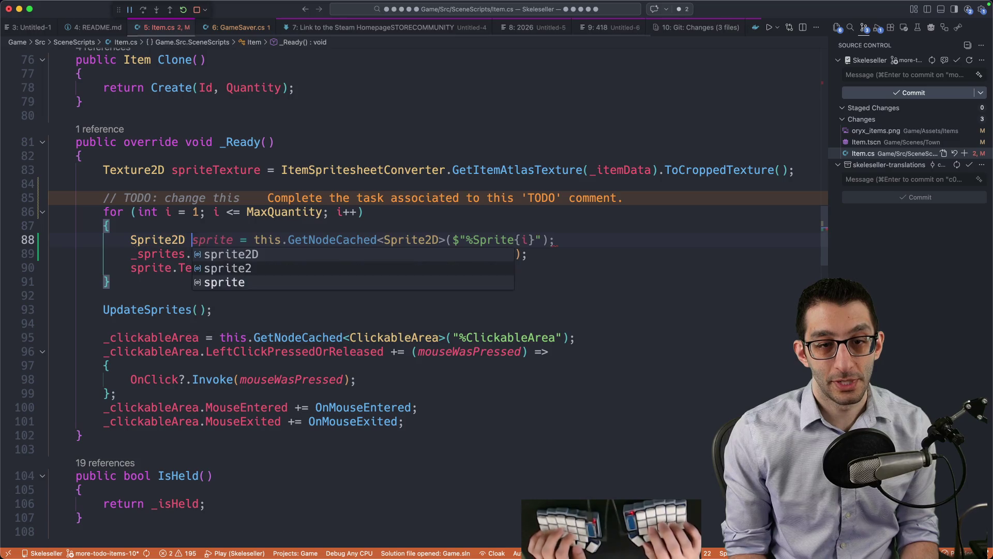
type("sprite ")
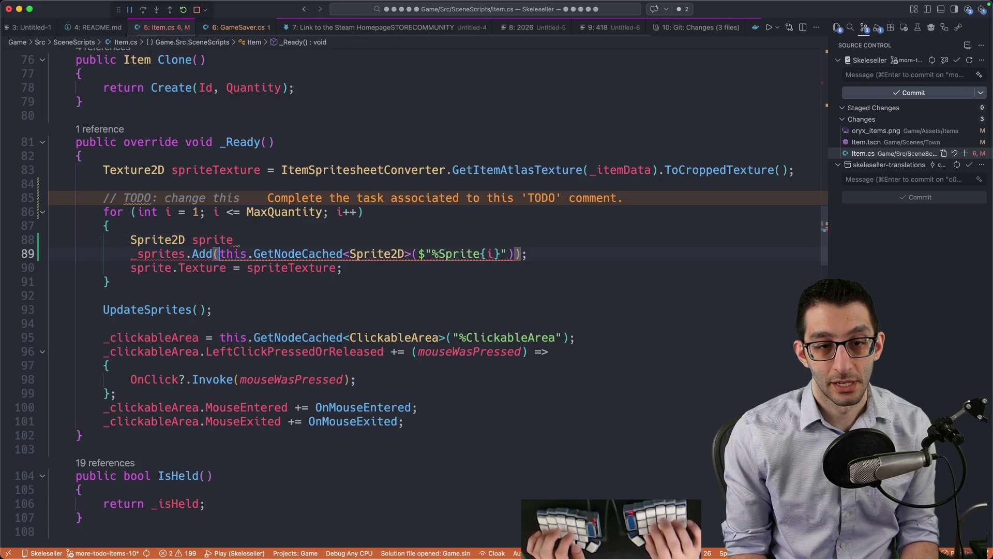
type("sprites.Add(spr")
key("Up")
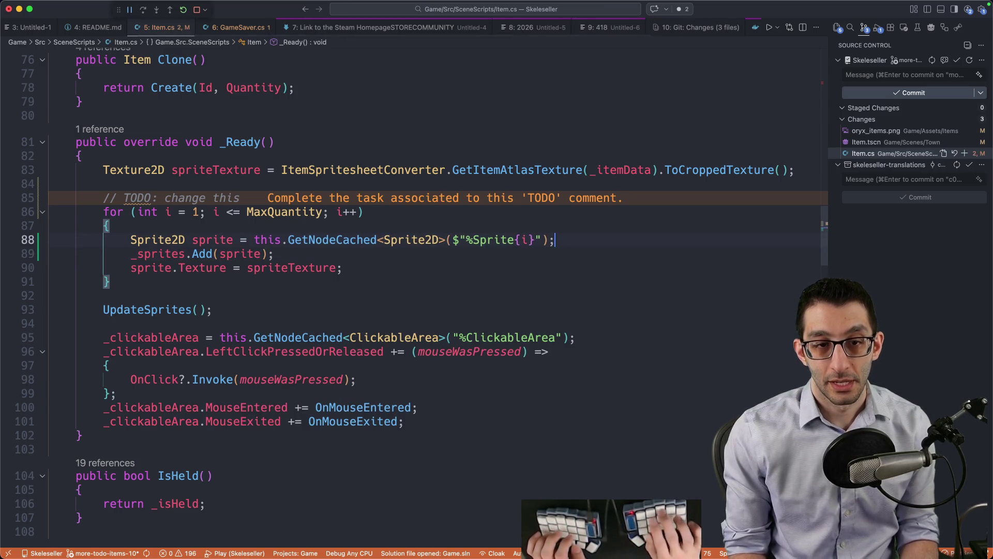
key("Up")
key("Up")
key("Up")
key("super+shift+k")
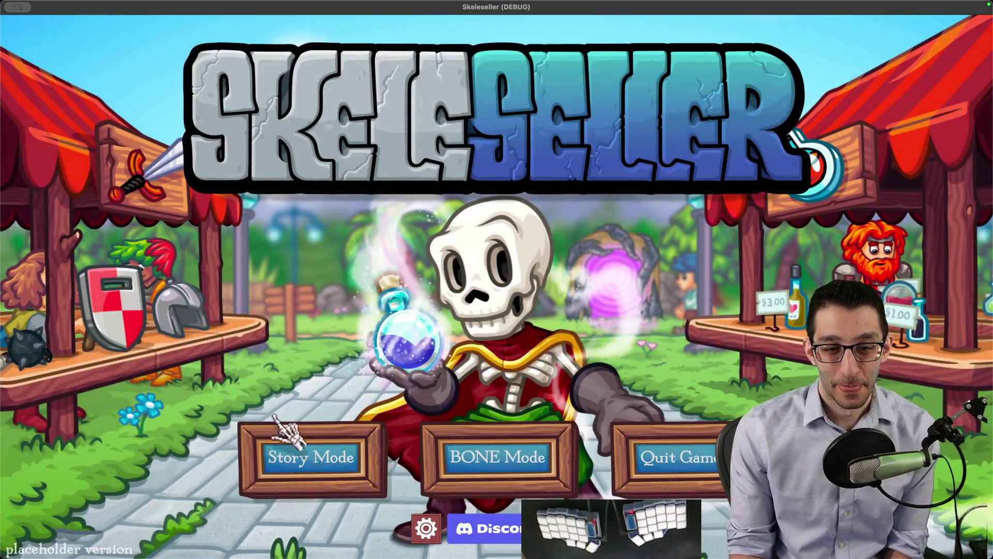
- Continue the saved Story Mode game, open the debug options and grant items to restock shelves
left_click(274, 416)
left_click(438, 310)
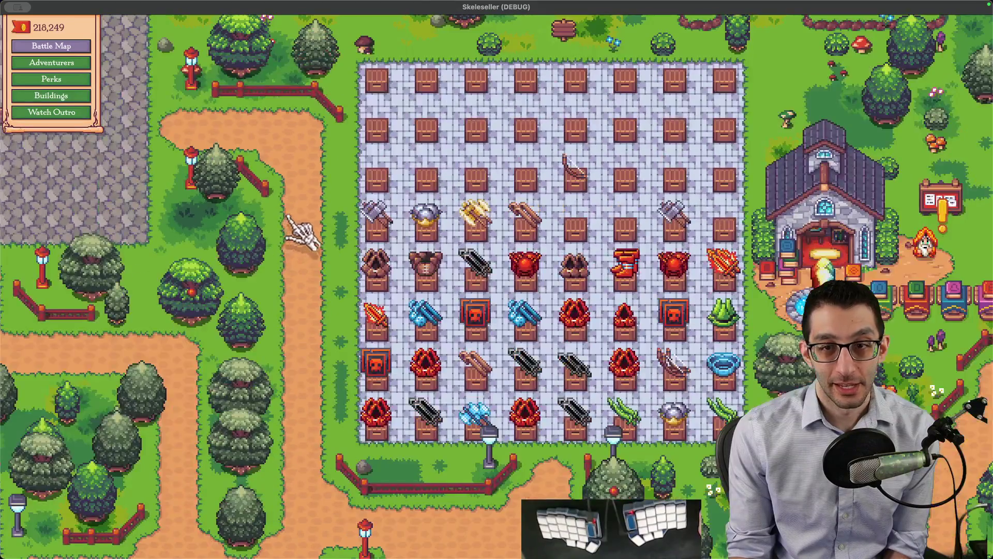
key("grave")
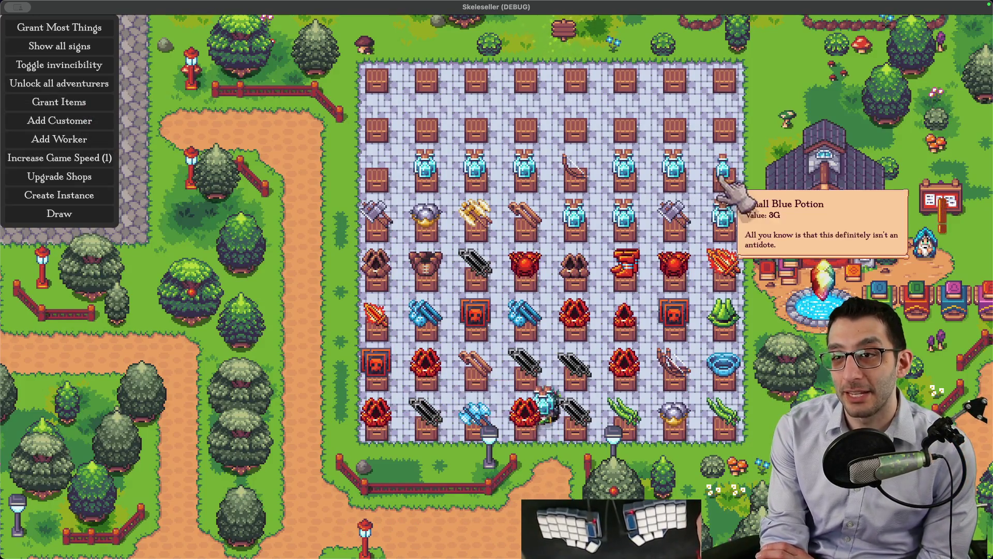
left_click(37, 108)
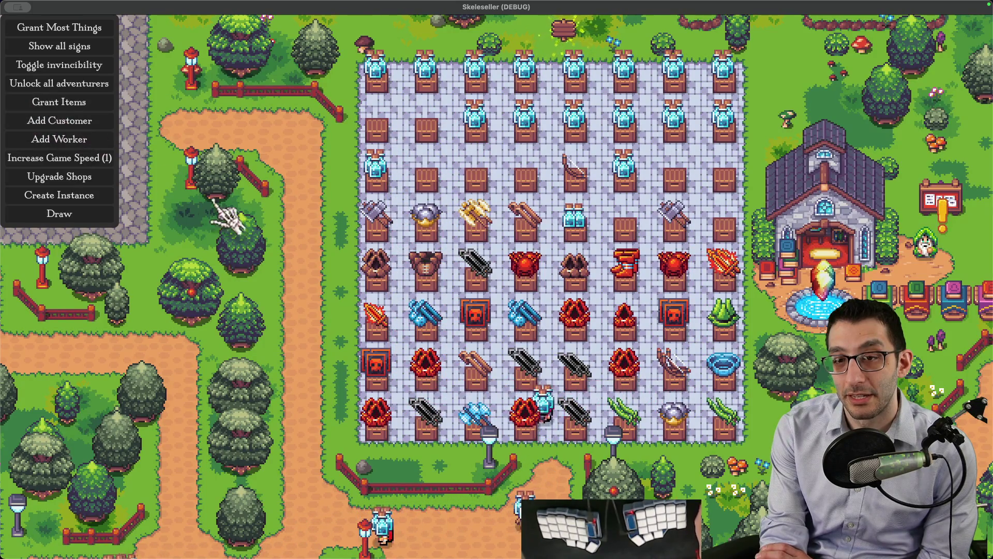
- Pan and zoom around the town to look over the stocked potion shop
scroll(262, 283, "down", 5)
scroll(263, 283, "up", 10)
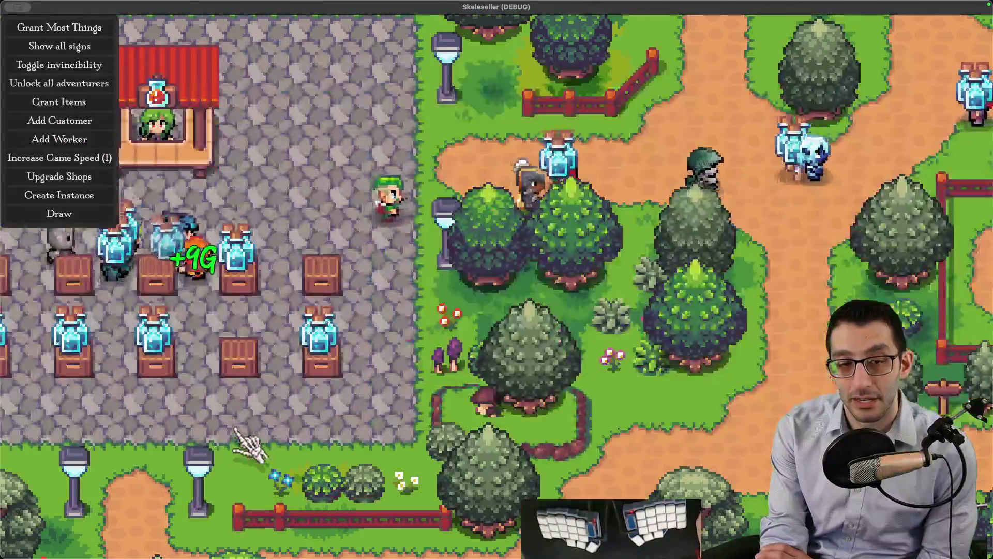
left_click_drag(235, 429, 426, 417)
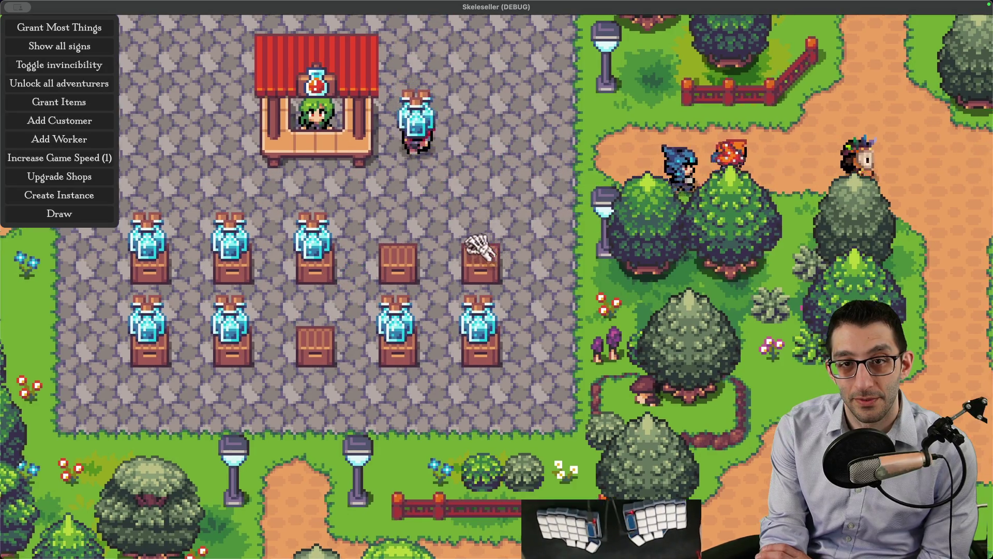
left_click_drag(479, 247, 428, 266)
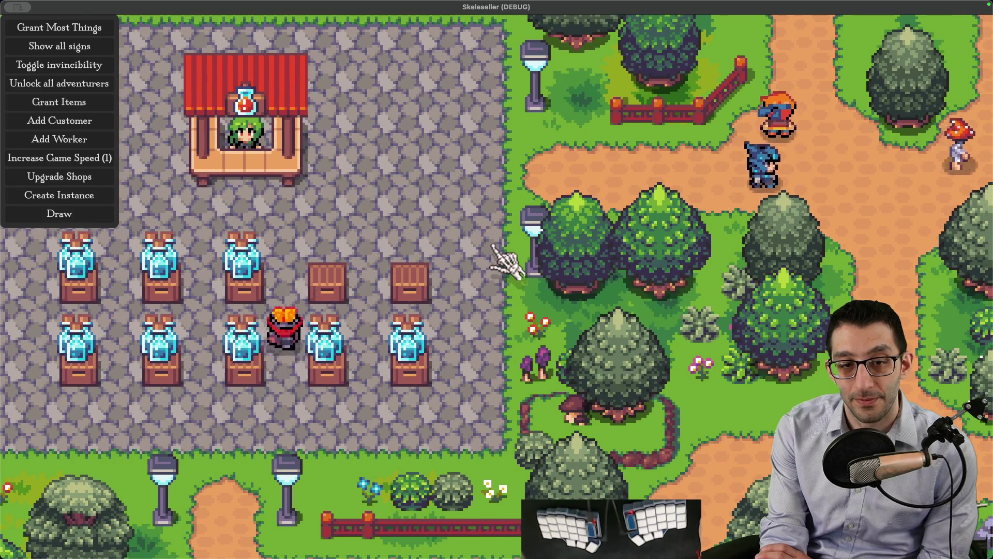
scroll(510, 261, "down", 4)
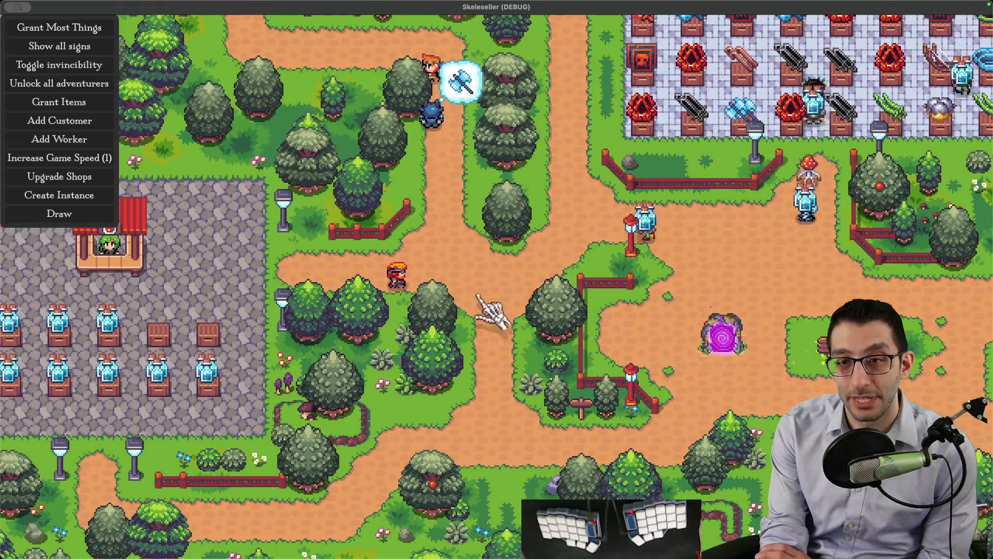
left_click_drag(477, 295, 416, 317)
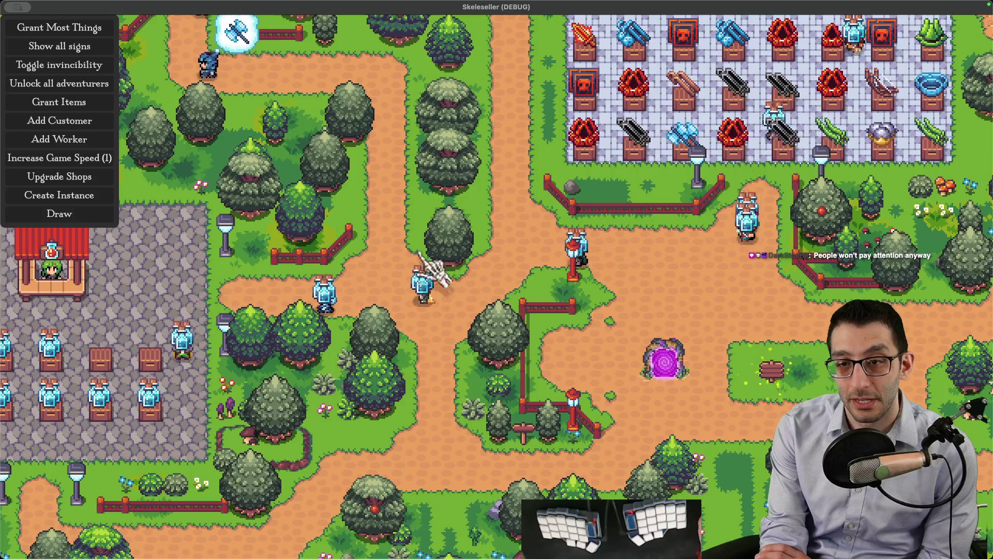
scroll(434, 248, "down", 2)
left_click_drag(444, 253, 455, 357)
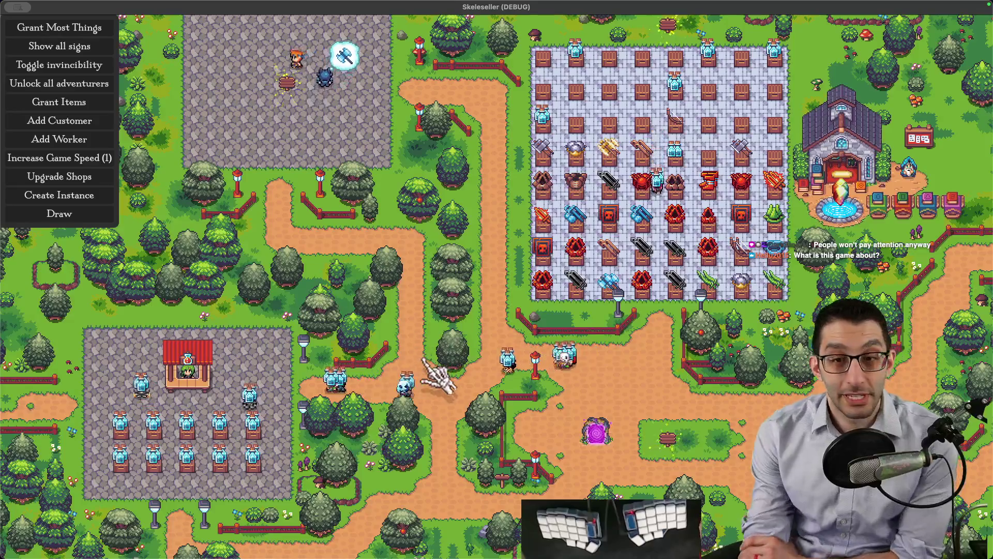
key("Escape")
- Return to the title screen, open and close Settings, and reload the Story Mode save
left_click(464, 353)
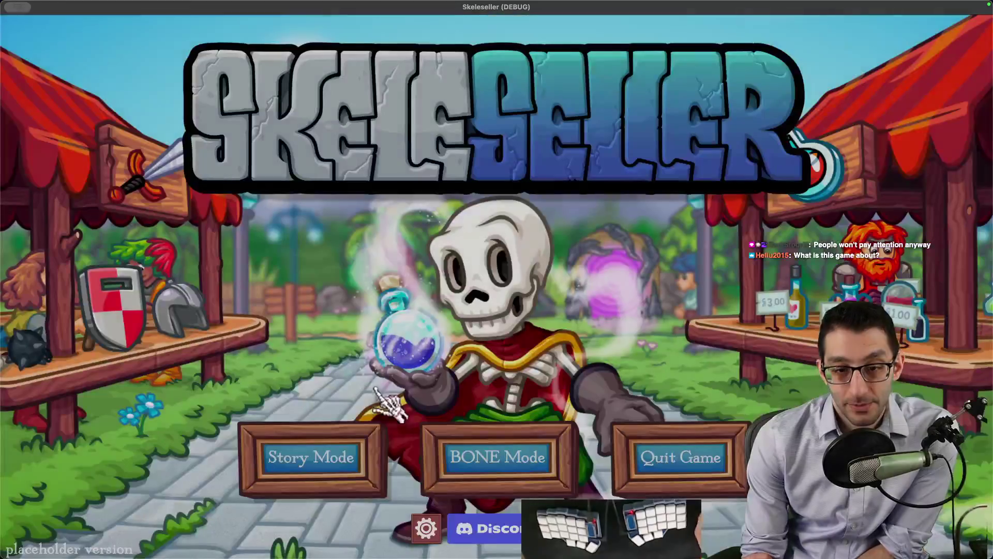
left_click(425, 528)
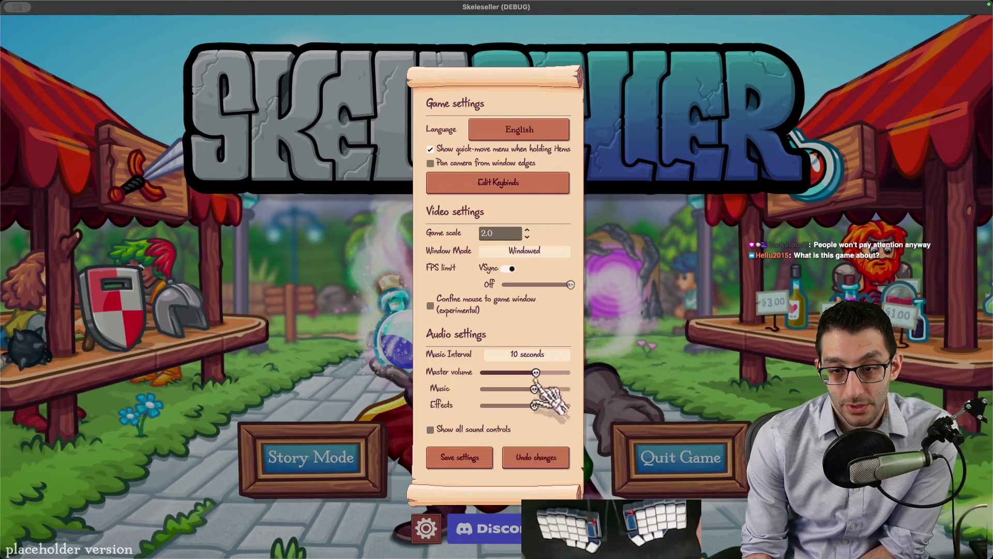
left_click(460, 457)
left_click(311, 457)
left_click(464, 312)
key("XF86AudioLowerVolume")
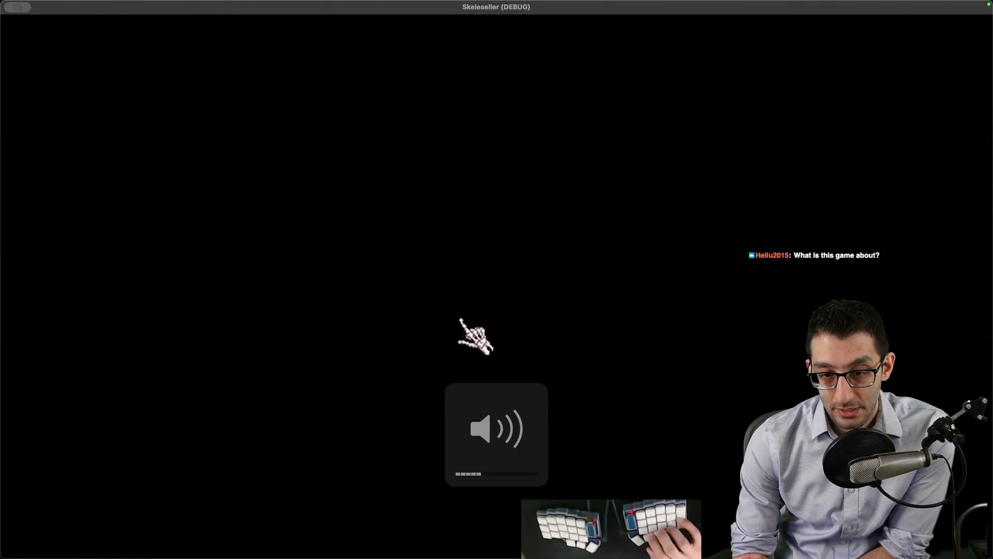
key("XF86AudioRaiseVolume")
key("XF86AudioRaiseVolume")
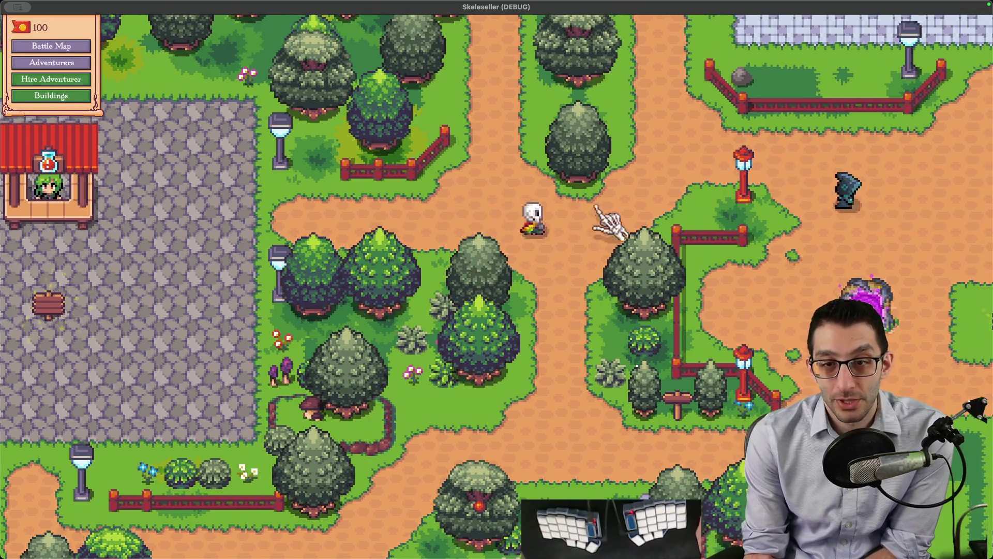
- Hire the Rogue for 30 gold and start the Forest battle with the Rogue and Mage
scroll(456, 207, "down", 2)
scroll(444, 191, "down", 1)
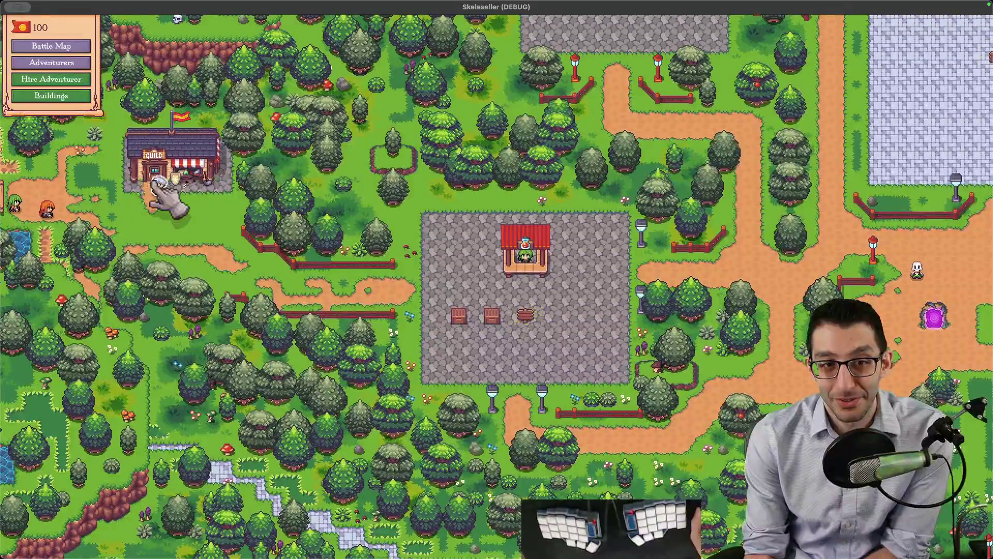
left_click(156, 183)
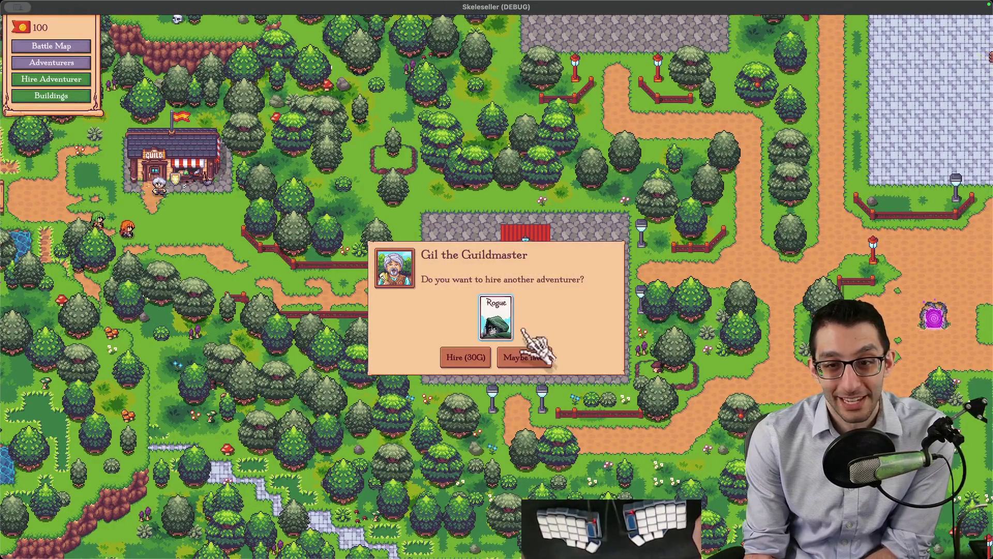
left_click(466, 357)
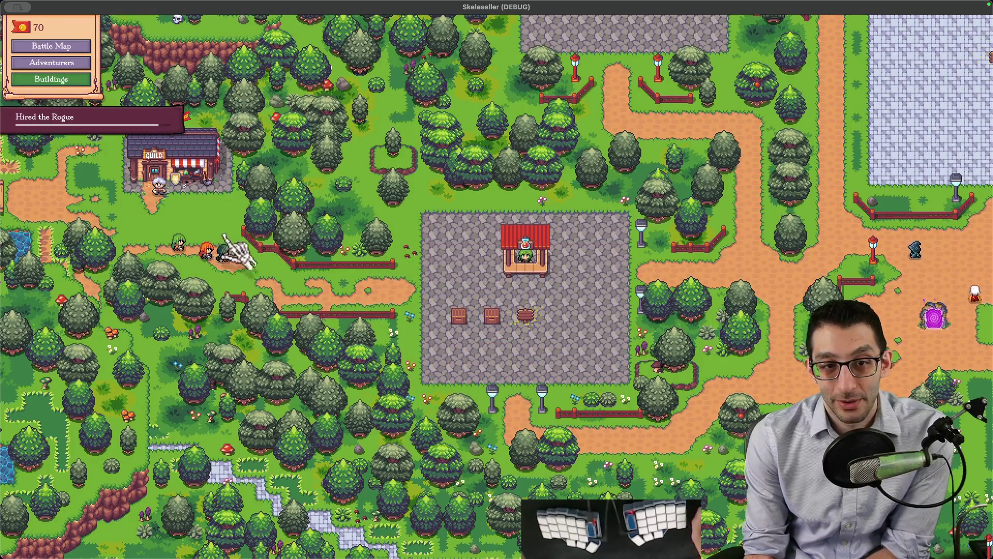
key("d")
left_click(650, 300)
left_click(231, 201)
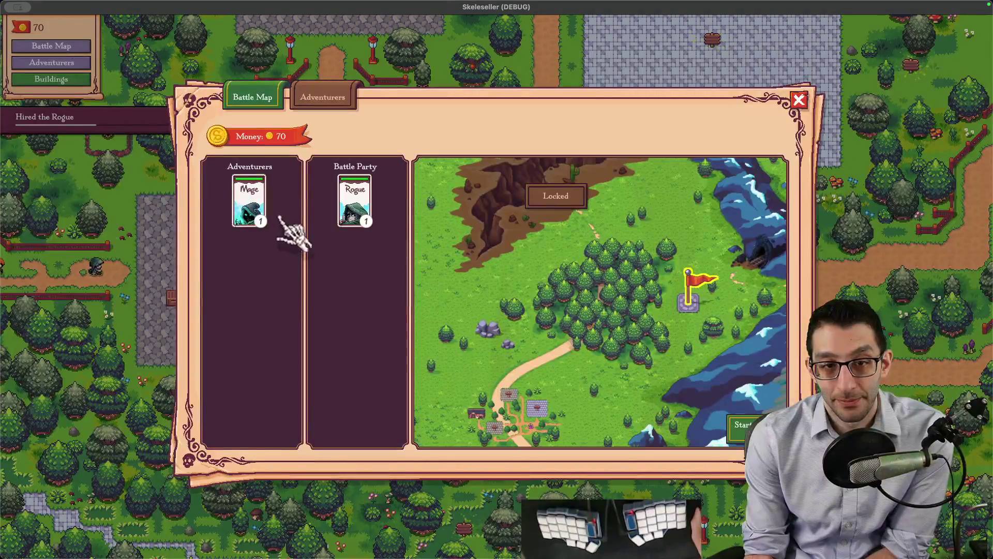
left_click(248, 201)
left_click(743, 424)
- Move the Forest battle window aside and put the dropped potion on the shop display stand
mouse_move(643, 421)
left_mouse_down()
mouse_move(643, 409)
mouse_move(455, 288)
left_mouse_up()
scroll(546, 290, "up", 2)
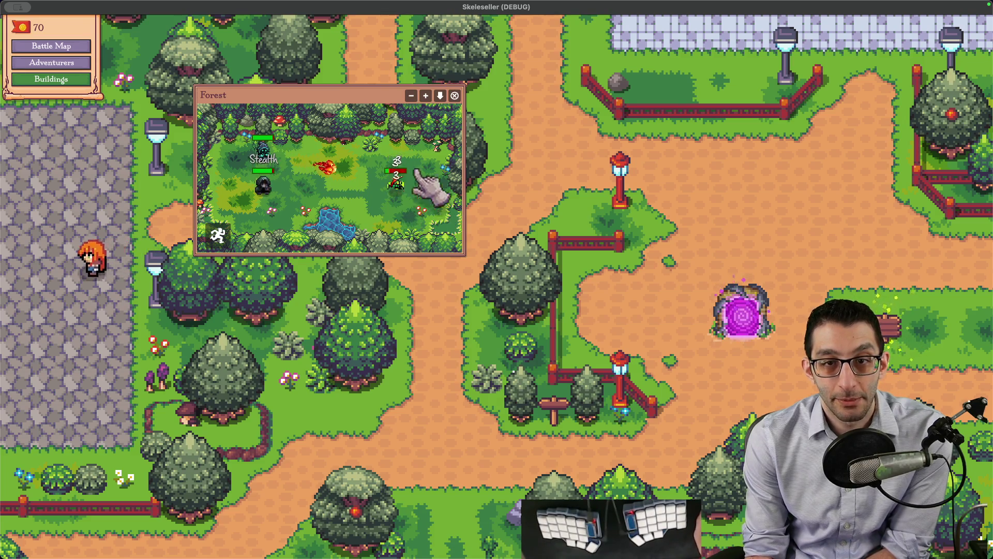
left_click_drag(310, 95, 273, 395)
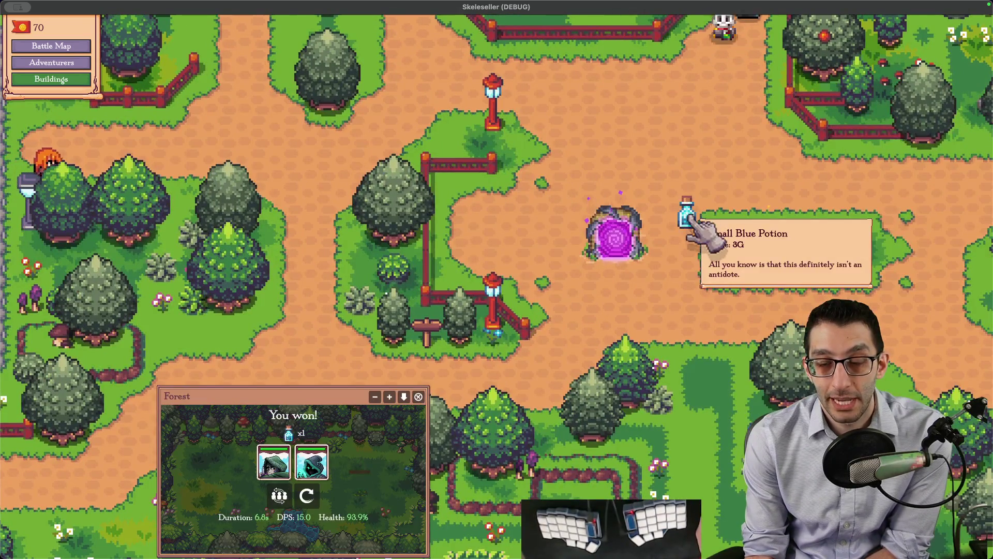
mouse_move(696, 224)
left_mouse_down()
mouse_move(375, 223)
mouse_move(551, 236)
mouse_move(393, 257)
left_mouse_up()
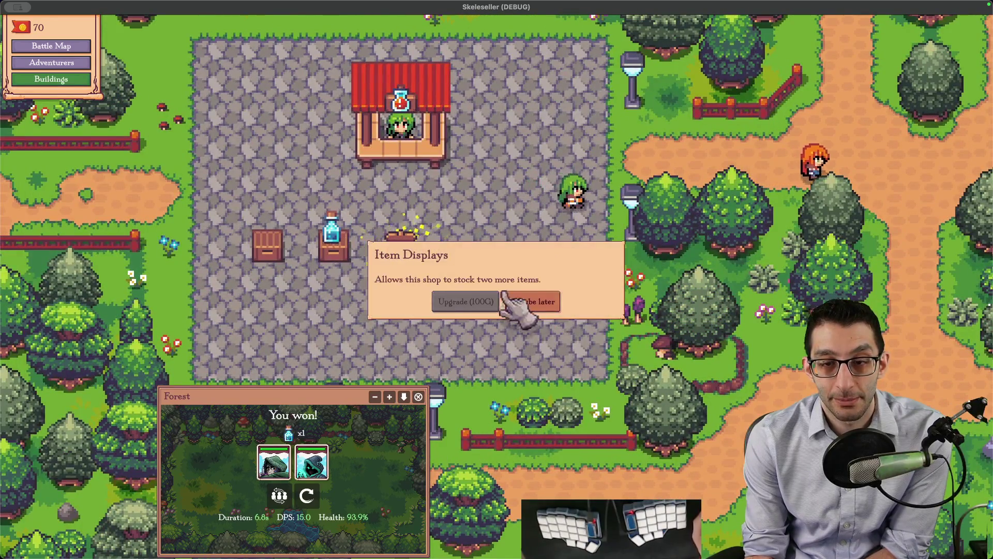
left_click(520, 303)
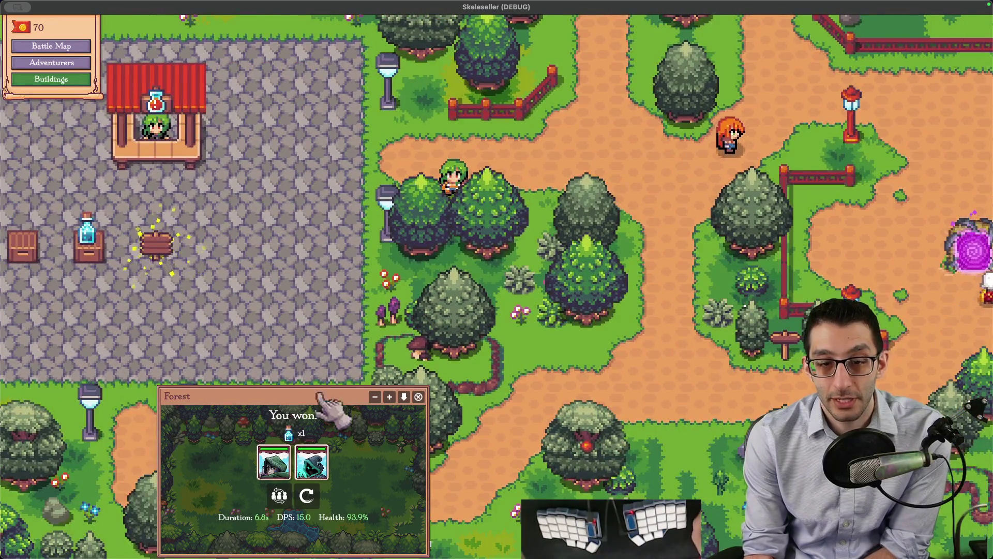
left_click_drag(376, 465, 731, 155)
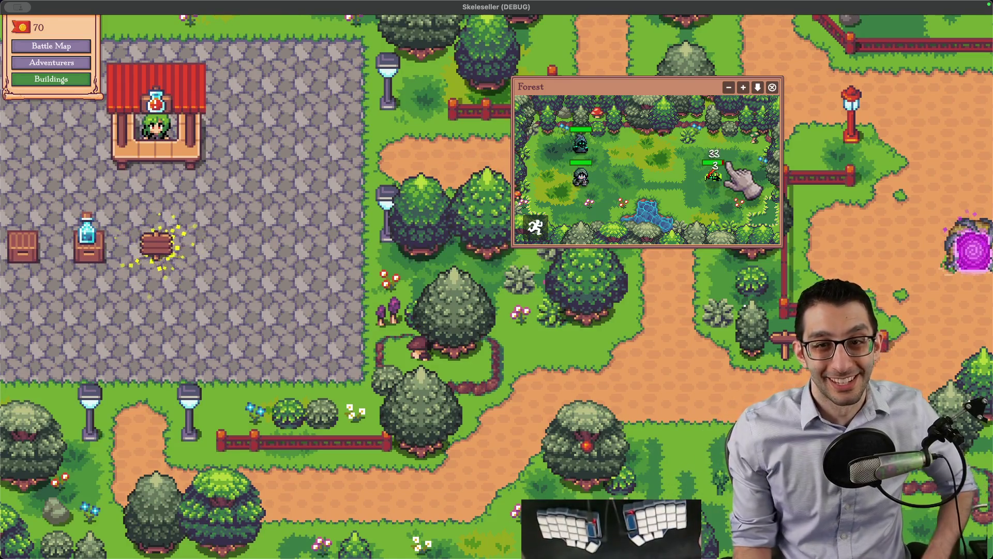
- Build the perks building for 10 gold and buy the first town perk
key("a")
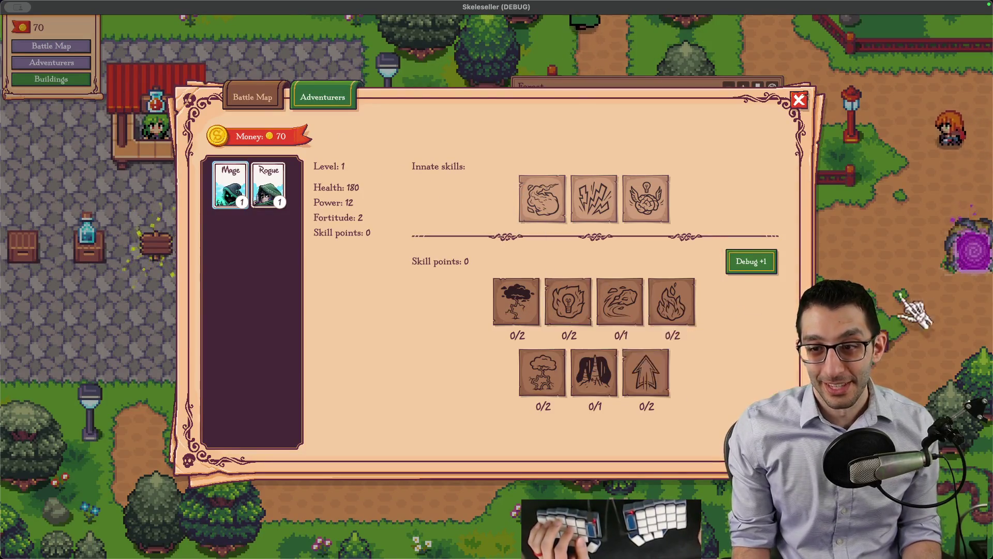
key("a")
left_click_drag(724, 183, 473, 329)
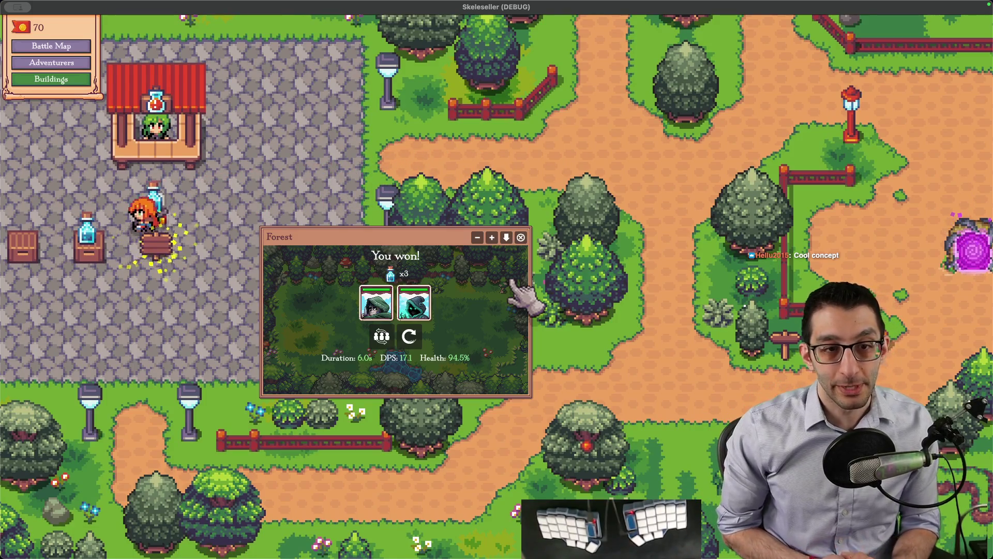
key("b")
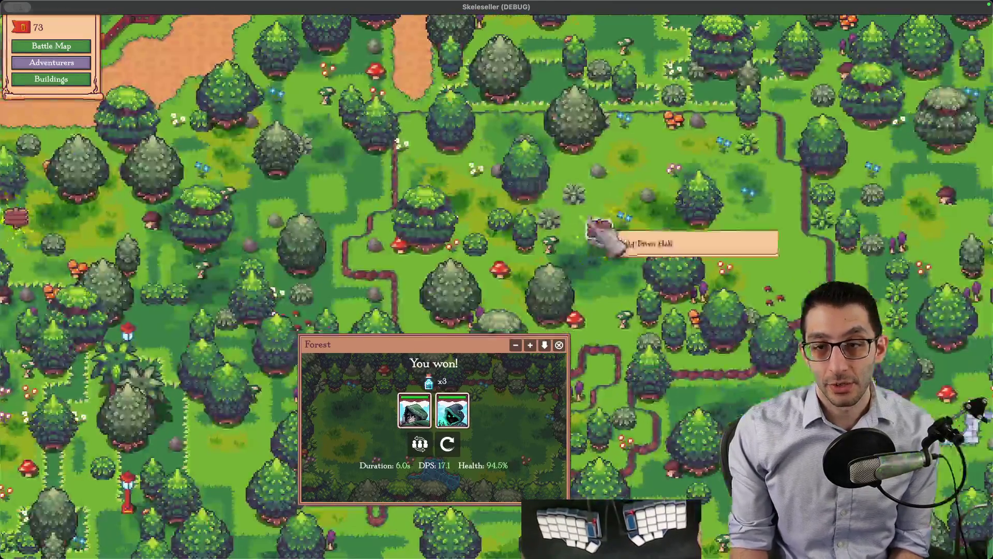
left_click(610, 248)
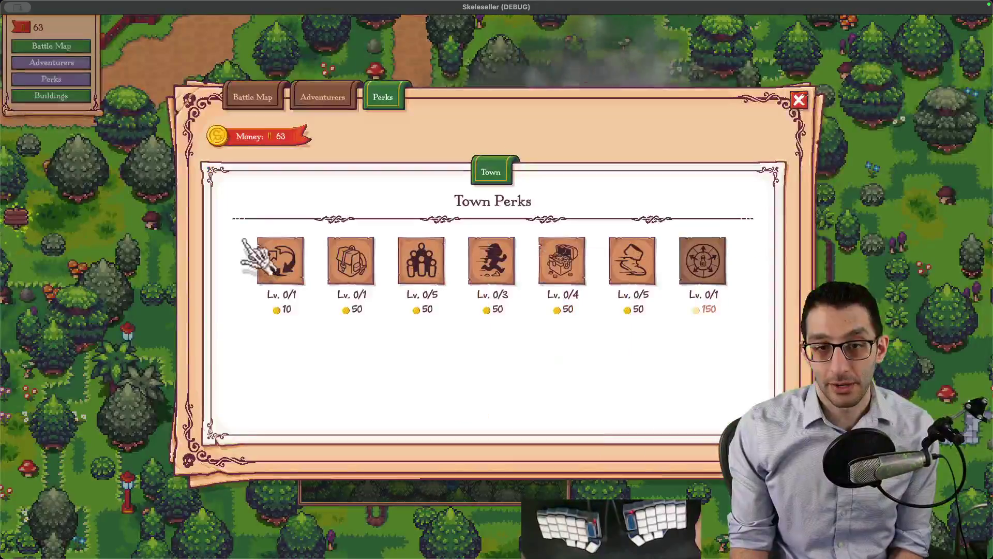
left_click(259, 248)
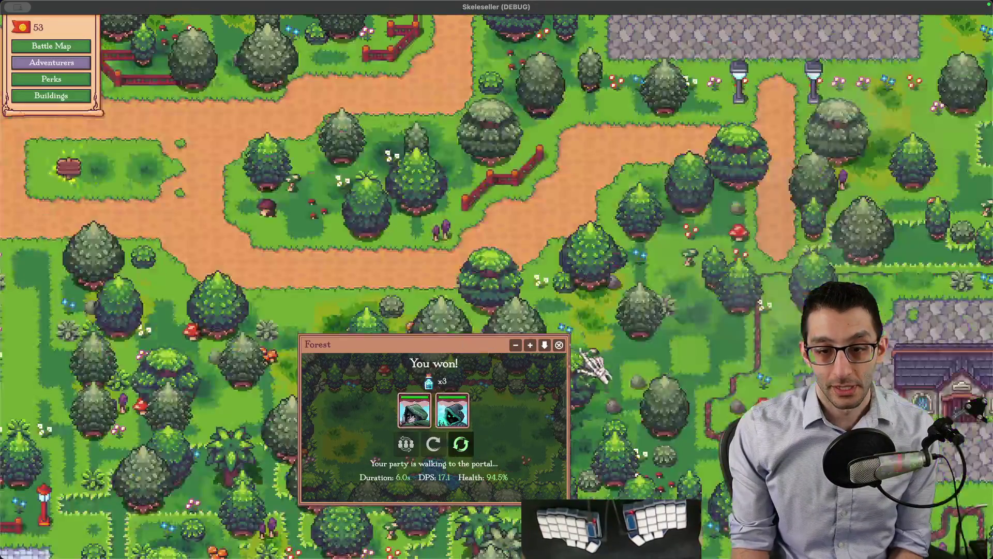
left_click(777, 221)
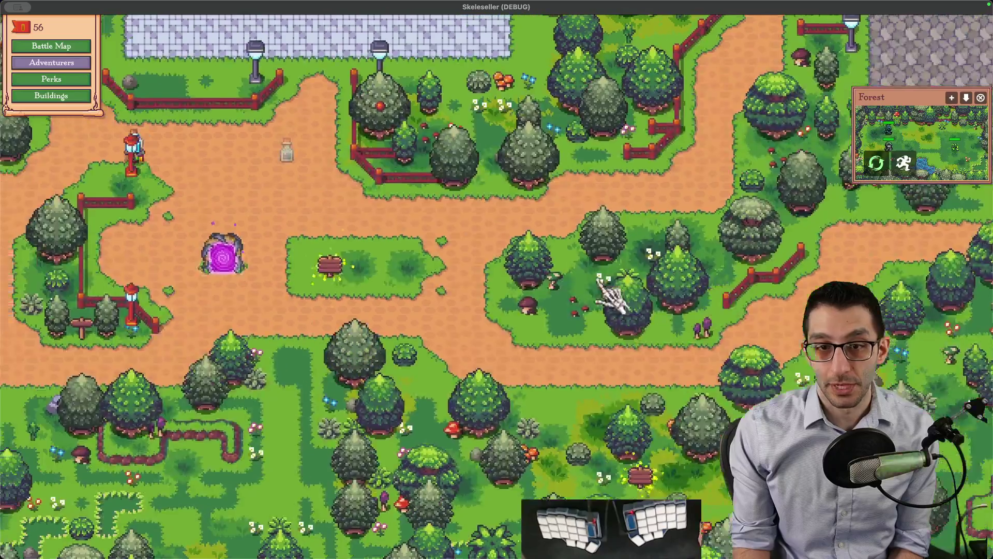
- Grant the Mage debug skill points and try levelling Storm Intensity and Stalagmite
key("a")
key("w")
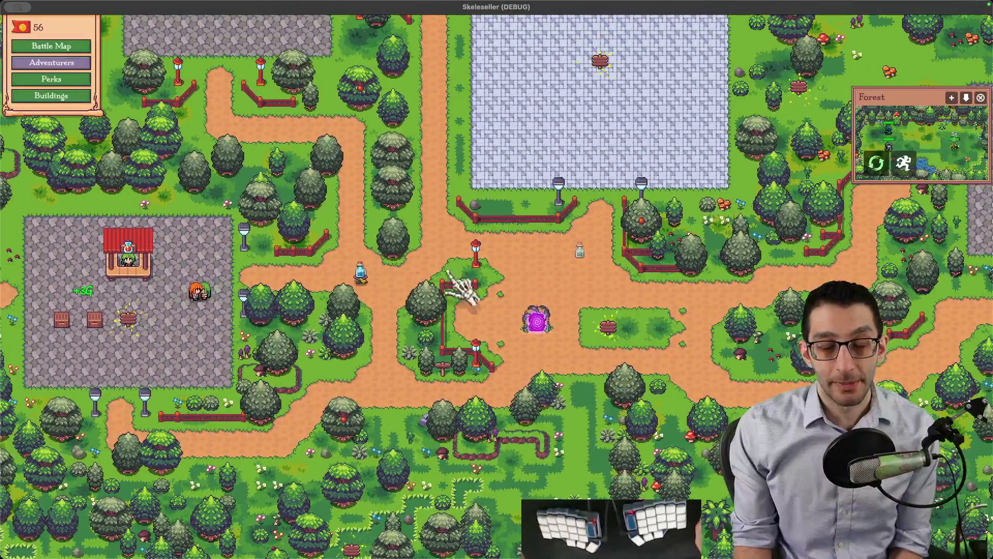
left_click(68, 86)
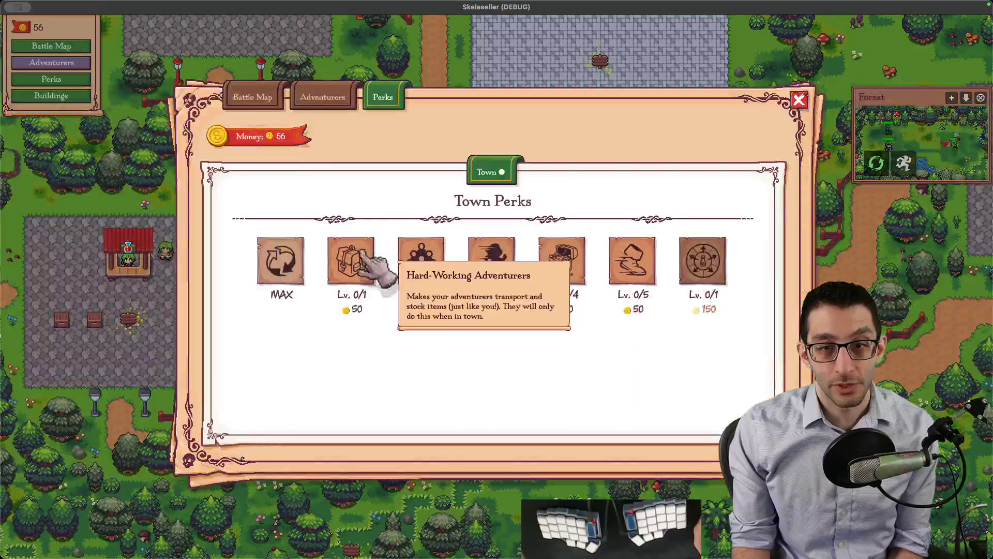
left_click(323, 159)
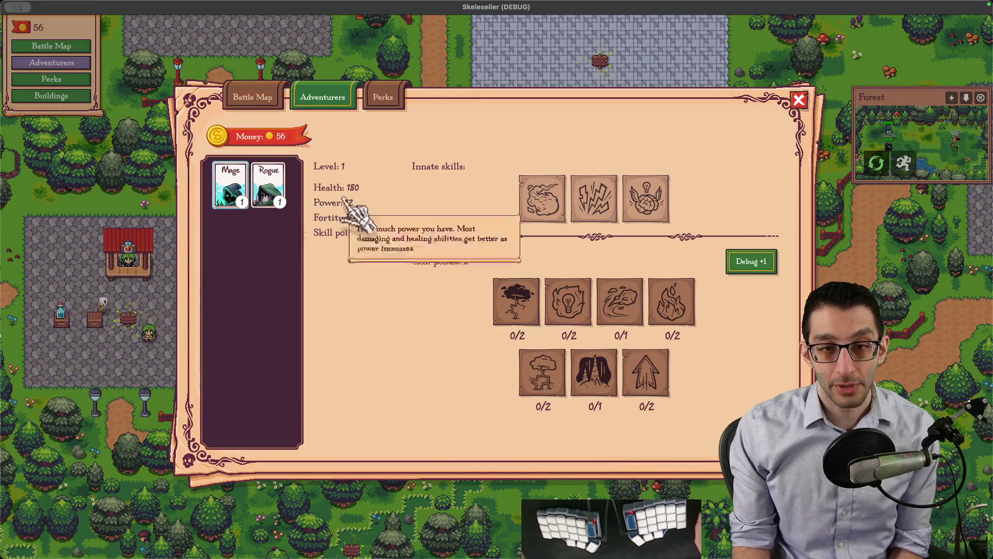
left_click(747, 266)
left_click(517, 305)
left_click(594, 380)
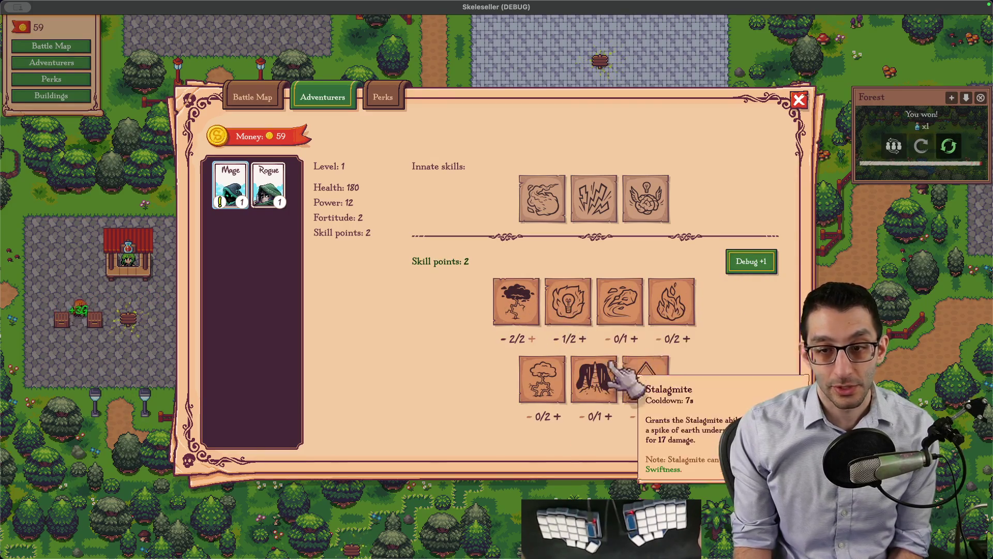
left_click(503, 338)
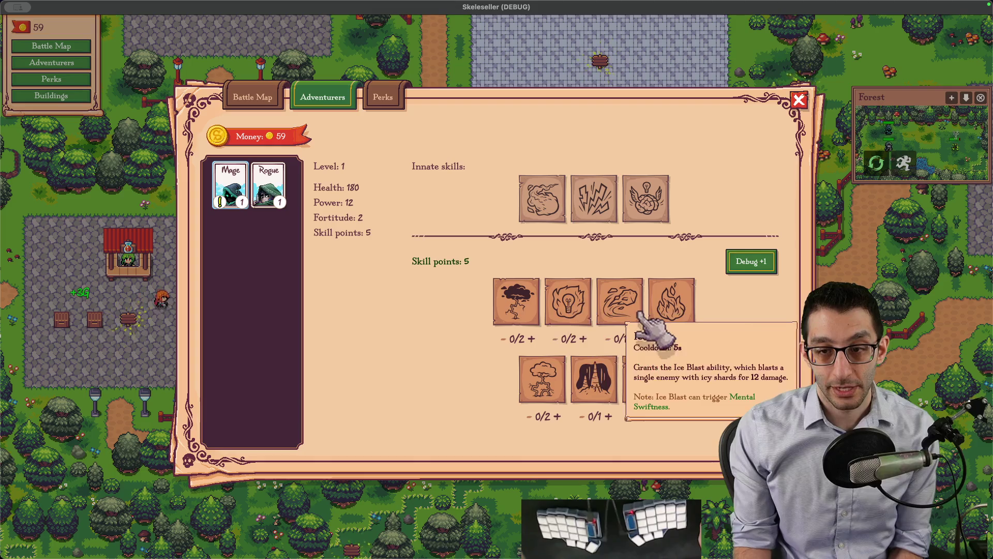
left_click(673, 306)
left_click(106, 266)
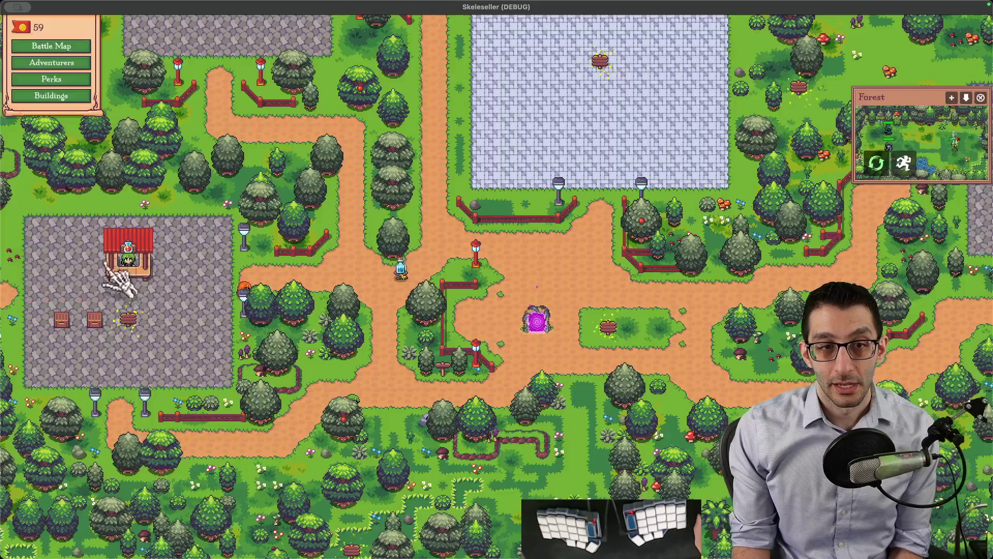
- Check the battle map, then quit the game from the pause menu
left_click(547, 325)
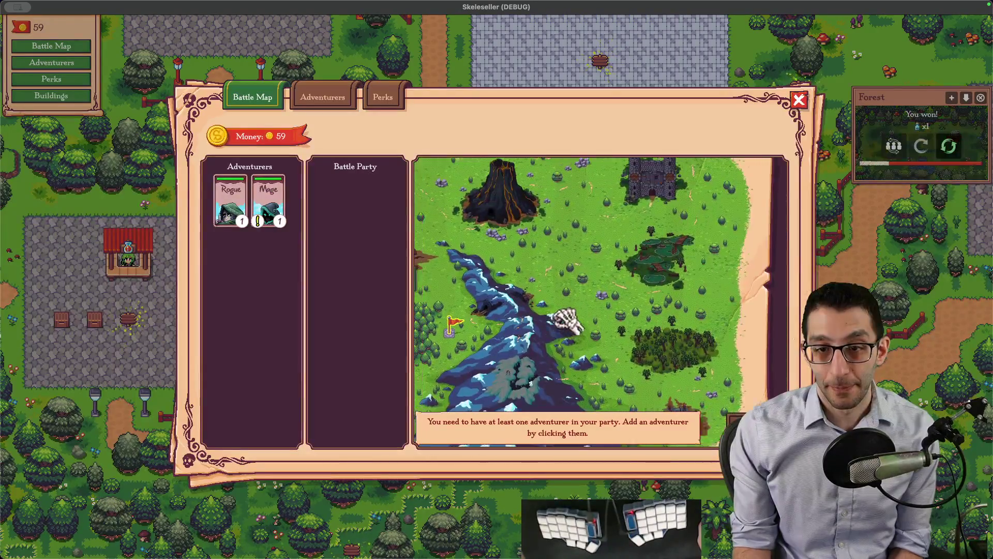
key("Escape")
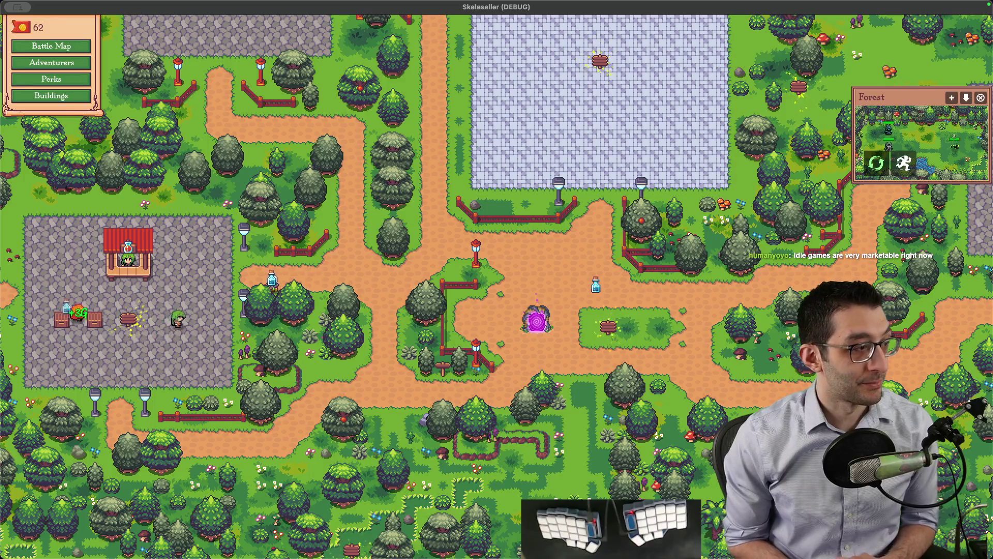
key("Escape")
left_click(538, 382)
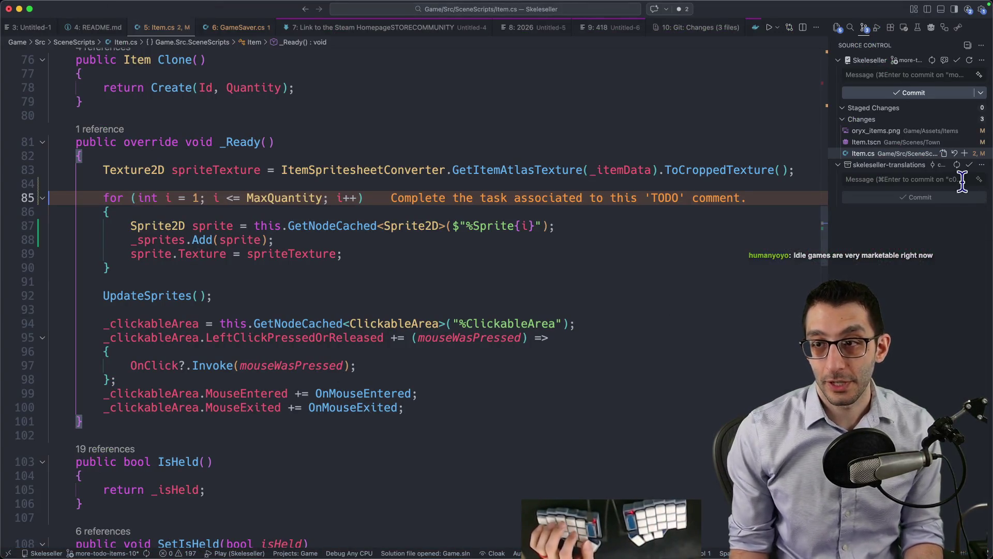
left_click(947, 120)
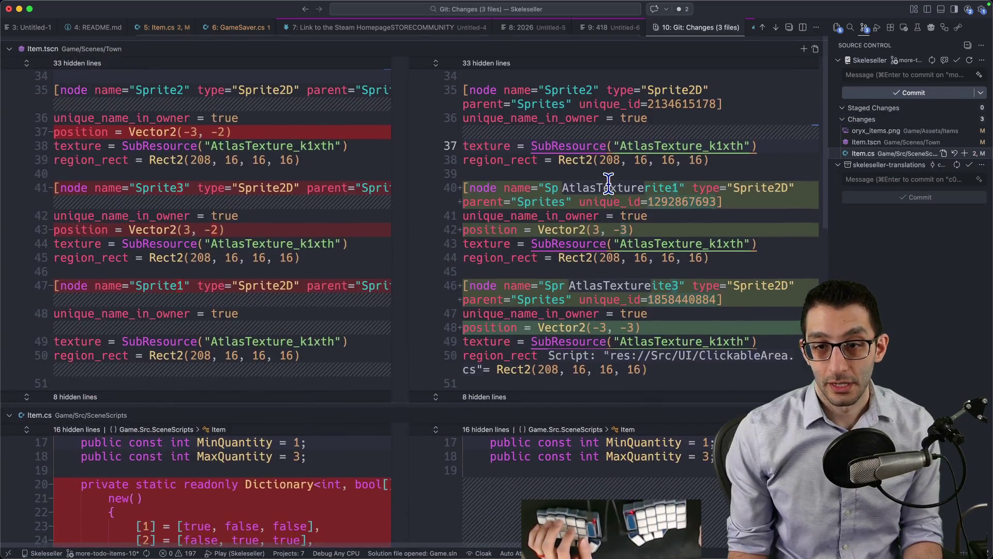
scroll(609, 182, "down", 5)
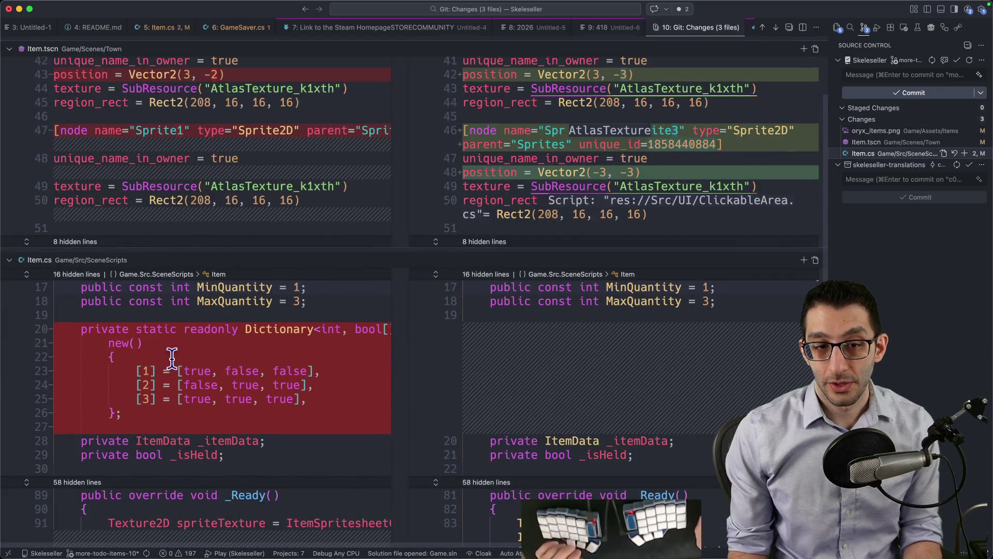
left_click_drag(74, 330, 200, 422)
scroll(342, 353, "down", 10)
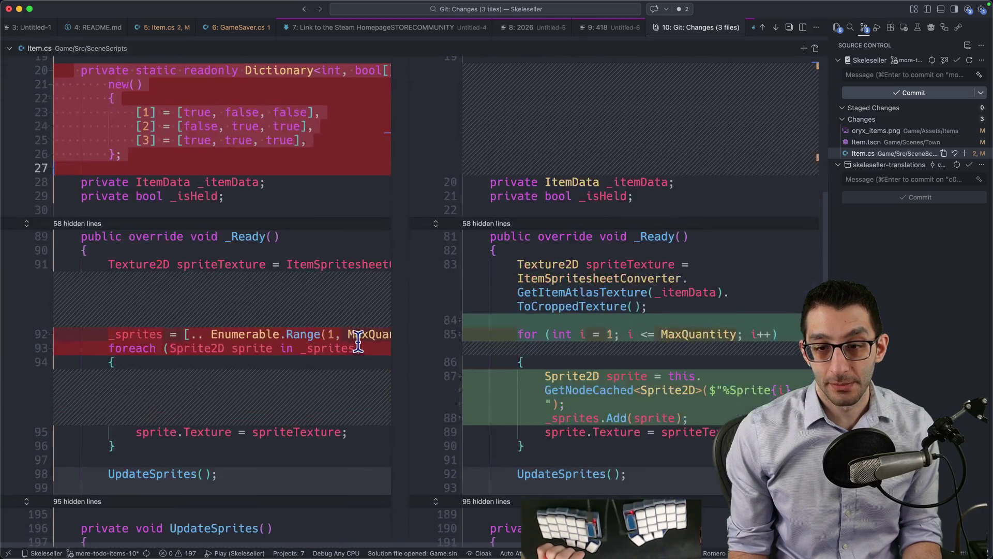
left_click_drag(180, 282, 380, 283)
scroll(344, 295, "right", 10)
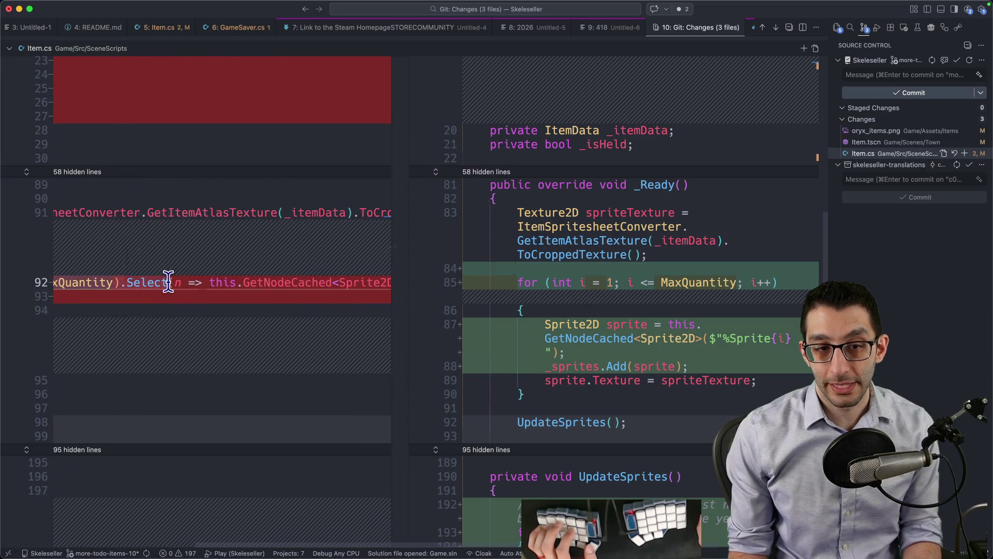
scroll(364, 282, "right", 3)
scroll(357, 290, "left", 15)
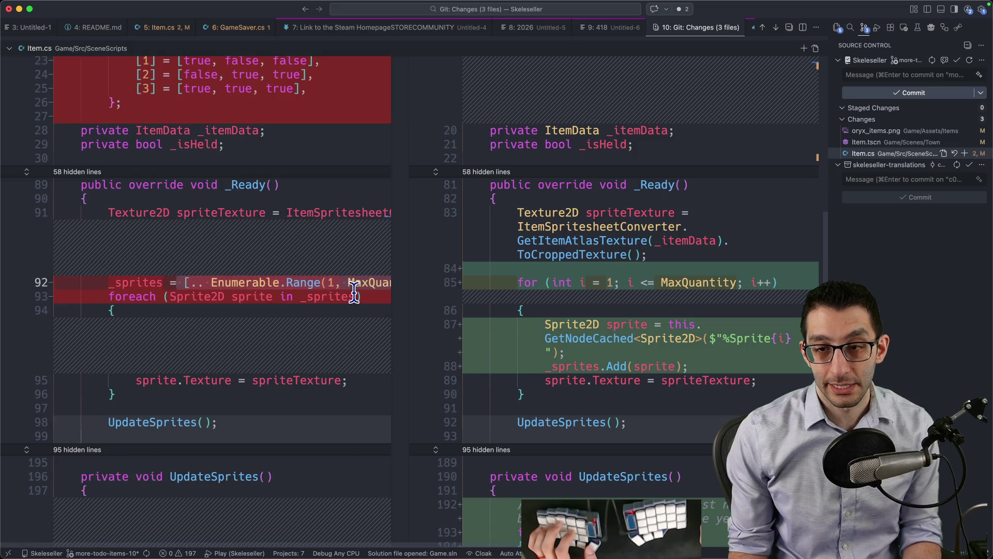
scroll(705, 344, "down", 3)
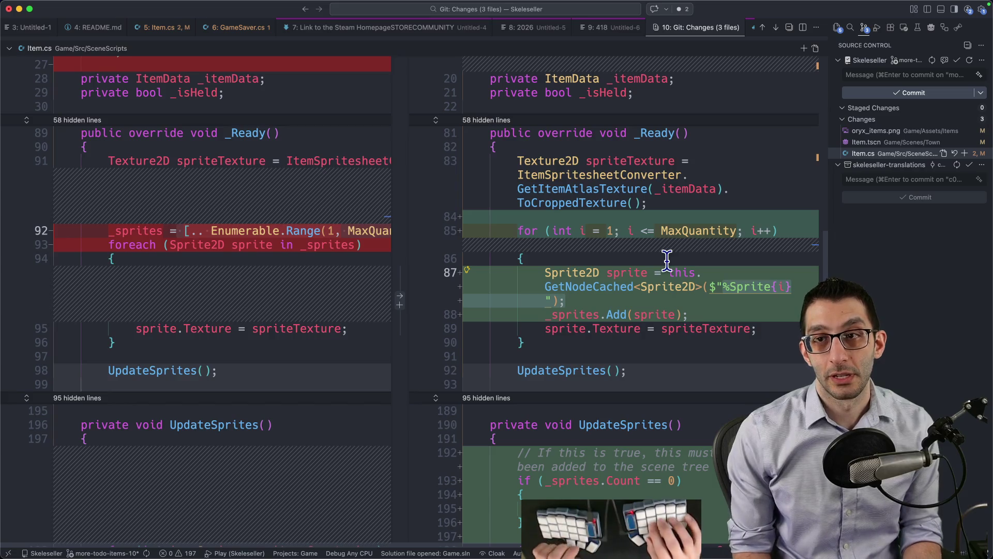
key("super+p")
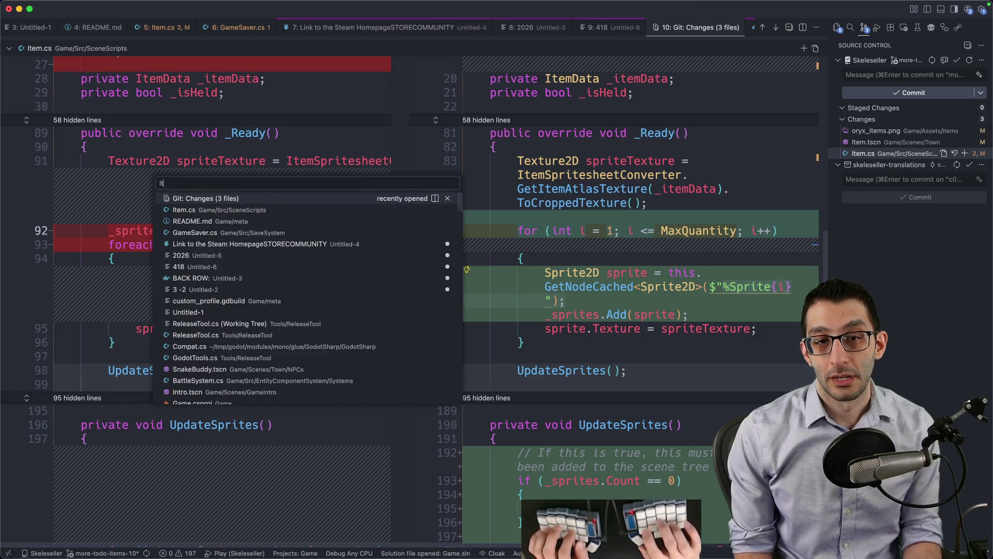
type("item")
key("Return")
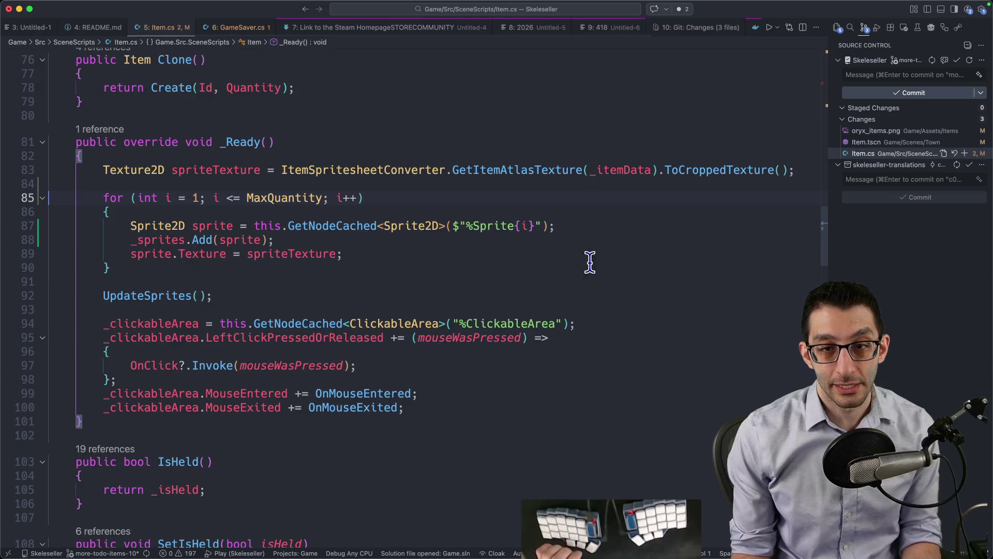
- Make the _sprites list readonly and move it up directly below MaxQuantity
scroll(590, 262, "up", 3)
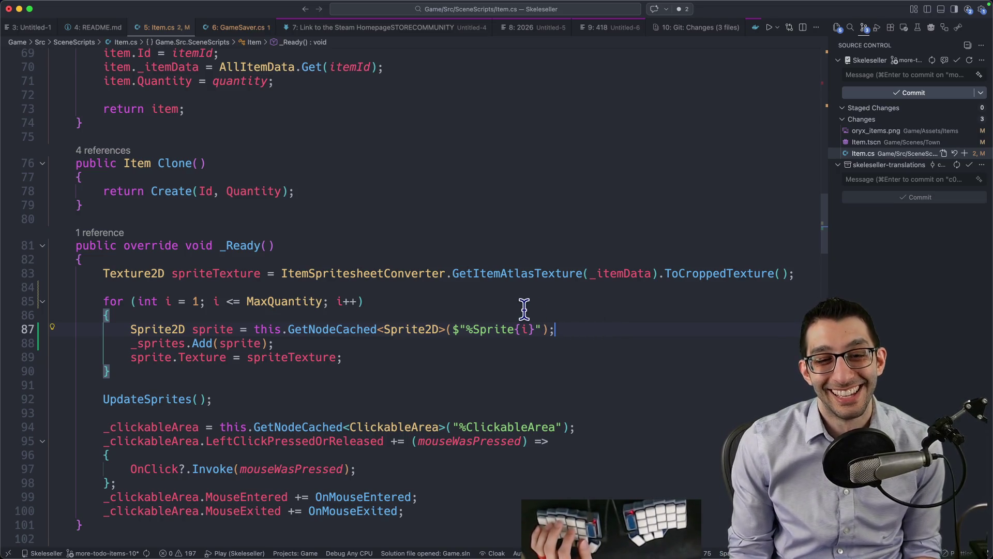
scroll(497, 305, "up", 15)
scroll(486, 303, "down", 5)
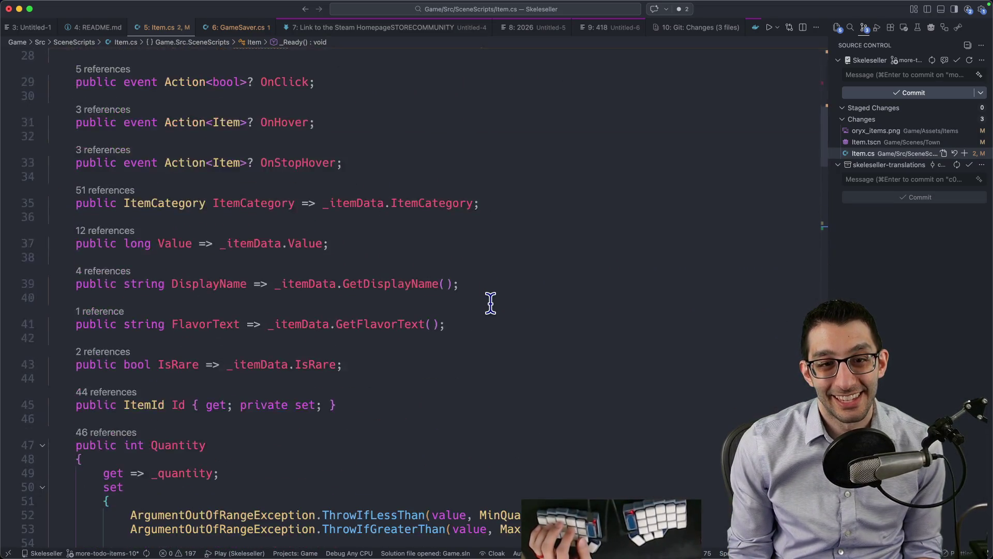
scroll(347, 206, "up", 2)
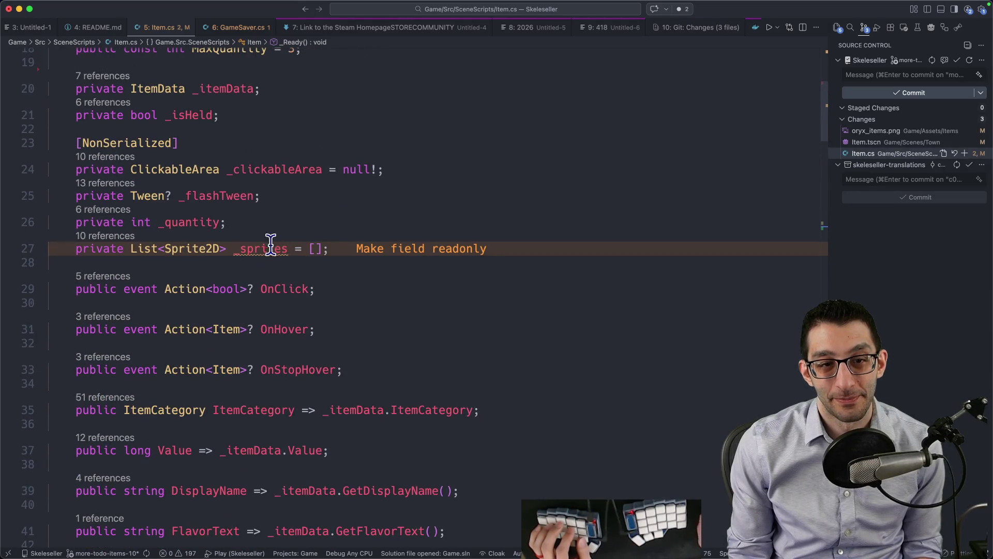
left_click(128, 249)
type("readonly")
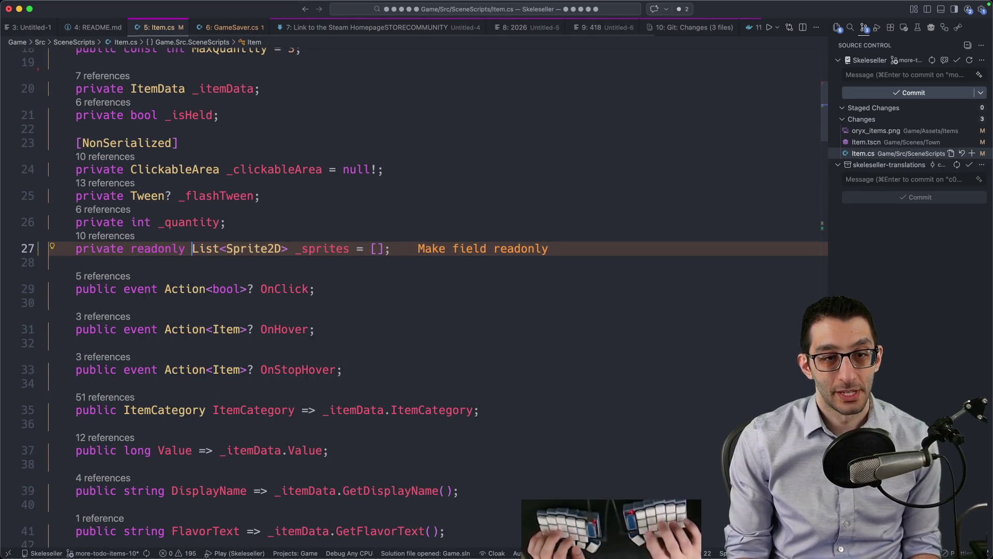
scroll(362, 158, "up", 2)
scroll(362, 158, "up", 2)
key("alt+Up")
key("alt+Up")
key("alt+Up")
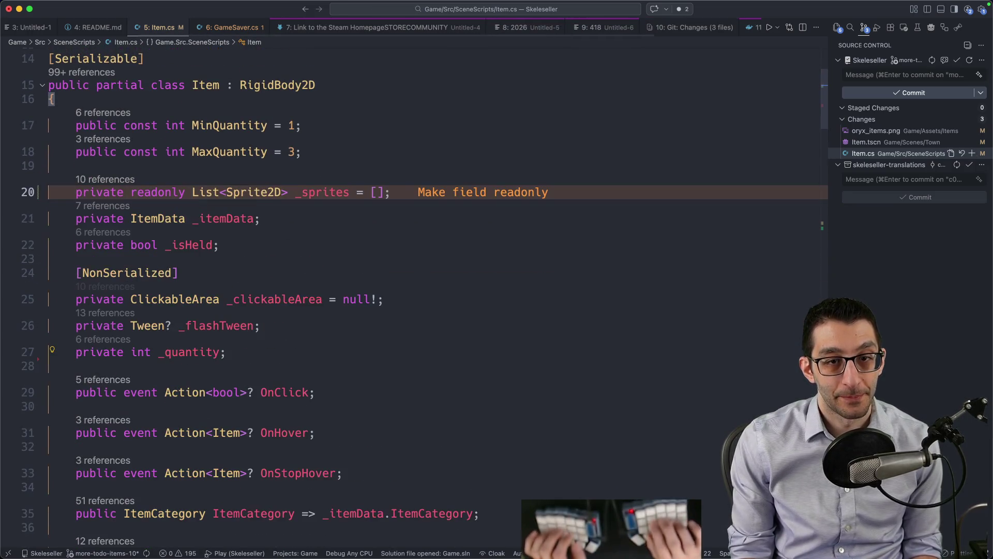
scroll(354, 170, "down", 4)
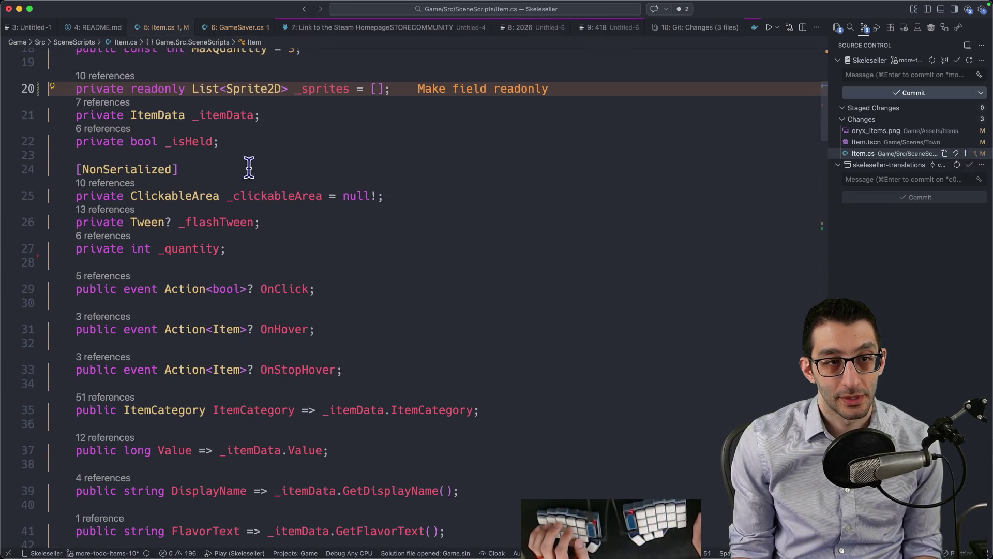
- Inspect the git gutter change for the moved line, then add a new line below MaxQuantity
left_click(37, 258)
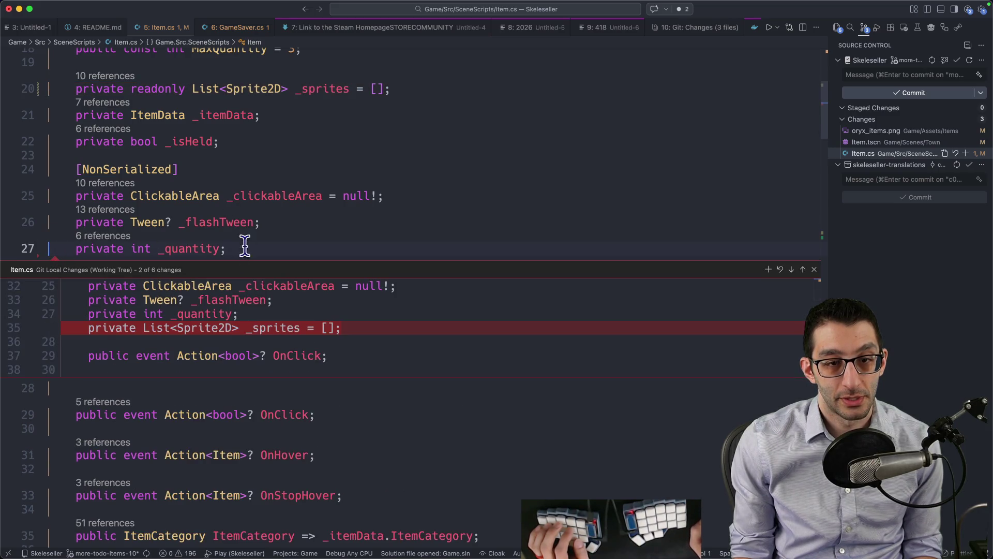
scroll(248, 288, "up", 5)
key("Escape")
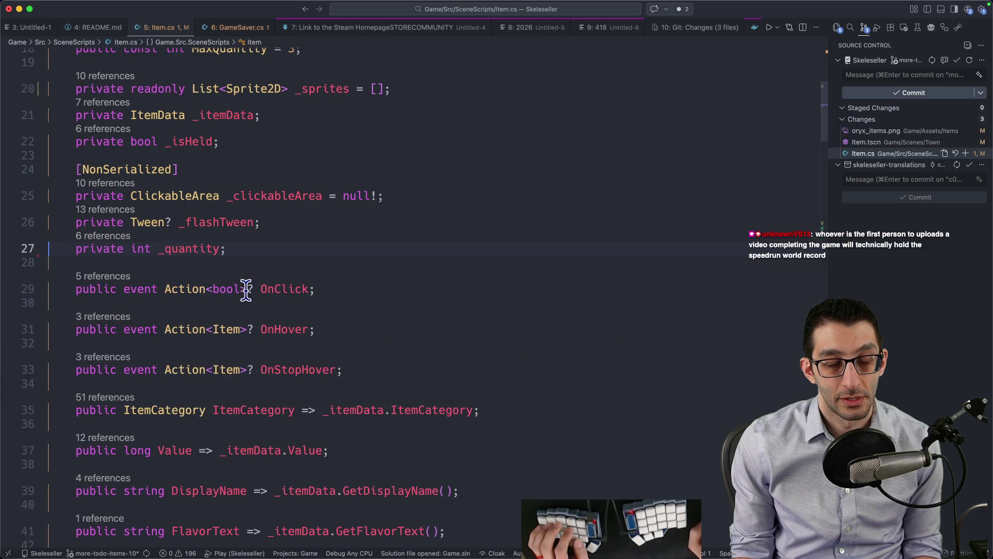
scroll(246, 290, "up", 3)
key("Return")
key("Return")
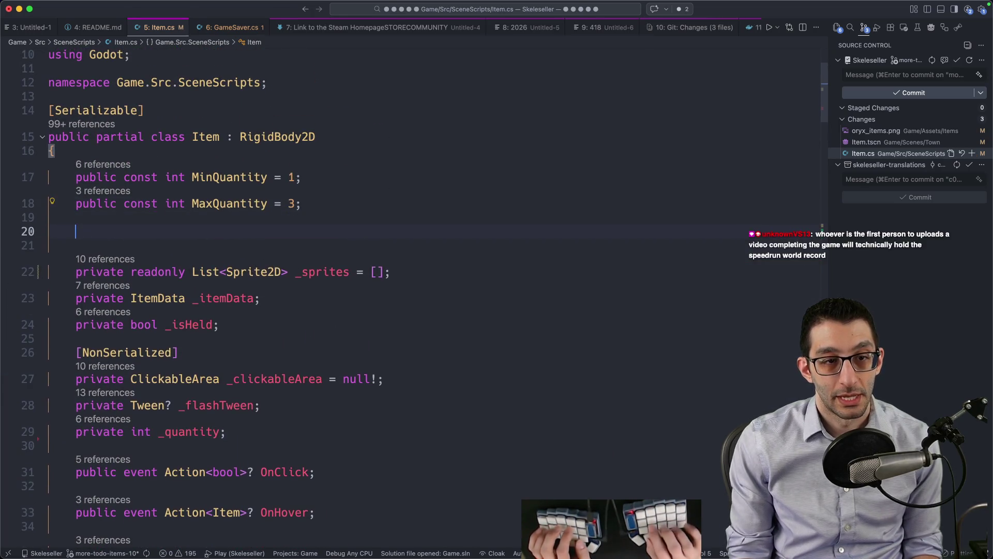
- Declare 'private static readonly NodePath[] SpriteNodePaths' holding "%Sprite1", "%Sprite2" and "%Sprite3"
type("private static ")
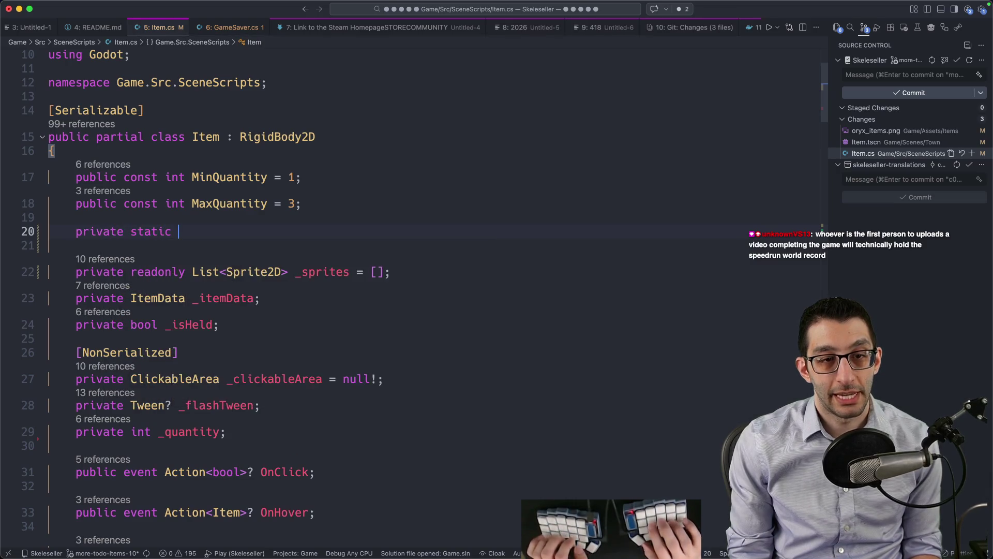
type("readonly ")
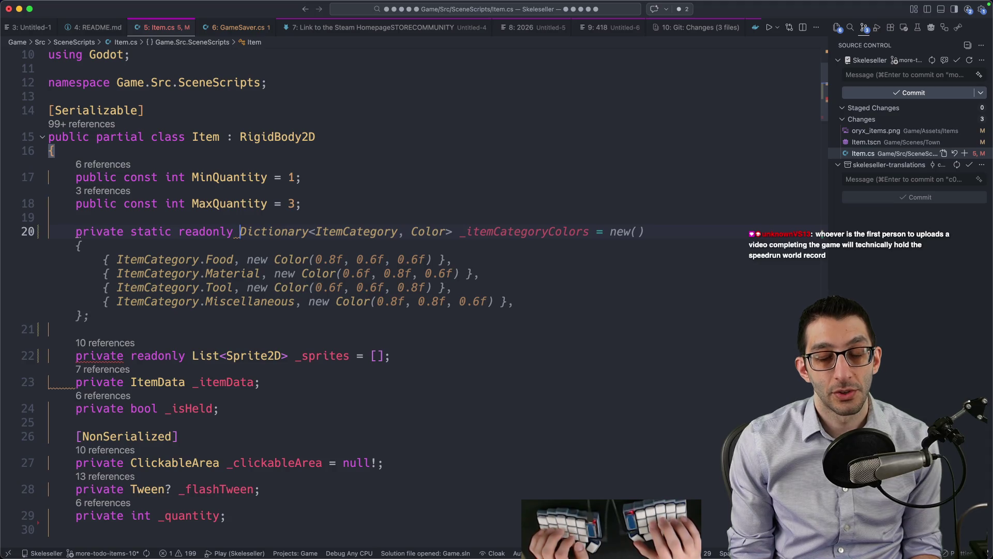
type("NodePat")
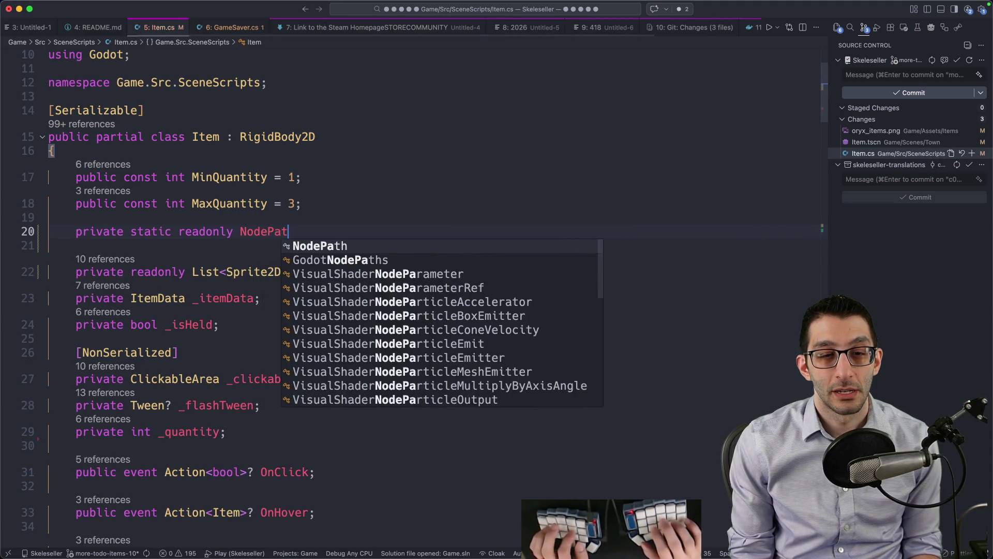
type("hsprite")
key("End")
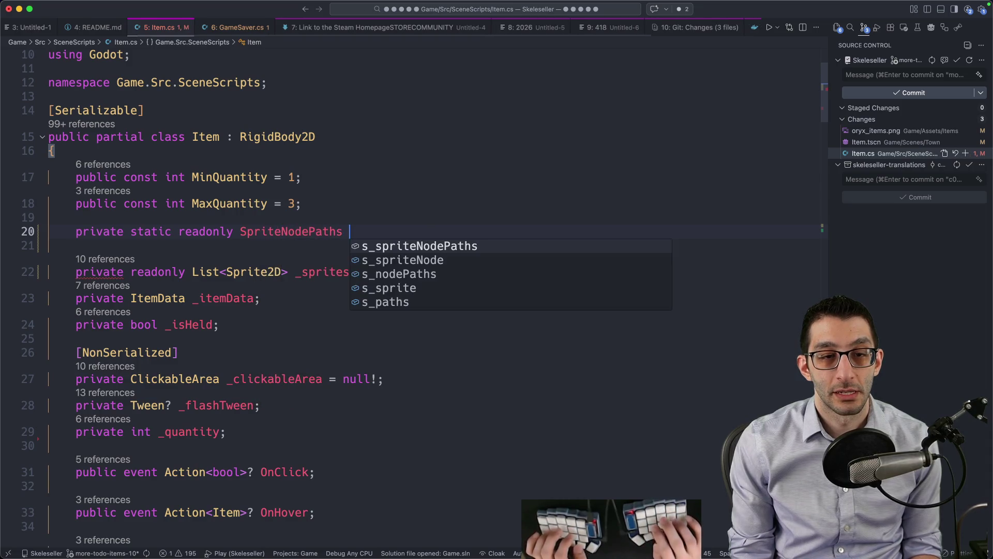
key("BackSpace")
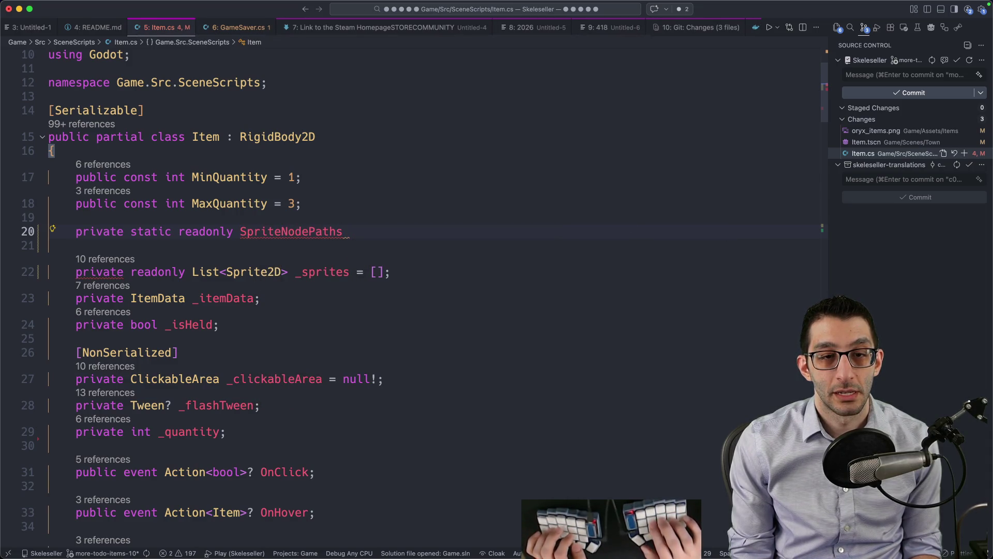
type("NodePath[]")
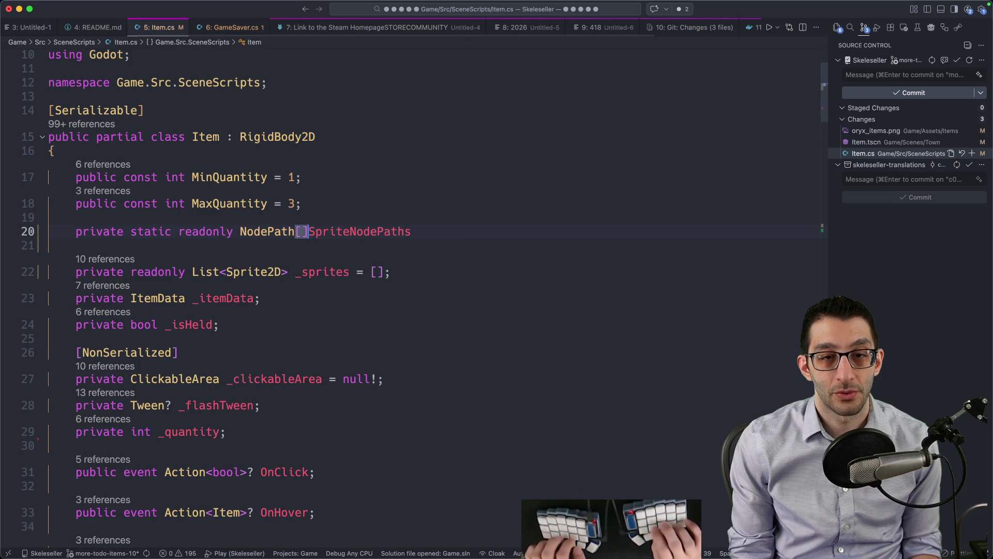
key("End")
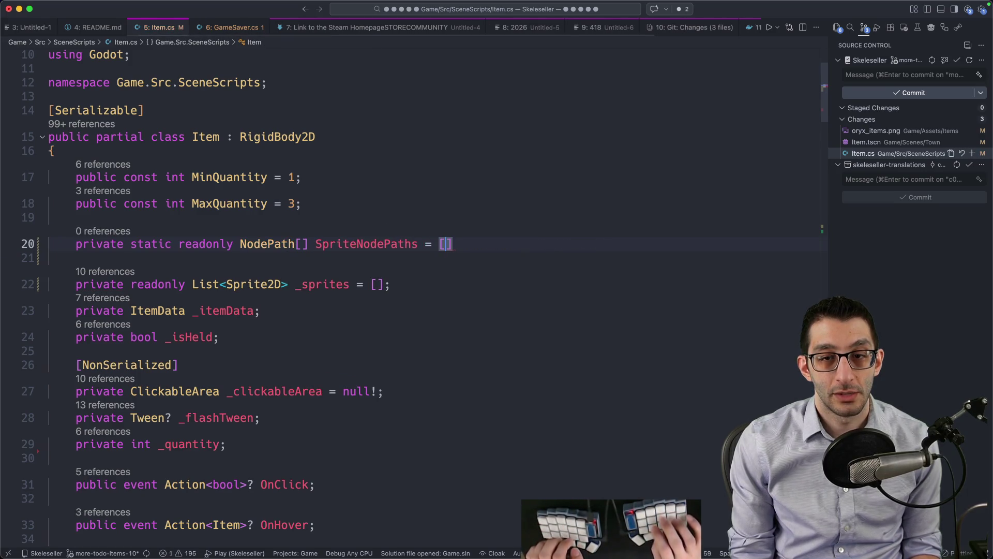
key("Tab")
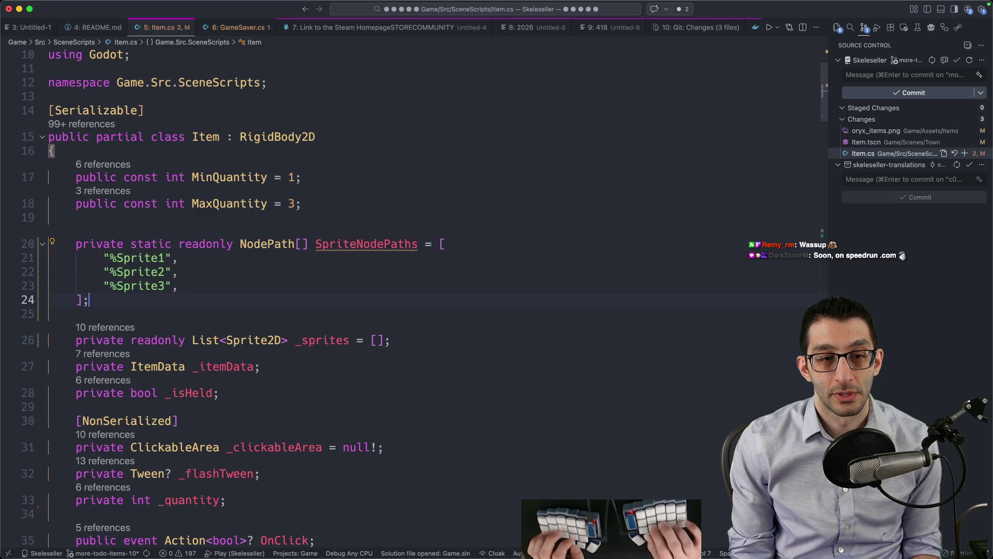
scroll(358, 220, "down", 10)
scroll(358, 220, "down", 10)
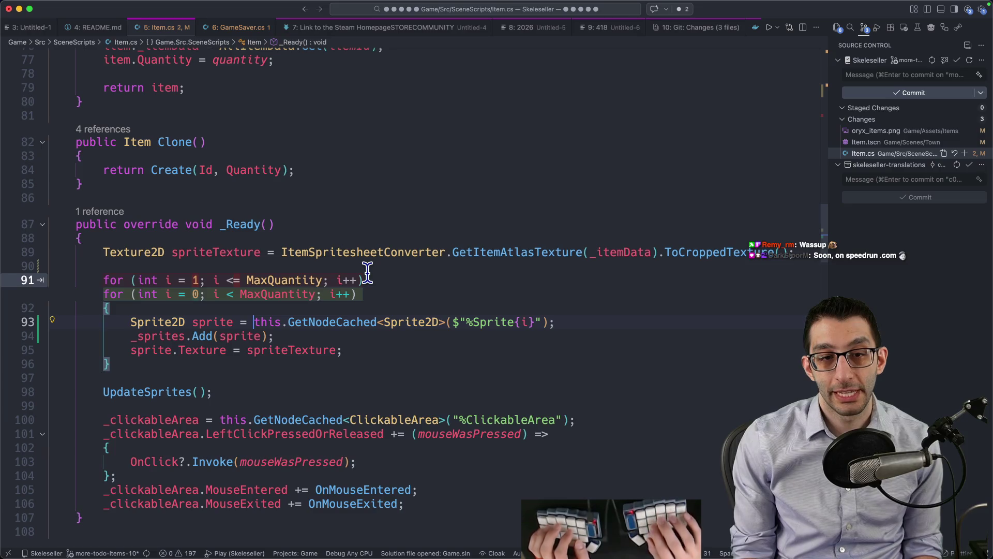
- Replace line 93's GetNodeCached call with GetNode<Sprite2D>(SpriteNodePaths[i - 1]) and save Item.cs
key("ctrl+shift+super+Right")
key("ctrl+shift+super+Right")
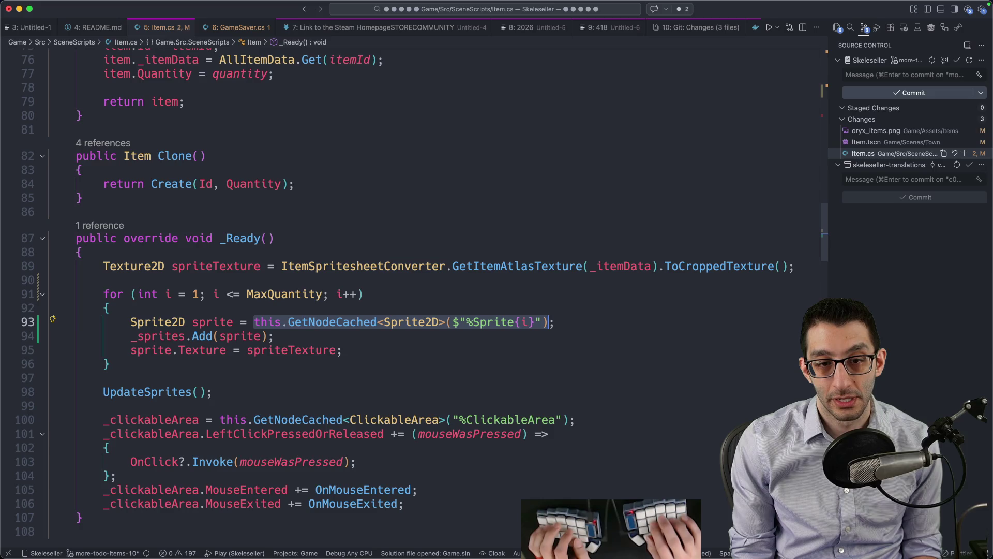
type("SpriteNodePaths")
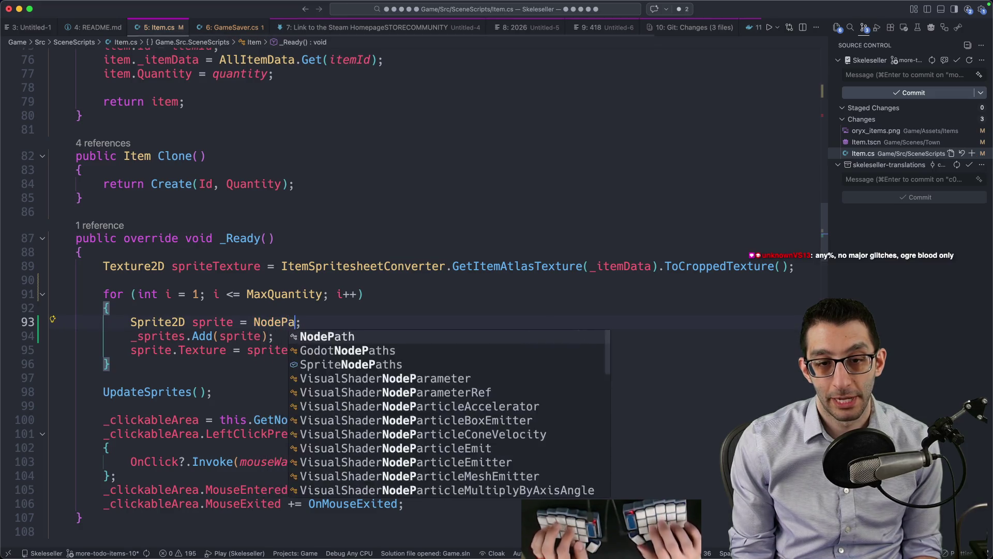
type("[6")
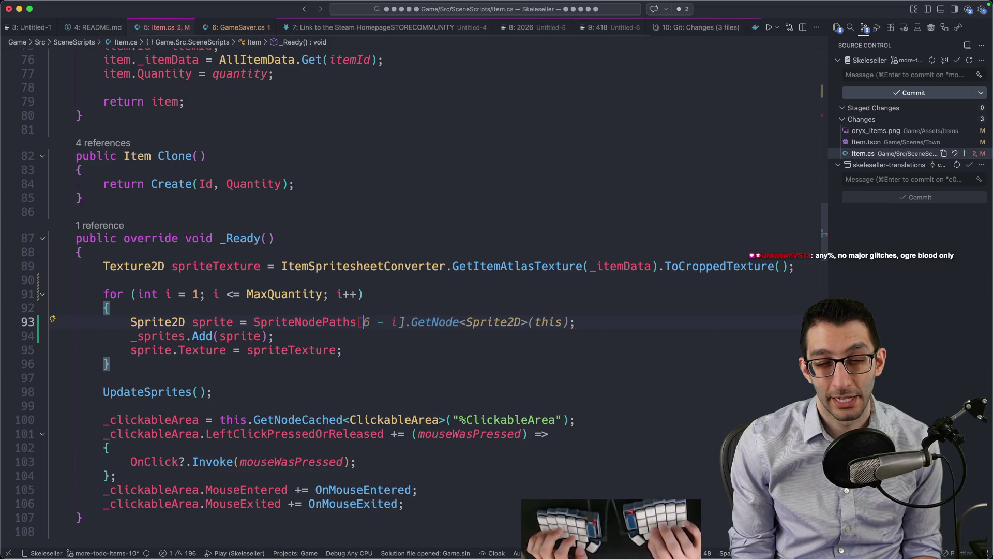
key("BackSpace")
key("BackSpace")
type("i - 1];")
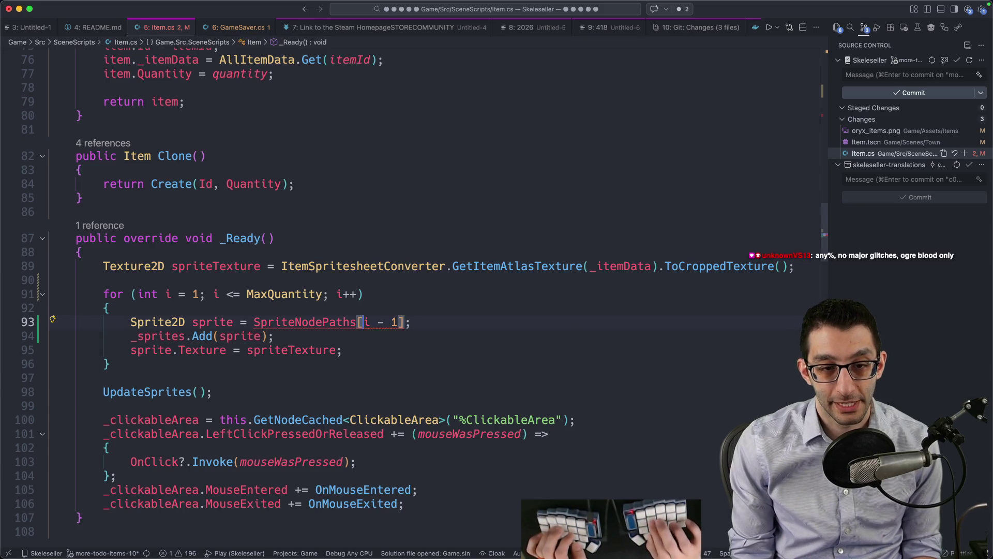
type("GetNode<Sprite")
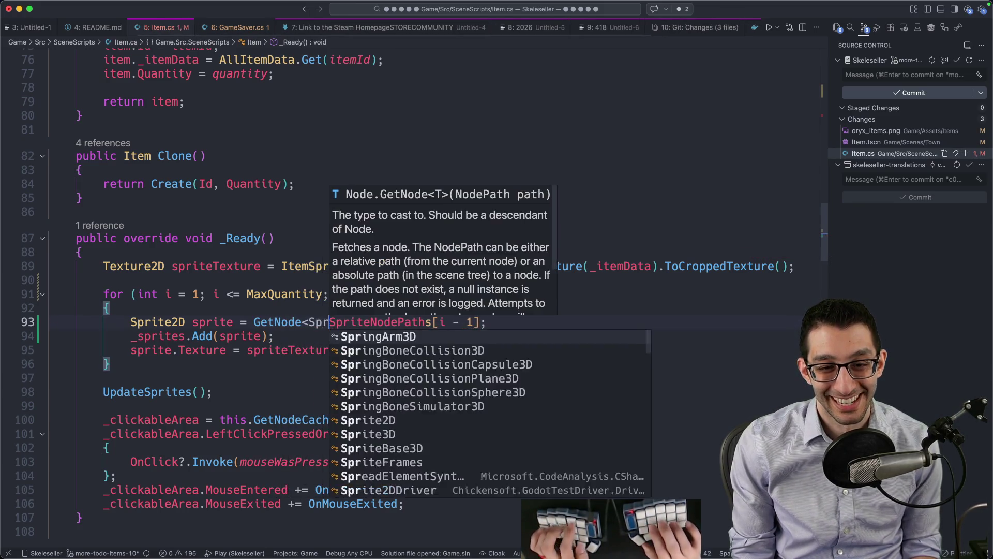
type("2D>(")
key("End")
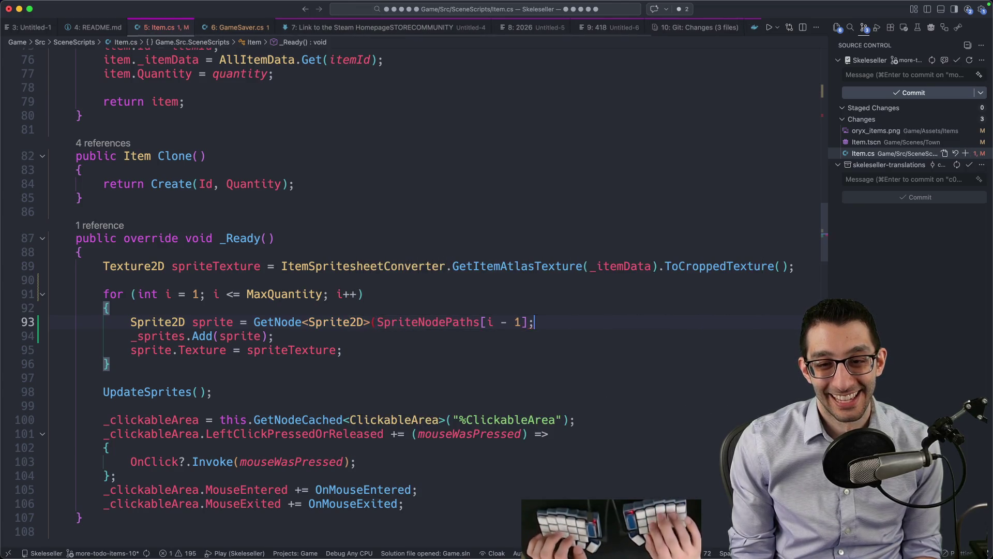
key("super+s")
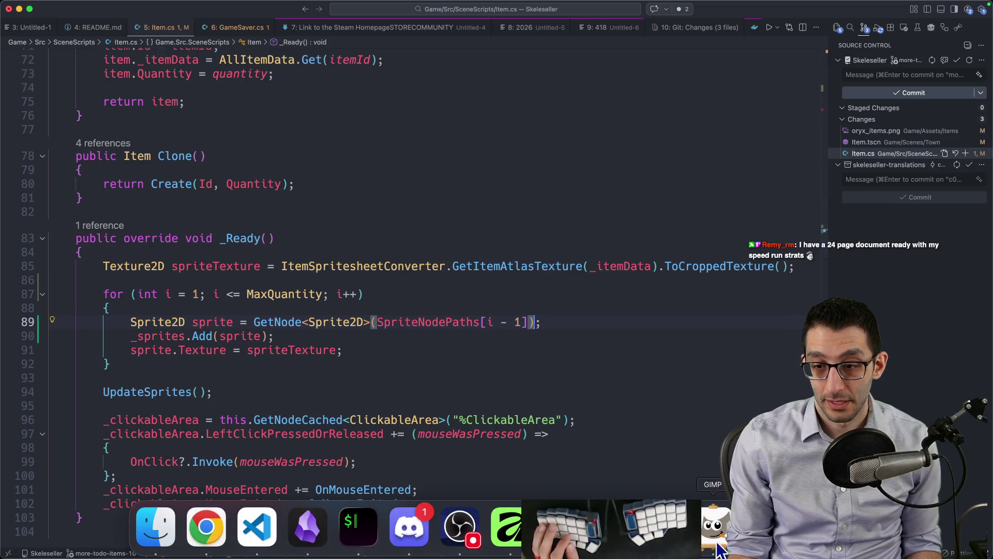
- Quit the old running game and start a fresh debug run with F5
left_click(461, 530)
left_click(538, 392)
key("F5")
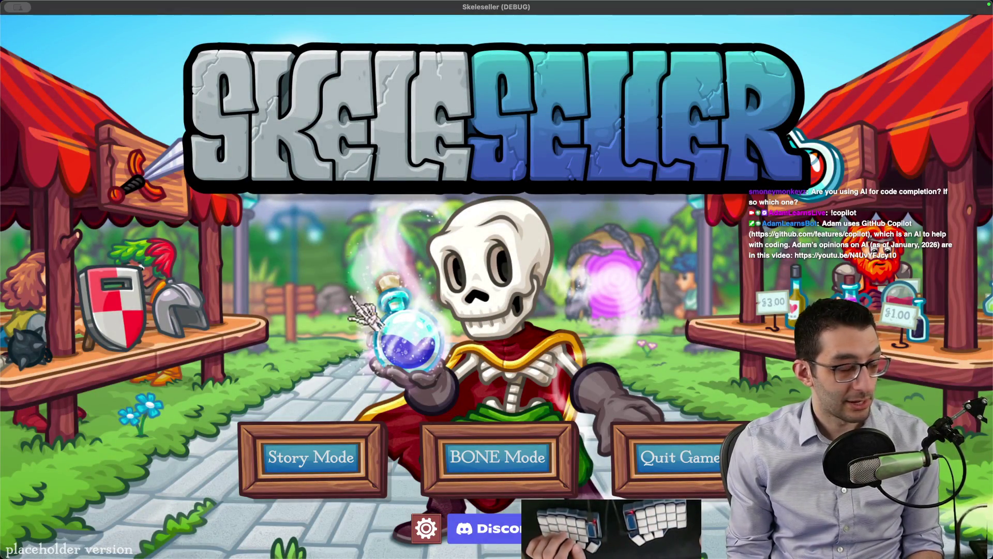
- Continue the saved game from the title screen and open the debug cheats menu
left_click(373, 440)
left_click(530, 321)
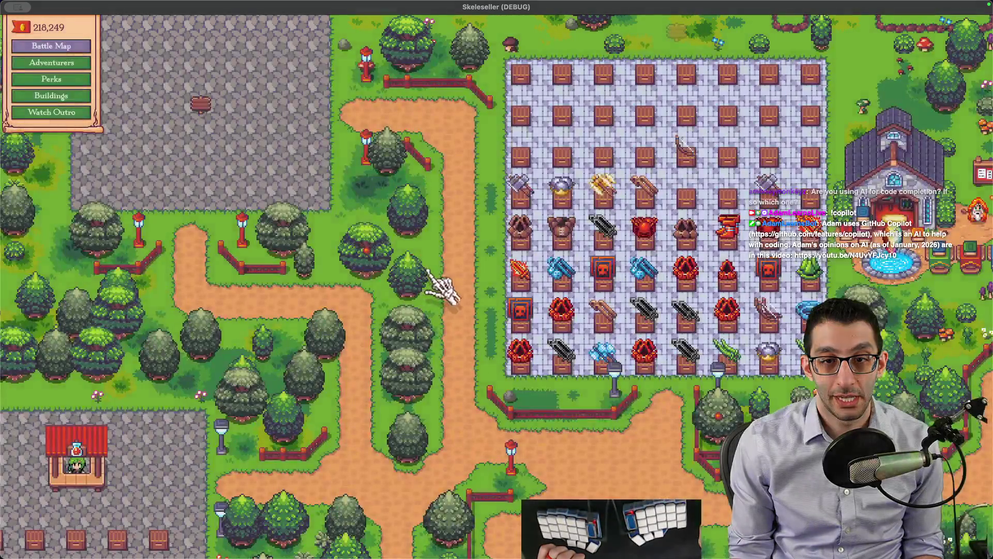
scroll(471, 298, "down", 3)
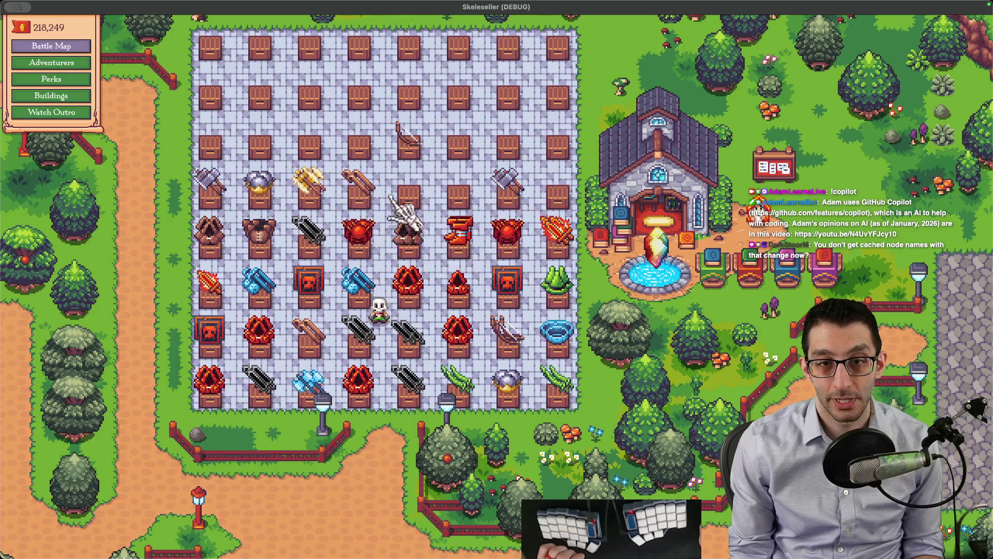
key("grave")
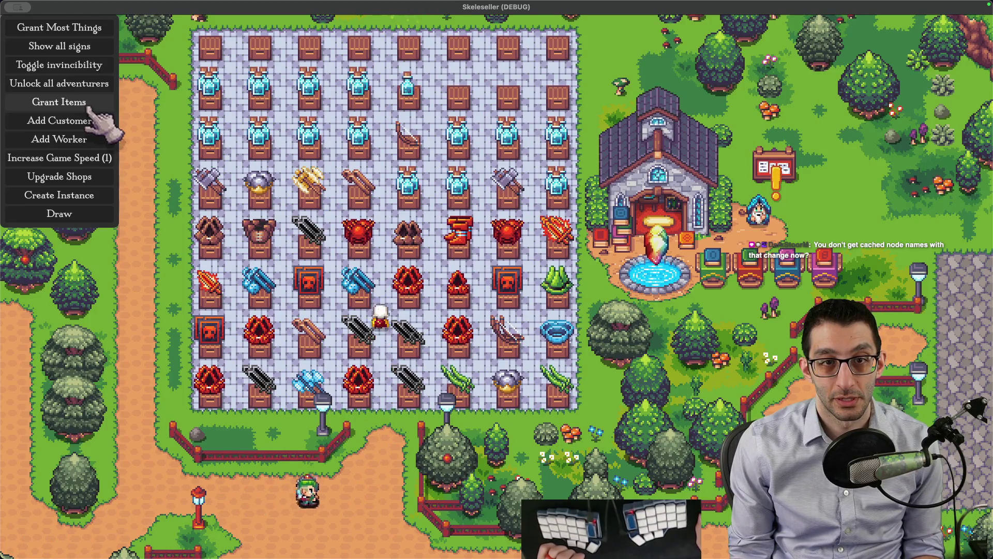
scroll(102, 120, "down", 5)
key("super+Tab")
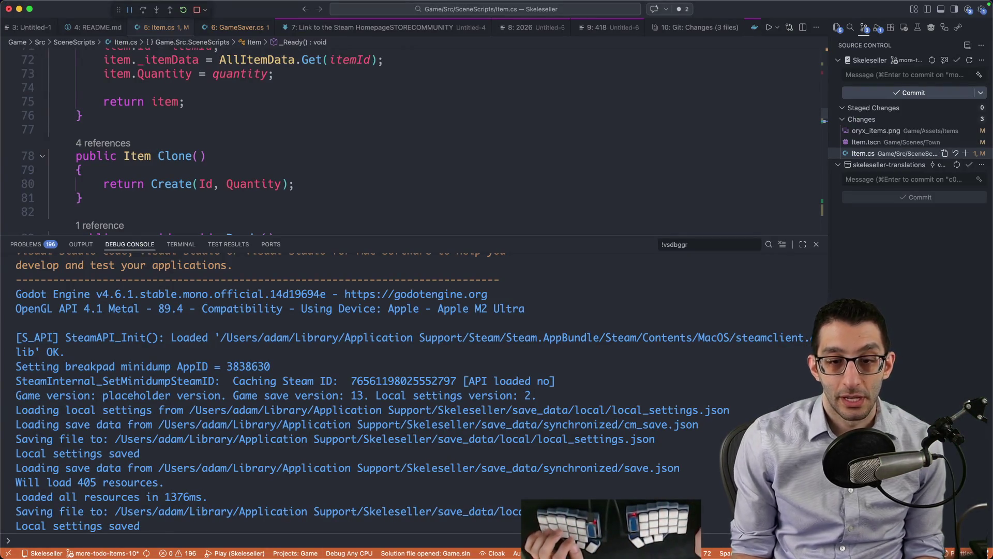
left_click(710, 539)
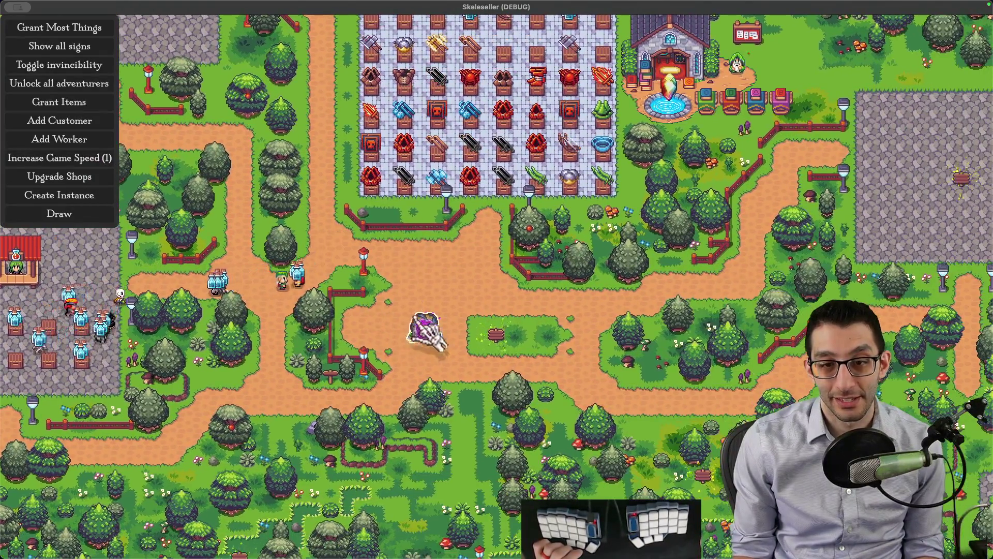
- Send an adventurer party to Inferno from the Battle Map and fast-forward the fight
left_click(419, 330)
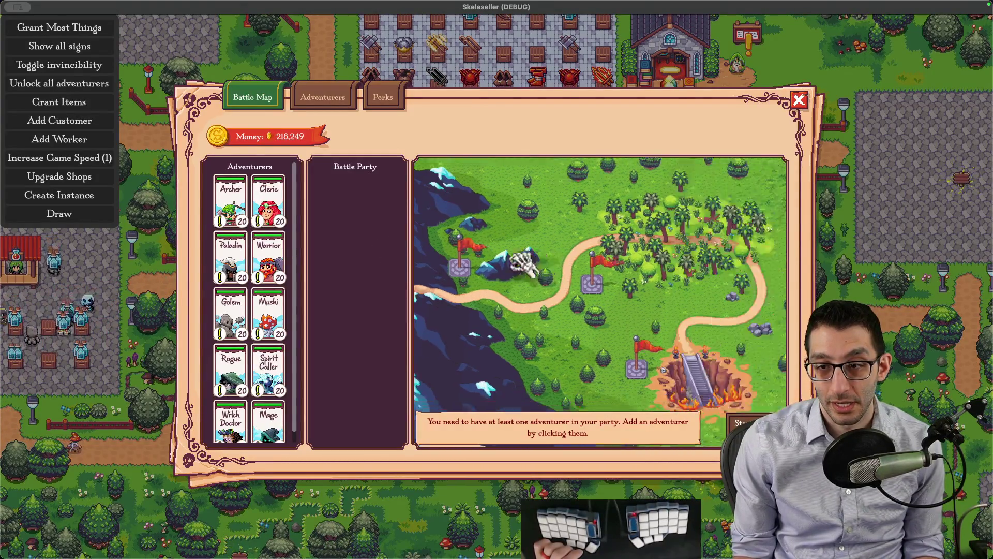
left_click(518, 344)
left_click(269, 207)
left_click(269, 207)
left_click(269, 207)
left_click(230, 207)
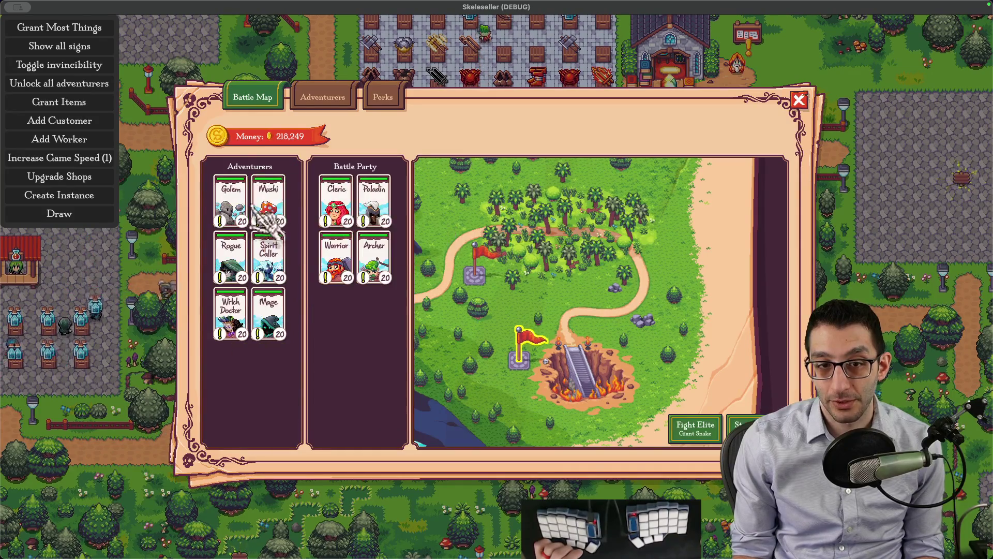
left_click(743, 426)
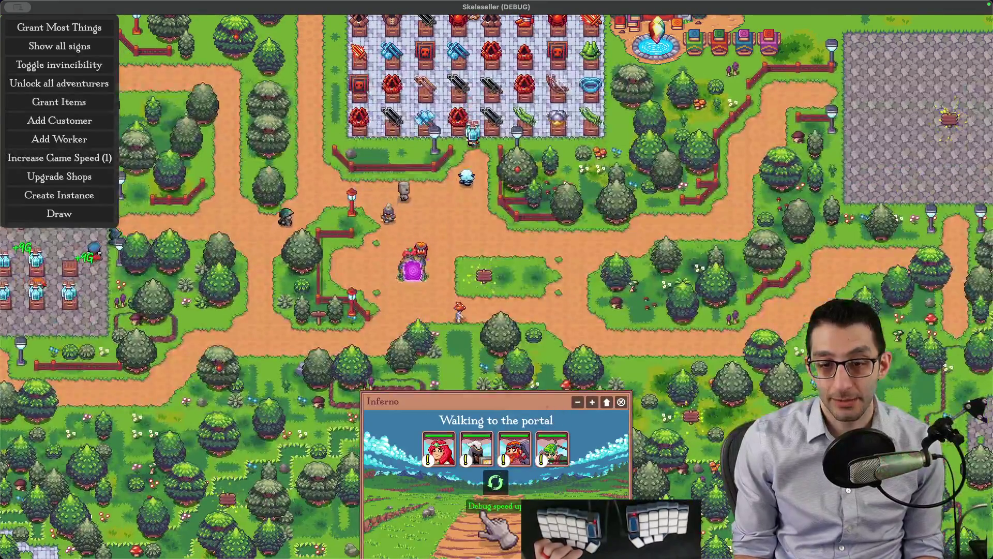
left_click(489, 517)
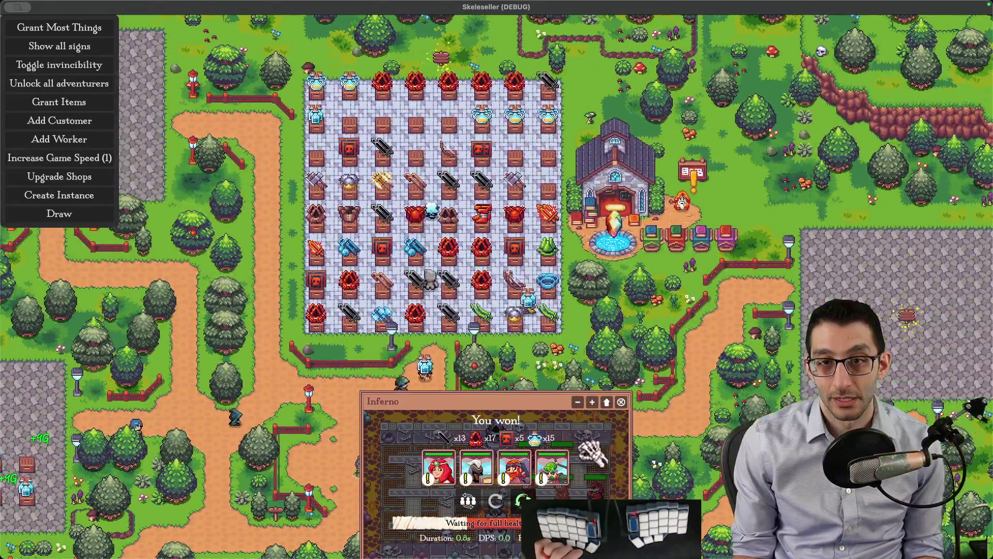
- Pan to the portal's loot, glance at the Enchanter perks, and close the Inferno battle panel
left_click_drag(595, 455, 598, 370)
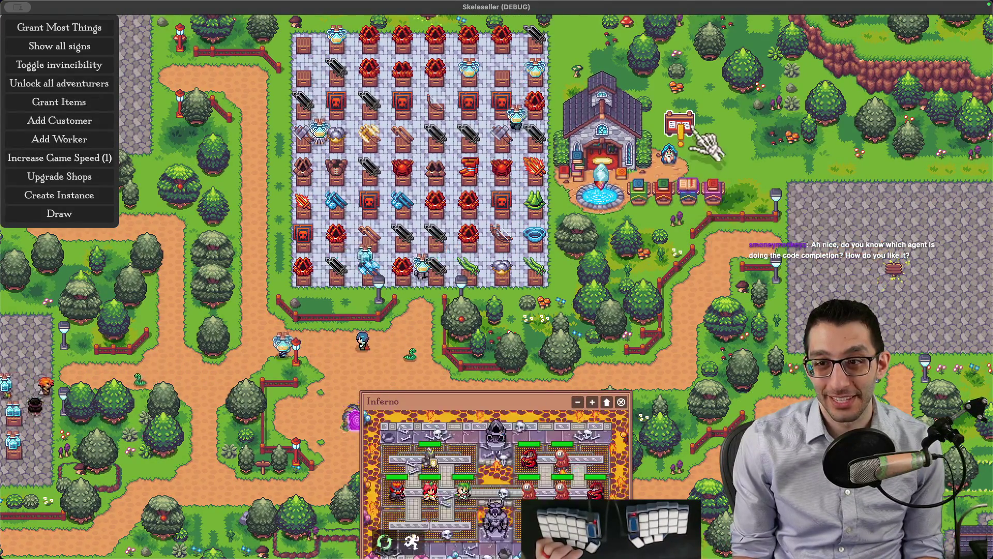
left_click(644, 267)
key("Escape")
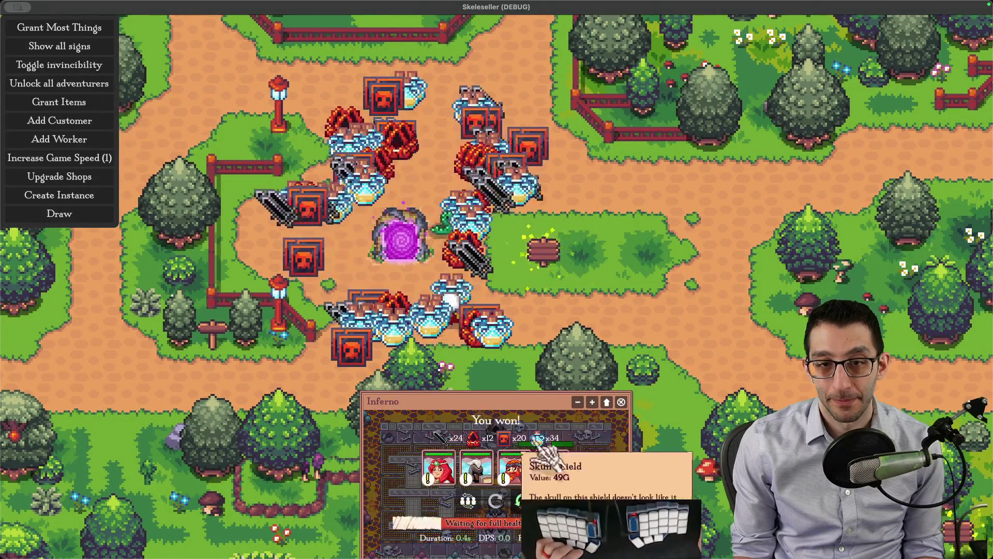
left_click(628, 403)
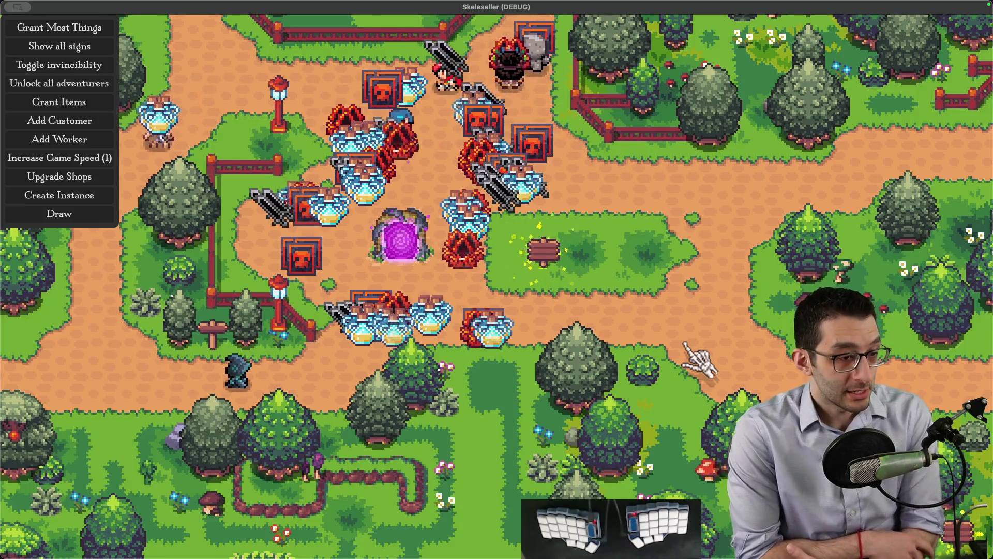
key("super+q")
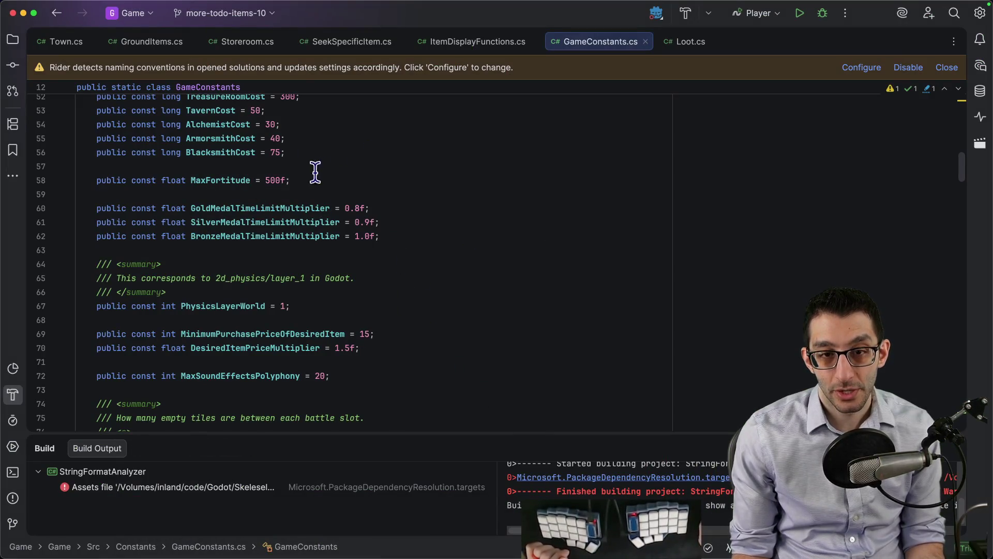
scroll(399, 189, "up", 10)
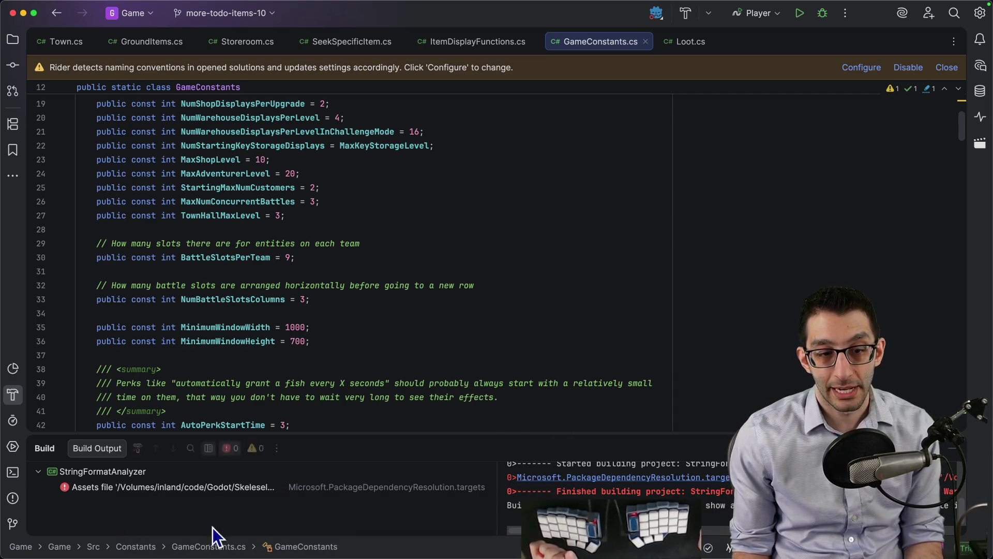
mouse_move(235, 557)
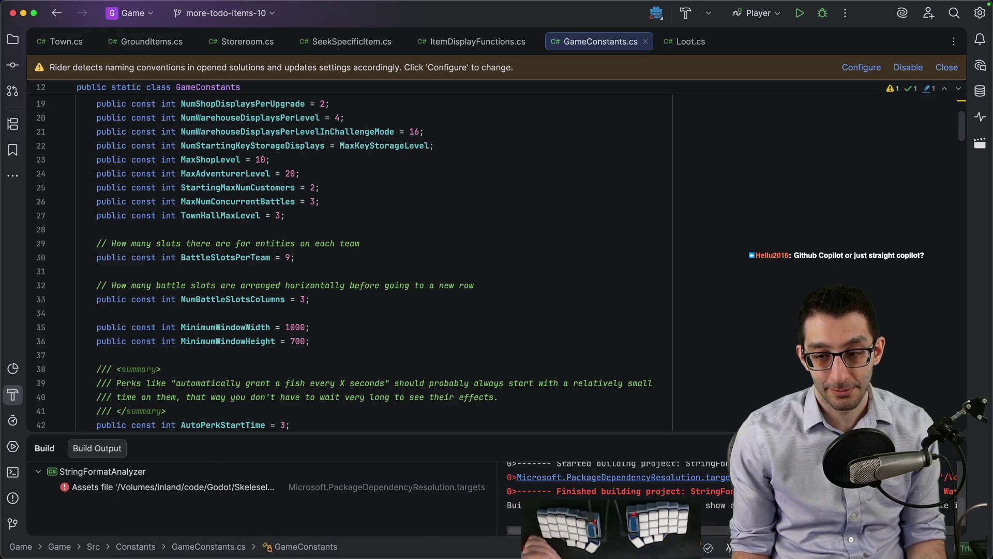
left_click(611, 528)
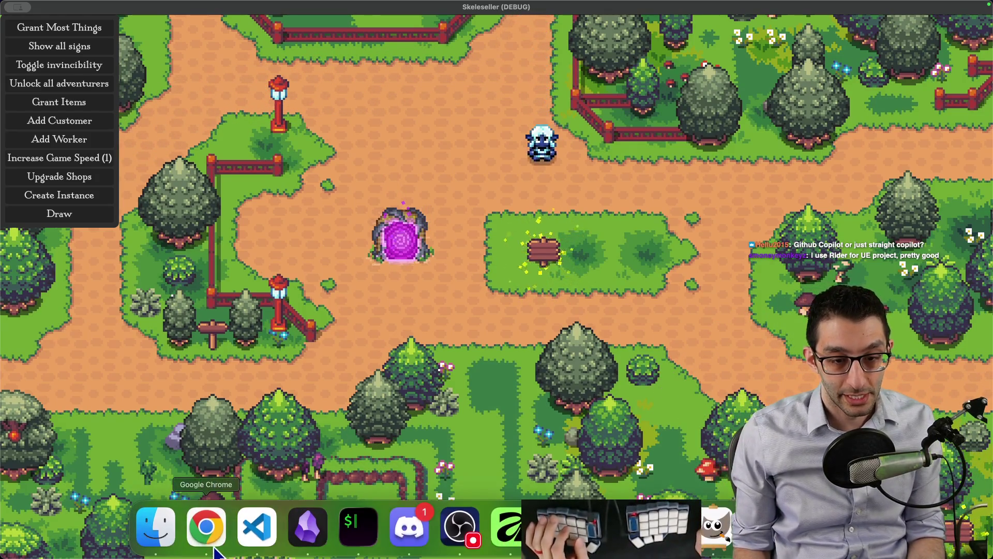
left_click(257, 528)
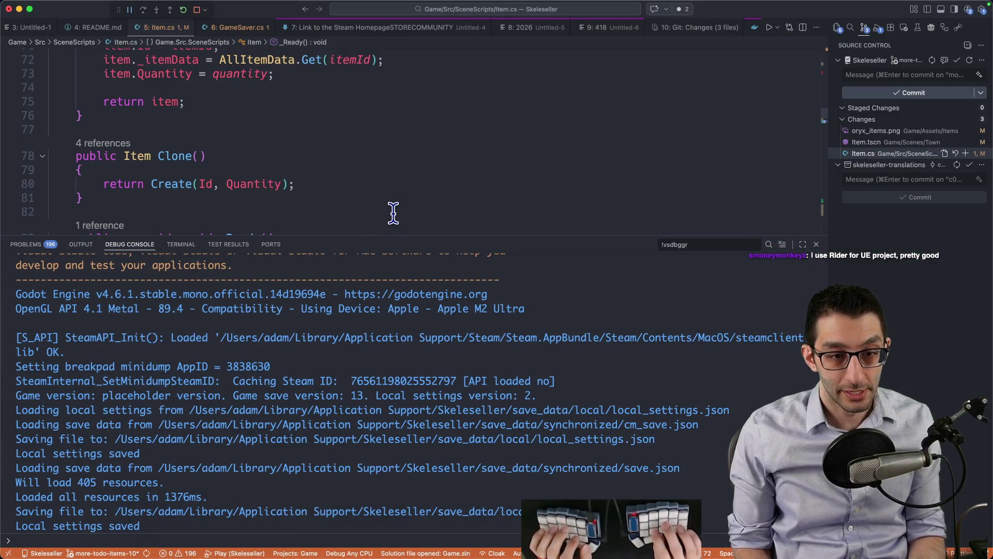
key("shift+F5")
key("super+j")
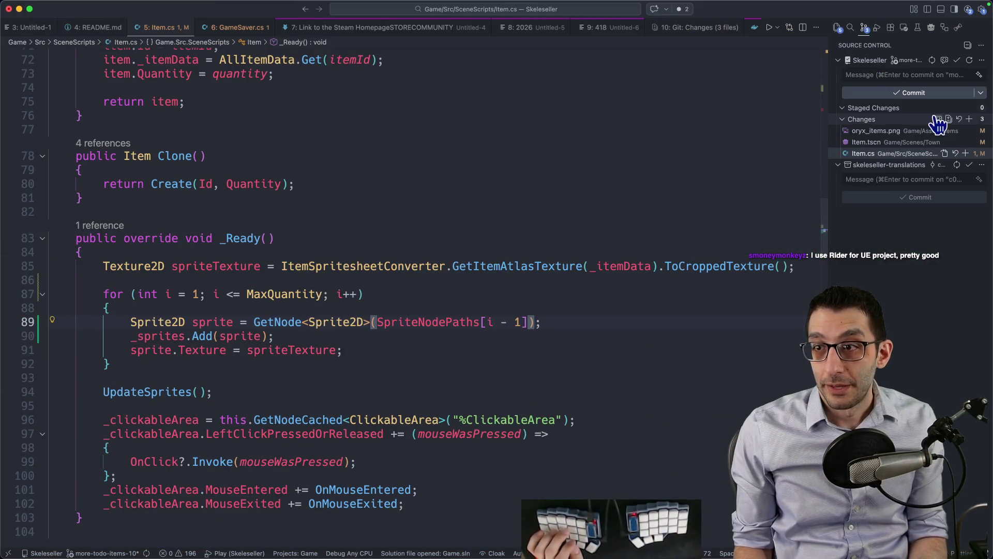
left_click(948, 120)
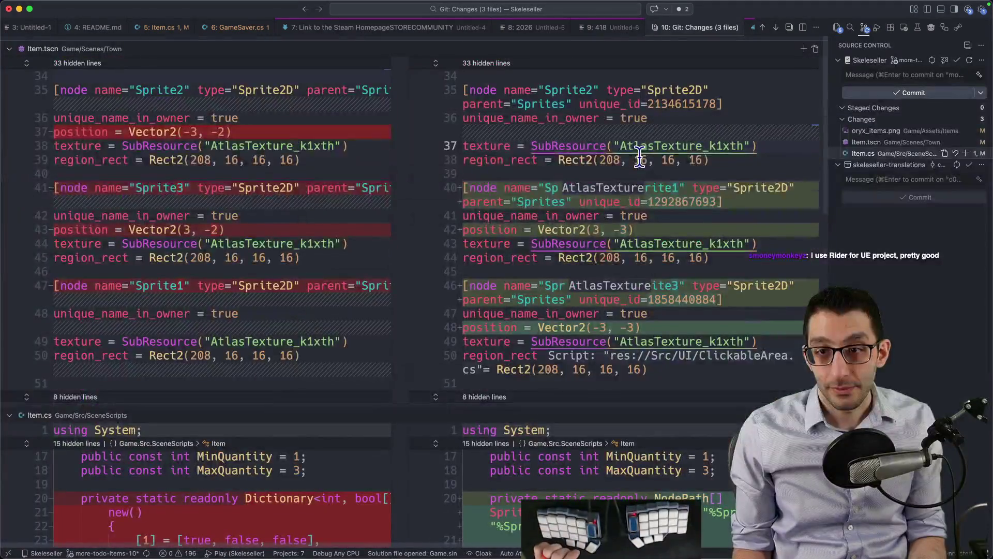
scroll(640, 157, "down", 10)
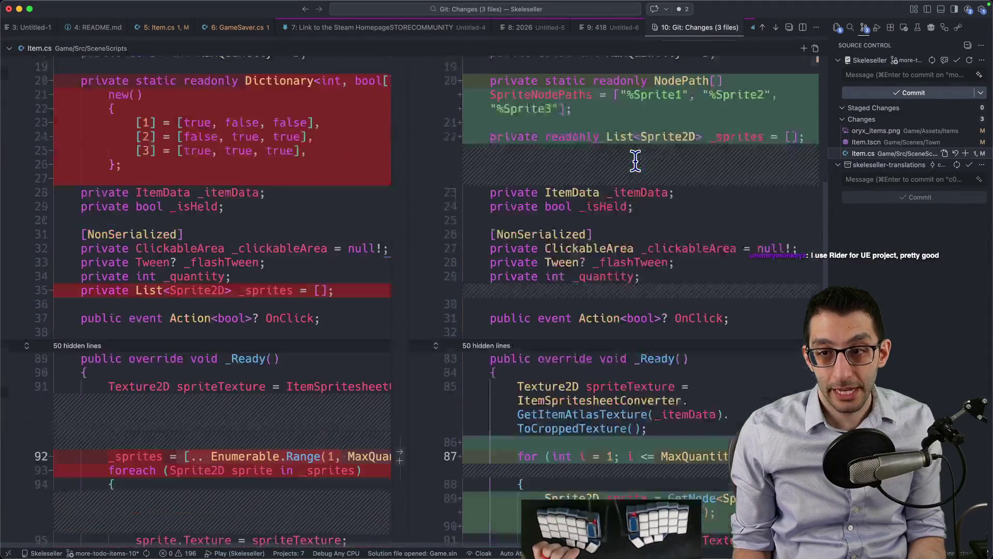
scroll(635, 159, "down", 5)
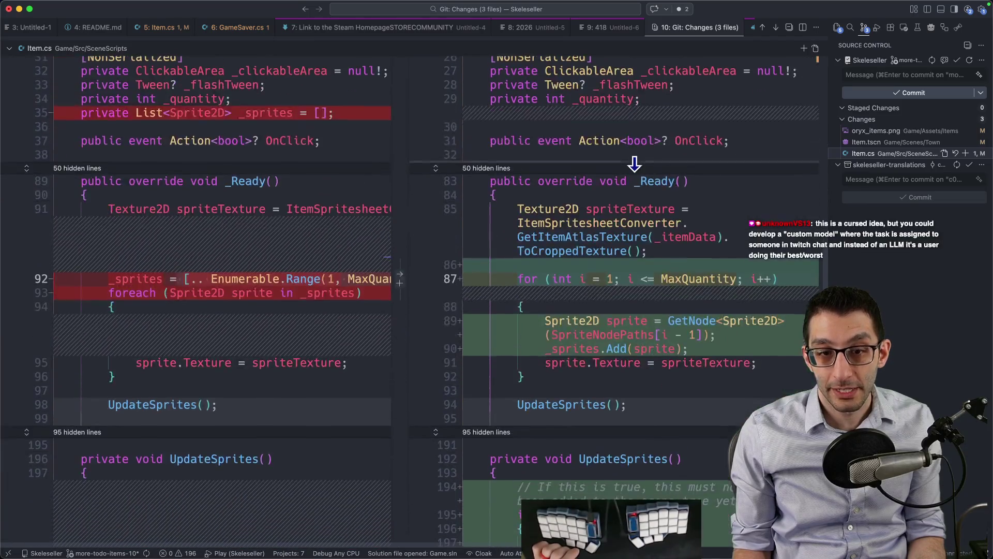
scroll(634, 162, "down", 5)
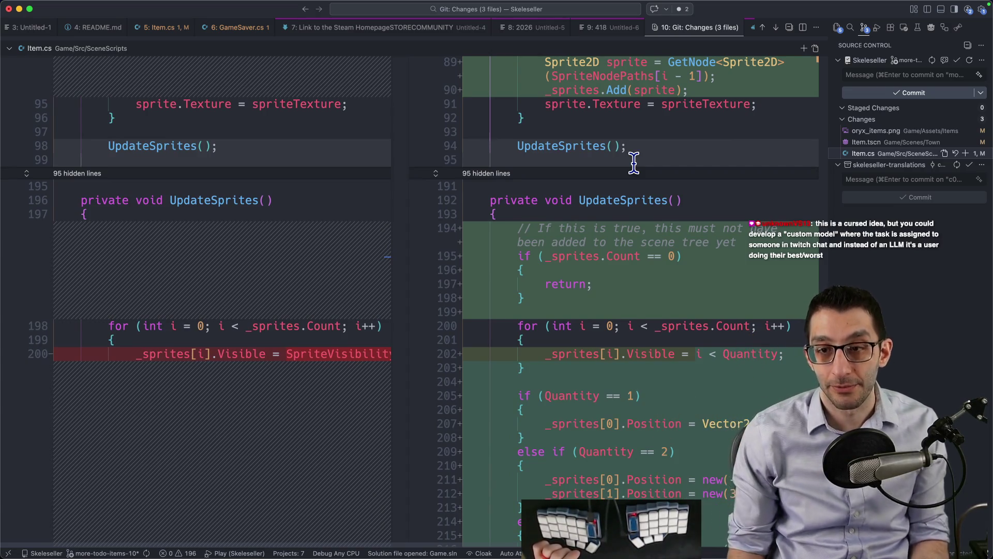
scroll(634, 162, "down", 3)
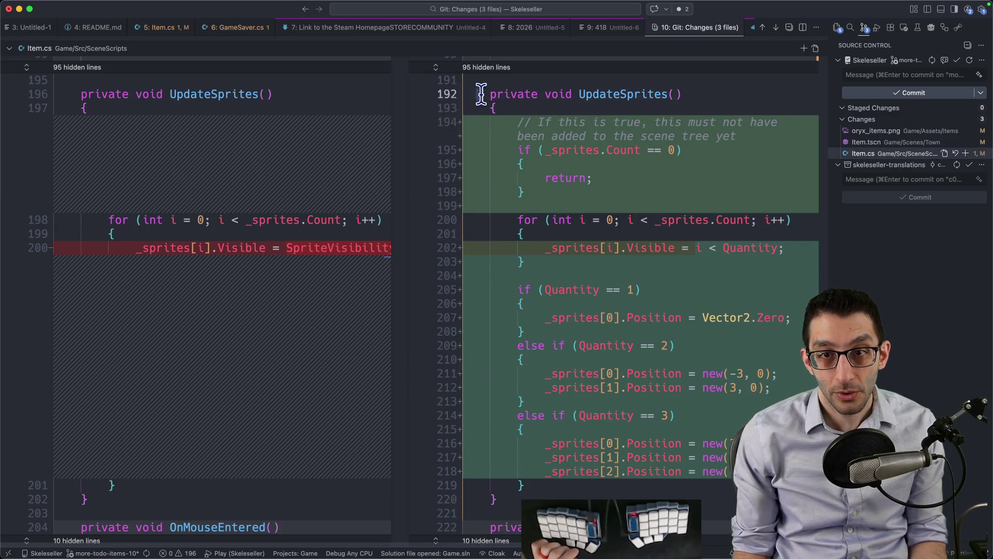
left_click_drag(481, 94, 464, 512)
left_click(679, 329)
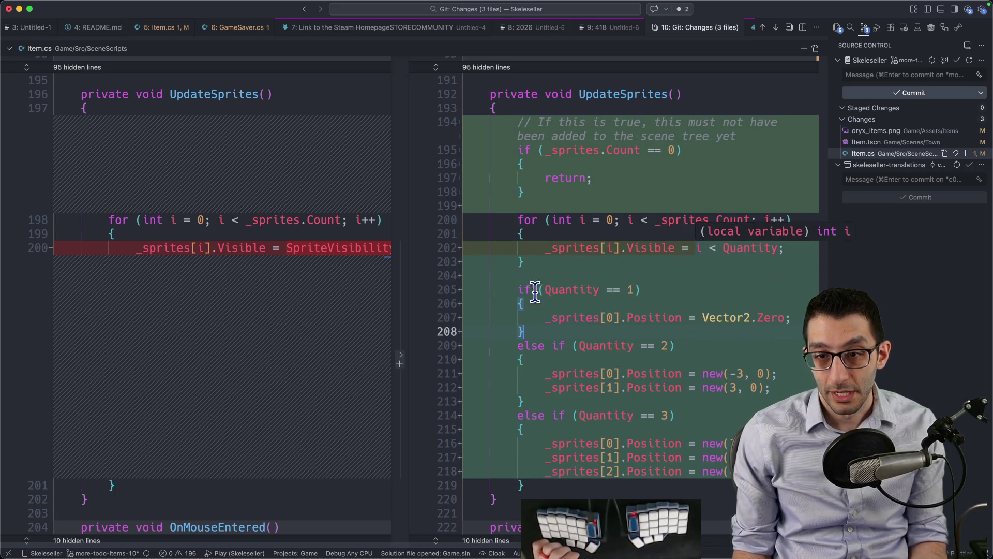
left_click_drag(508, 288, 524, 485)
key("Escape")
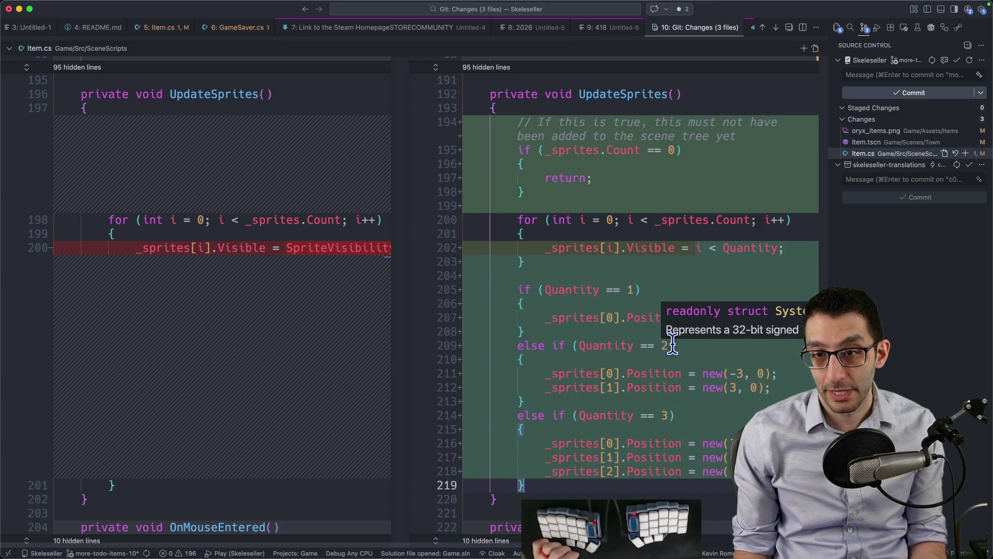
mouse_move(741, 251)
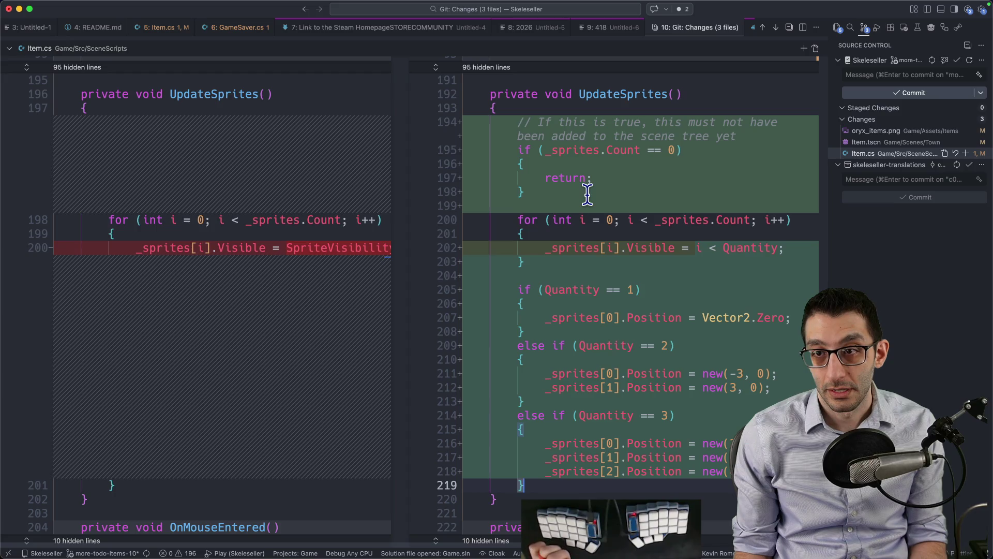
left_click(888, 77)
key("super+Tab")
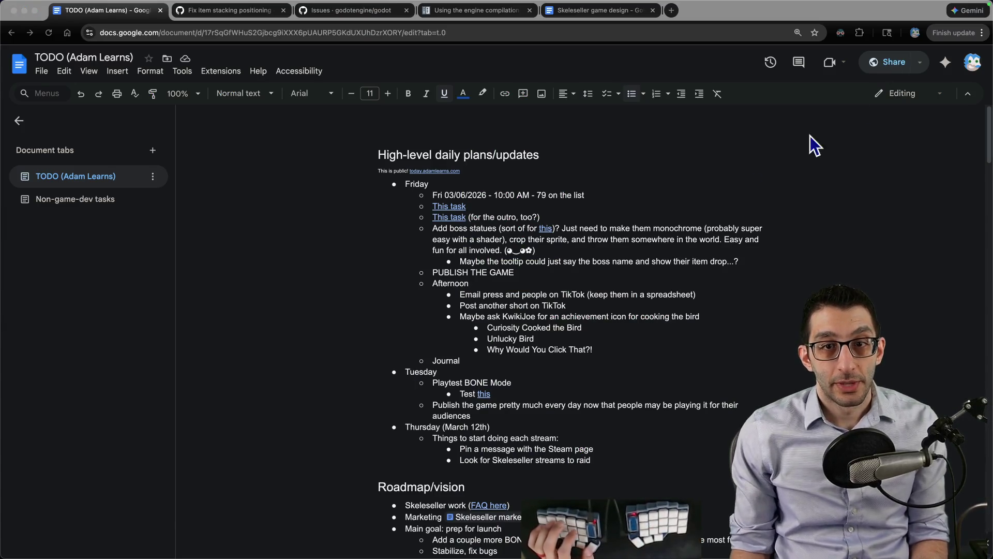
- Write the commit title 'Fix item-stacking positioning' with a body about reducing allocations
key("ctrl+Tab")
key("super+Tab")
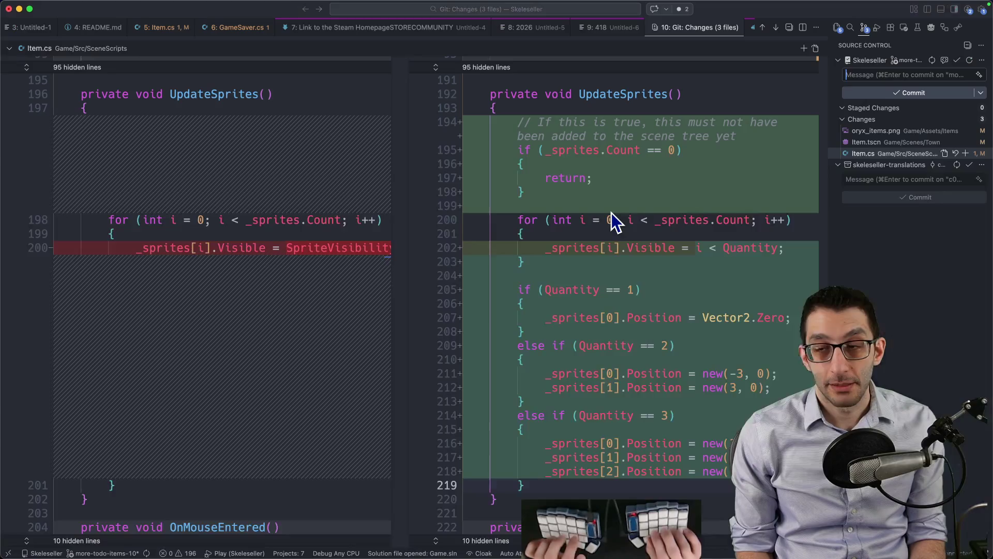
type("Fix item-stacking positio")
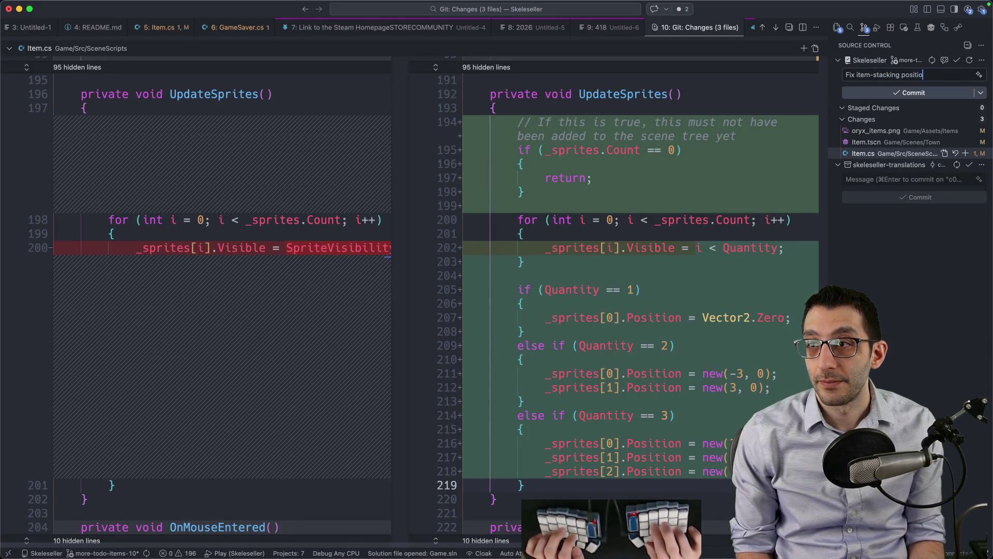
type("ning")
key("Return")
key("Return")
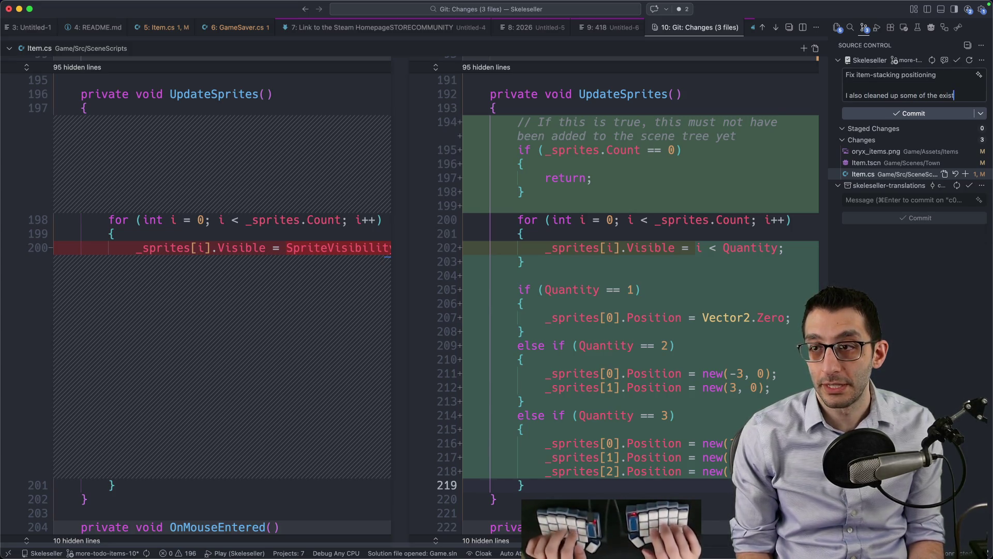
type("ing code a bit to red")
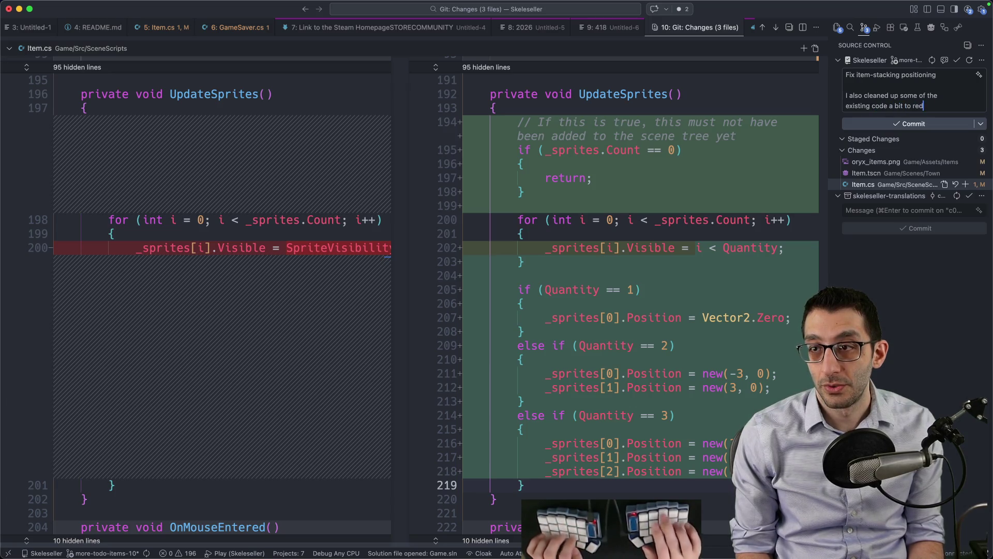
type("ions.")
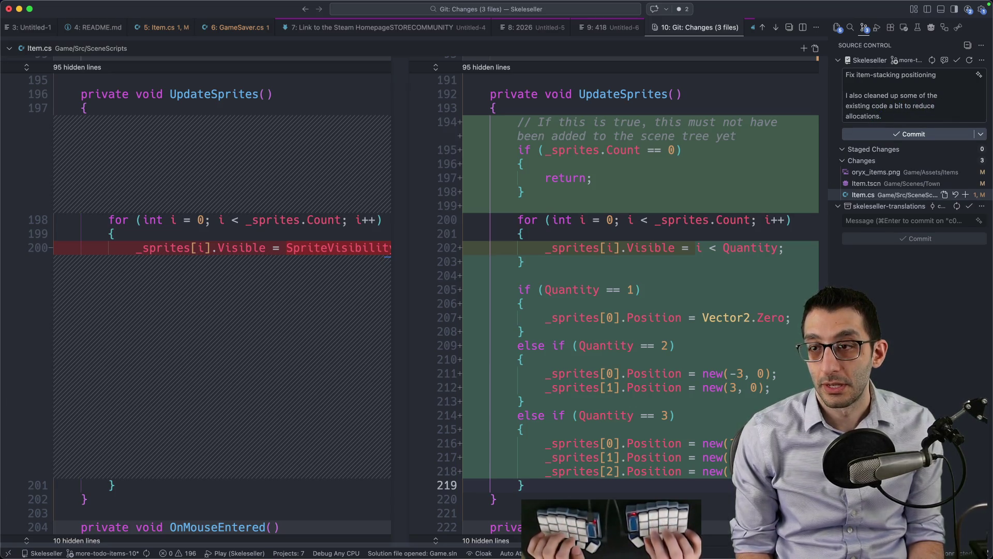
key("Return")
- Add a 'Fixes #1123.' line above the body and stage Item.tscn
key("BackSpace")
key("Up")
key("Up")
key("Up")
key("Return")
key("Return")
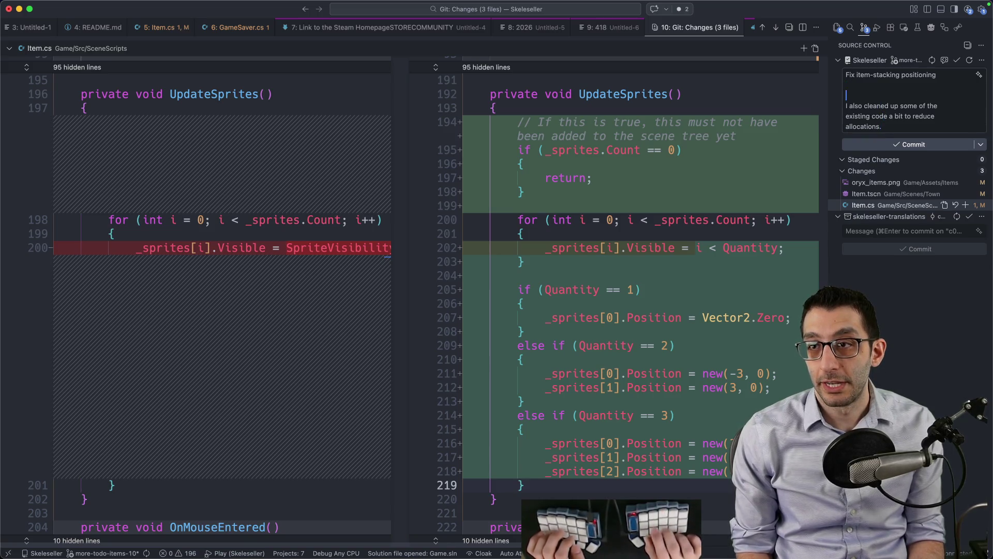
key("Up")
type(".")
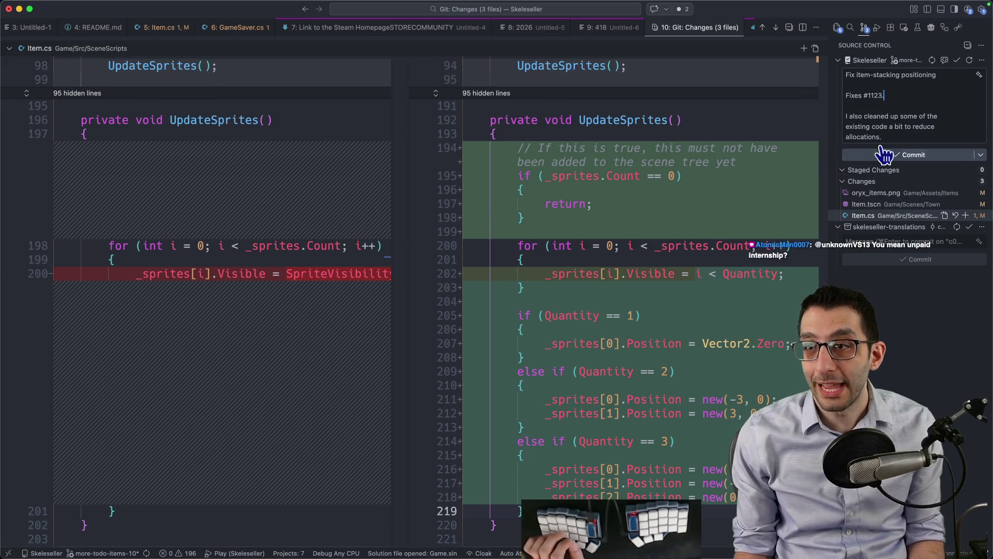
left_click(879, 193)
left_click(972, 203)
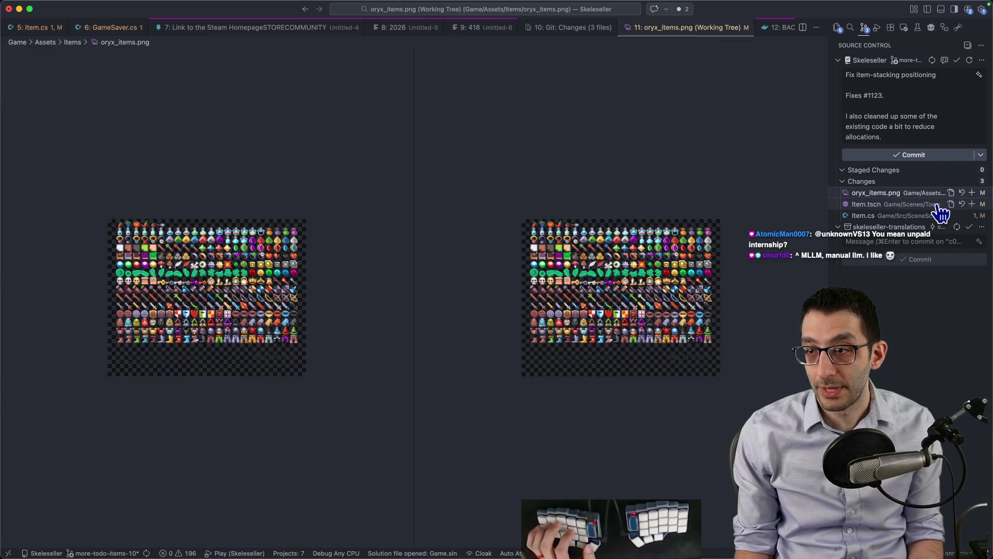
- Stage Item.cs, commit the item-stacking fix, and title the next commit 'Move item graphics'
left_click(965, 215)
left_click(911, 154)
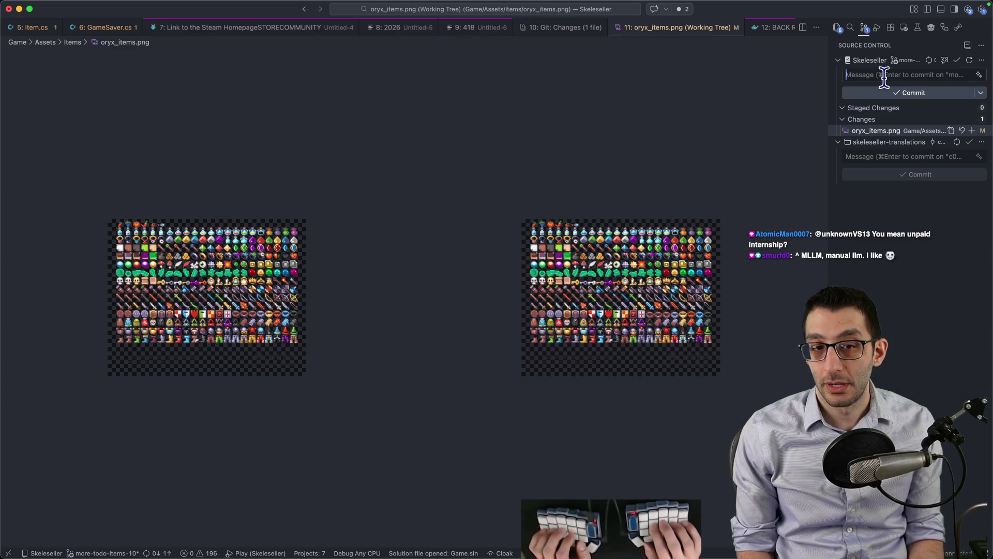
type("Move item grap")
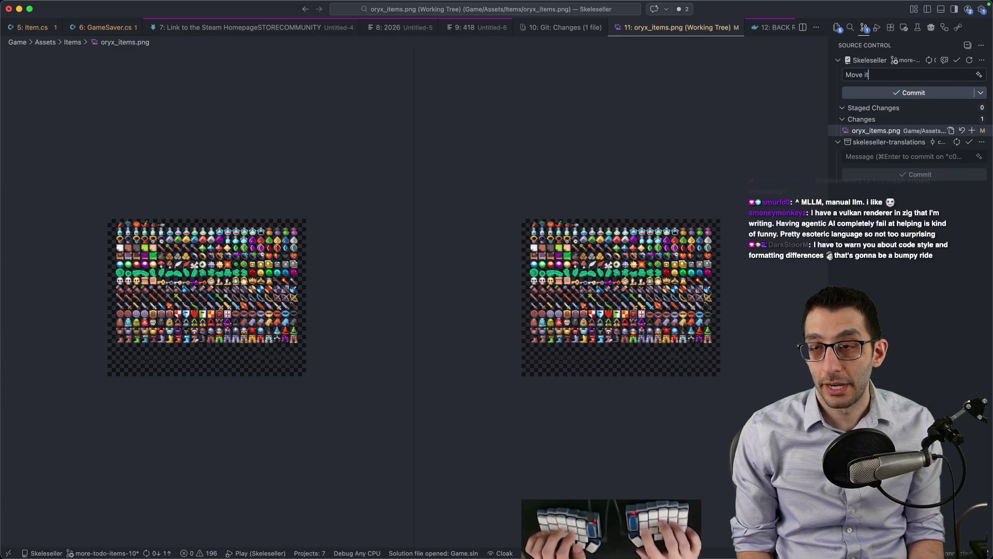
type("hics")
key("Return")
key("Return")
- Write the body about lowering items floating by a pixel, hard-wrap it, and commit
type("I lowered some that were fl")
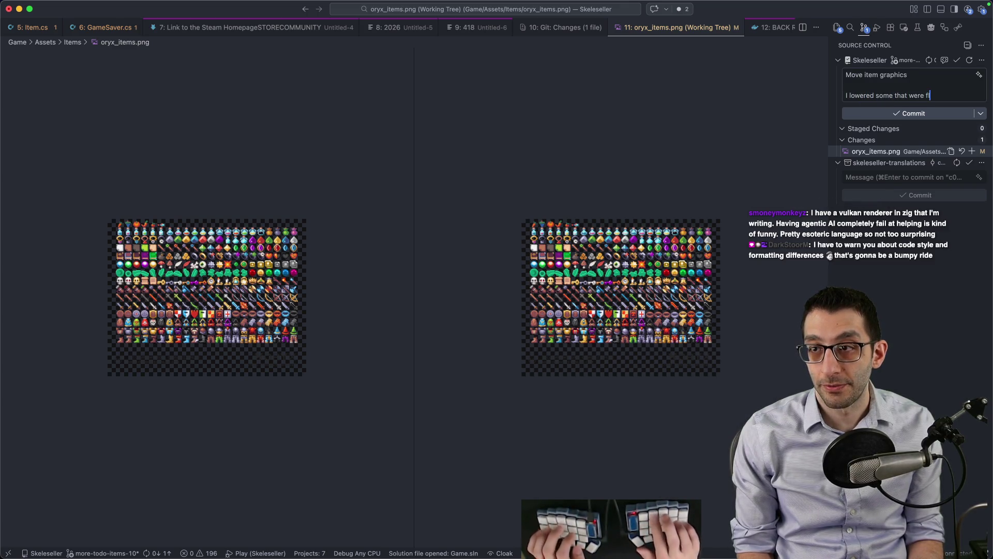
type("oating by a pixel")
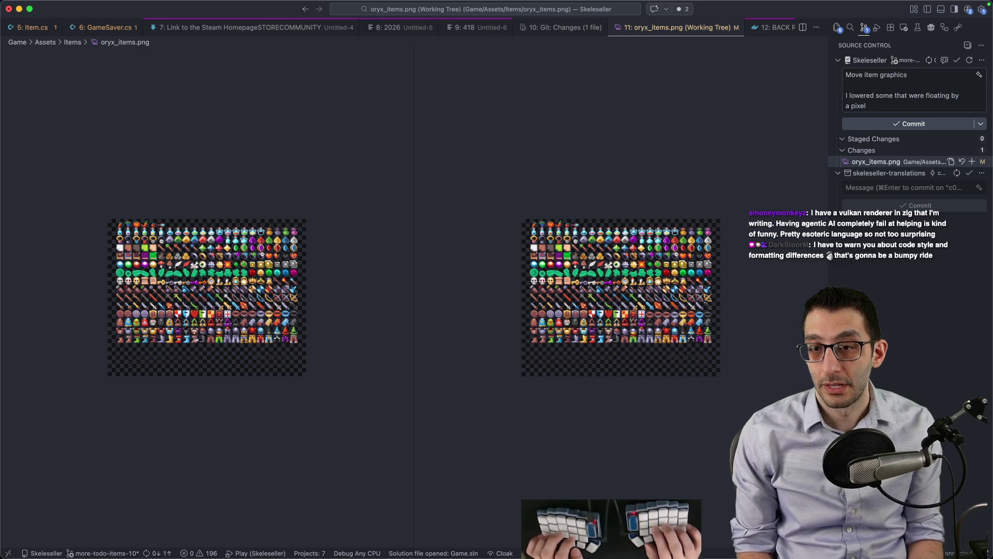
type(", which makes the")
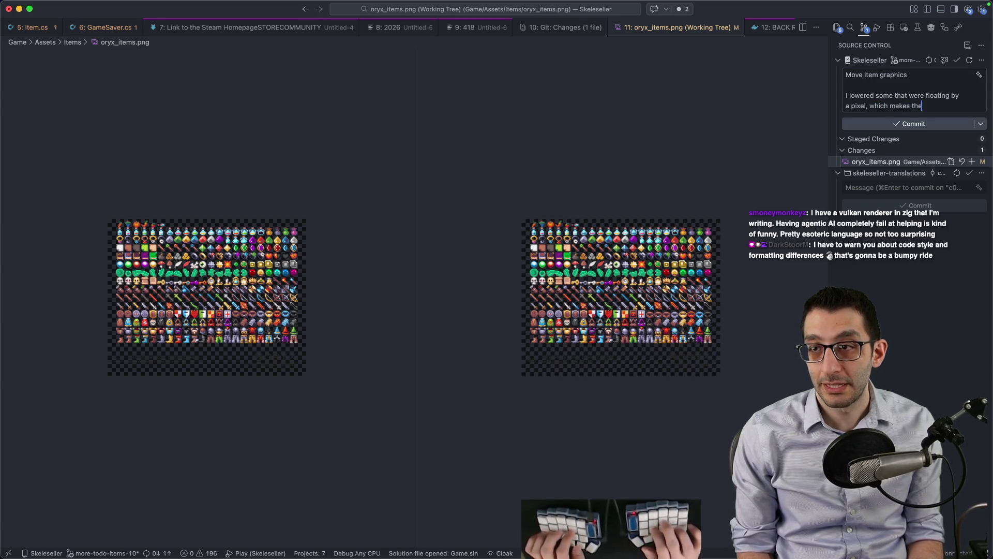
type(" items in-game look like")
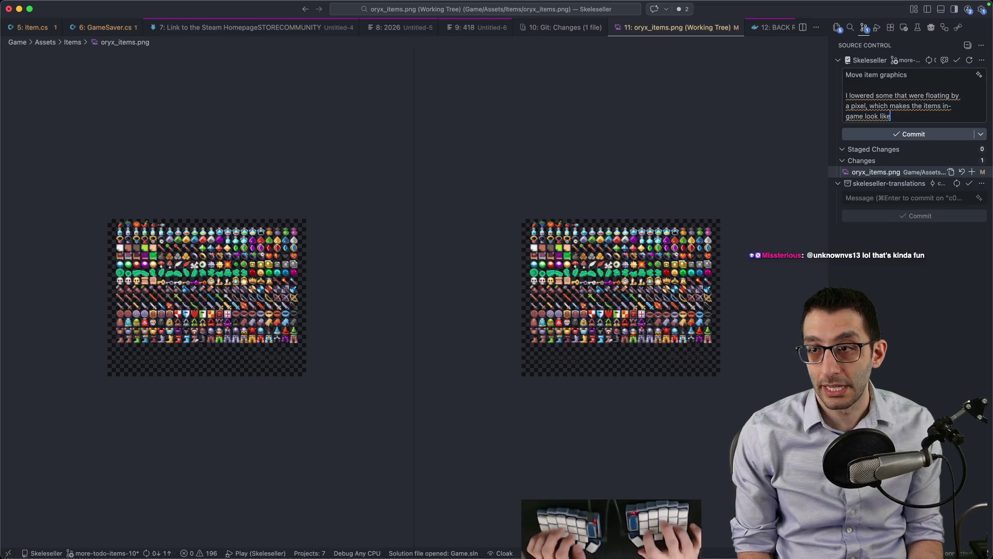
type(" they're properly resting")
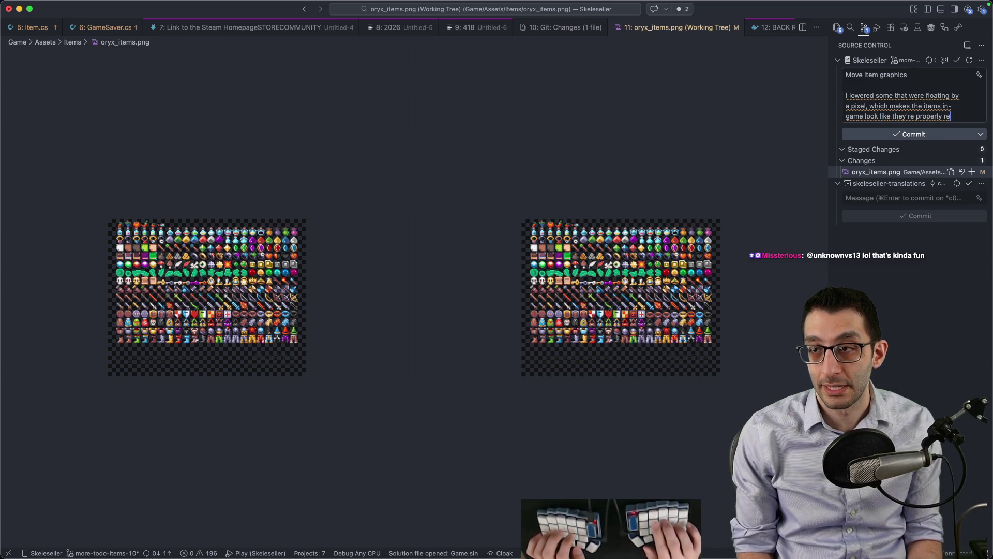
type(" on their item displays.")
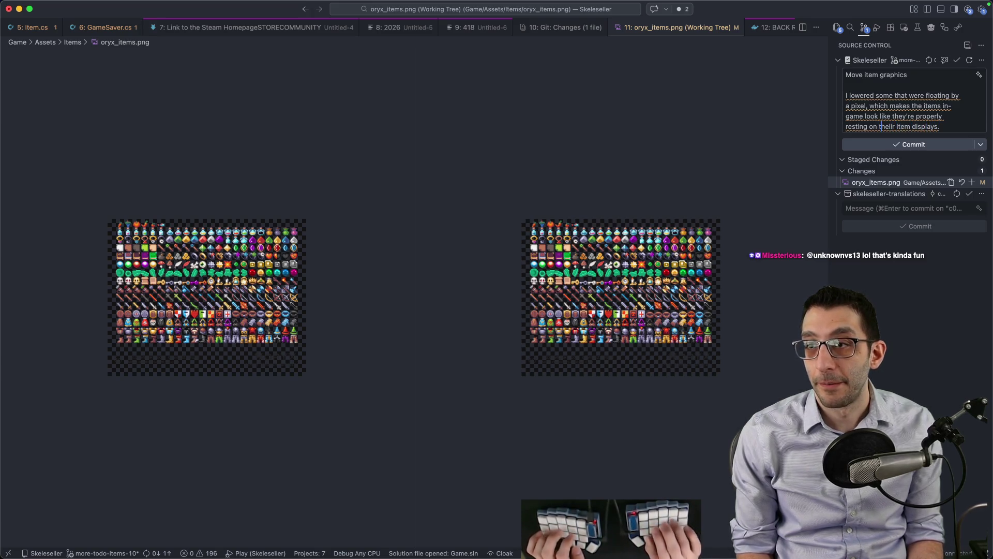
key("BackSpace")
key("super+period")
key("Return")
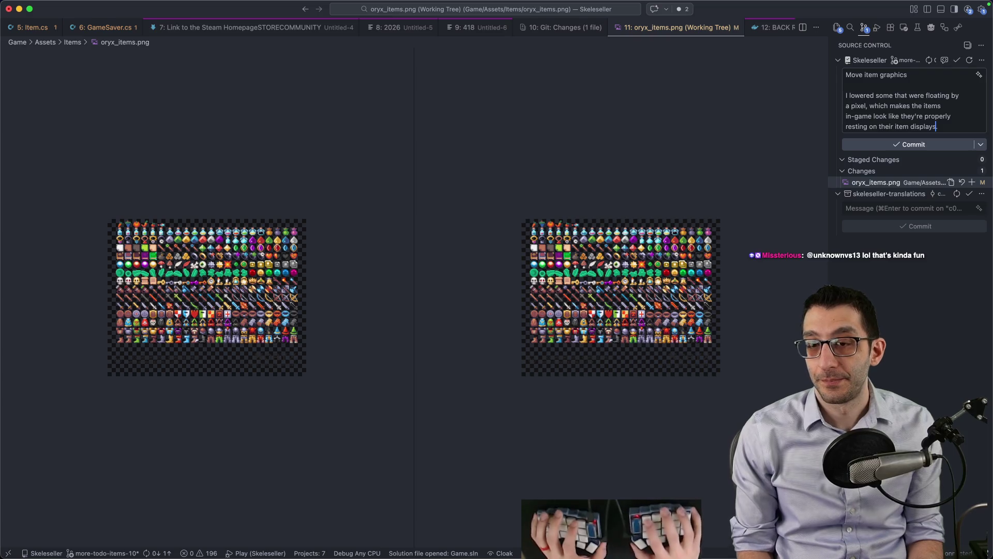
key("super+Return")
- Assign the item-stacking GitHub issue to yourself and close its tab
key("super+Tab")
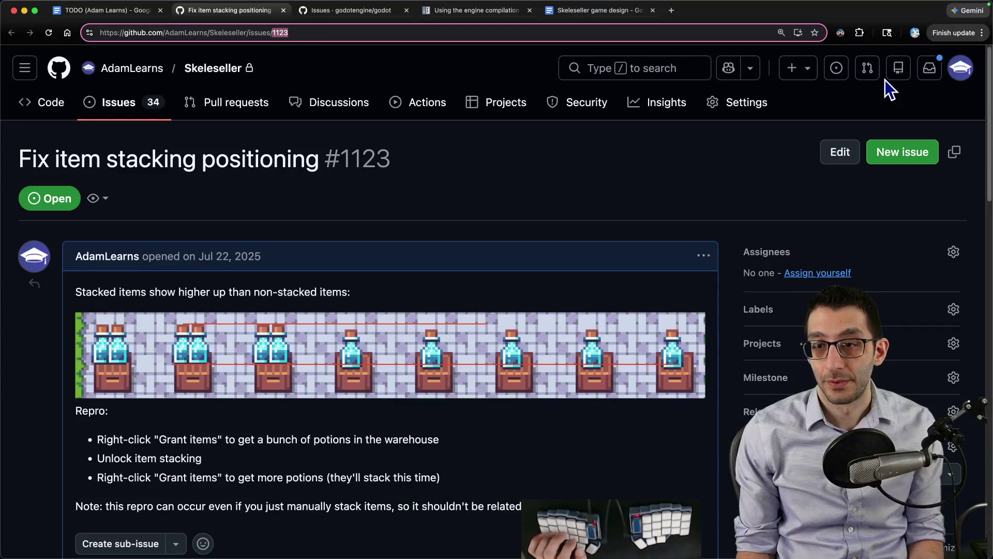
left_click(797, 271)
key("super+w")
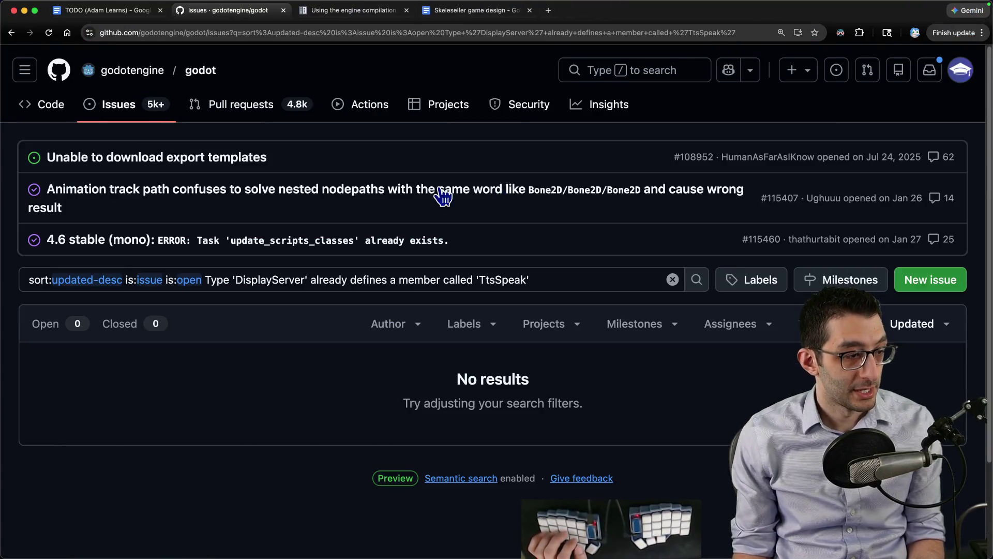
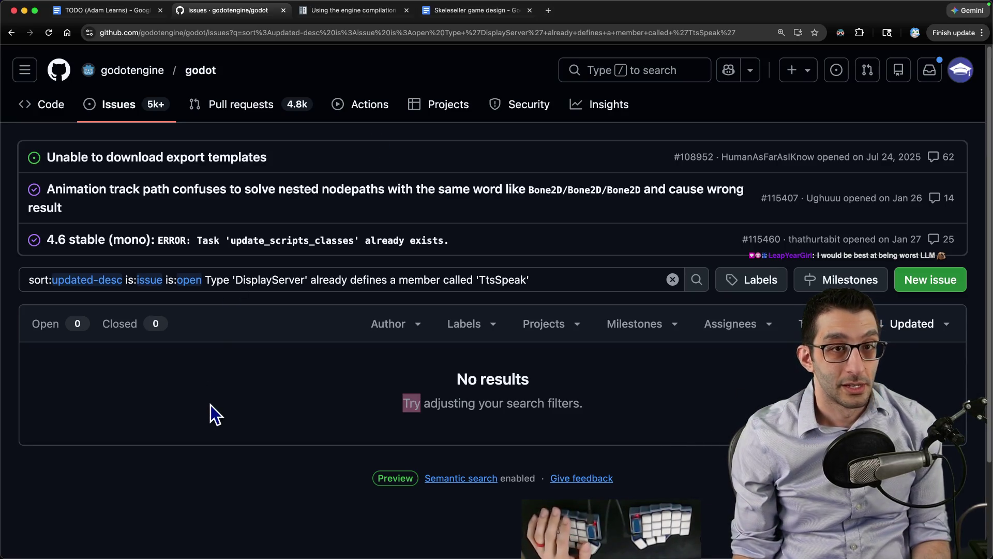
- Close the GitHub search tab, delete the first 'This task' bullet under Friday, and reopen issue #1210
key("super+w")
key("super+1")
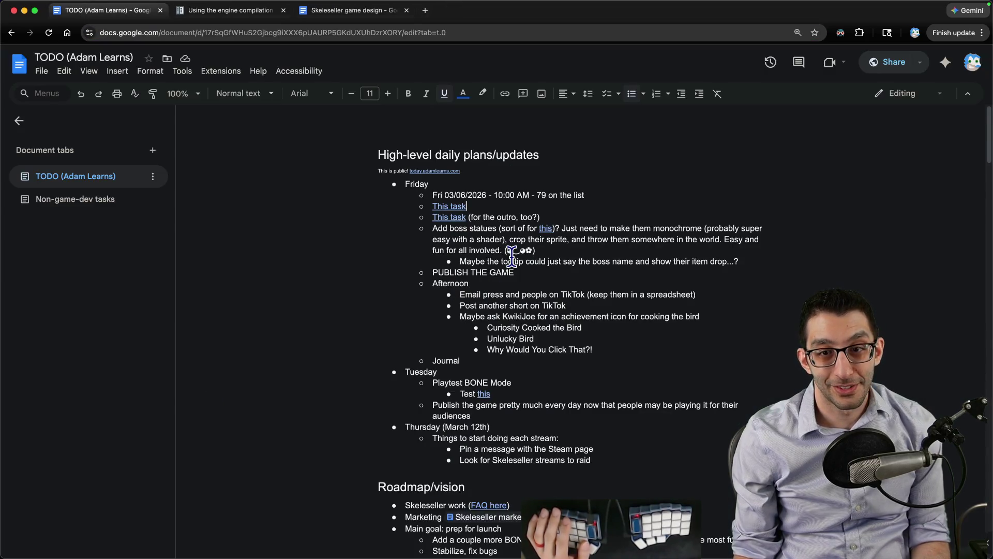
key("super+shift+Left")
key("BackSpace")
key("BackSpace")
key("BackSpace")
key("Down")
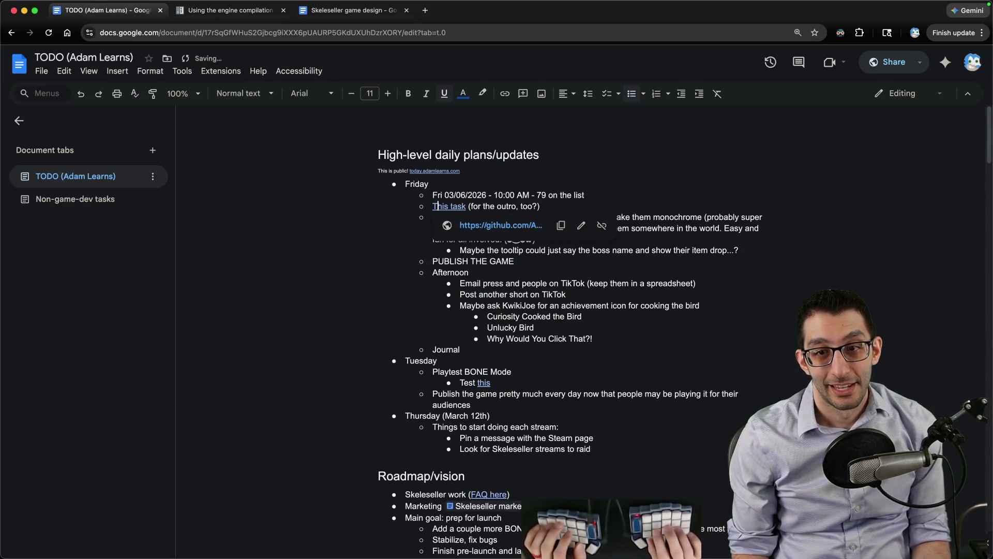
key("super+shift+t")
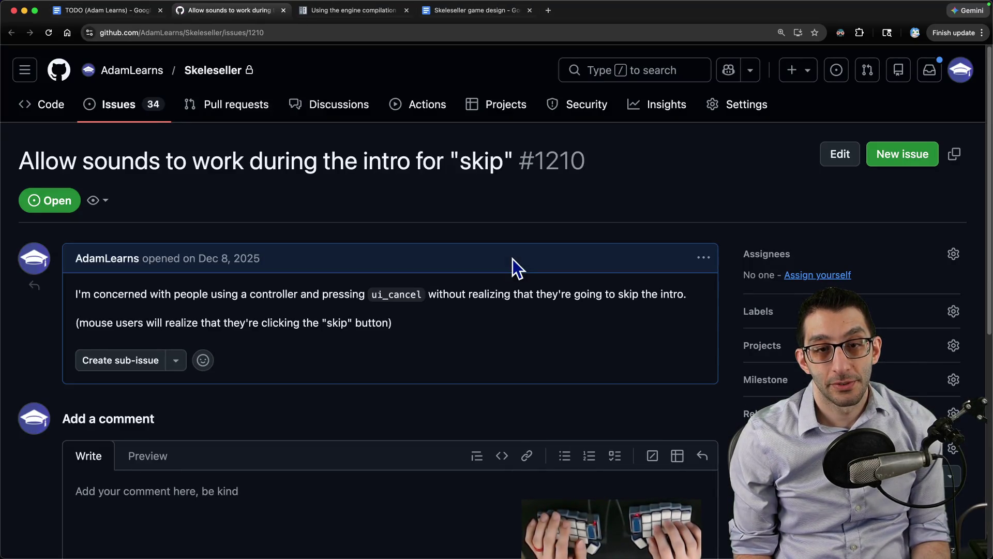
key("super+space")
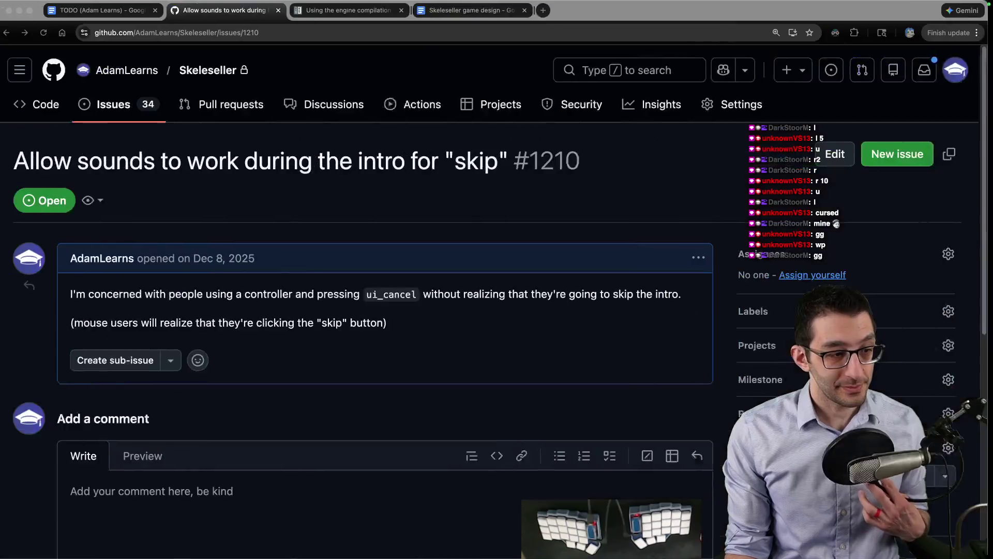
left_click_drag(162, 159, 563, 167)
- Close the untitled and diff scratch tabs, discarding their unsaved changes
key("super+Tab")
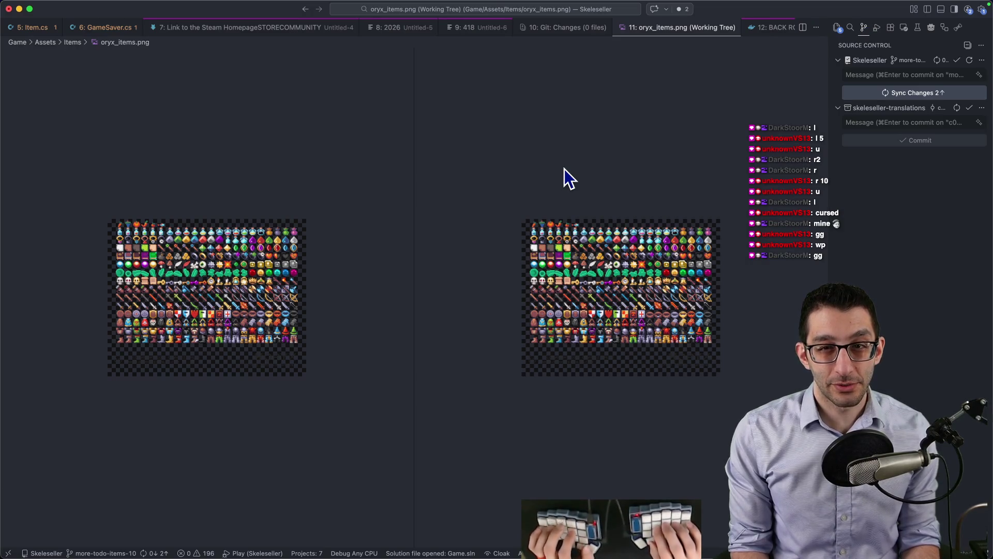
key("super+w")
key("super+w")
key("super+d")
key("super+w")
key("super+d")
key("super+w")
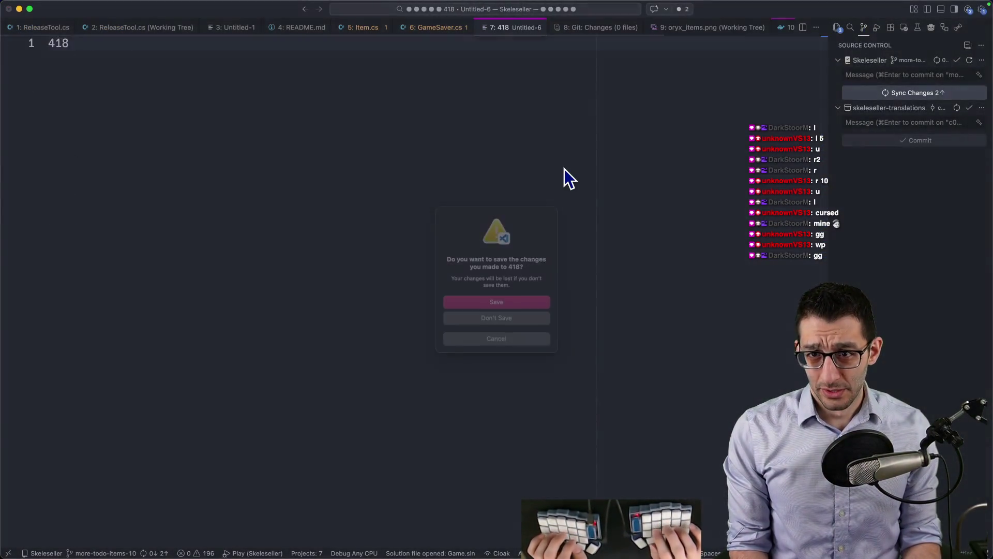
key("super+d")
key("super+w")
key("super+d")
key("super+w")
key("super+d")
key("super+w")
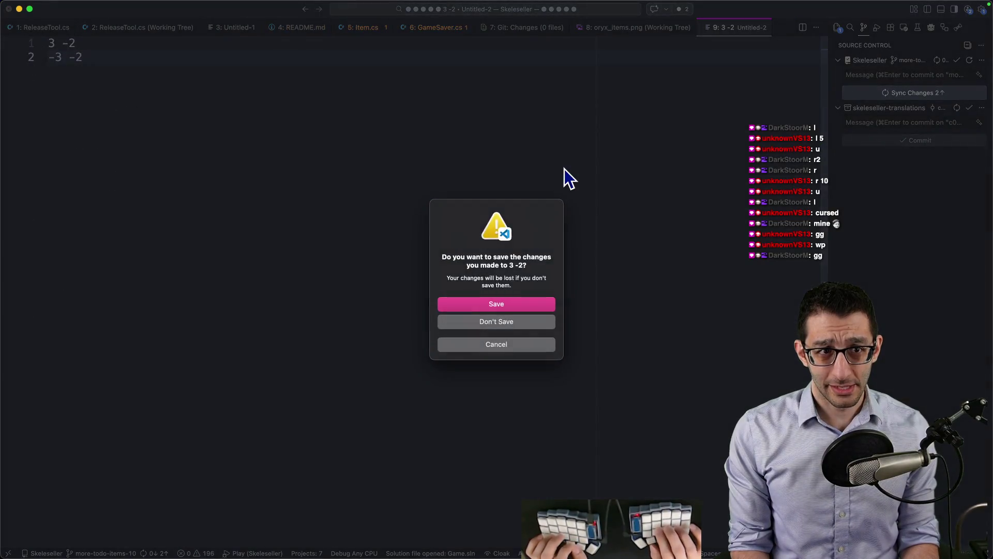
key("super+d")
- Open Intro.cs and find the _skipButton field declaration
key("super+p")
type("intro")
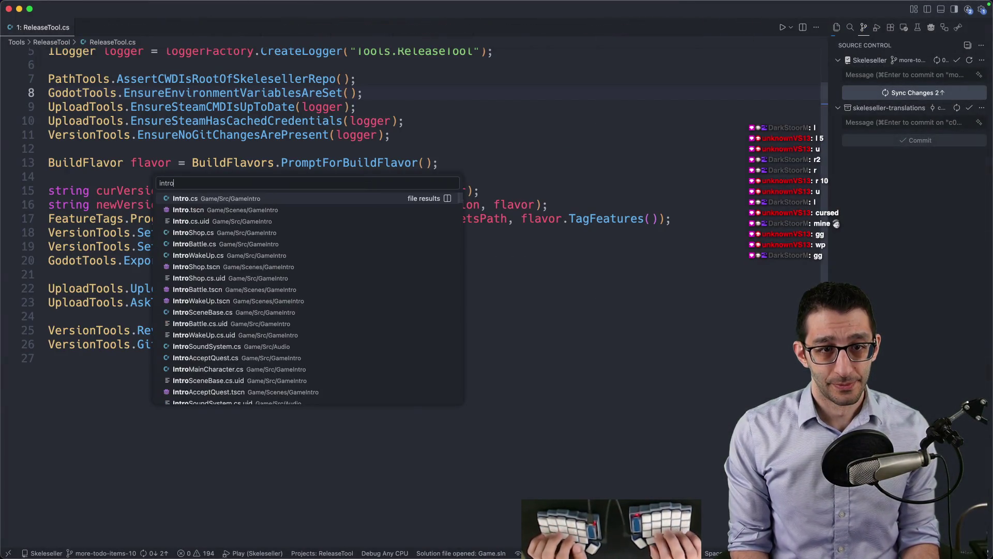
key("Return")
key("super+f")
type("skipButton")
key("Escape")
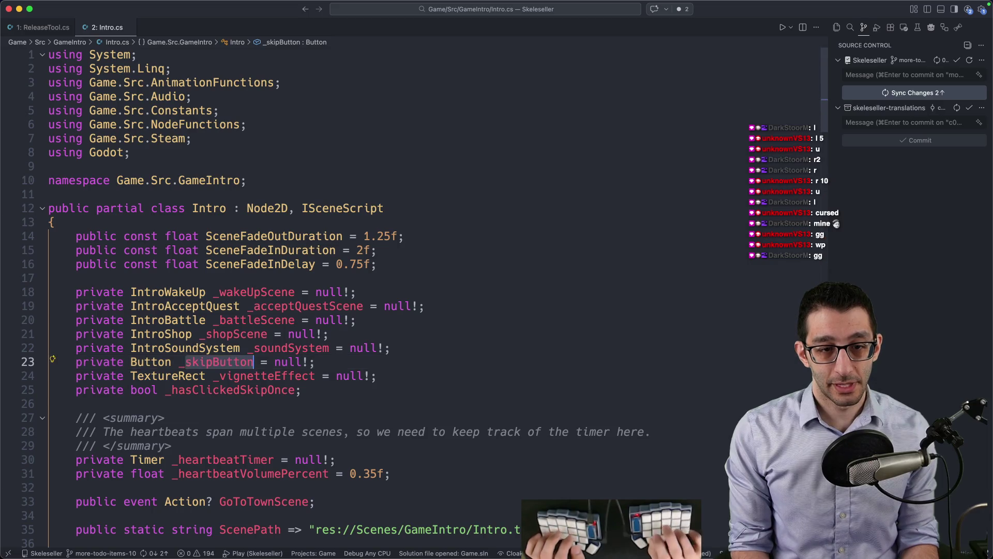
- Step through _skipButton usages to OnSkipCutScene and open a new line at its top
key("super+f")
key("Return")
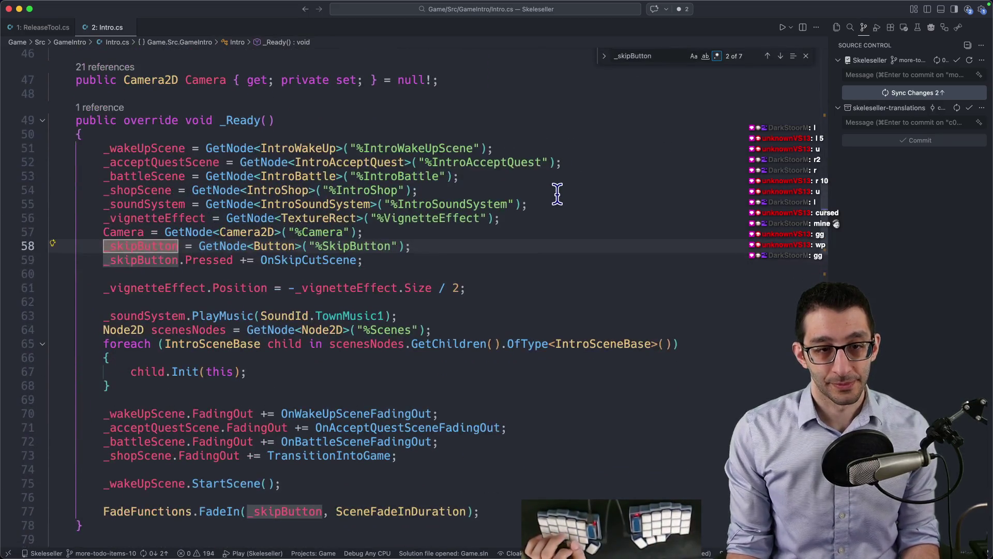
key("Return")
key("End")
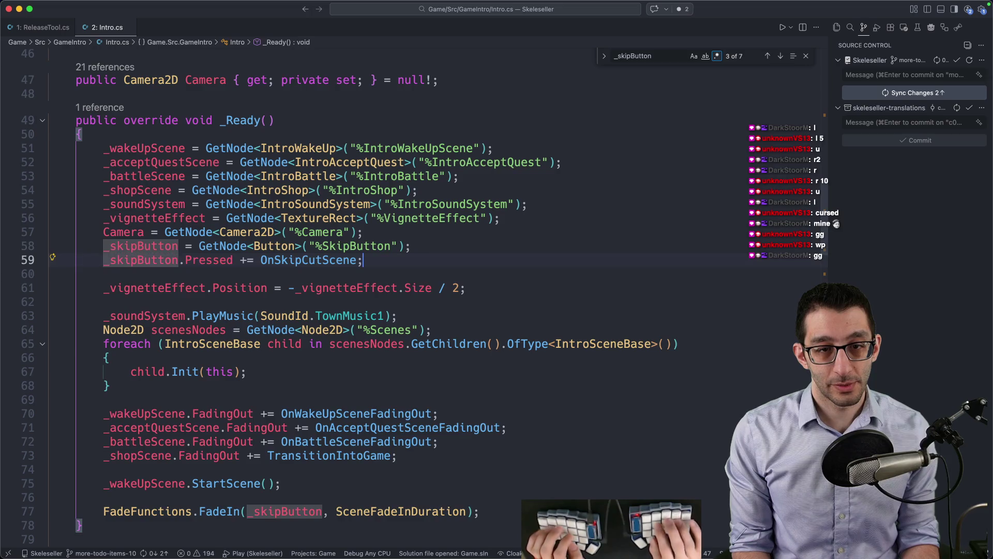
key("F12")
key("Down")
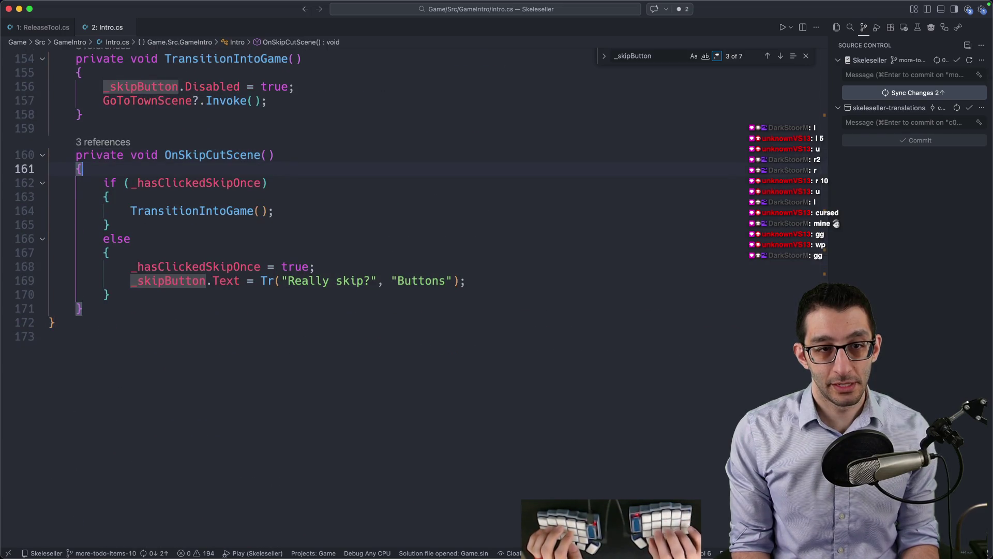
key("Return")
- Clear the mistyped line 162 and look up the PlaySound method before returning to OnSkipCutScene
type("audo")
key("BackSpace")
type("ioplay")
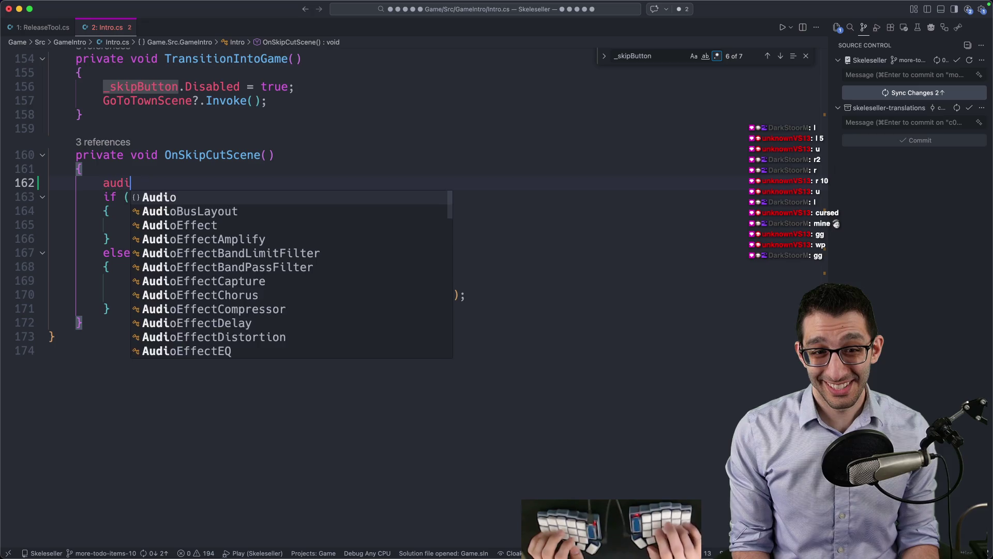
key("alt+BackSpace")
type("IntroAud")
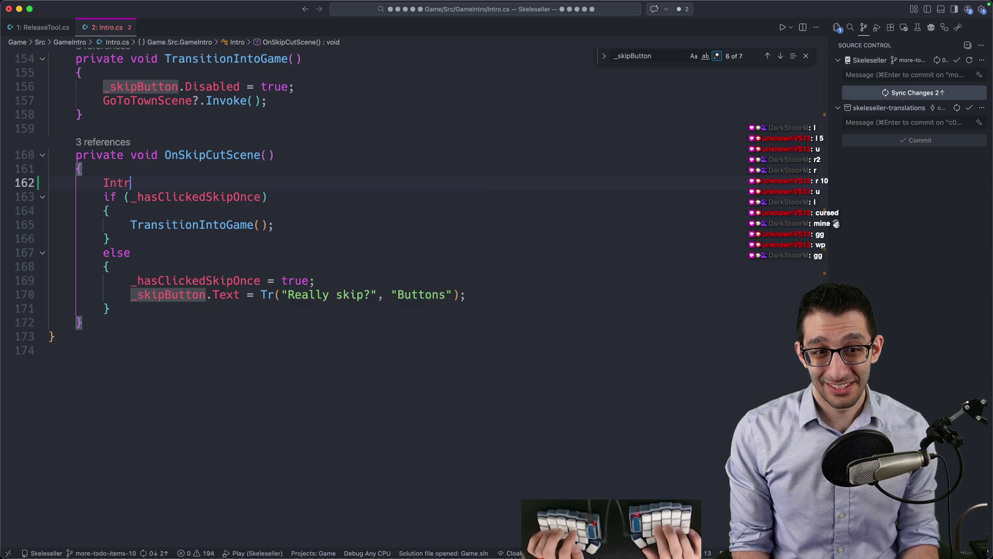
key("Tab")
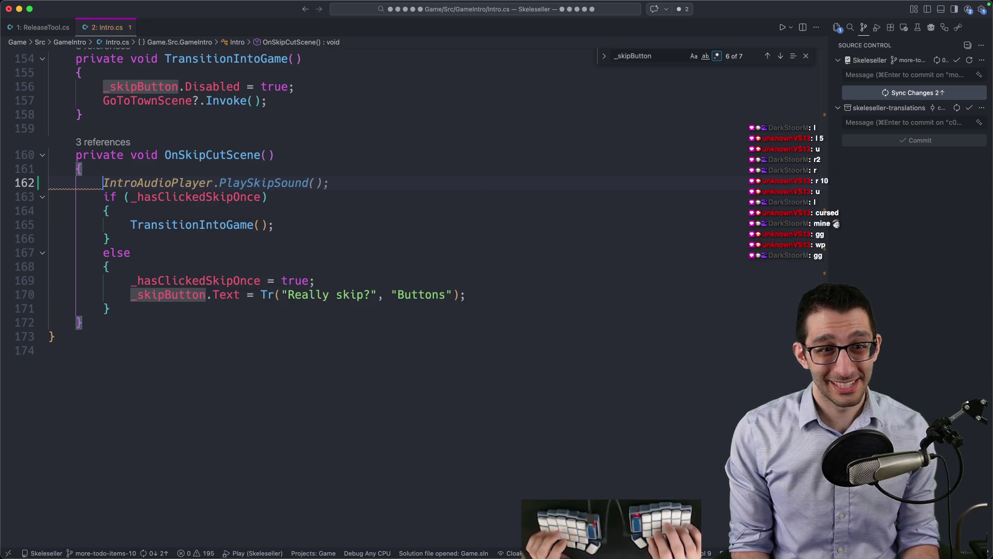
key("super+BackSpace")
key("super+f")
type("play")
key("Return")
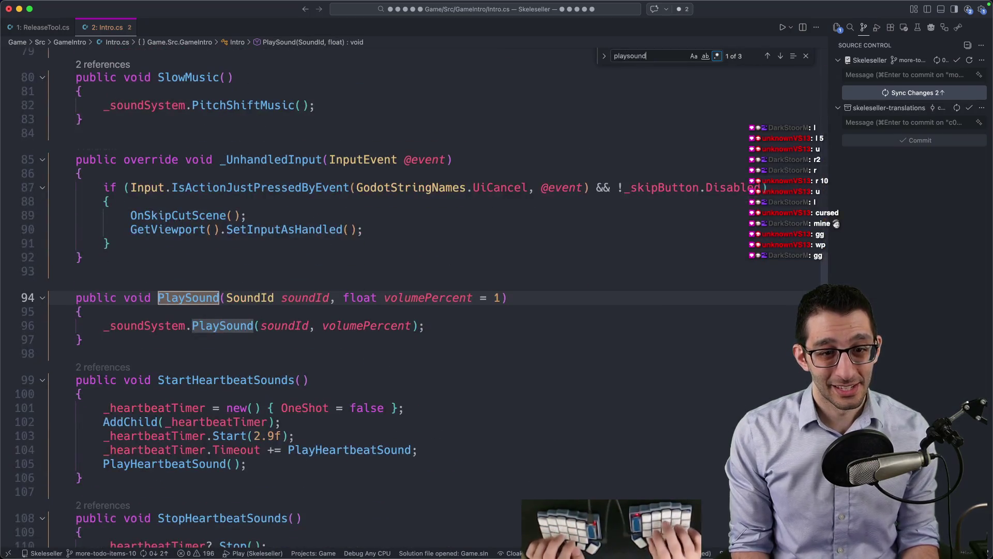
key("Escape")
key("j")
key("j")
key("y")
key("y")
key("ctrl+o")
key("k")
key("k")
key("k")
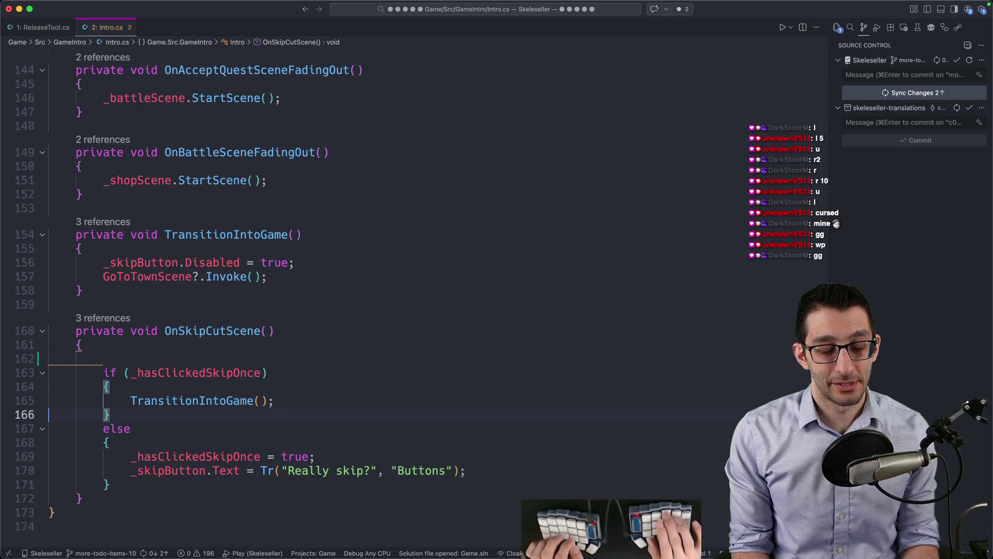
- Add PlaySound(SoundId.ButtonClick); on line 162, comment it out, and start debugging
type("PlayS")
key("Tab")
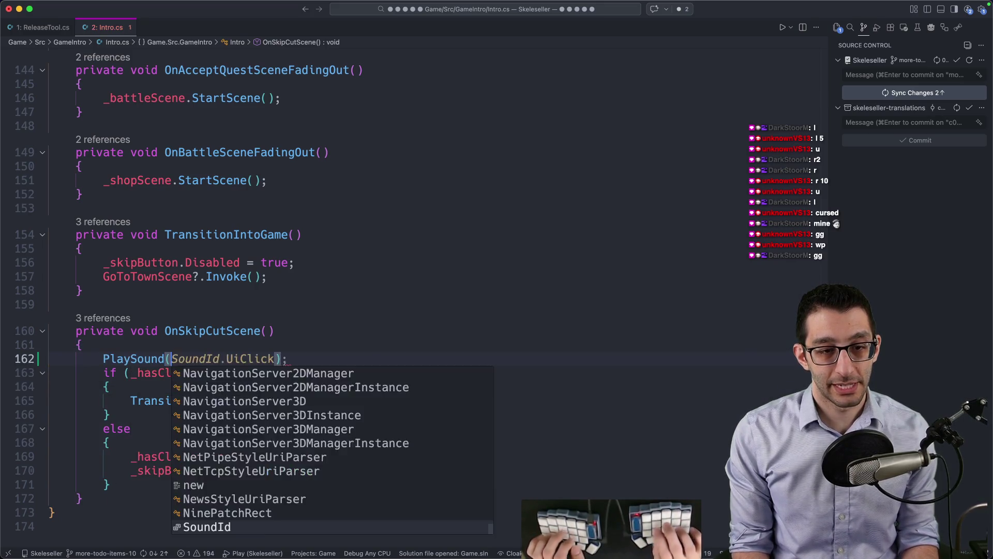
key("Escape")
key("g")
key("d")
key("ctrl+o")
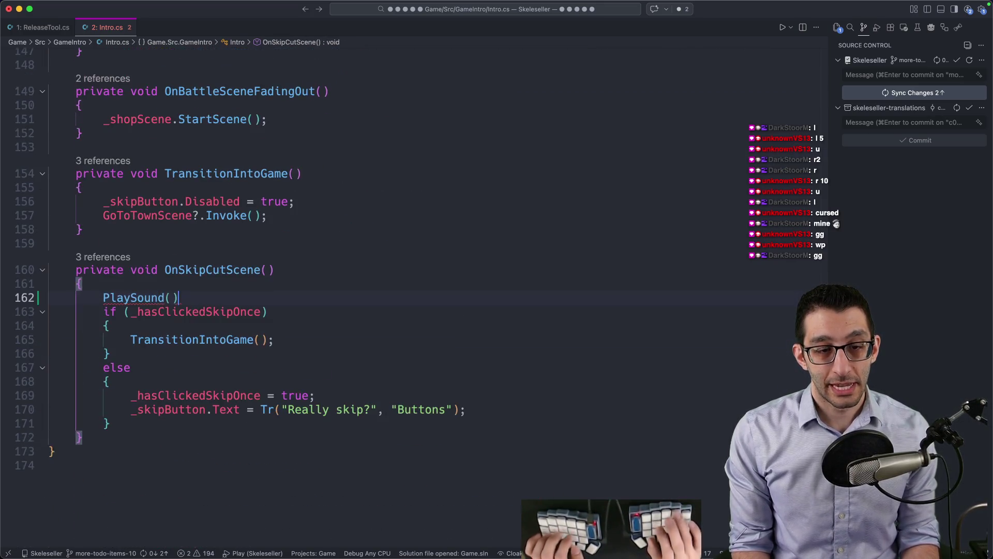
type(",")
key("BackSpace")
key("BackSpace")
type("SoundId.Butt")
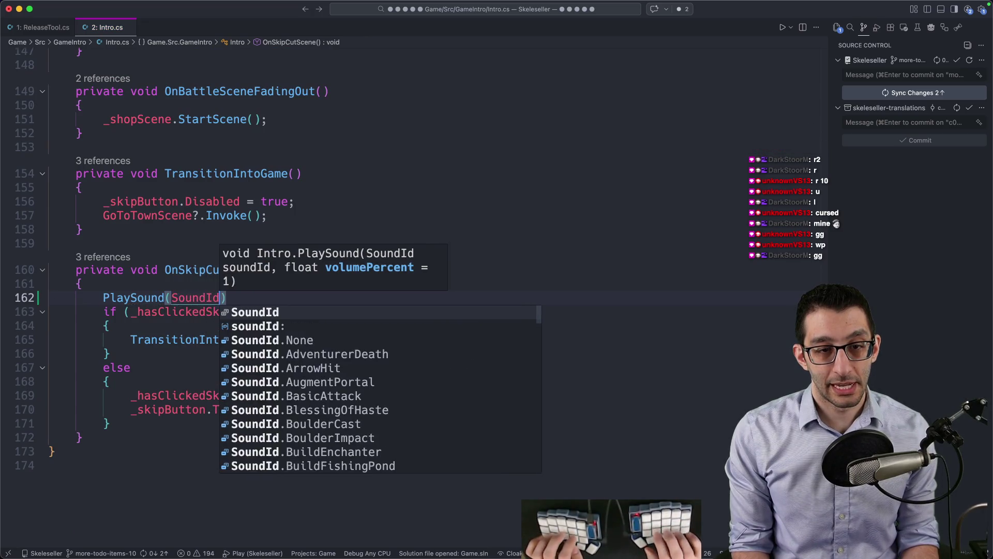
key("Tab")
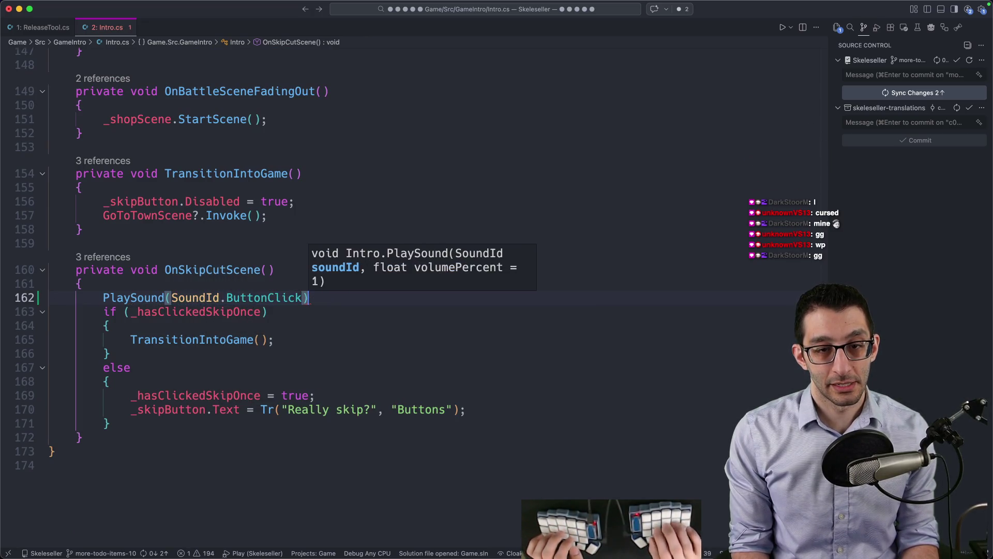
type(";")
key("Down")
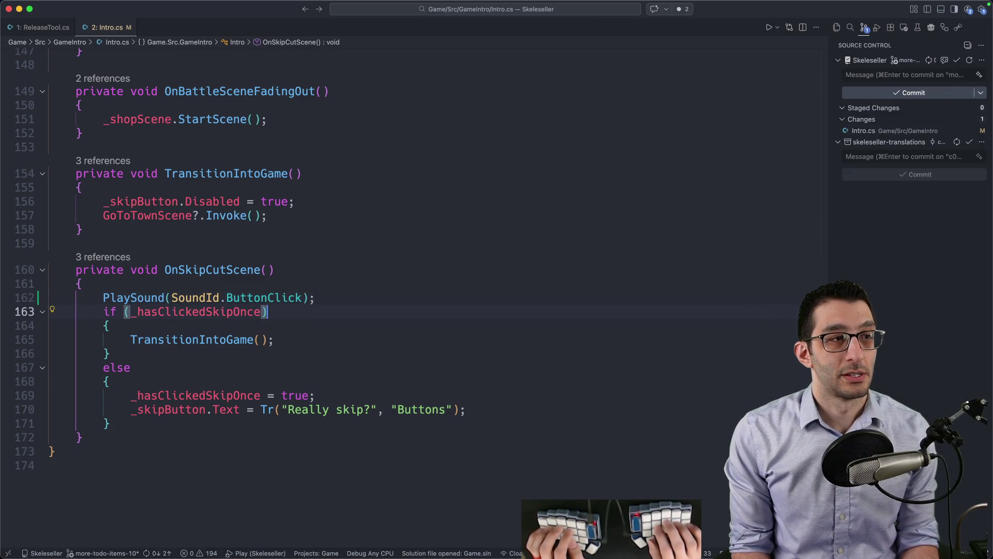
key("super+slash")
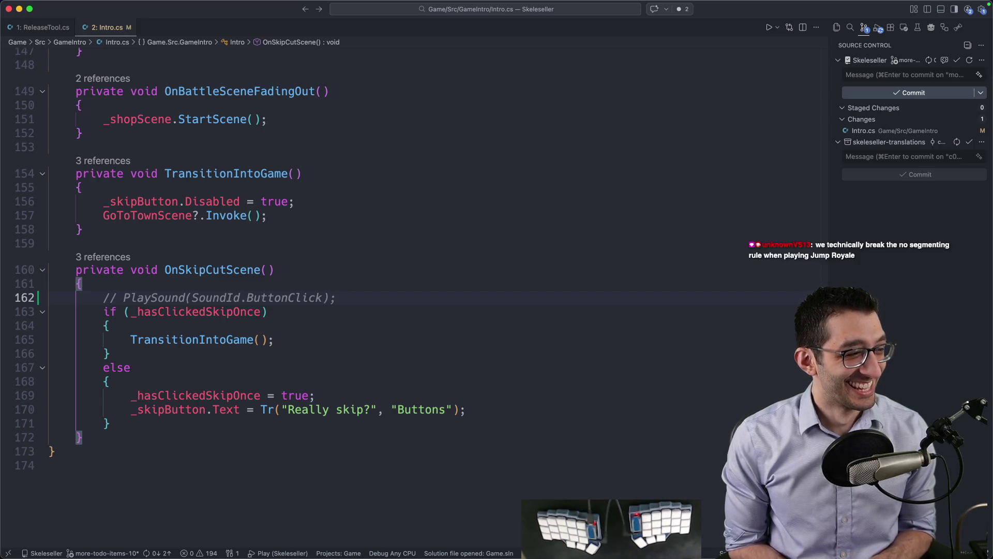
key("F5")
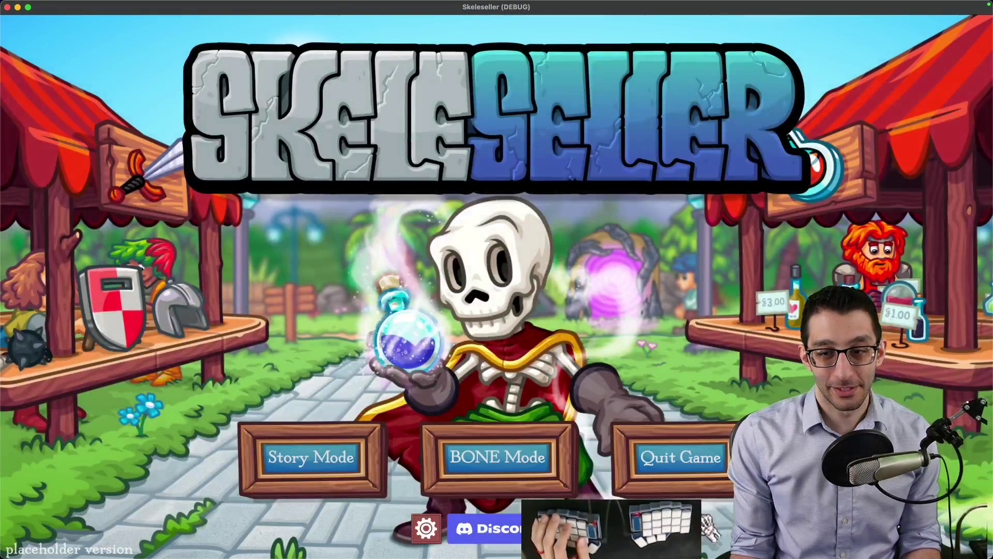
- Quit the running game and open Main.cs
left_click(673, 458)
key("cmd+p")
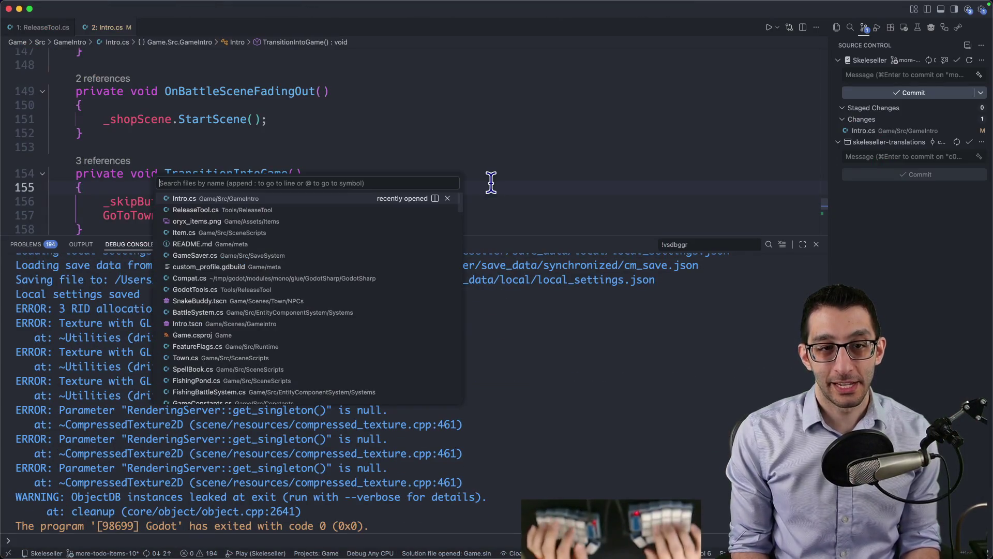
key("Escape")
key("cmd+p")
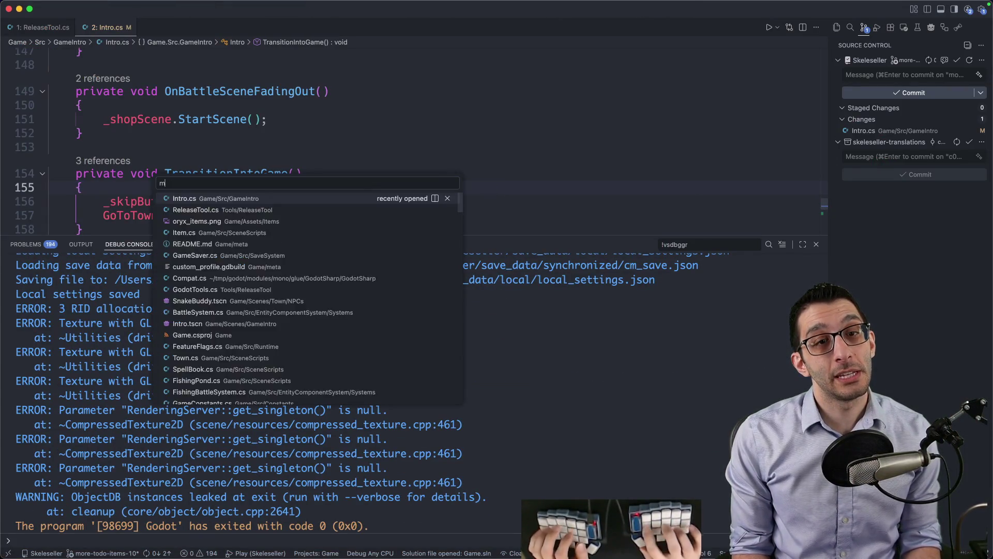
type("main")
key("Return")
- Set skipIntro to false, commenting out FeatureFlags.IsDebug, save Main.cs, and start debugging
key("cmd+f")
type("FeatureFlags.IsDebug),")
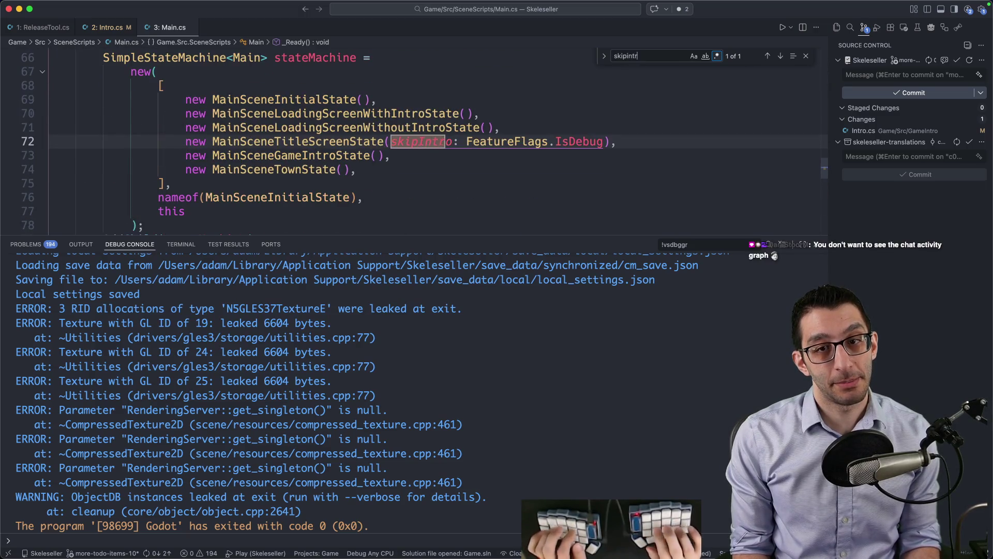
key("Escape")
key("Left")
type("false/*")
key("End")
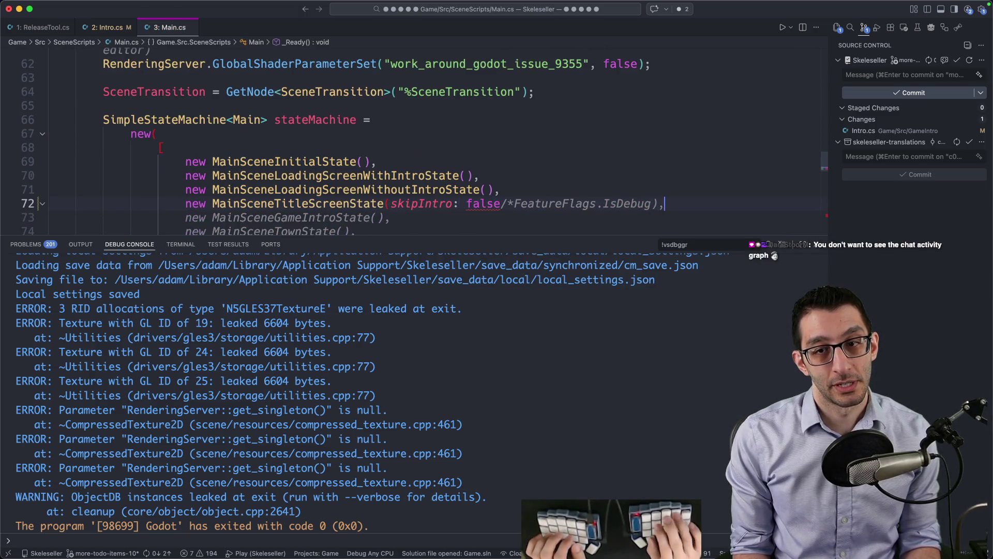
type("*/")
key("cmd+s")
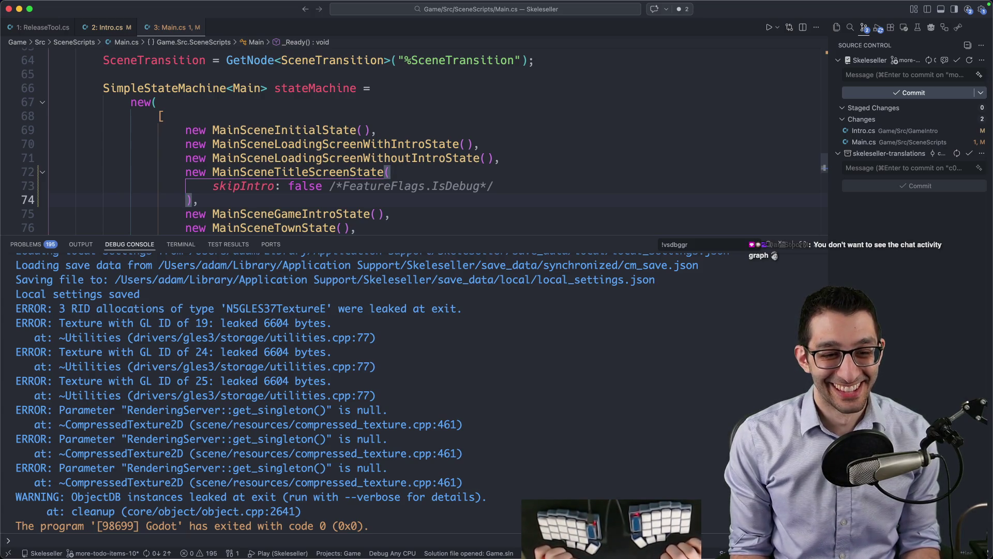
key("F5")
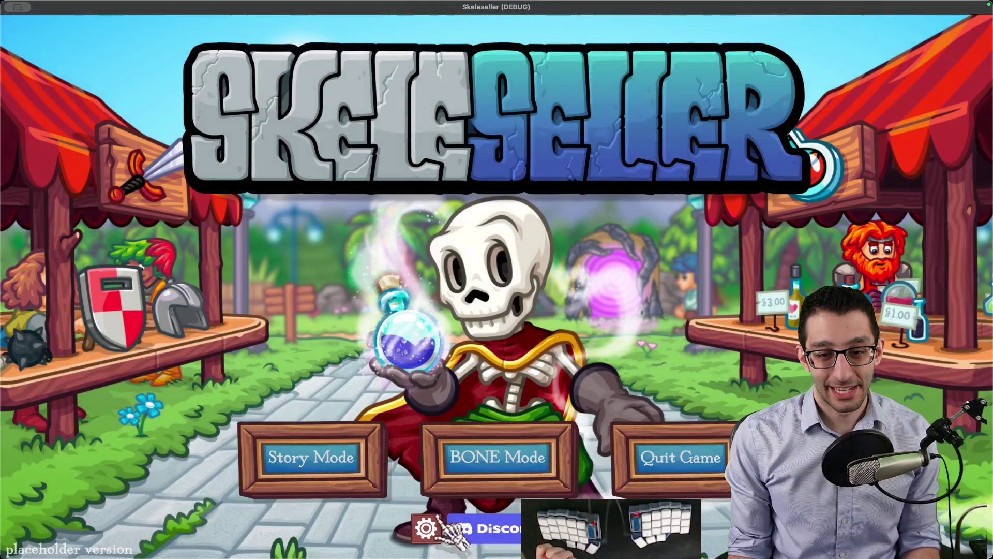
- Save the settings and start a new Story Mode game over the existing save
left_click(439, 522)
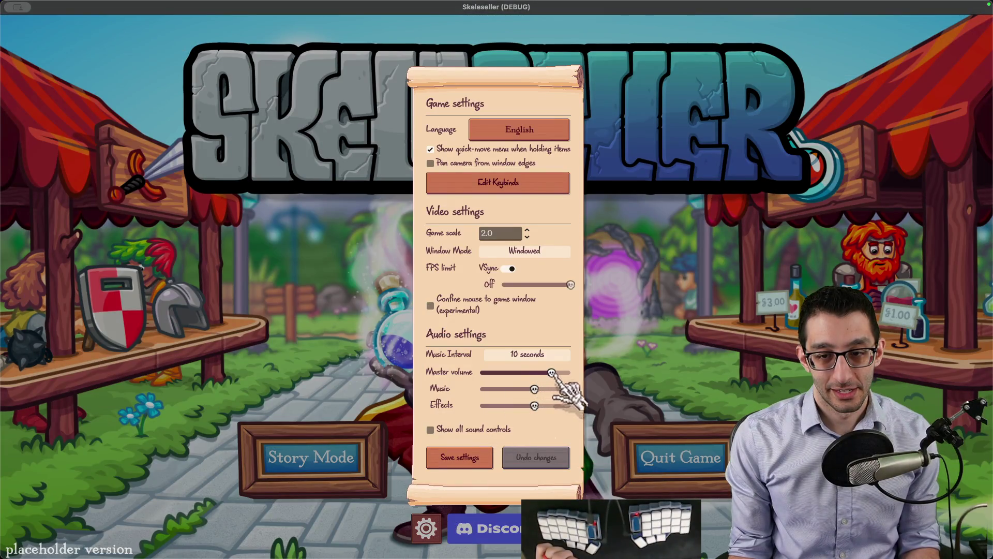
left_click(486, 436)
left_click(487, 437)
left_click(433, 313)
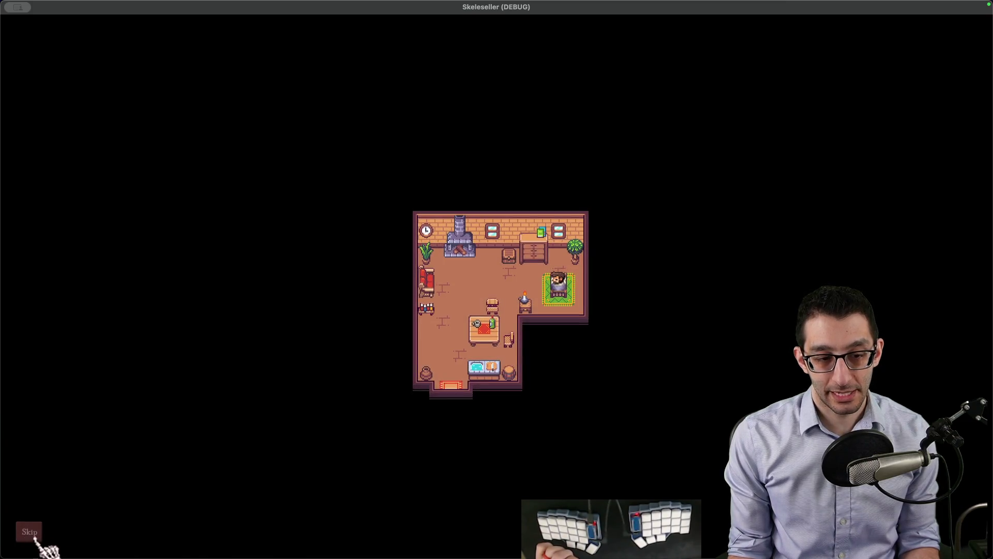
- Skip the intro cutscene, confirm, and quit the game from the pause menu
left_click(36, 536)
left_click(36, 536)
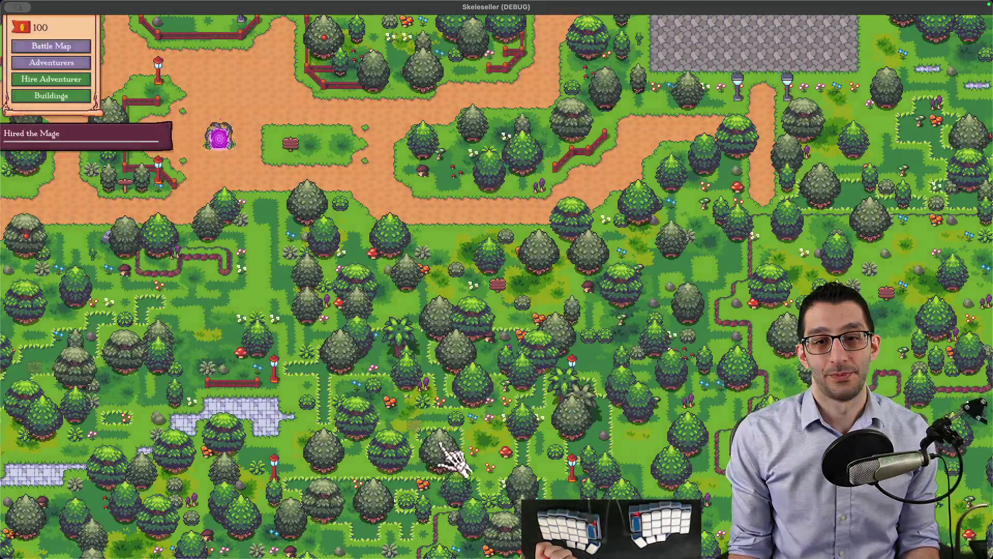
key("Escape")
left_click(486, 390)
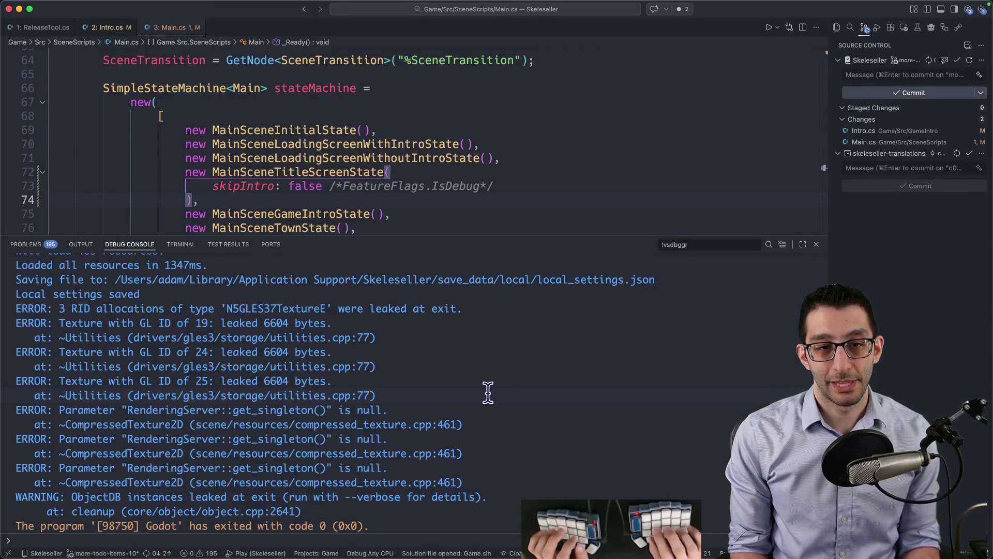
- Uncomment the PlaySound(SoundId.ButtonClick) line in OnSkipCutScene and start debugging
key("Down")
key("Down")
key("Down")
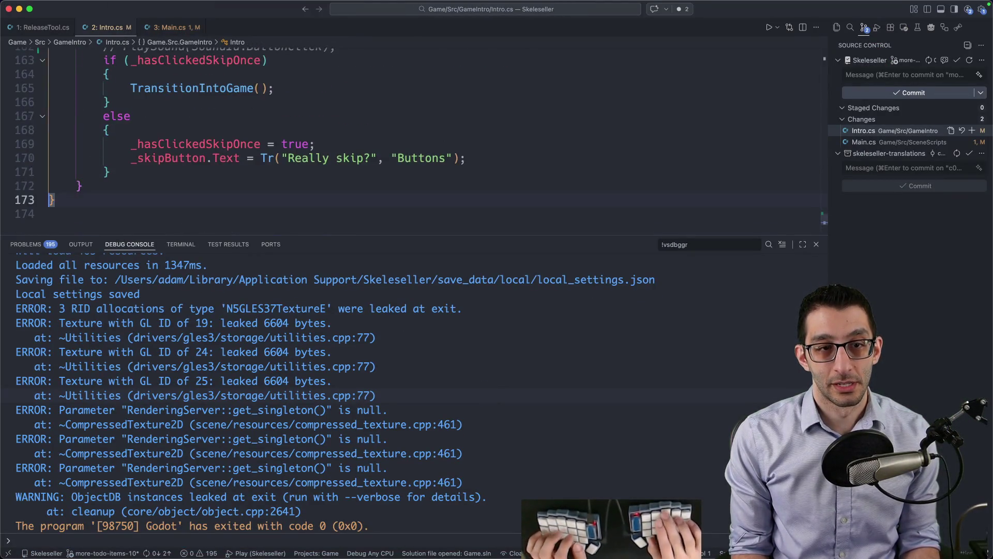
key("Up")
key("Up")
key("Up")
key("Down")
key("super+slash")
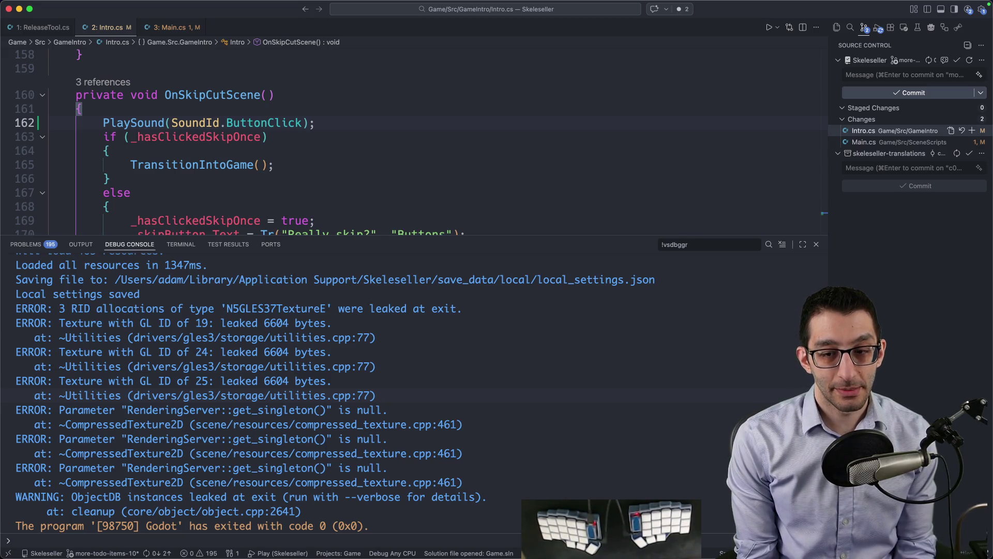
key("F5")
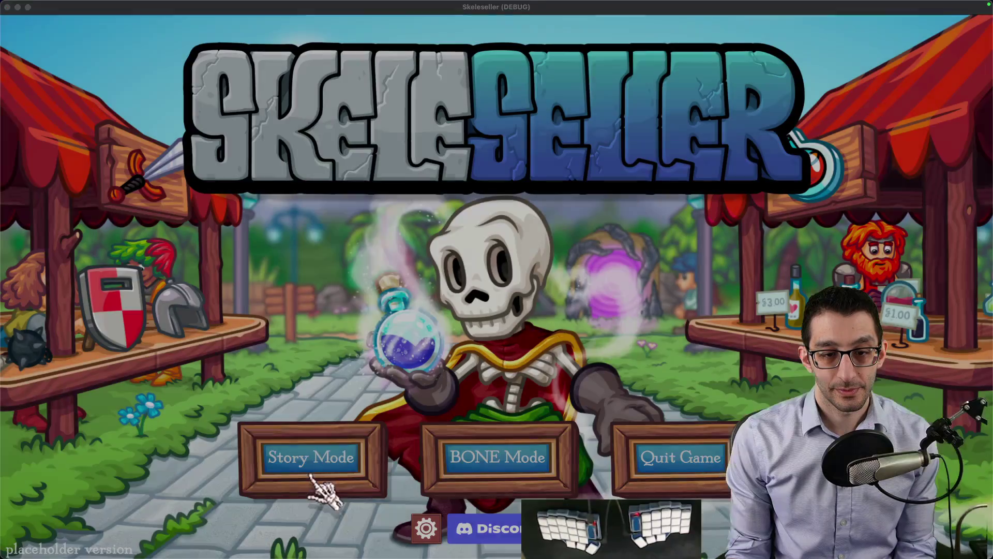
- Start a new Story Mode game, skip the intro cutscene, and quit
left_click(324, 460)
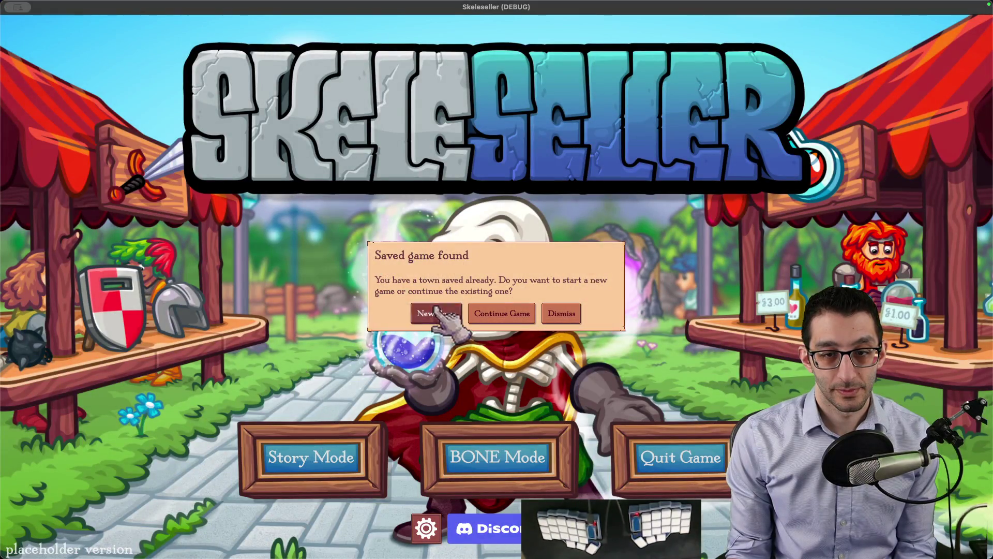
left_click(436, 312)
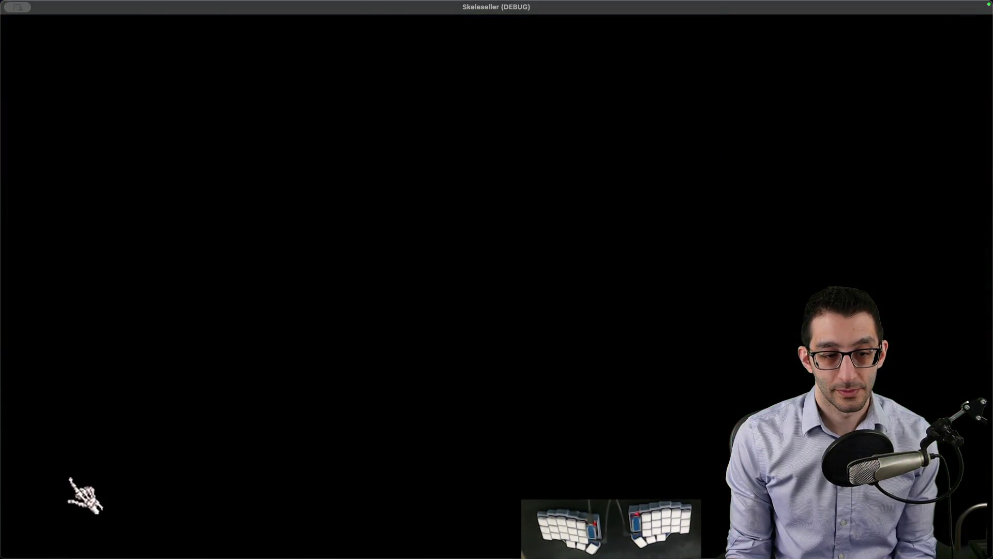
left_click(37, 532)
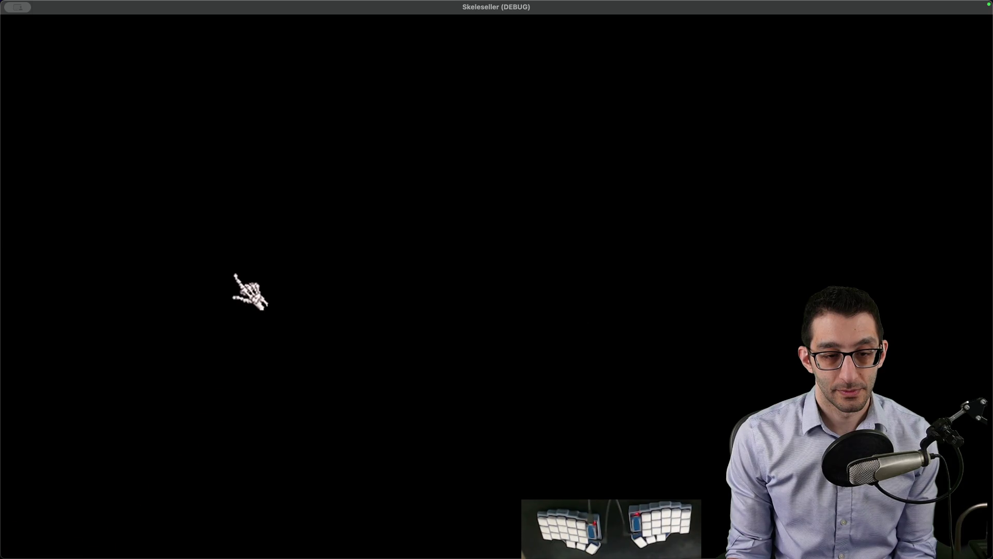
key("Escape")
left_click(476, 391)
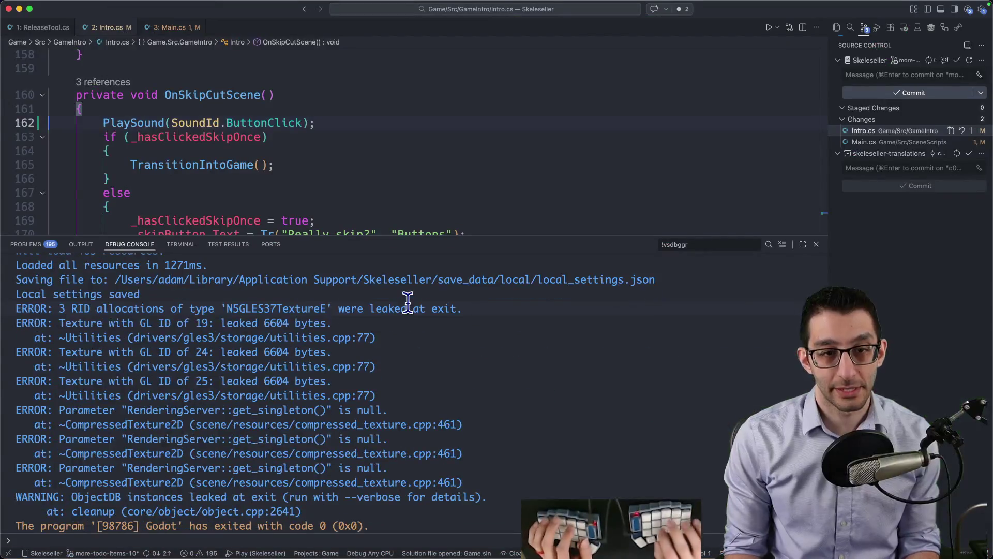
- Open Outro.cs and check the skip-sound issue in the browser
key("super+p")
type("outro")
key("Return")
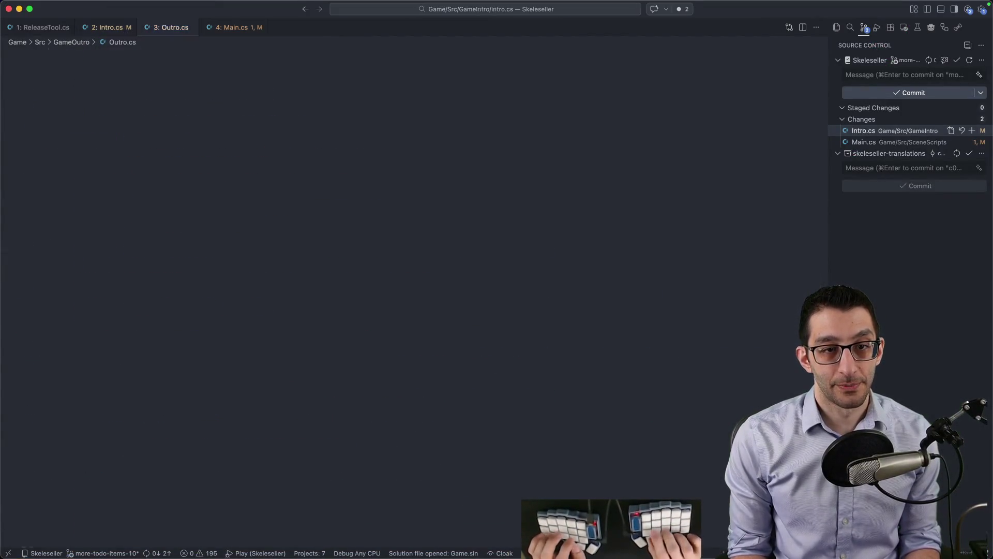
key("super+Tab")
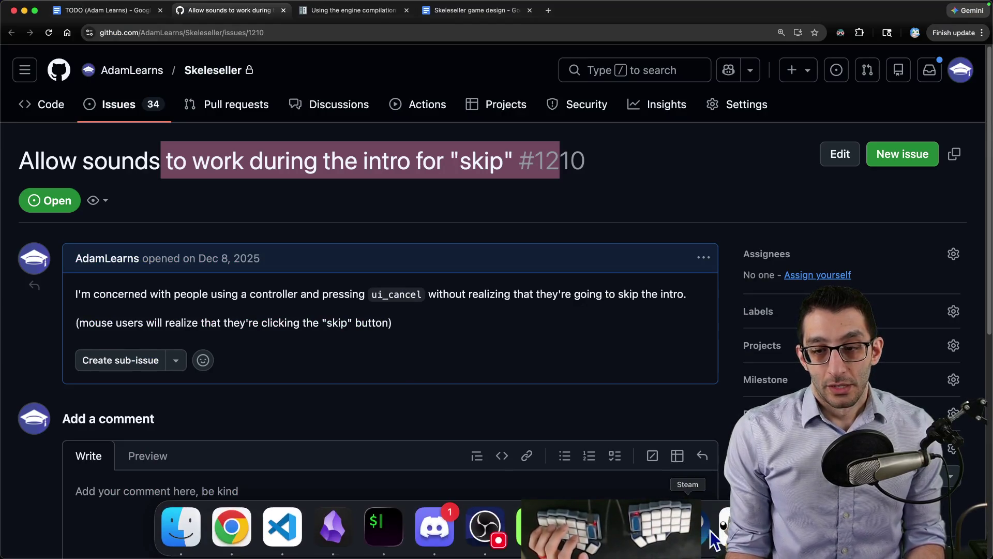
key("super+Tab")
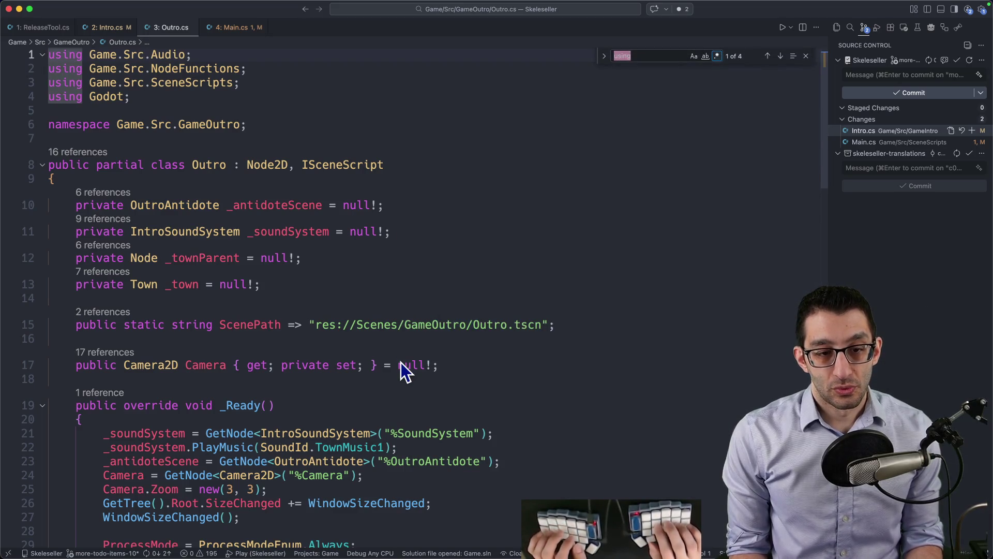
- Open OutroAntidote.cs and begin an in-file search
key("super+p")
type("outanti")
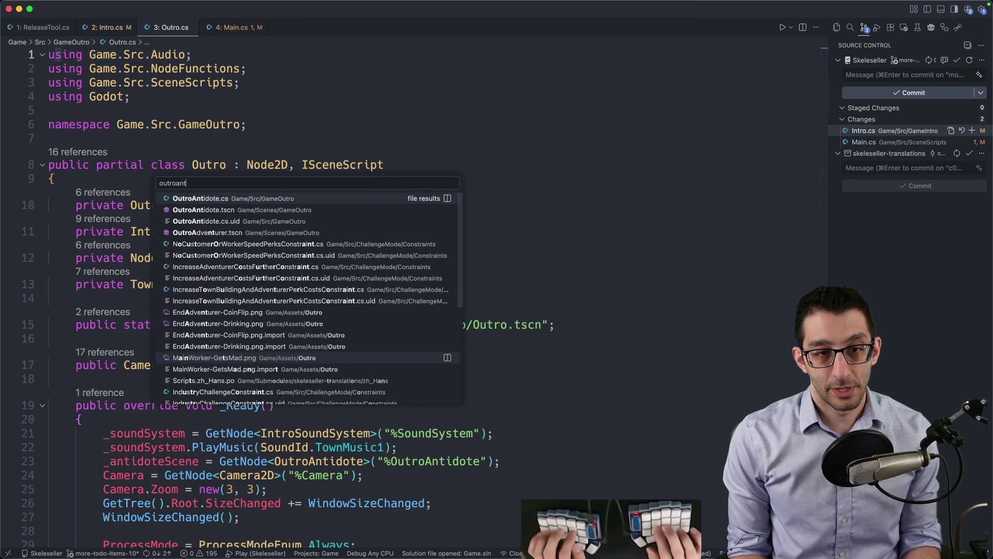
key("Return")
key("super+f")
- Search for skipbutton and step through matches to a new line in OnSkipCutScene
type("skipbutton")
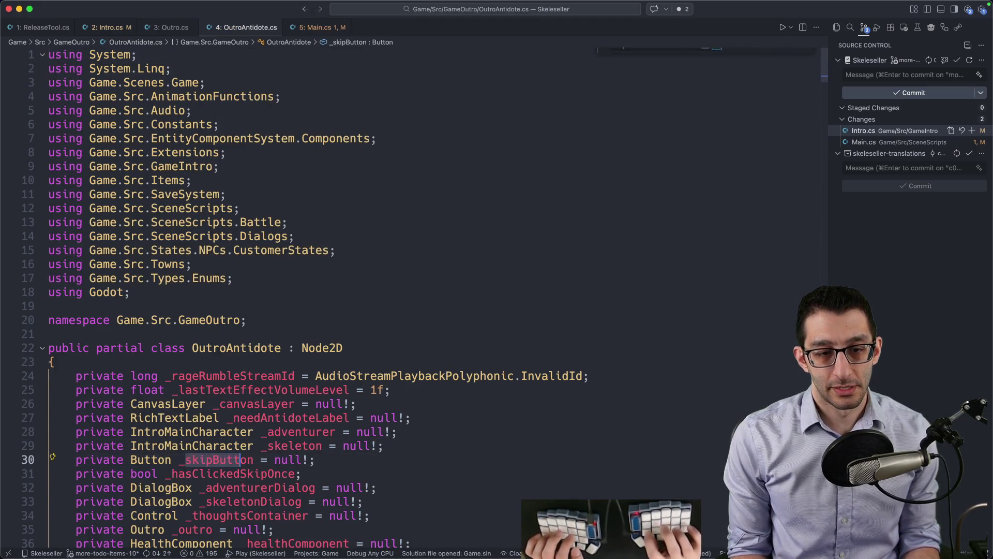
key("Escape")
key("super+d")
key("super+d")
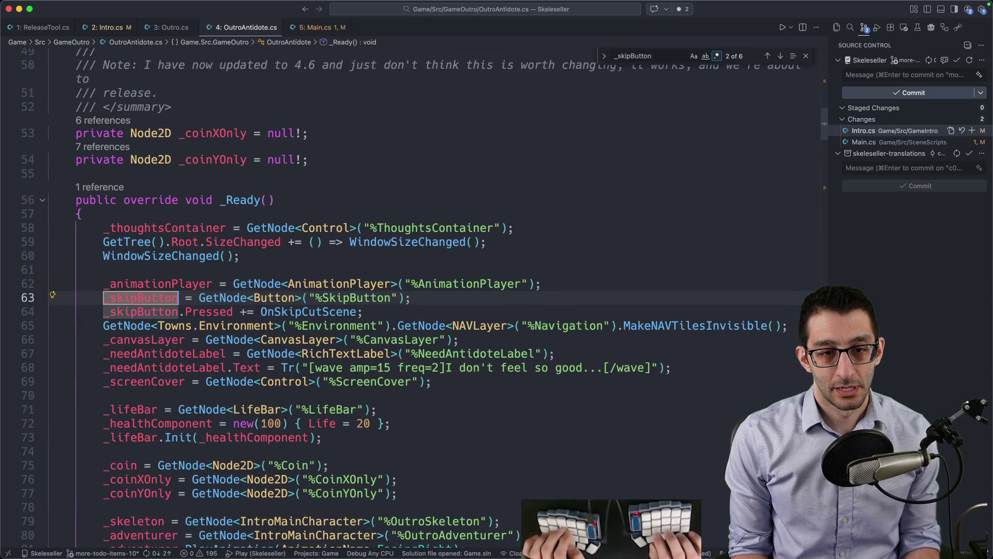
key("super+g")
key("super+g")
key("super+g")
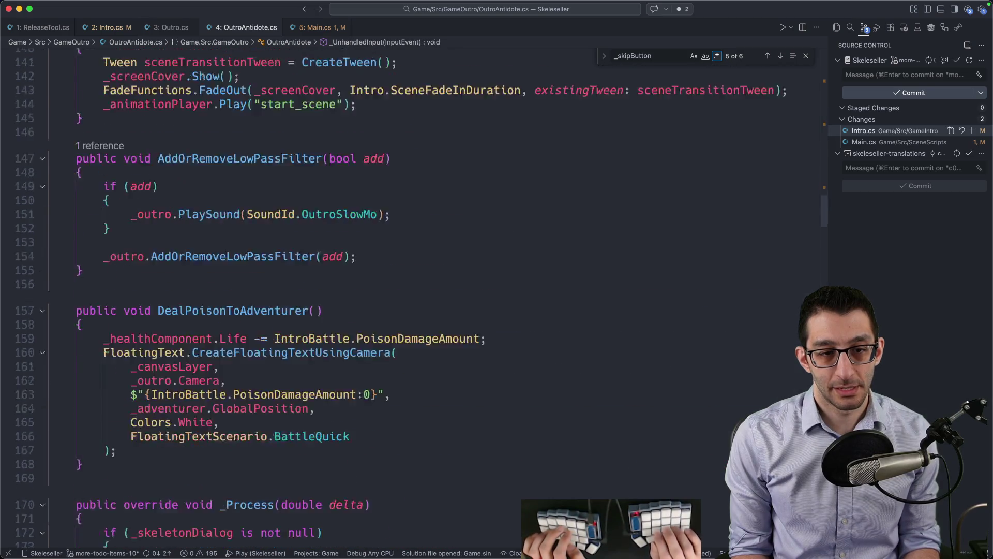
key("shift+super+g")
key("shift+super+g")
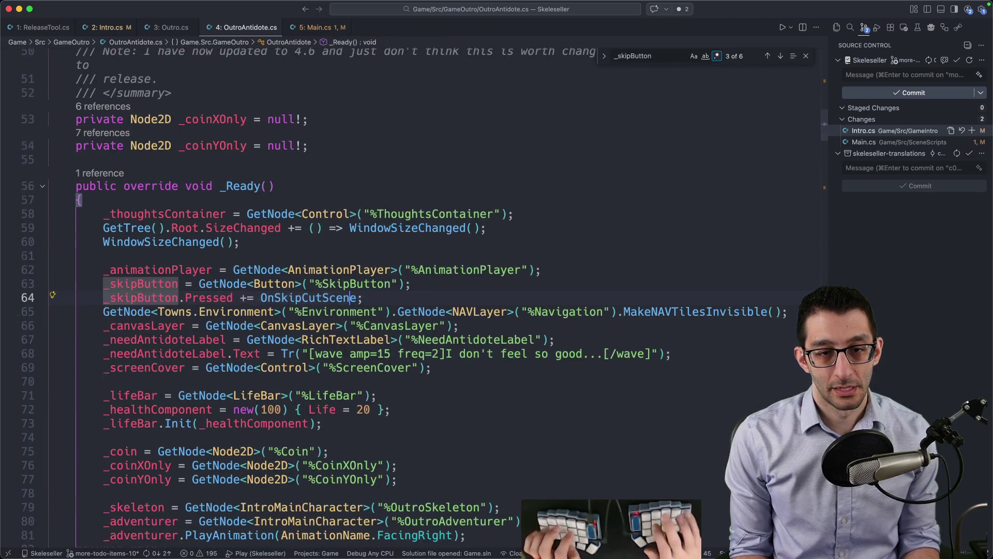
key("F12")
key("Down")
key("End")
key("Return")
- Copy the drink sound call from PlayDrinkSound's definition into OnSkipCutScene
type("PlaySound")
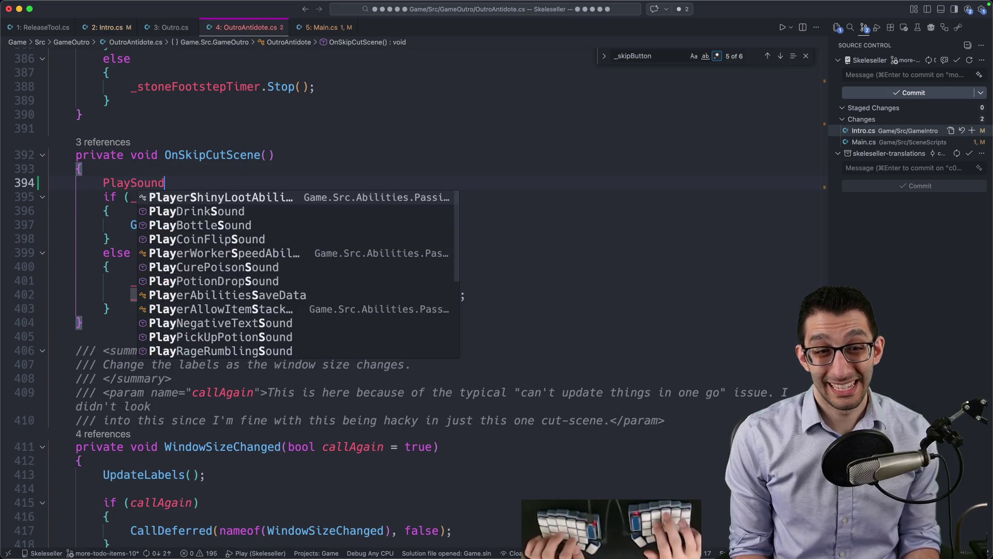
key("Return")
key("F12")
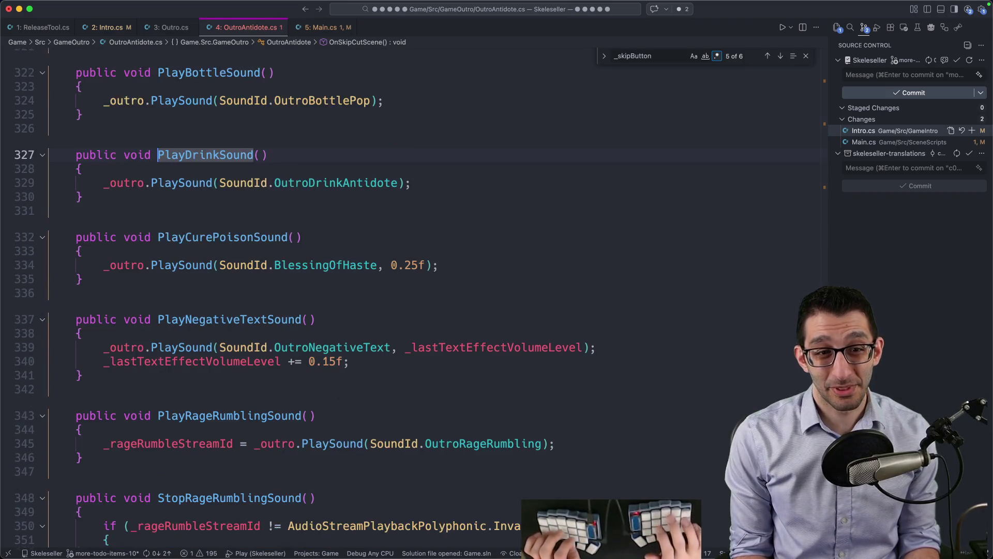
key("Down")
key("Down")
key("End")
key("shift+Home")
key("super+c")
key("ctrl+minus")
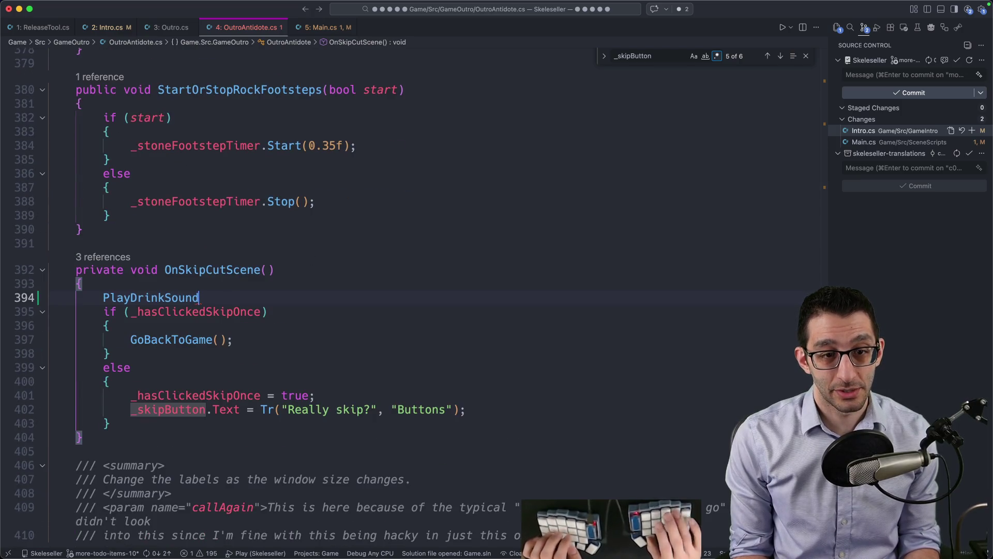
key("shift+Home")
key("super+v")
- Change the sound id to ButtonClick, comment the line out, and start debugging
key("alt+shift+Left")
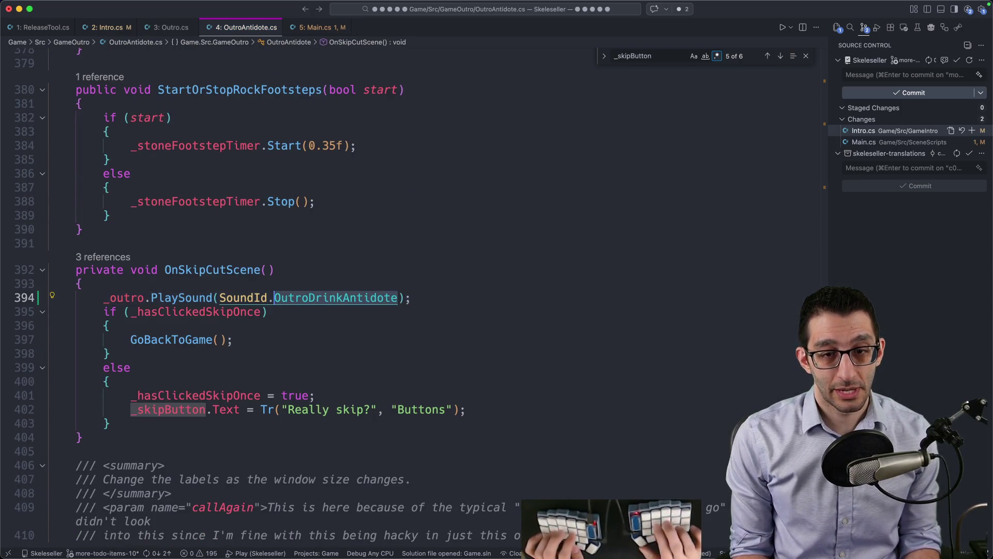
type("ButtonClic")
key("Return")
key("Down")
key("Up")
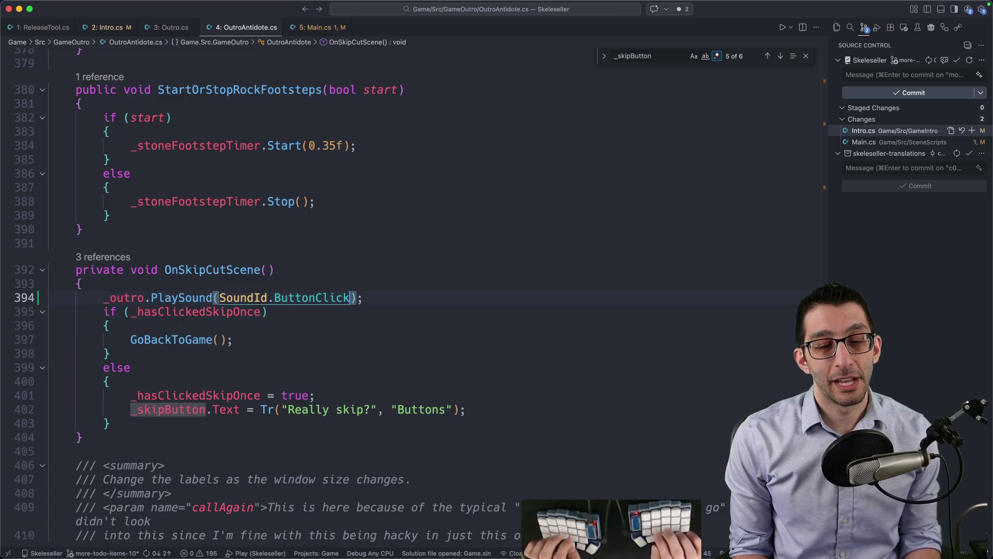
key("super+slash")
key("Escape")
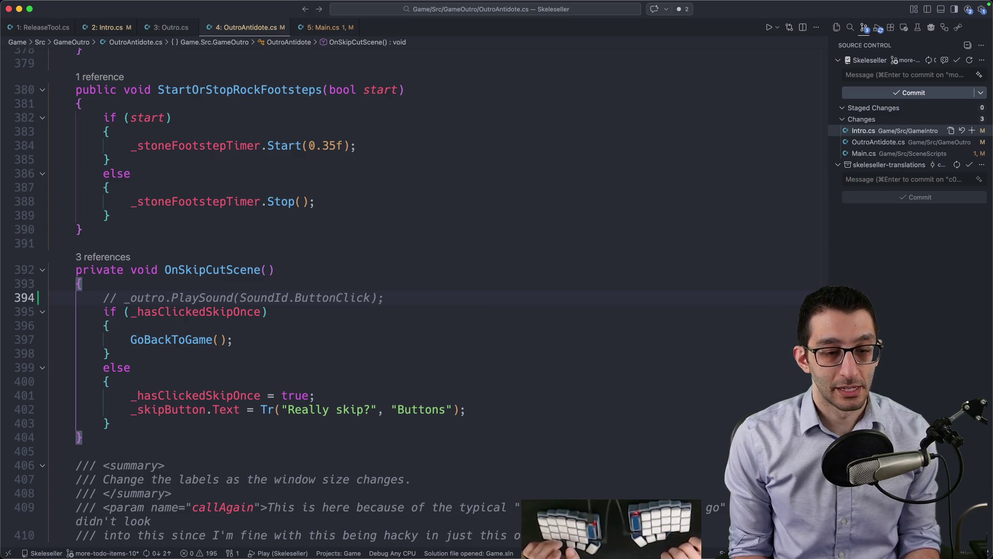
key("F5")
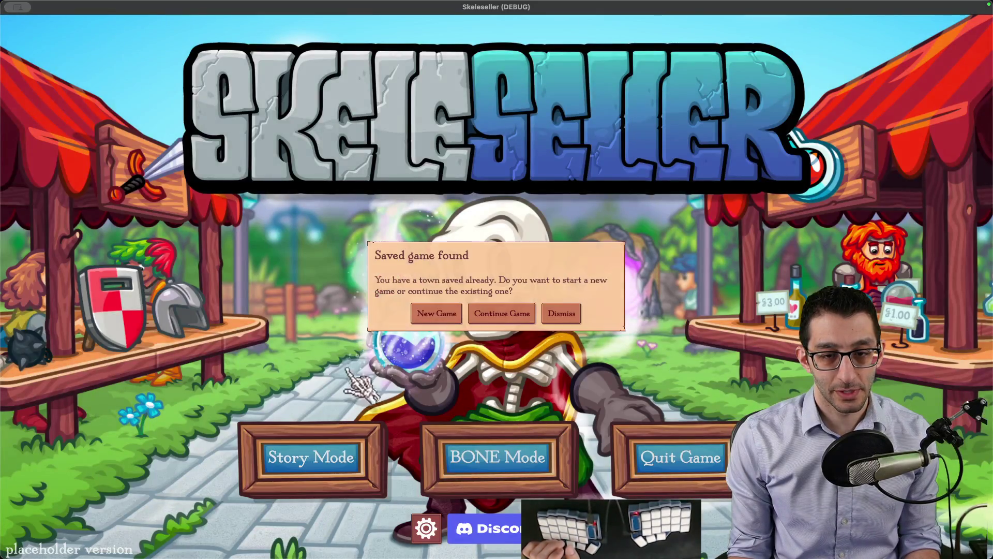
- Start a new game, skip the intro, grant most things via the debug menu, and reload the town
left_click(420, 313)
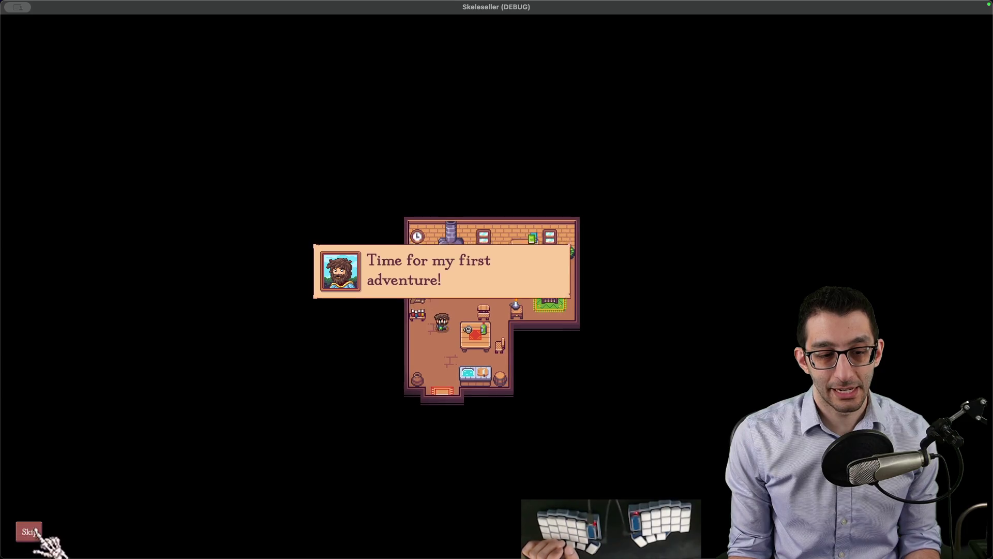
left_click(37, 532)
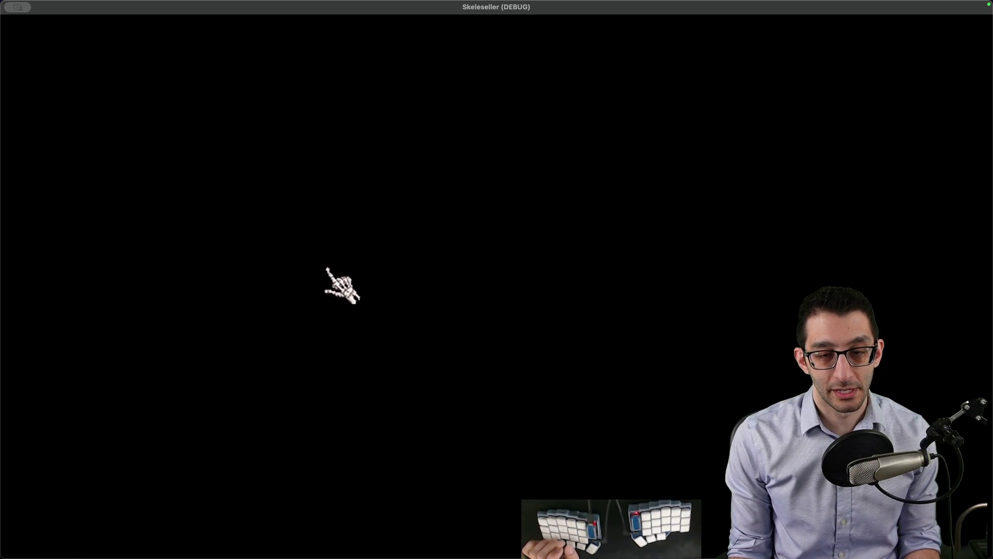
key("grave")
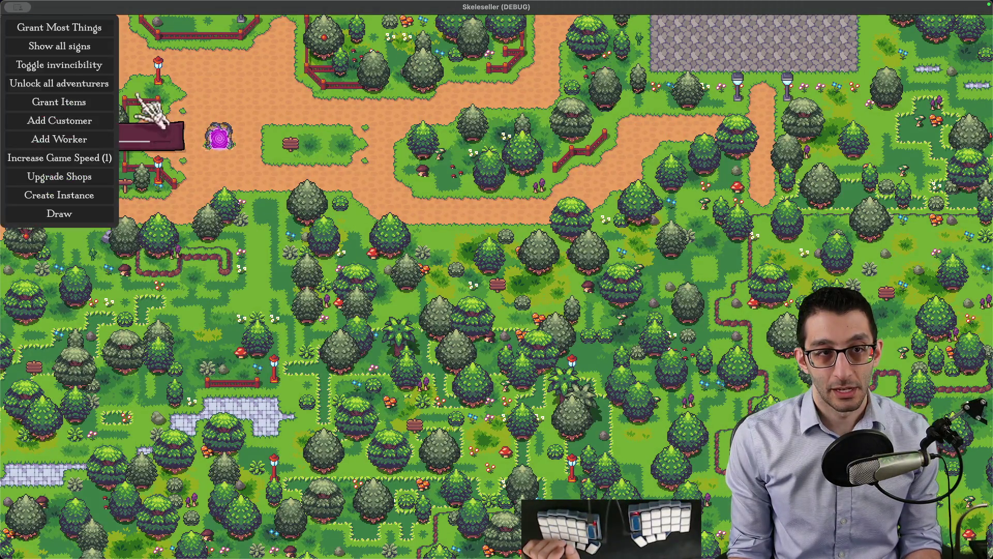
left_click(77, 27)
key("Escape")
key("Escape")
key("Escape")
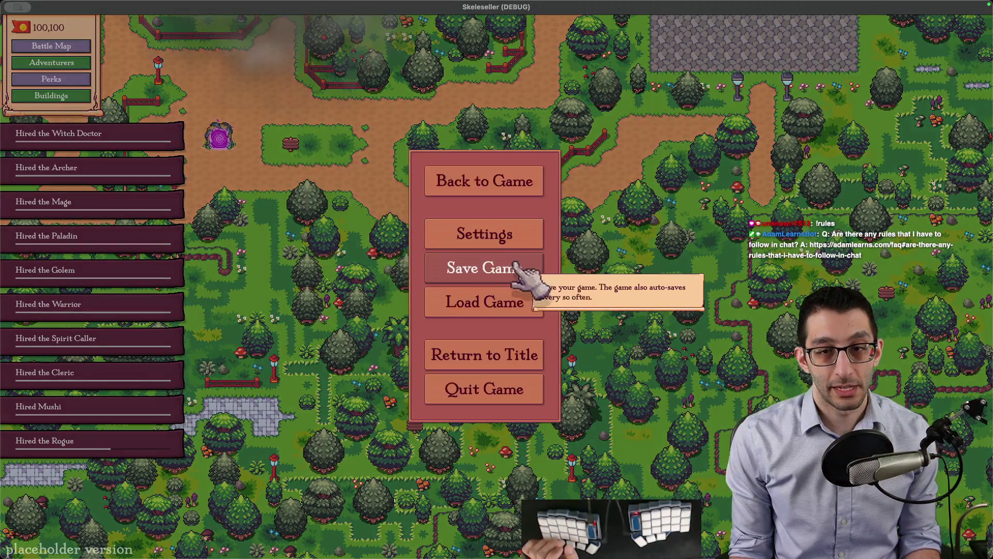
left_click(523, 305)
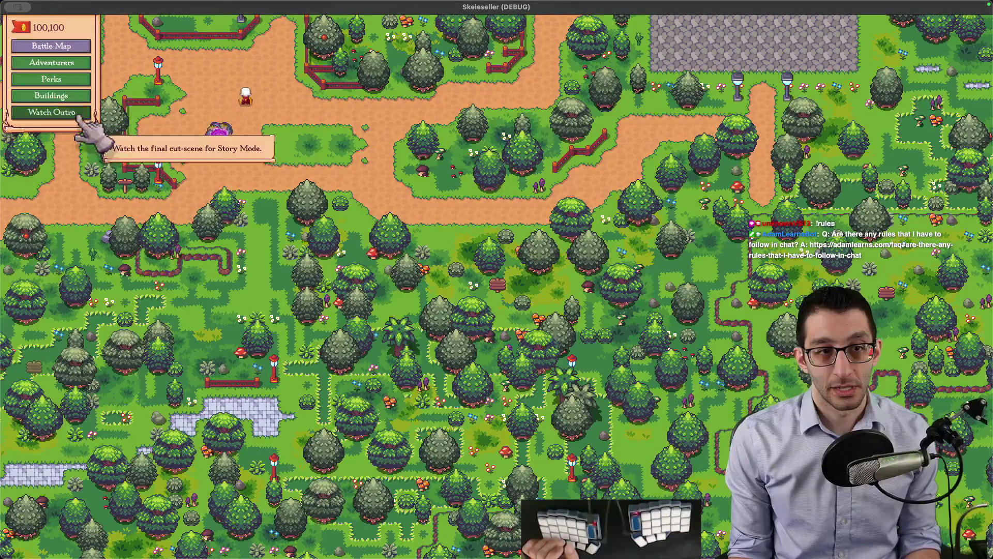
- Watch and skip the outro, quit the game, then join the stray parenthesis onto line 394
left_click(77, 112)
left_click(455, 372)
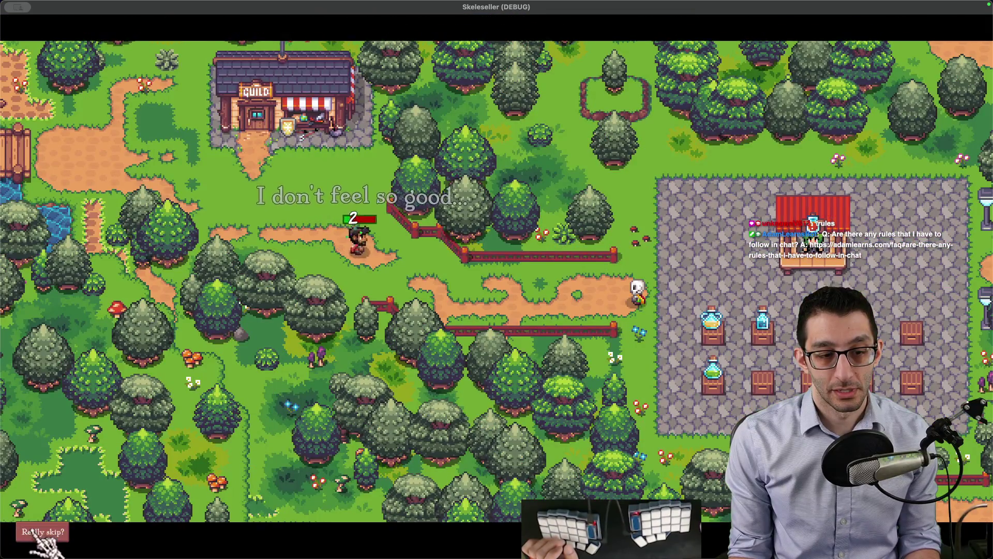
left_click(30, 531)
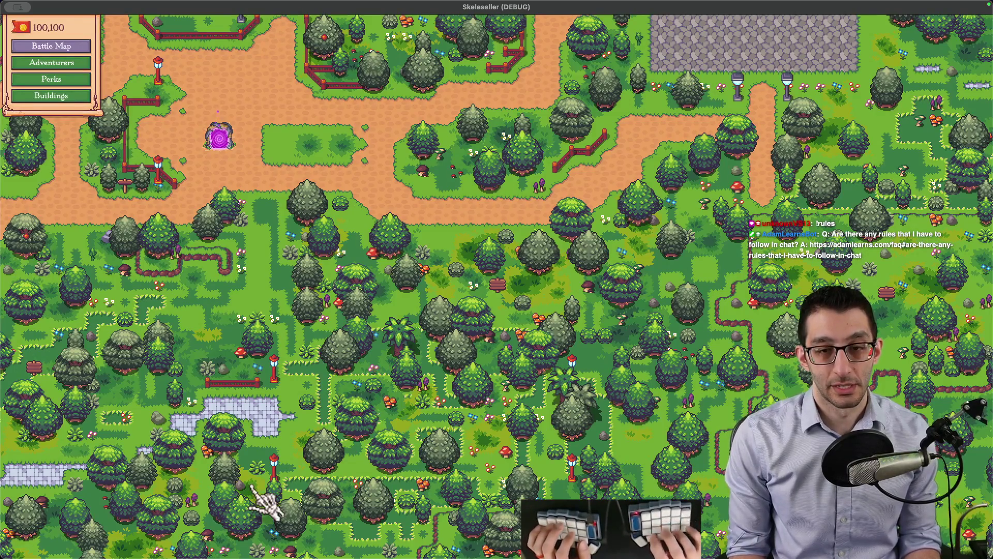
key("Escape")
left_click(525, 399)
key("BackSpace")
key("BackSpace")
key("BackSpace")
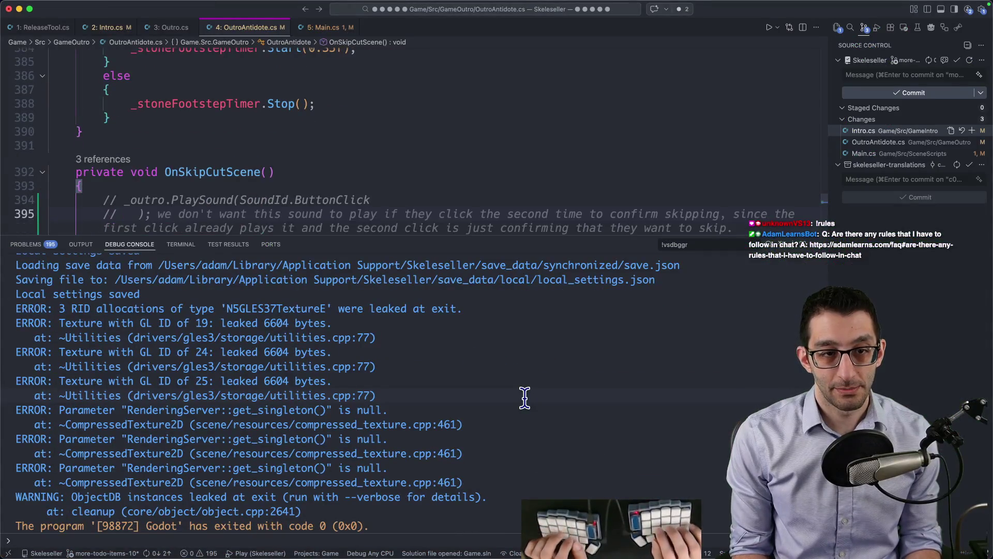
- Uncomment the _outro.PlaySound(SoundId.ButtonClick) call on line 394 and relaunch the game with F5
key("super+slash")
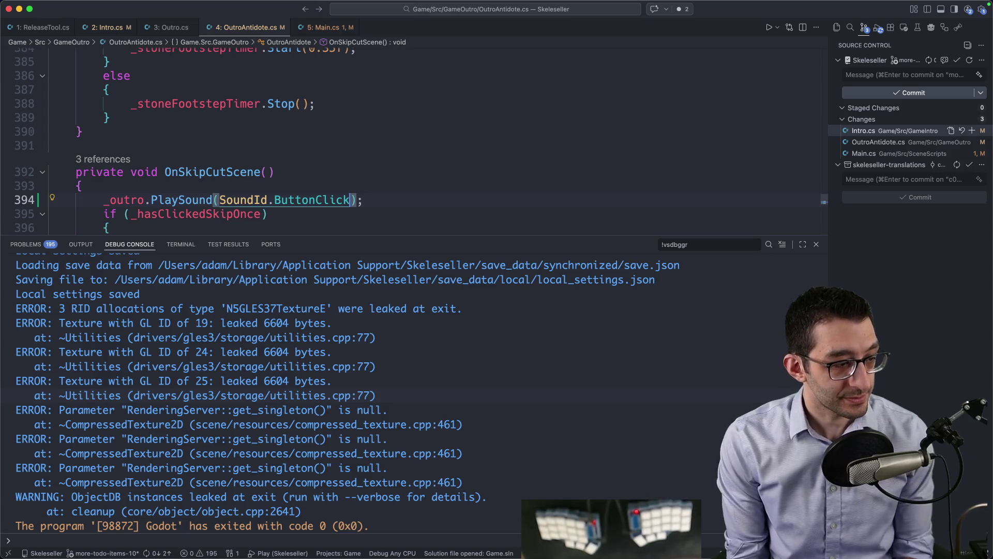
key("F5")
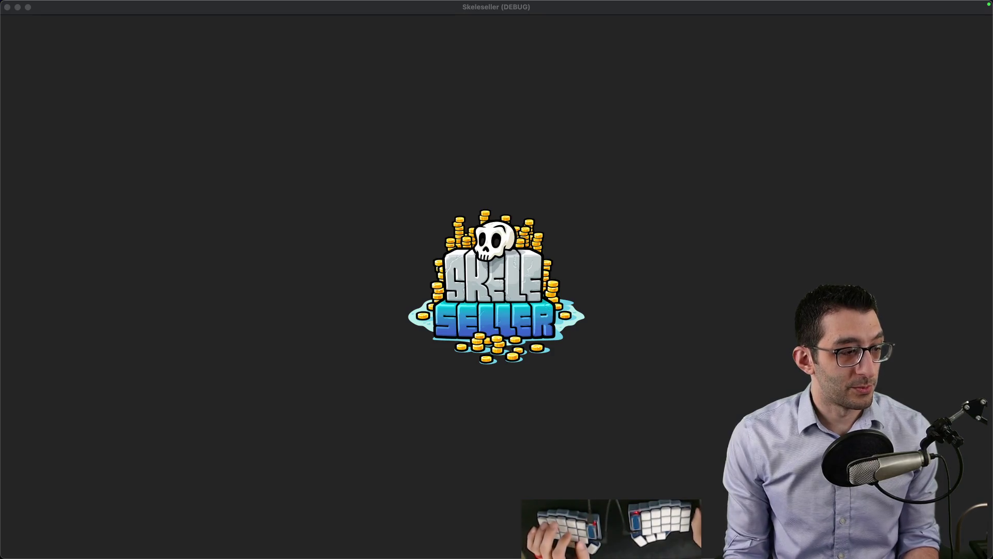
key("super+Tab")
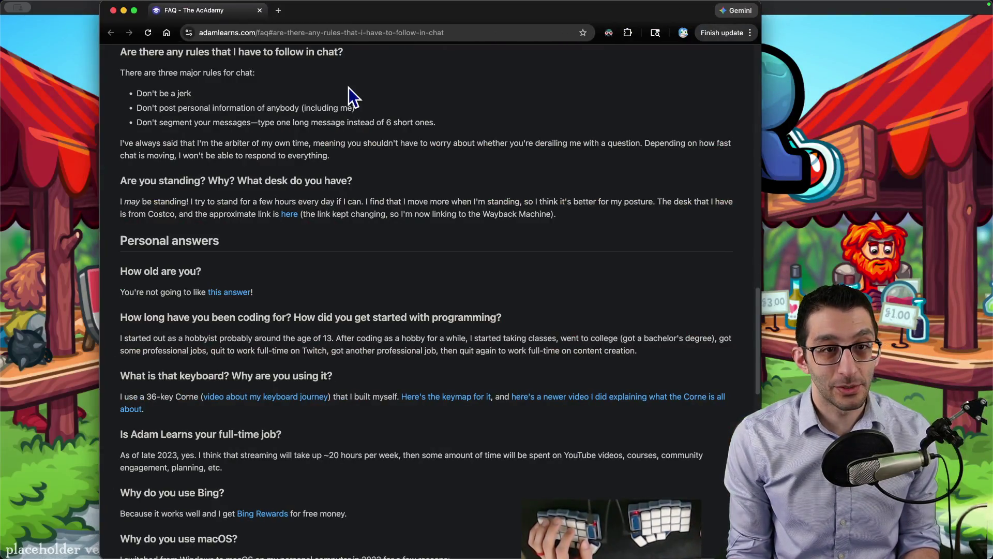
- Open the Twitch channel page from the local stream homepage and pause its stream
key("super+grave")
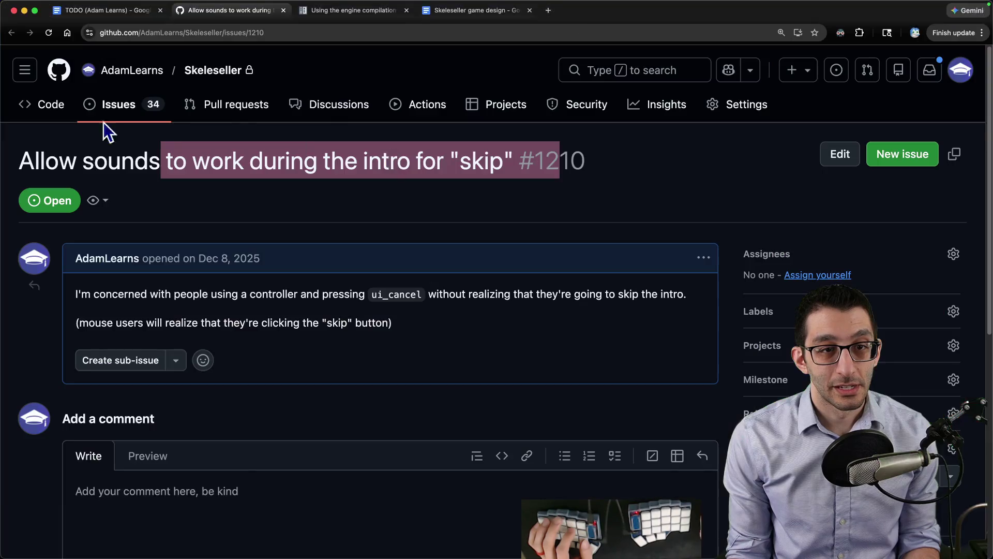
key("ctrl+t")
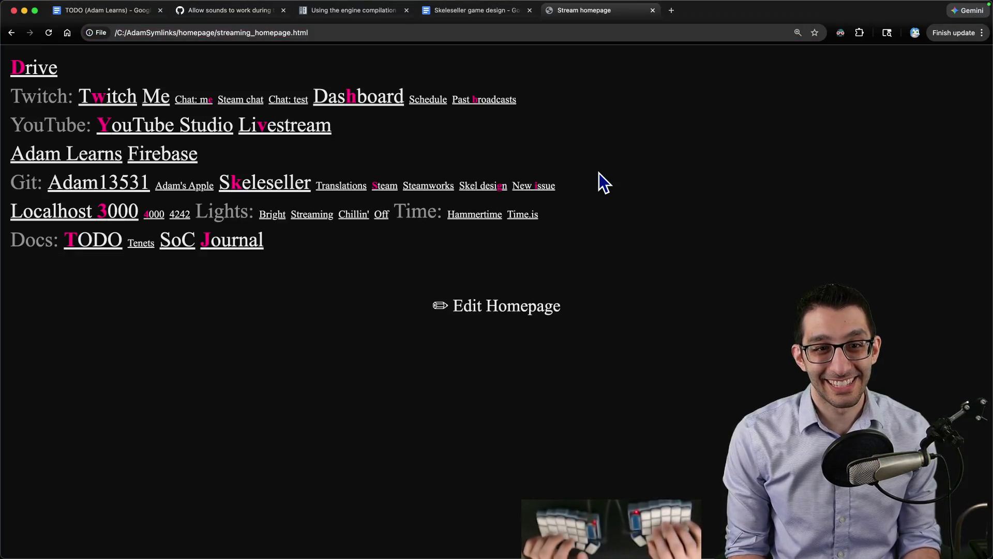
left_click(161, 106)
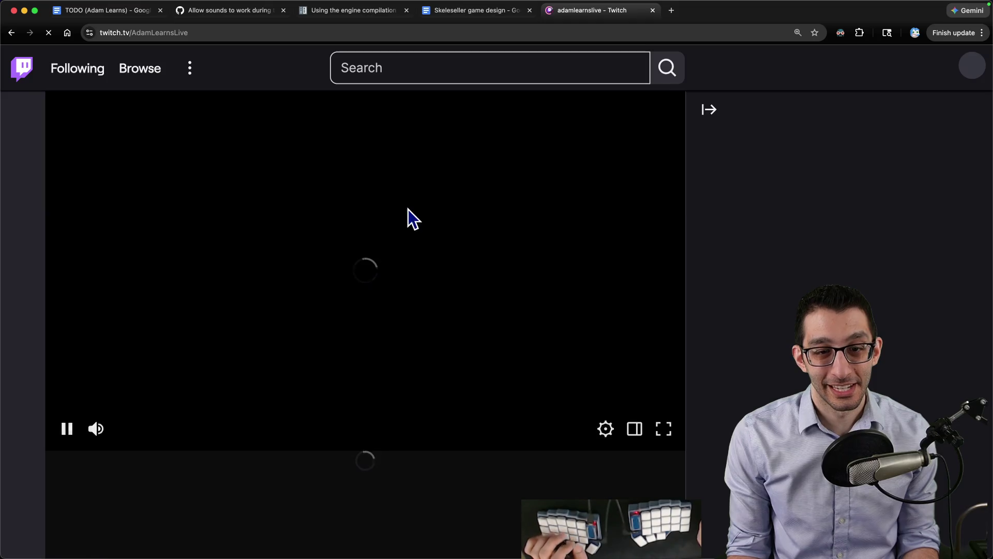
key("k")
- Browse the channel's About panels, highlight the unusual chat rule, and close the Twitch page
scroll(318, 315, "down", 10)
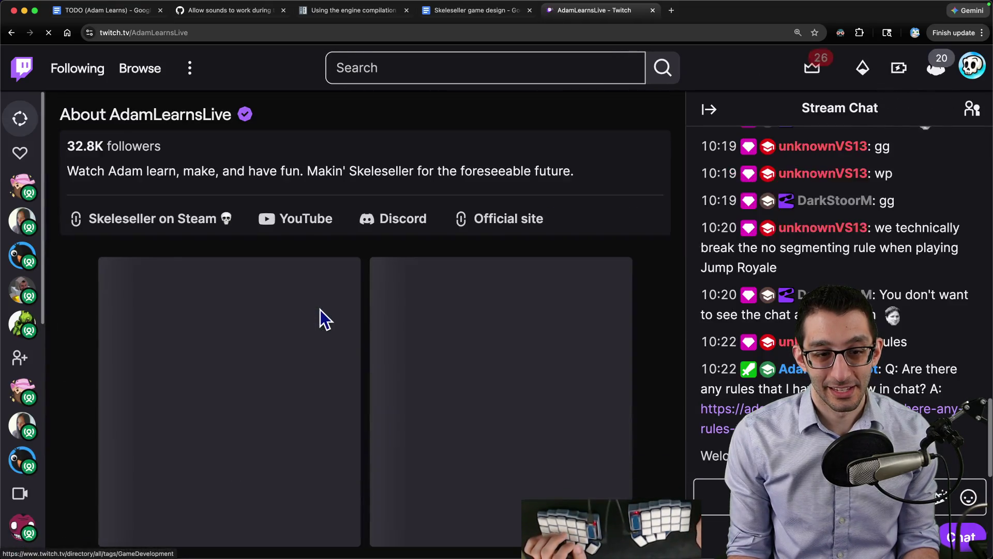
scroll(327, 310, "down", 6)
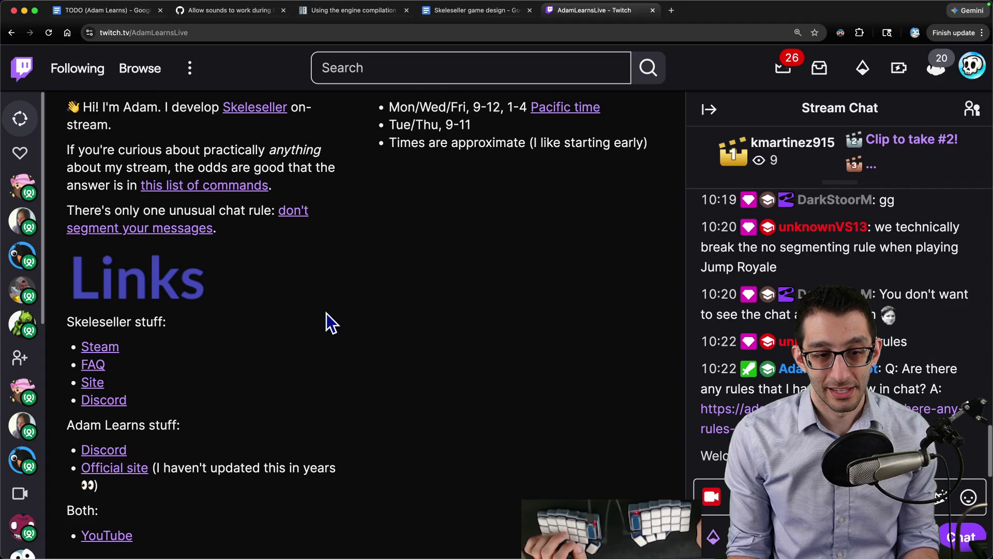
scroll(327, 312, "up", 4)
scroll(327, 313, "down", 3)
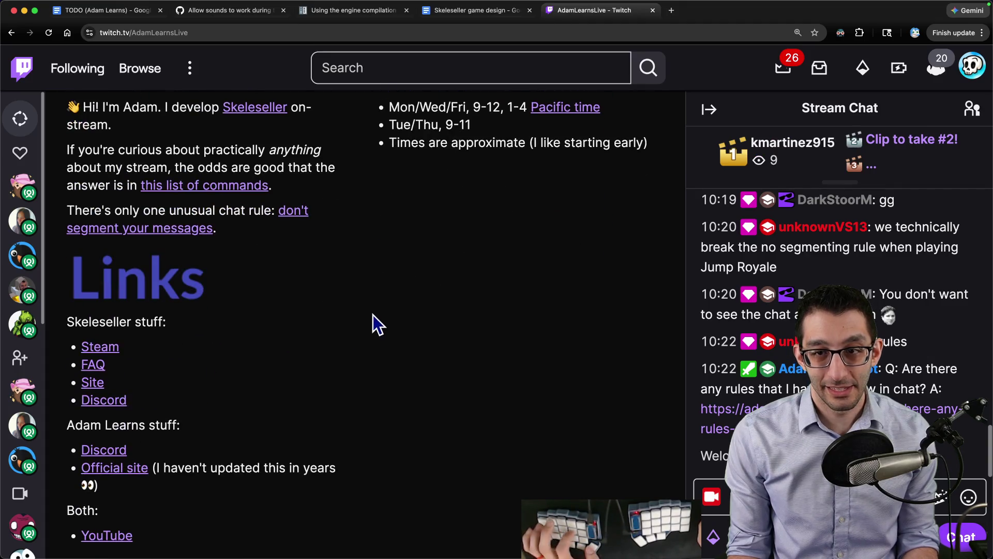
scroll(374, 316, "up", 4)
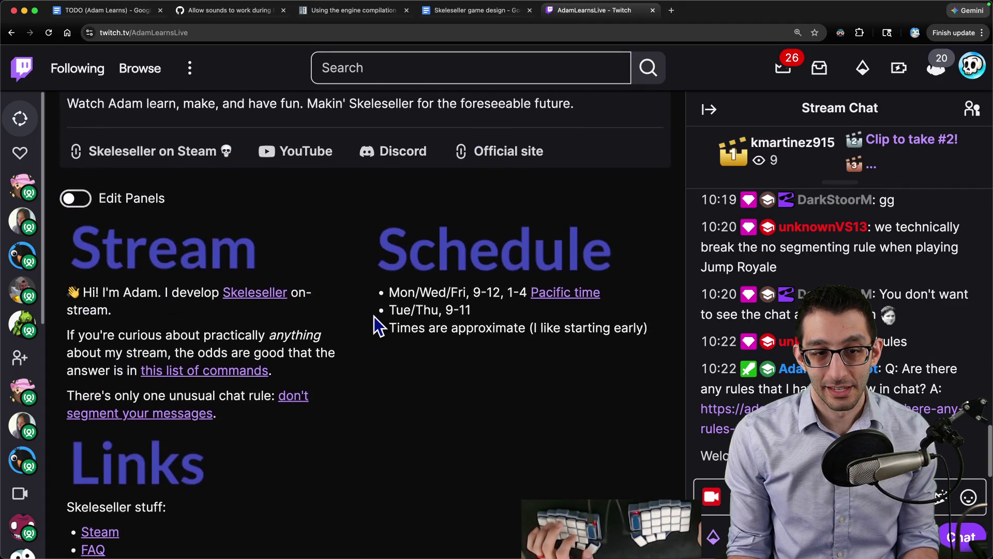
left_click_drag(67, 388, 286, 397)
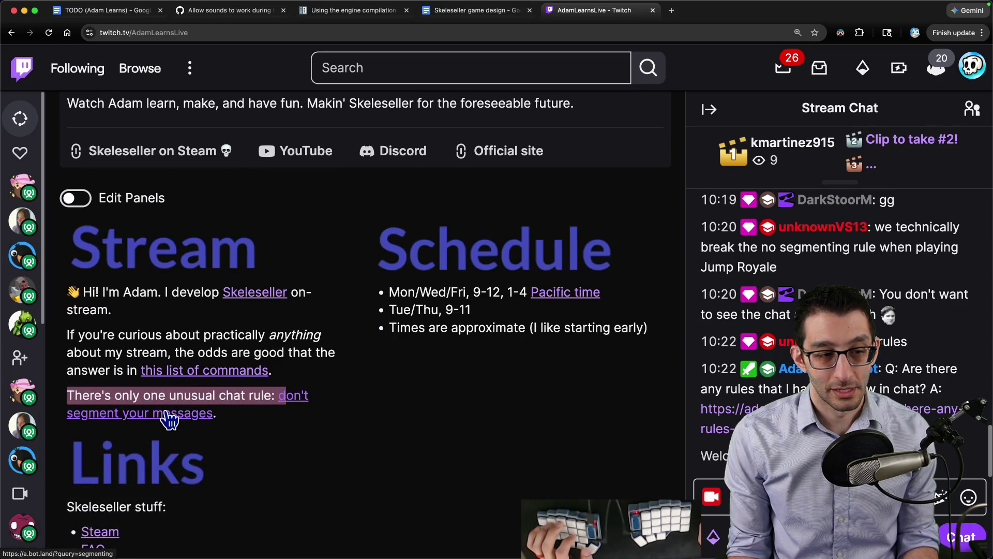
key("super+Tab")
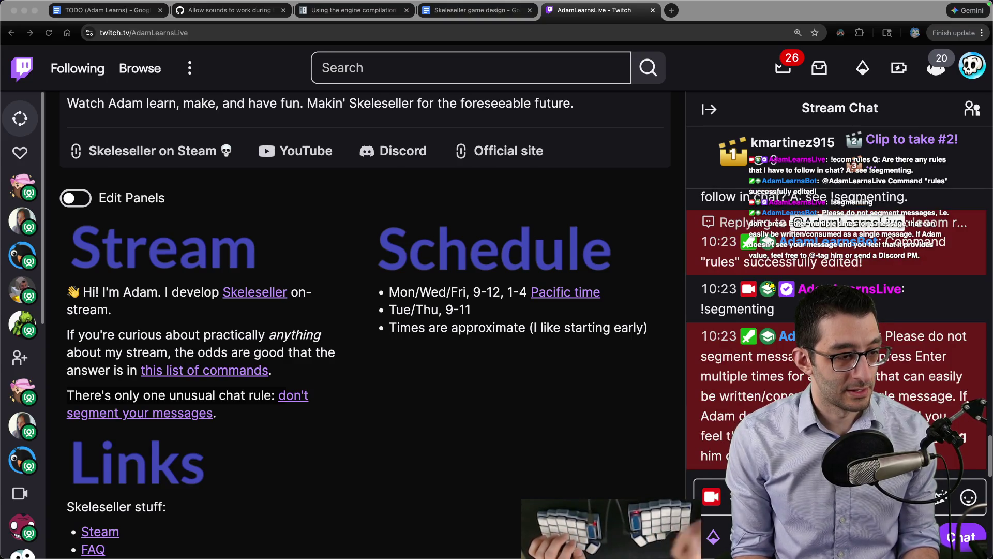
key("ctrl+w")
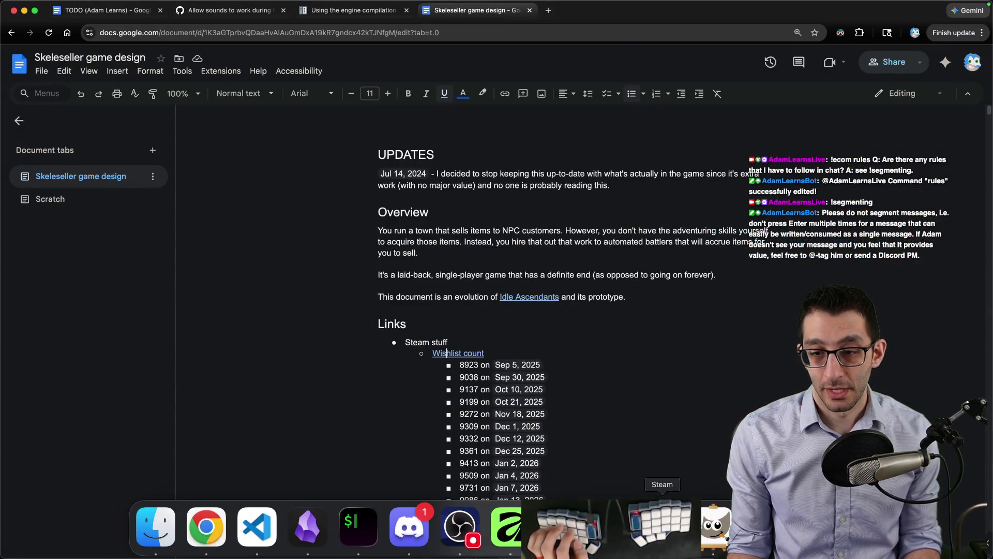
- Continue the saved town in Story Mode, watch and skip the outro, then quit
left_click(661, 523)
left_click(325, 458)
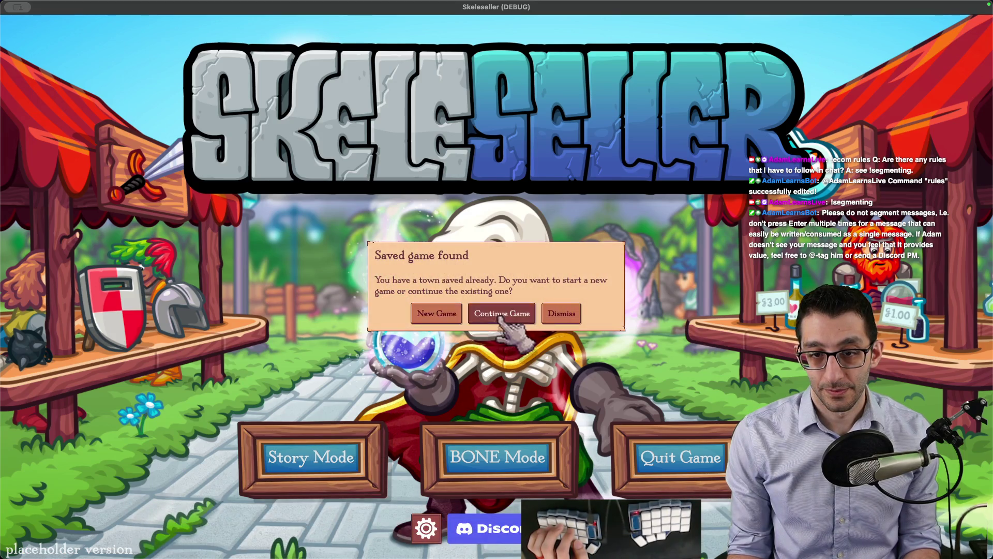
left_click(480, 314)
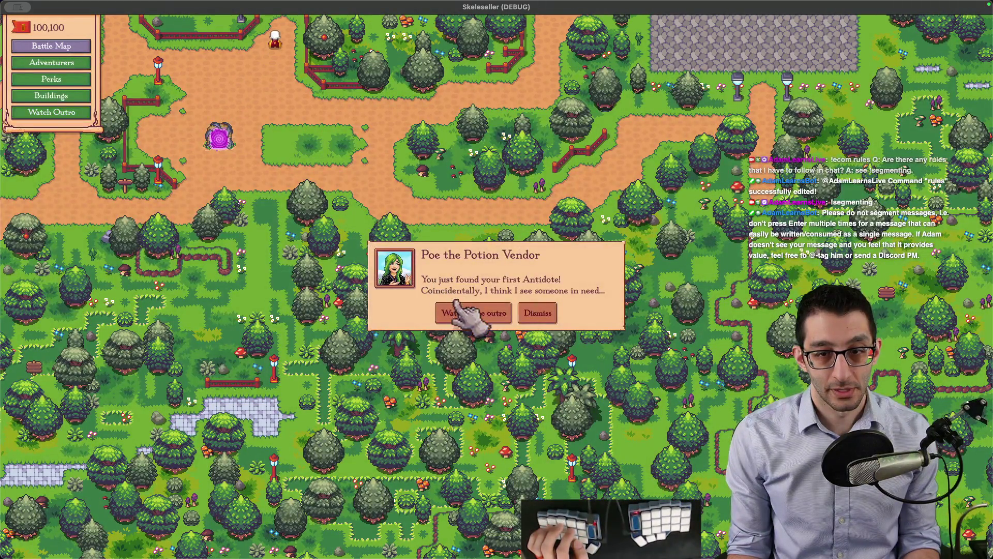
left_click(471, 313)
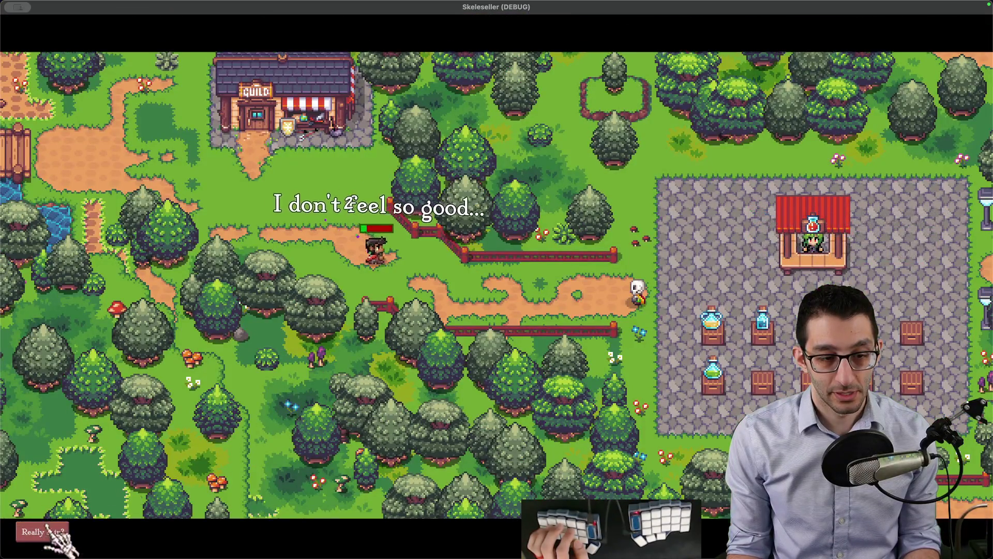
left_click(29, 532)
key("Escape")
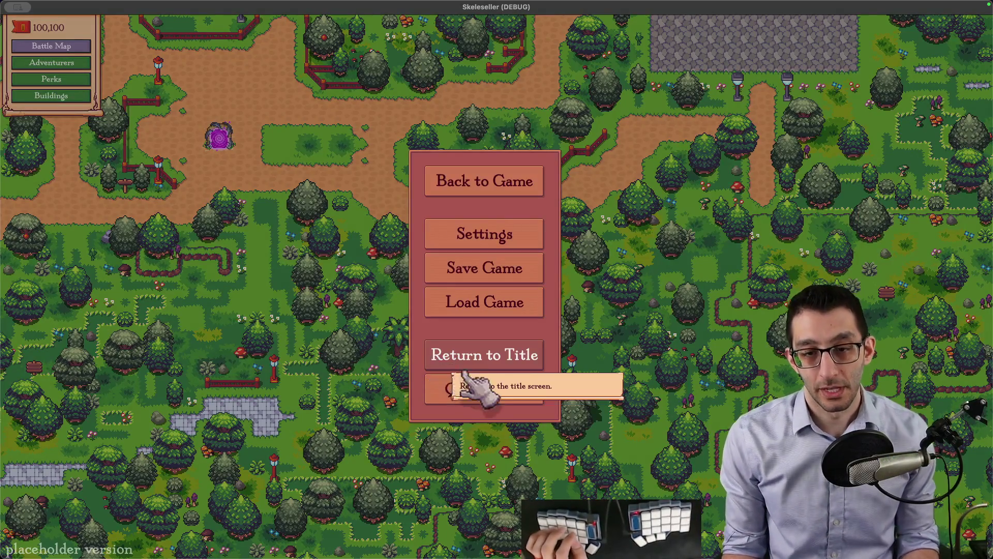
left_click(455, 389)
- Copy the issue number 1210 from the GitHub issue's address and return to the code editor
key("super+Tab")
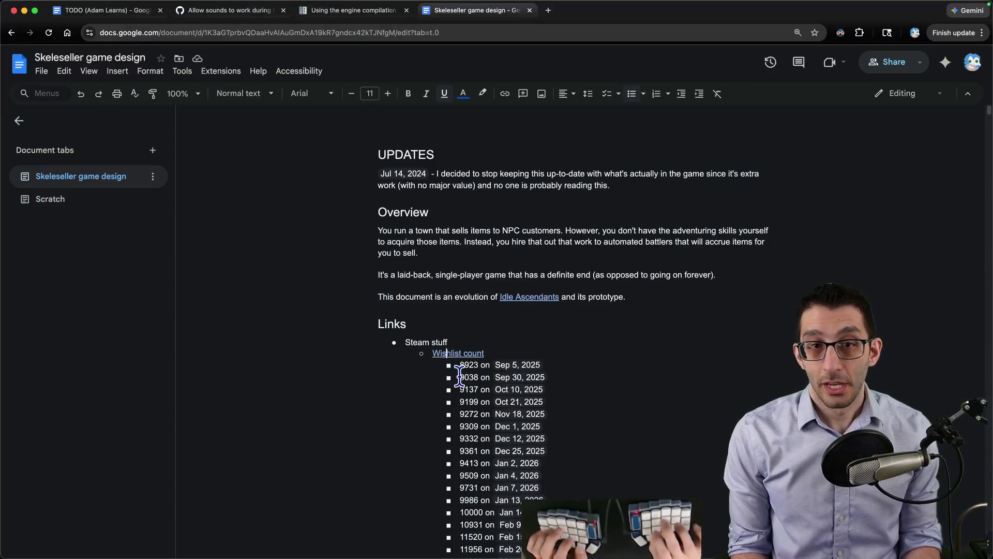
key("ctrl+Tab")
key("ctrl+Tab")
key("super+l")
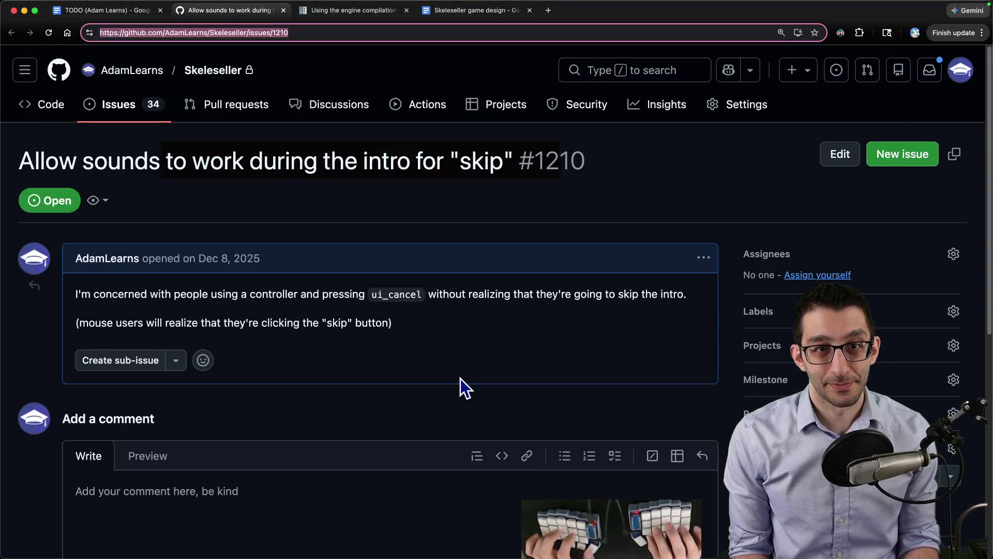
key("Right")
key("alt+shift+Left")
key("super+Tab")
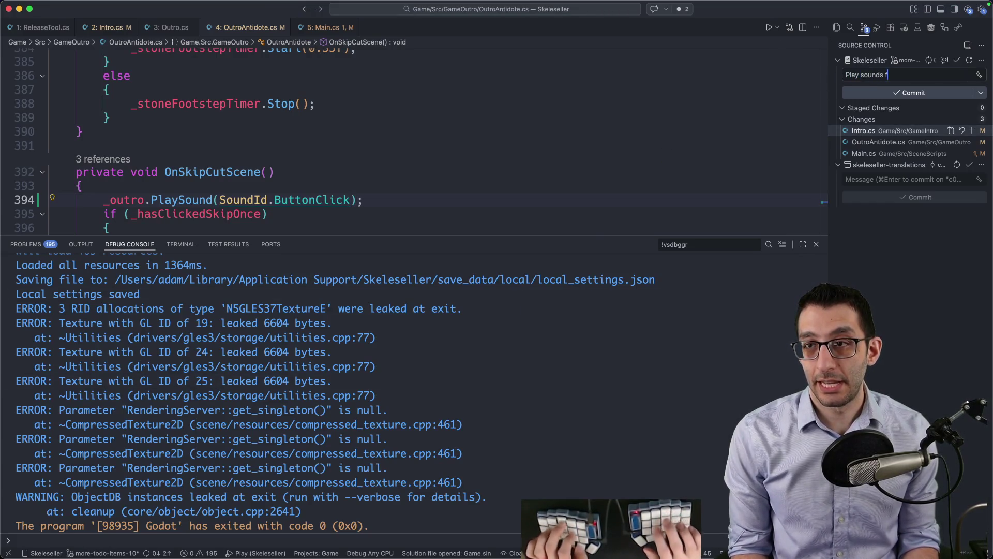
- Finish the commit message's first line and revert the unwanted Main.cs change in the combined diff
type("ton")
key("Return")
key("Return")
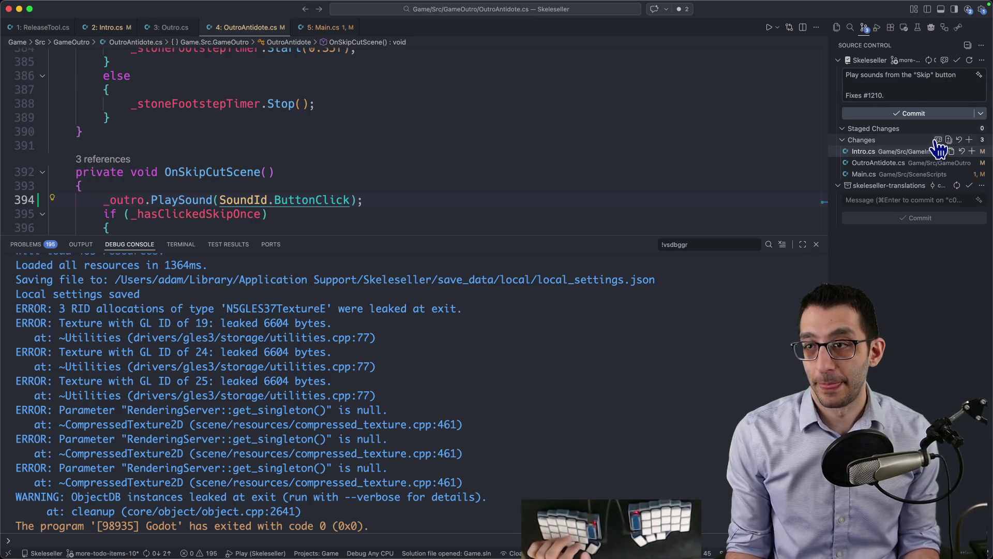
left_click(951, 139)
key("super+j")
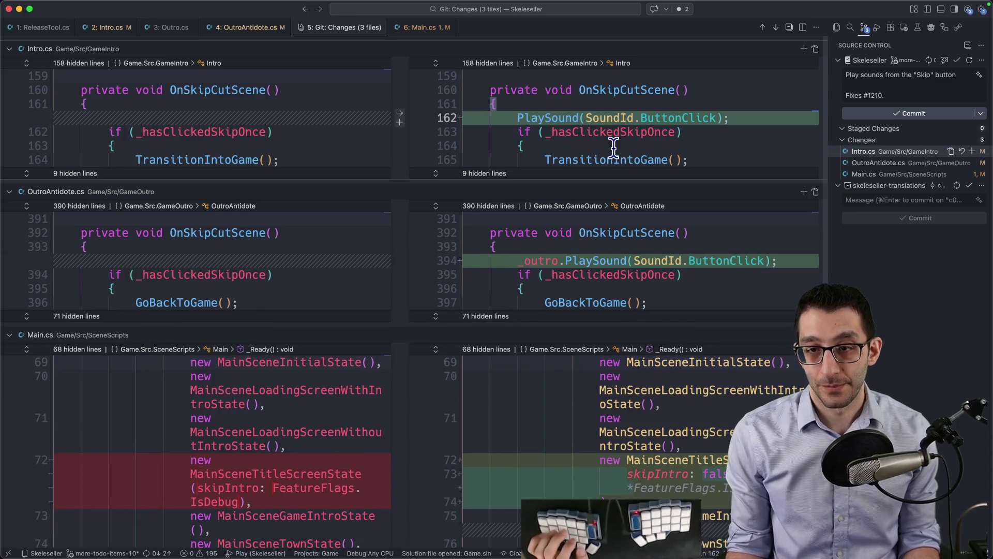
scroll(418, 378, "down", 1)
left_click(400, 446)
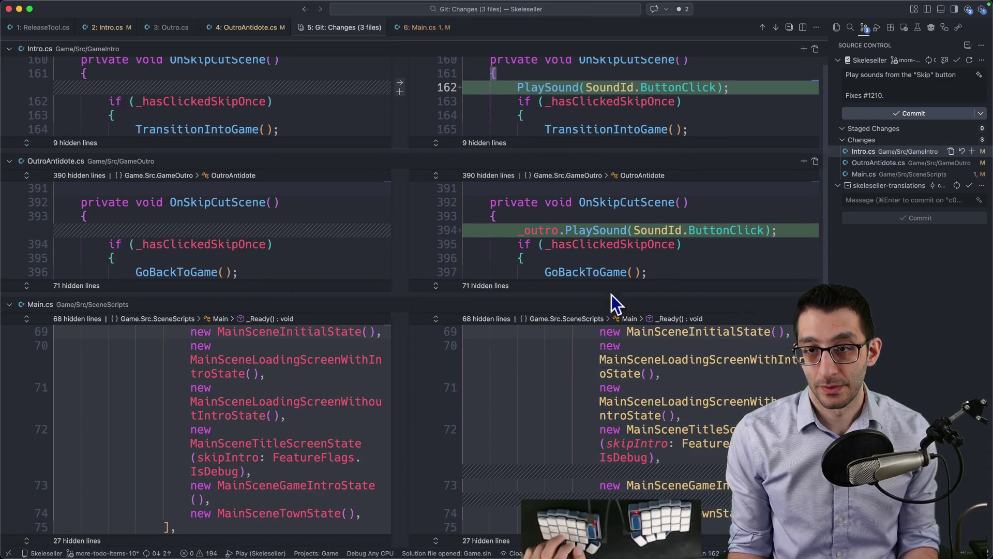
scroll(610, 306, "up", 1)
- Write the commit message body about the cursor caveat, moving the last sentence after 'hovering,'
key("Return")
type("Note: we still don't change the curs")
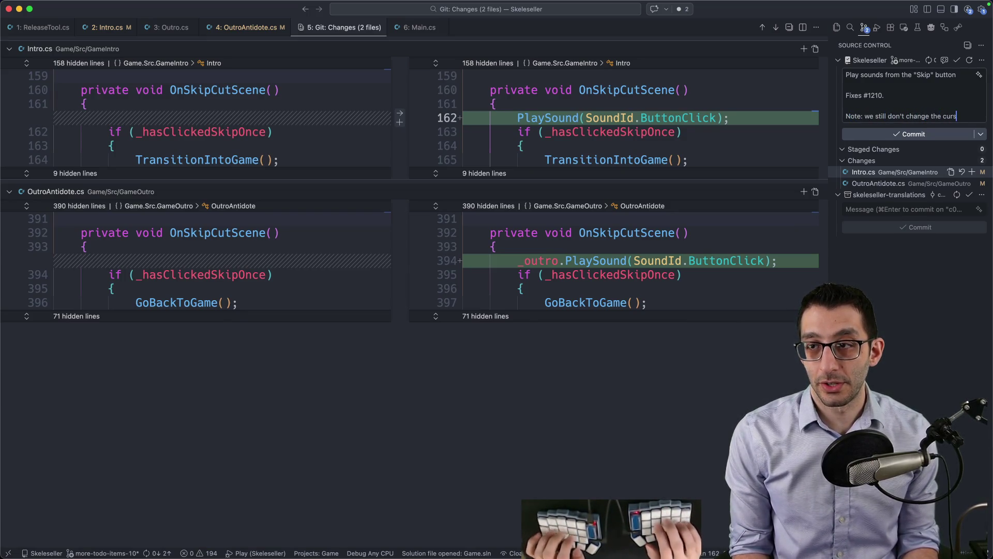
type("or to the gloved hand, but")
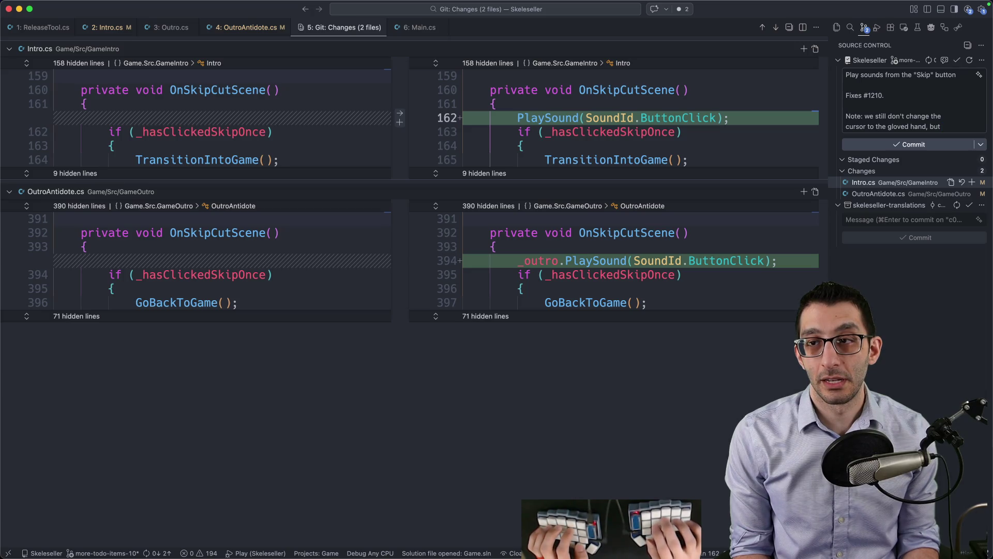
type("I don't think that's necessary for th")
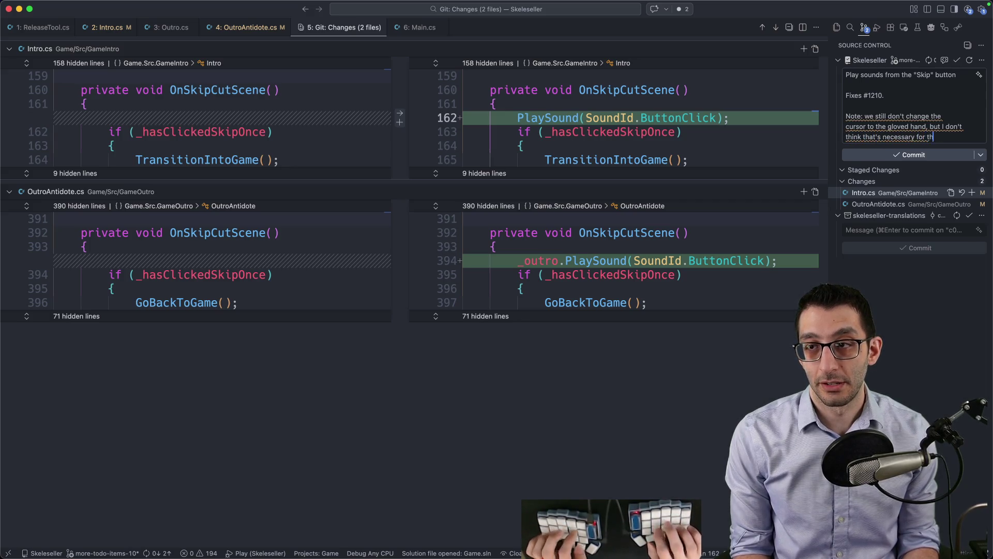
type("e cut-scenes.")
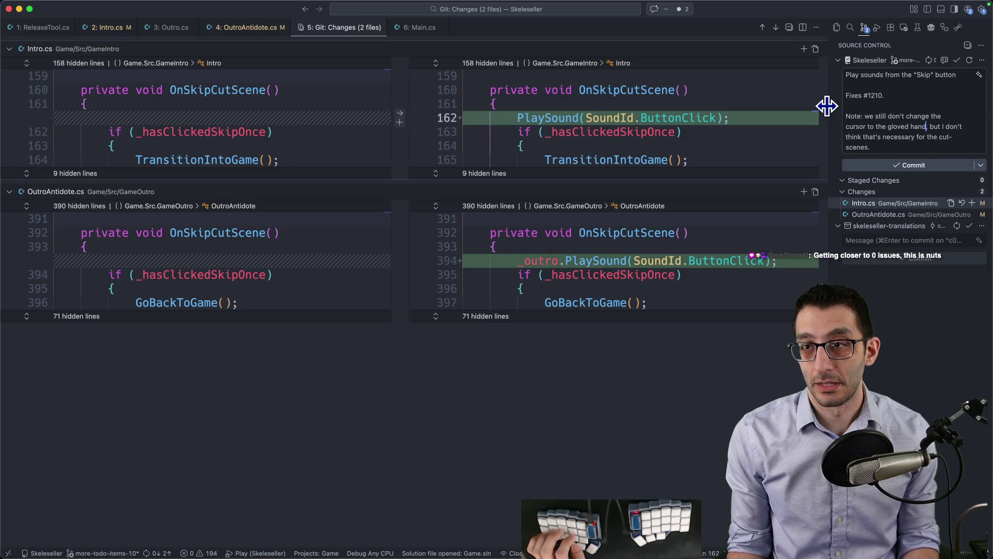
left_click_drag(827, 106, 579, 111)
key("shift+alt+Left")
key("shift+alt+Left")
key("shift+alt+Left")
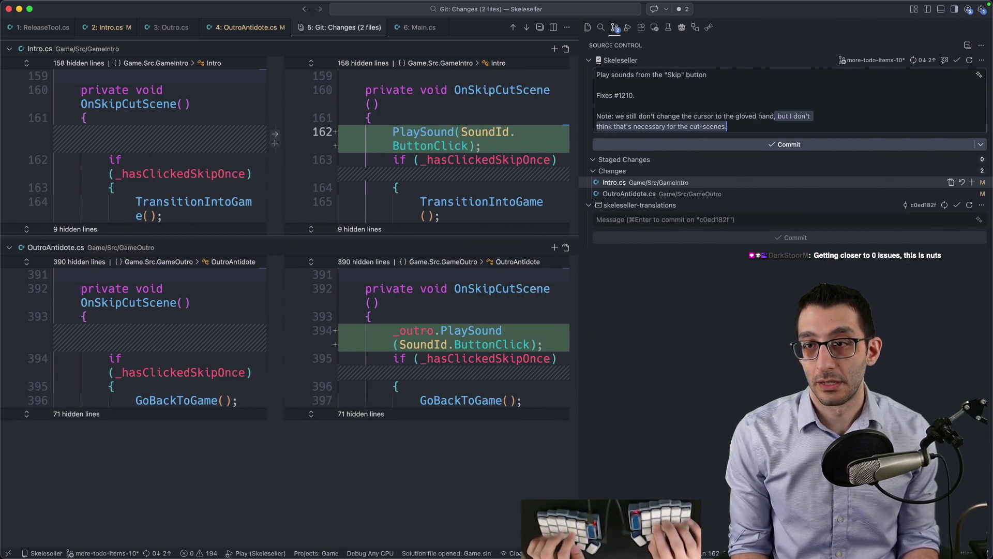
key("BackSpace")
type("hovering")
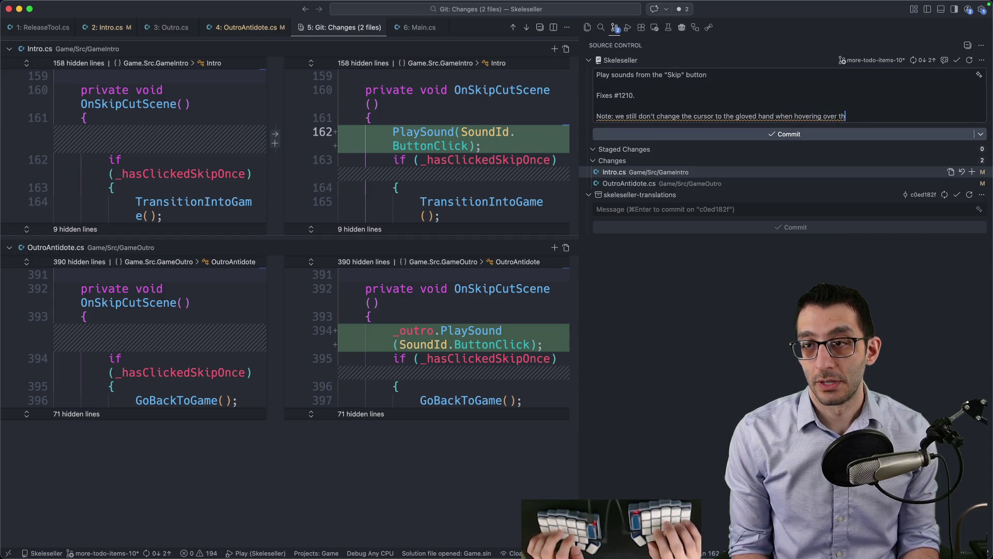
type(",")
type(", but I don't think that's necessary for the cut-scenes.")
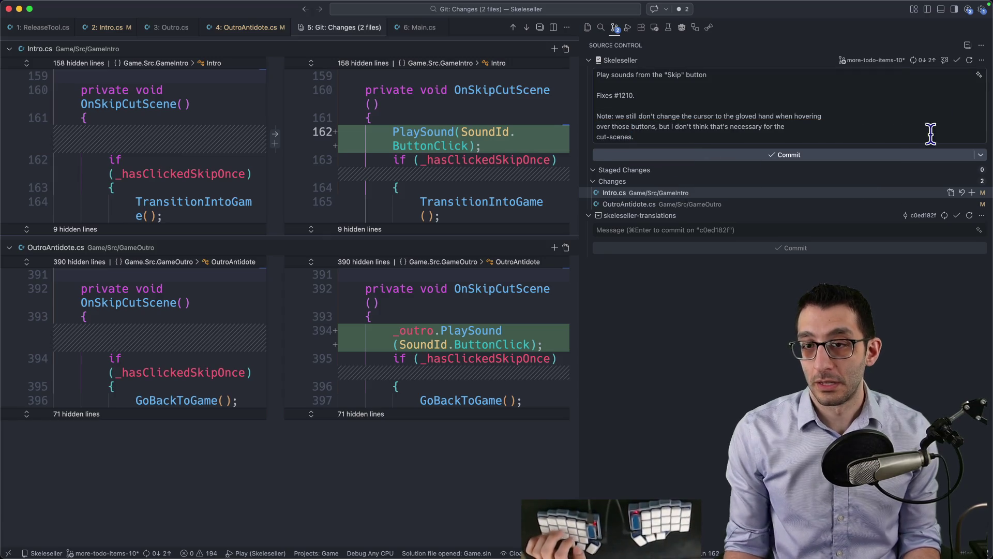
- Commit all the unstaged changes and narrow the sidebar
left_click(691, 154)
left_click(466, 318)
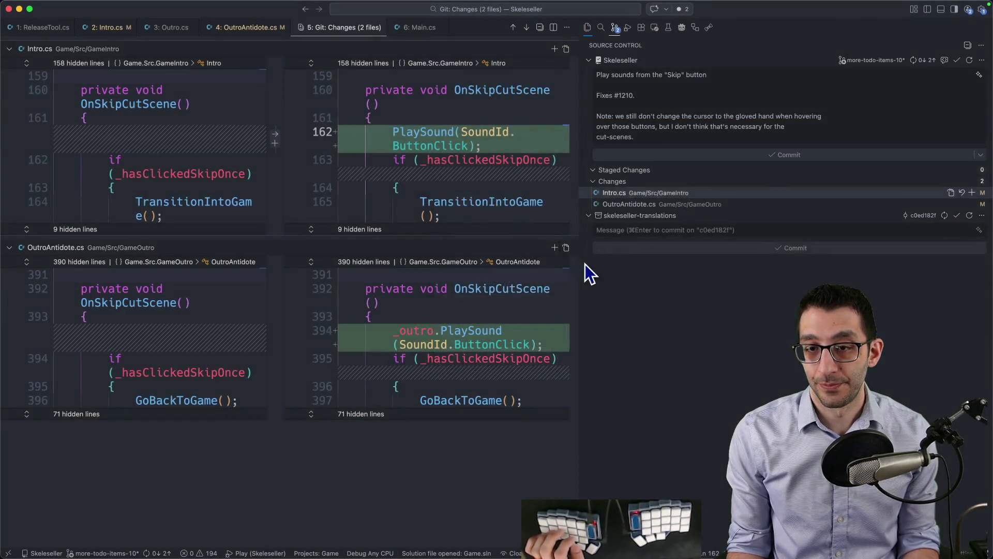
left_click_drag(579, 260, 814, 262)
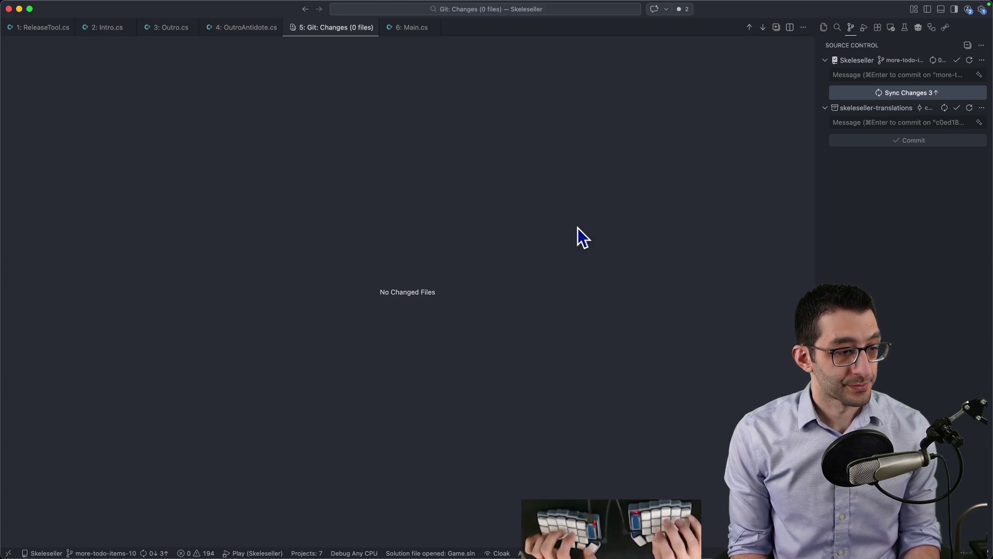
- Close the open code files, assign yourself to issue #1210, and close the issue page
key("super+w")
key("super+w")
key("super+w")
key("super+Tab")
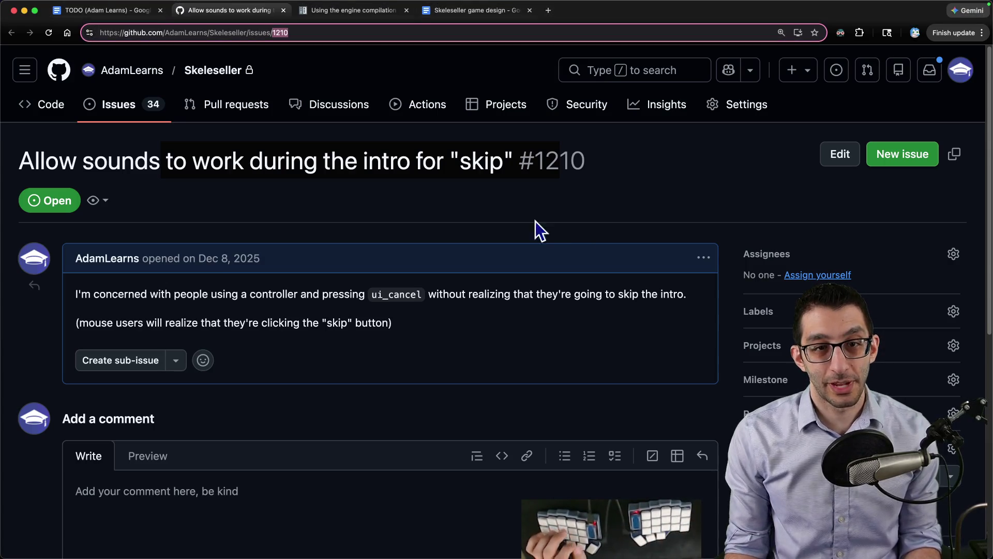
left_click(791, 274)
key("super+w")
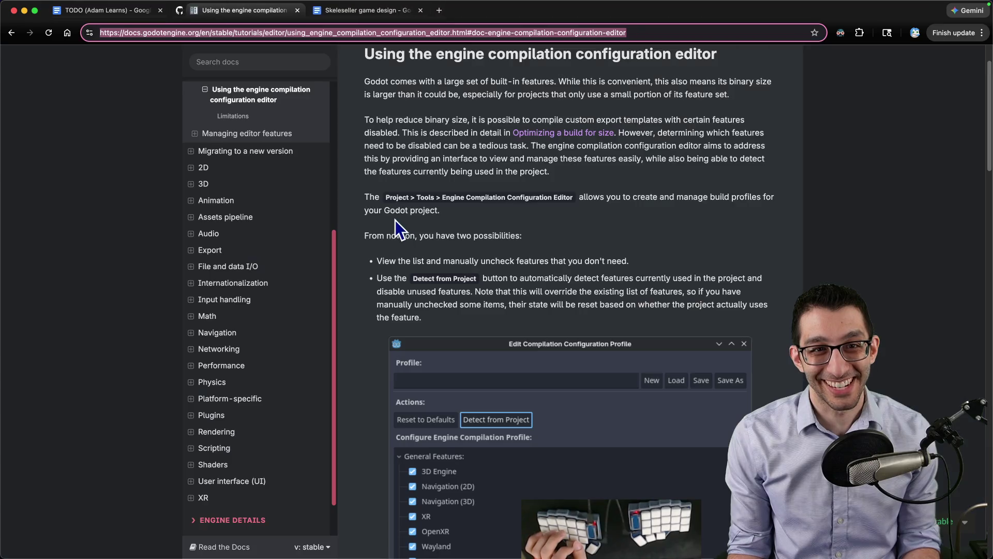
- Delete the finished task line from the TODO document
key("super+1")
triple_click(491, 206)
key("BackSpace")
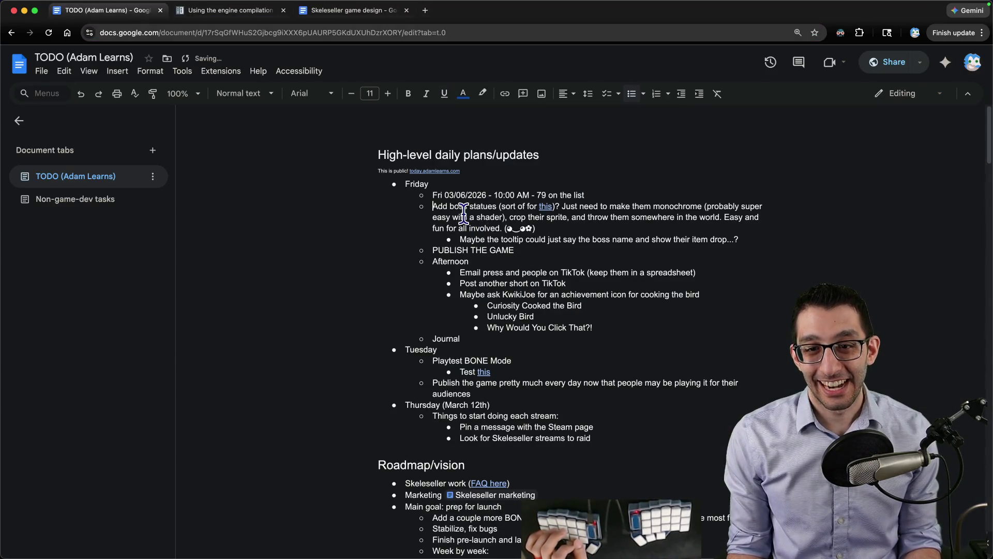
key("alt+shift+Right")
key("alt+shift+Right")
key("alt+shift+Right")
- Open the museum issue #795 linked from 'this' in the boss statues item
left_click(546, 207)
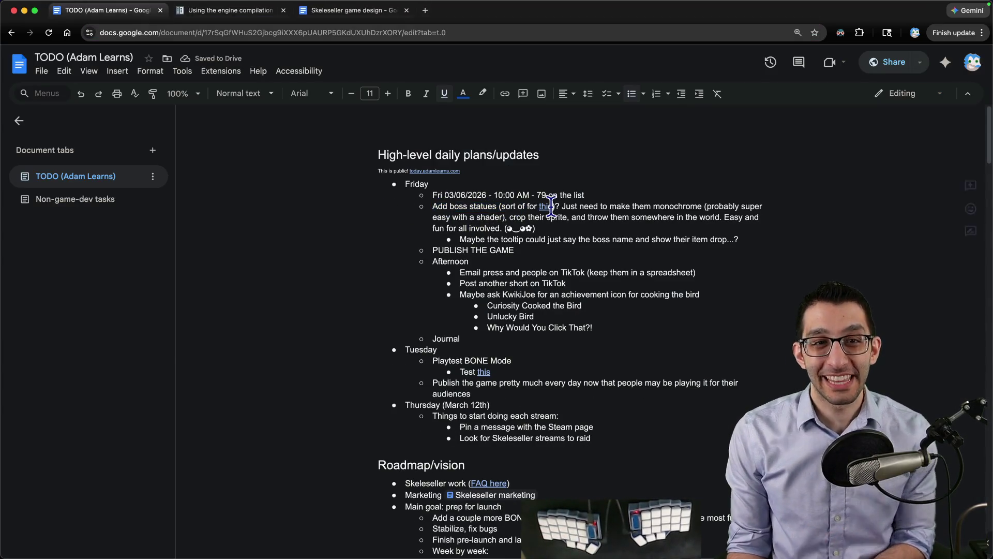
left_click(566, 225)
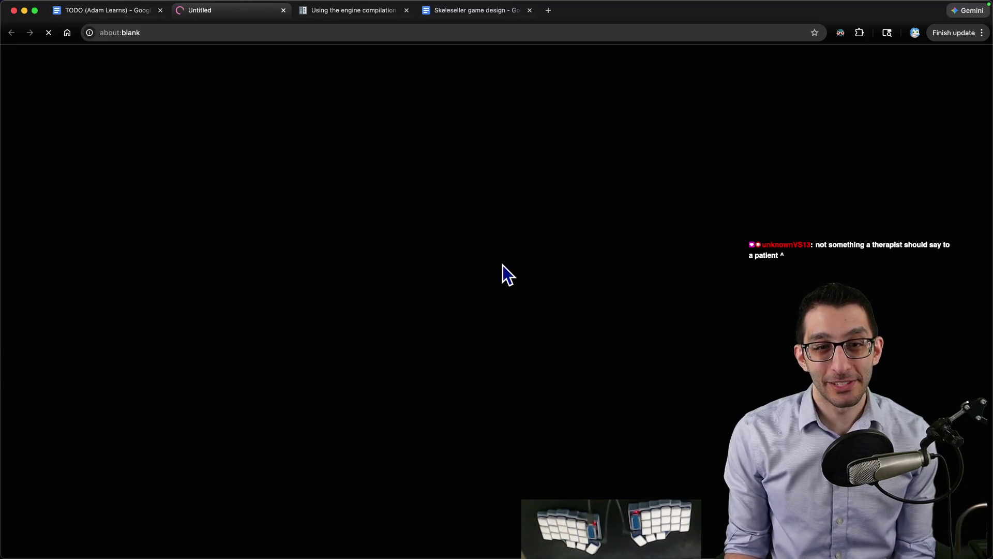
scroll(491, 271, "down", 4)
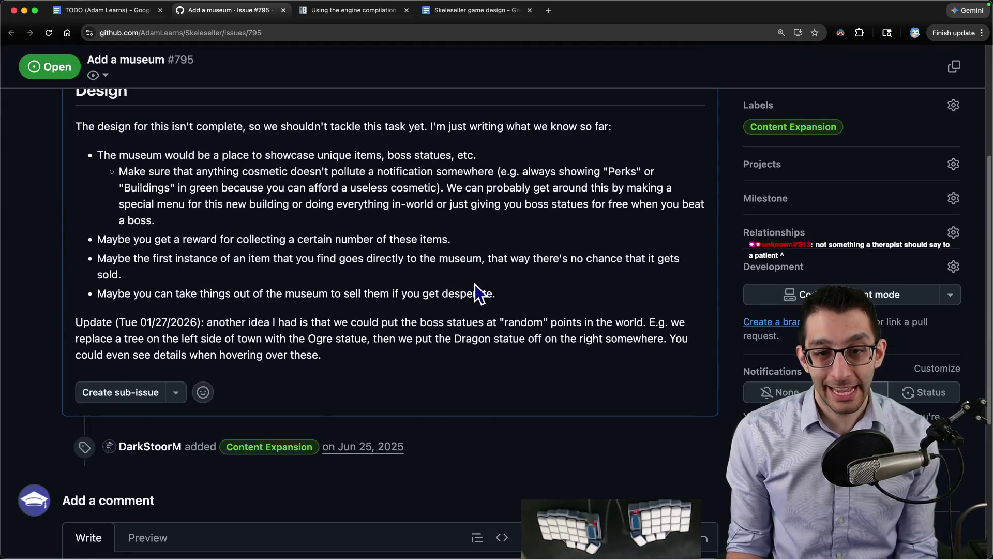
scroll(474, 284, "up", 2)
key("super+Tab")
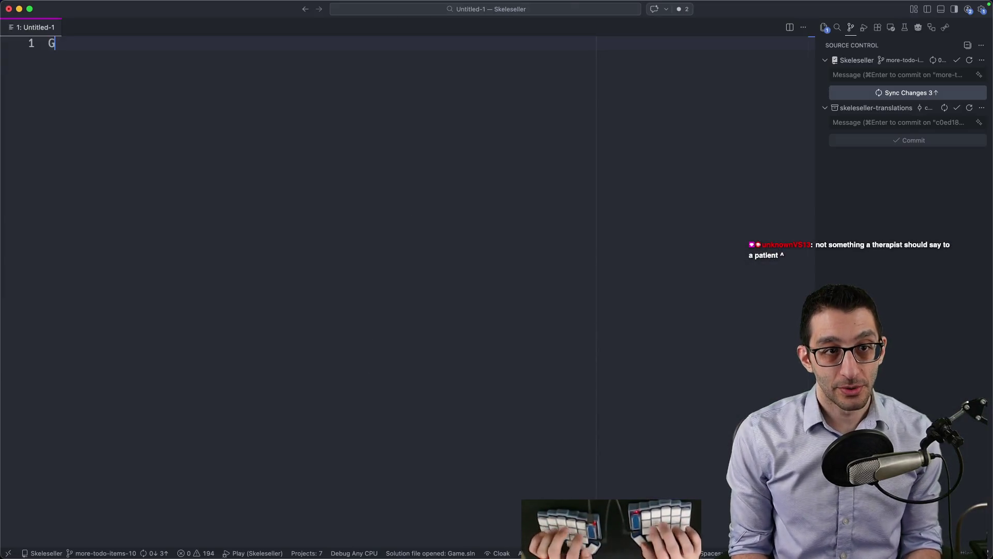
- Type 'Goal: add boss statues in the world when you beat the bosses' plus a no-new-strings sub-goal
type("Goal: add boss statu")
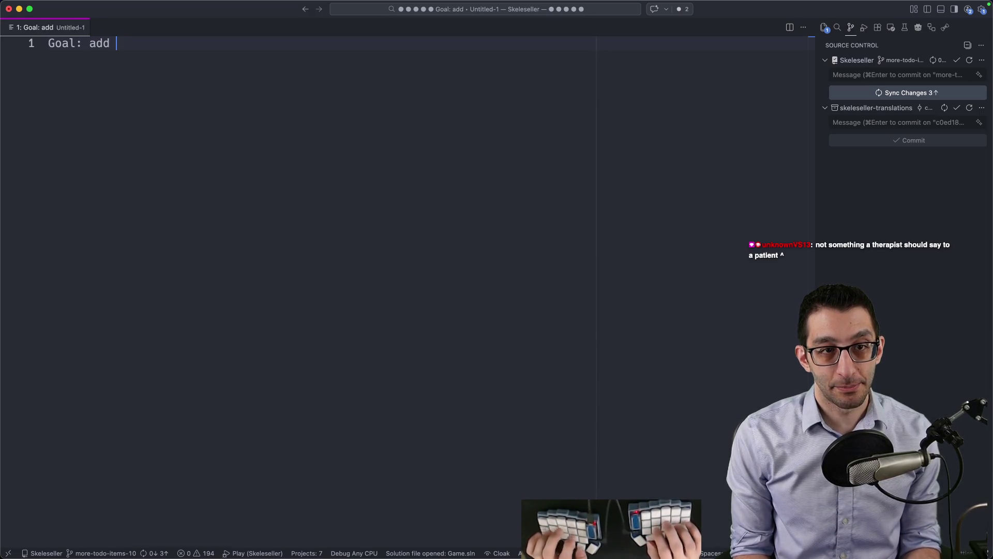
type("es in the w")
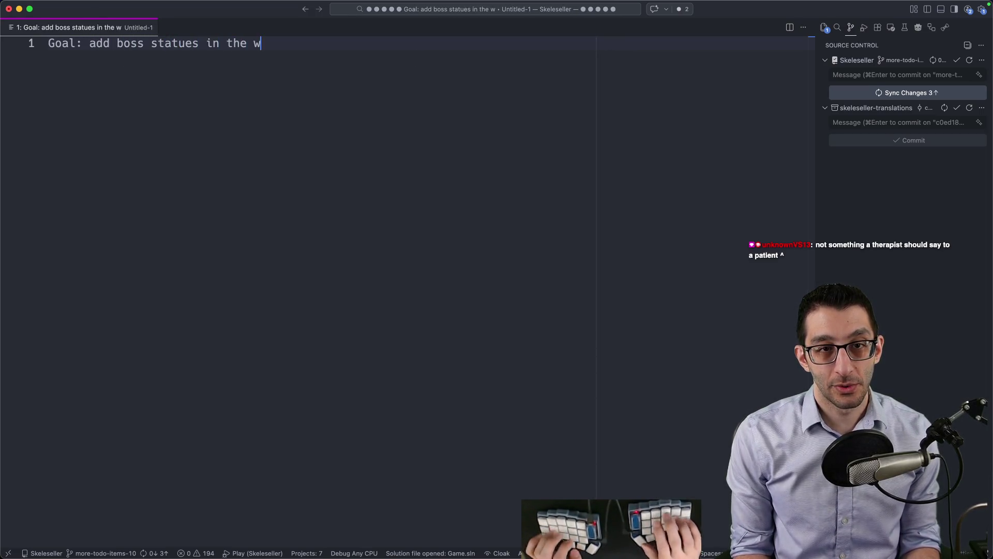
type("orld when you beat the bosses")
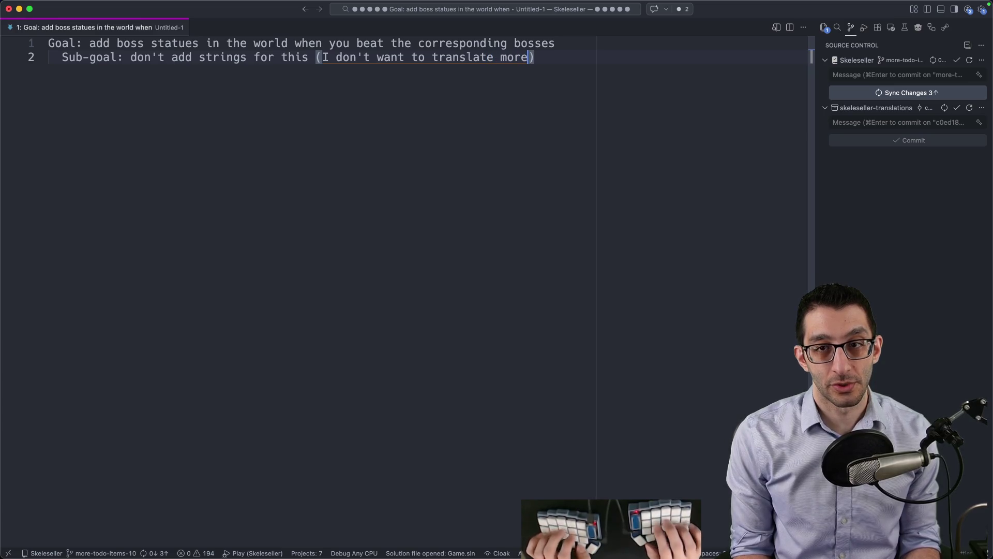
type("at this point")
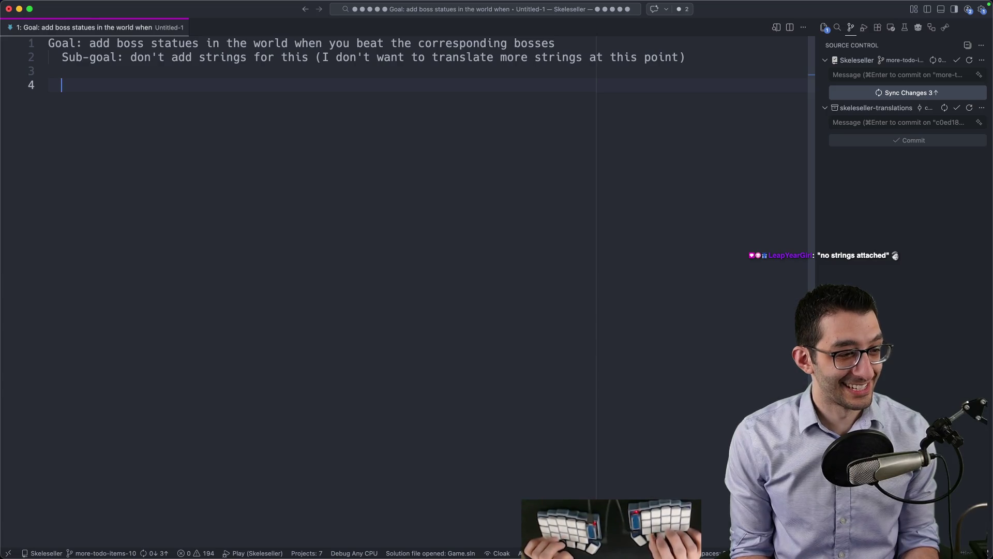
mouse_move(637, 525)
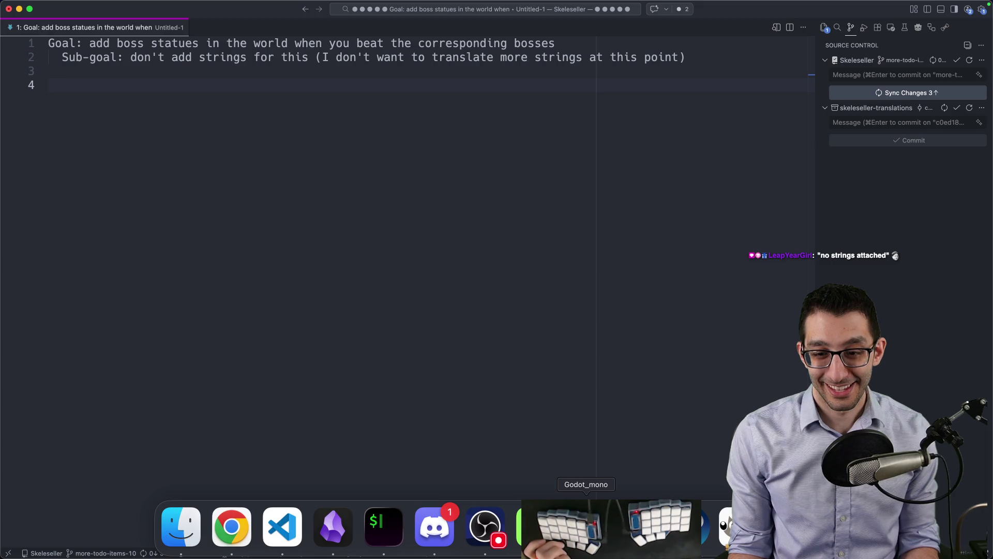
- Bring up Godot, reload the externally modified Item.tscn, and maximize the window
left_click(586, 527)
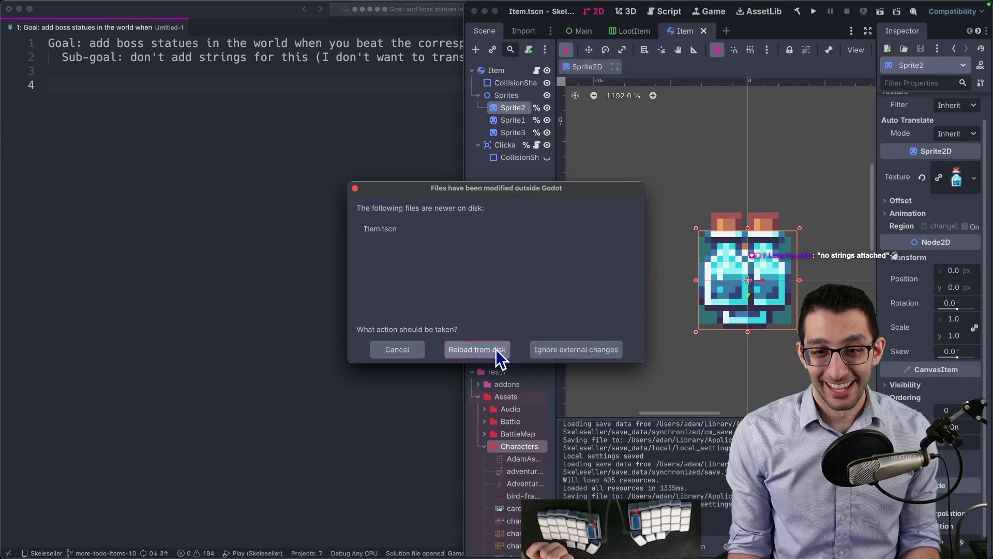
left_click(496, 349)
key("ctrl+alt+Return")
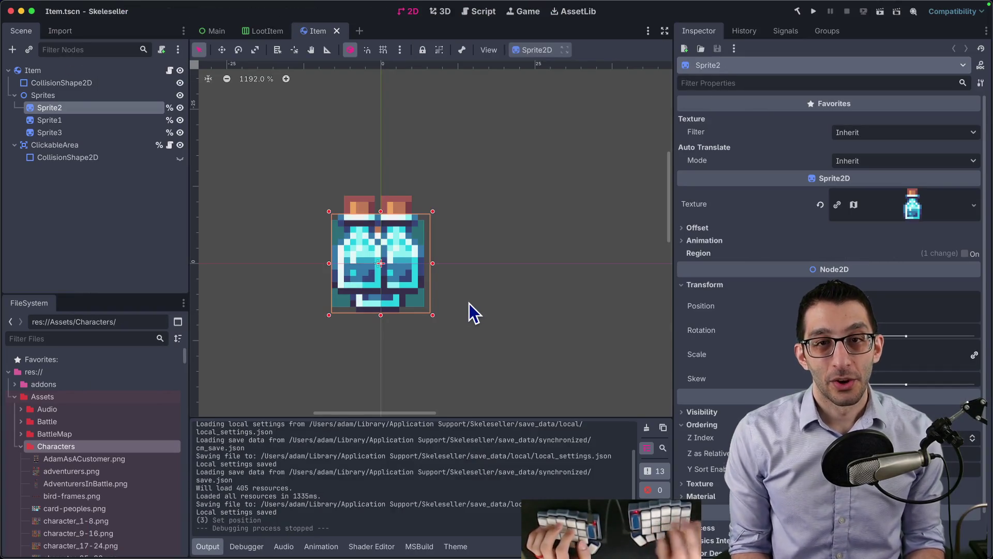
- Create a new scene with a Node2D root and a Sprite2D textured with the goblin character sheet
left_click(359, 31)
left_click(57, 86)
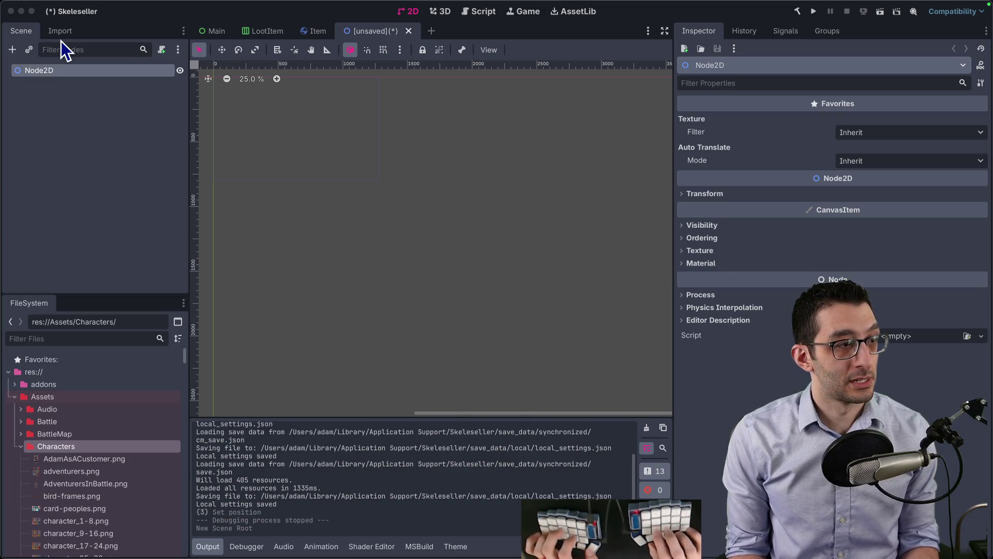
key("ctrl+a")
left_click(863, 195)
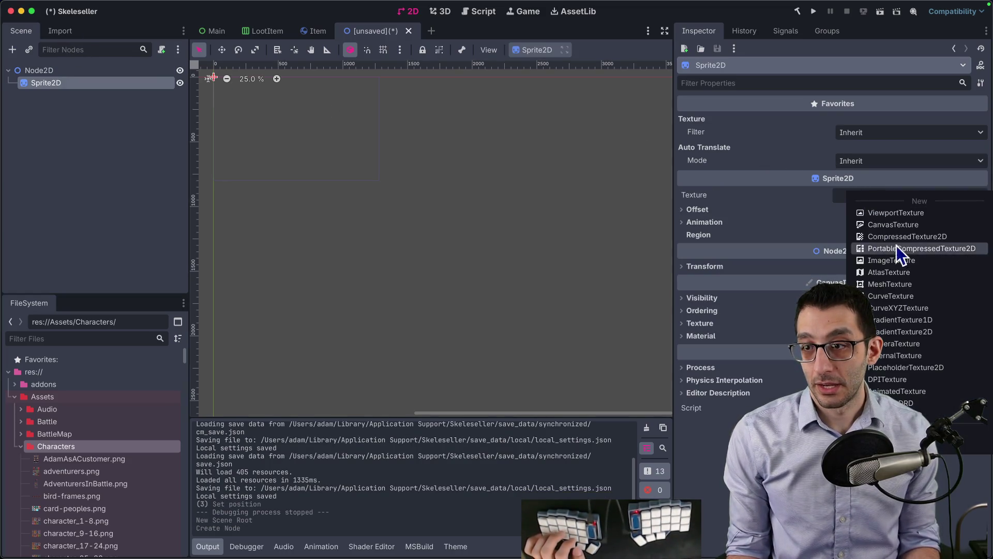
left_click(879, 431)
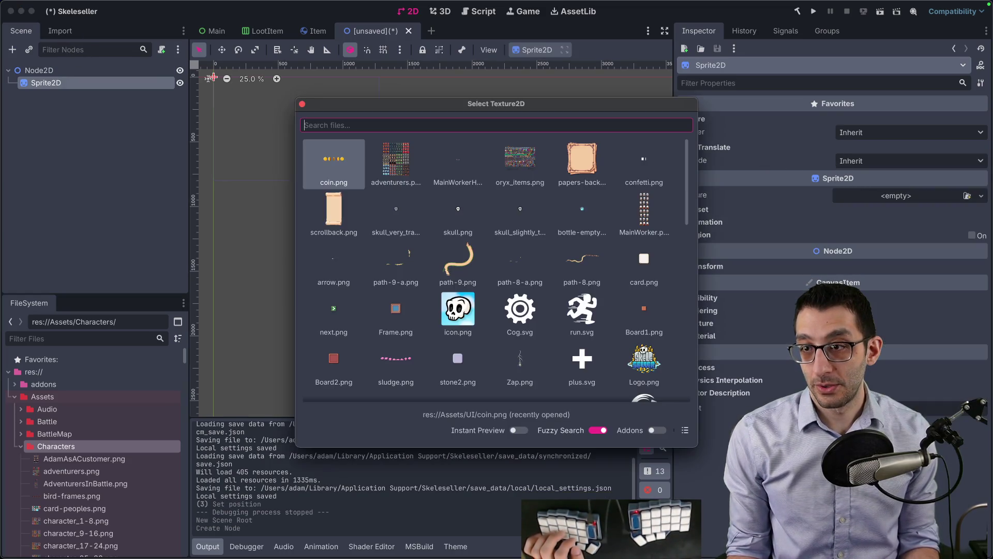
type("goblin")
double_click(495, 230)
key("shift+f")
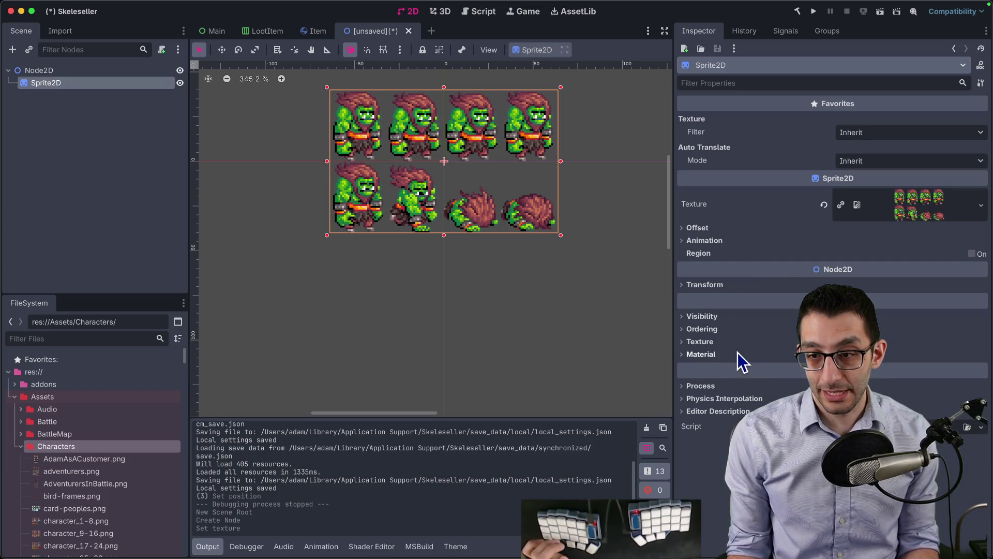
- Try a darker Modulate tint, expand the sprite's Material settings, then open a new browser tab
left_click(745, 320)
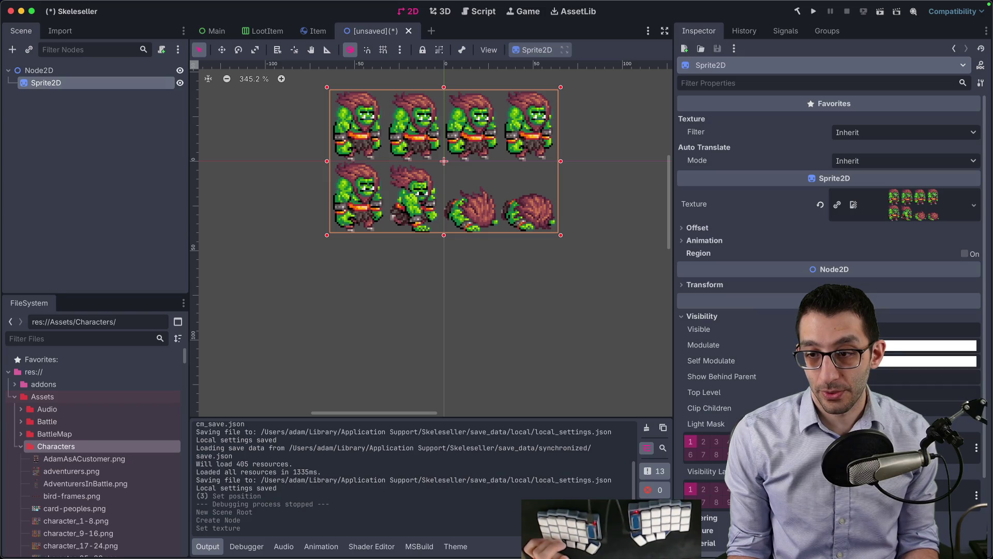
left_click(926, 345)
mouse_move(900, 236)
left_mouse_down()
mouse_move(887, 231)
mouse_move(935, 231)
left_mouse_up()
left_click(647, 311)
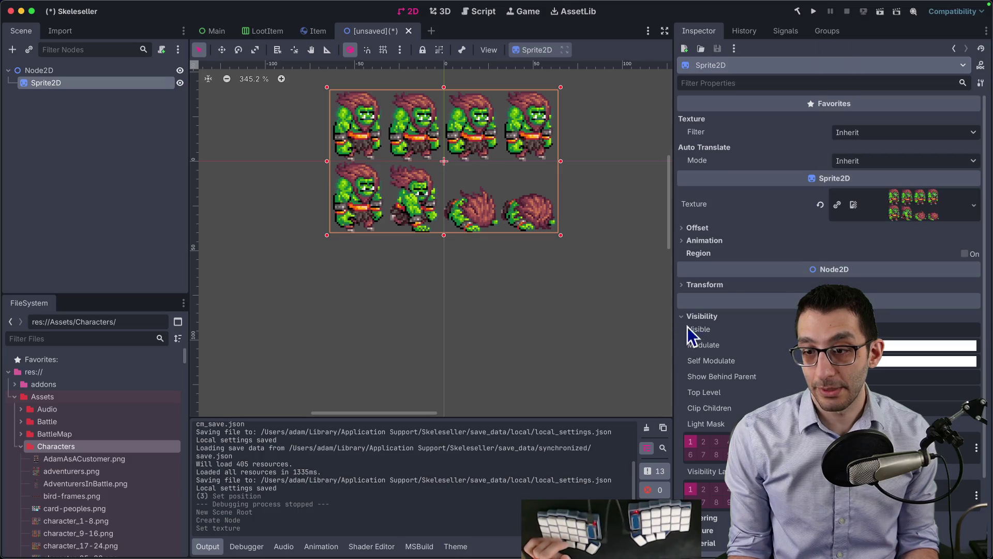
scroll(737, 358, "down", 3)
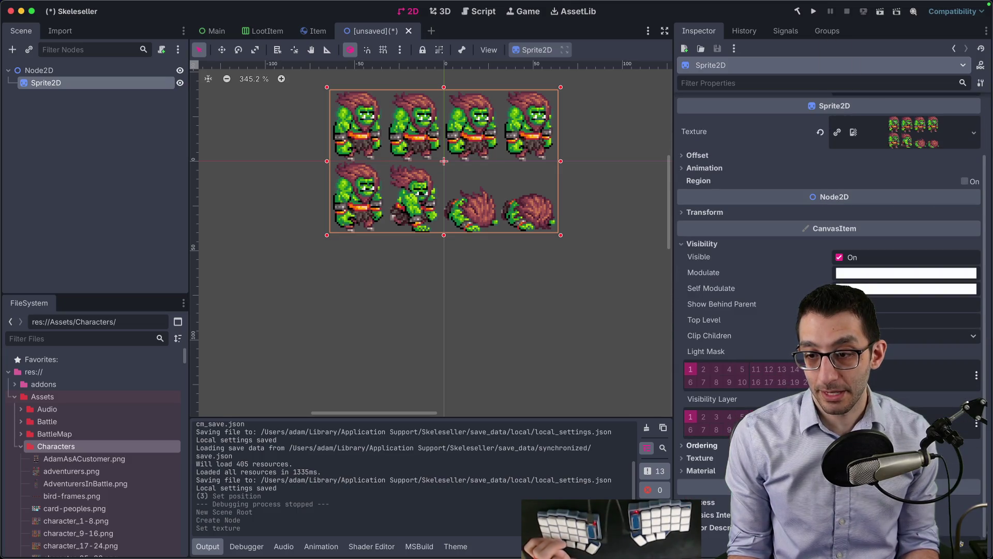
left_click(704, 470)
scroll(703, 470, "down", 2)
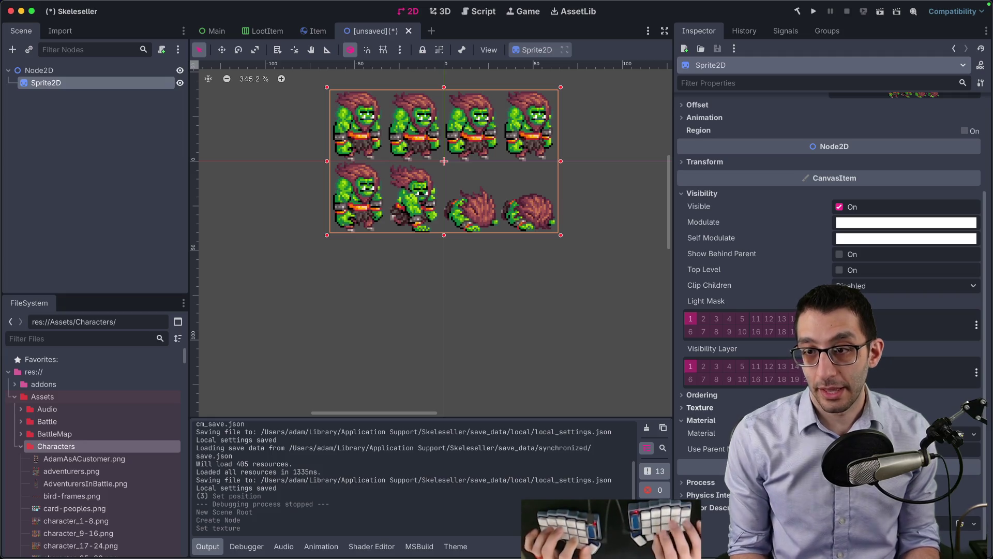
key("super+Tab")
key("super+t")
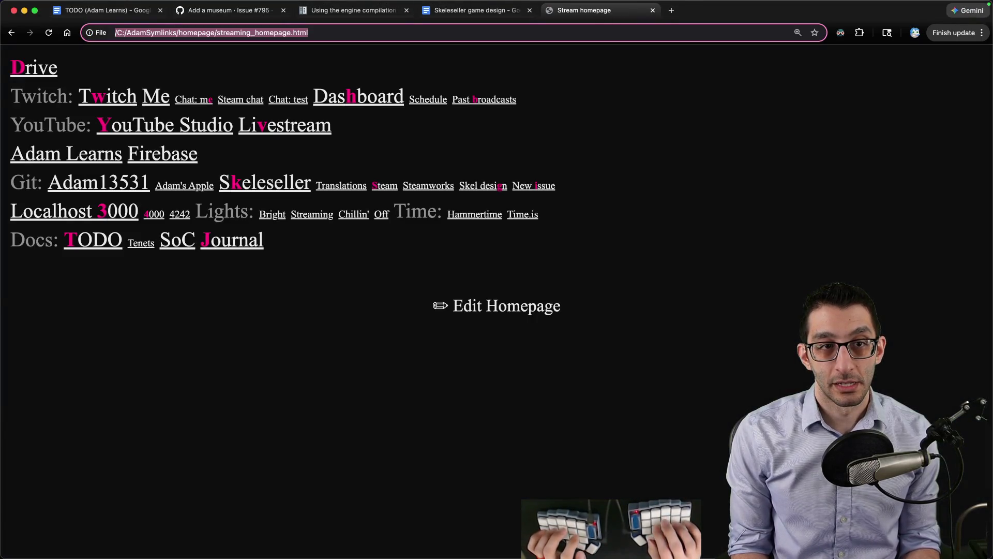
- Search 'godot grayscale sprite' and open the Grayscale page on Godot Shaders from the Bing results
type("godot grayscale")
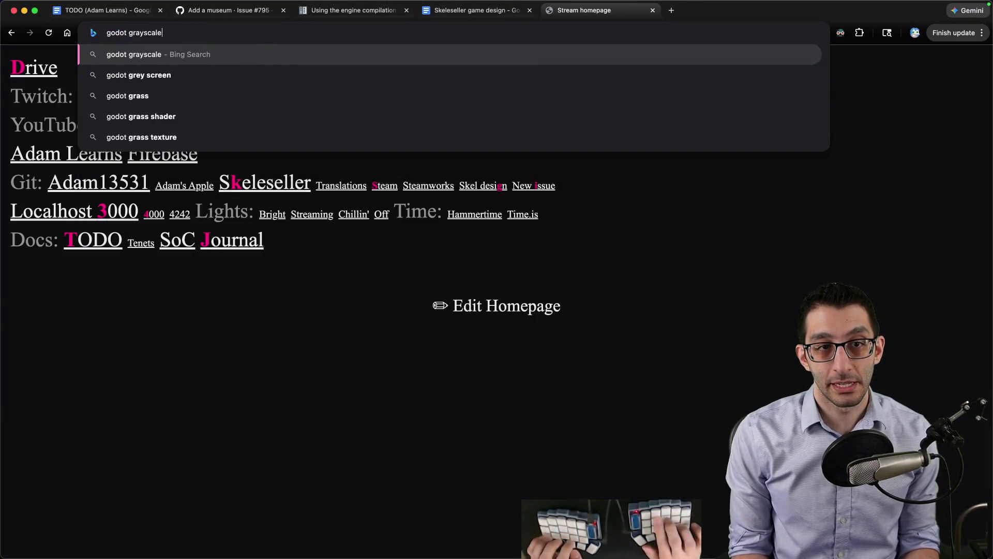
type(" sprite")
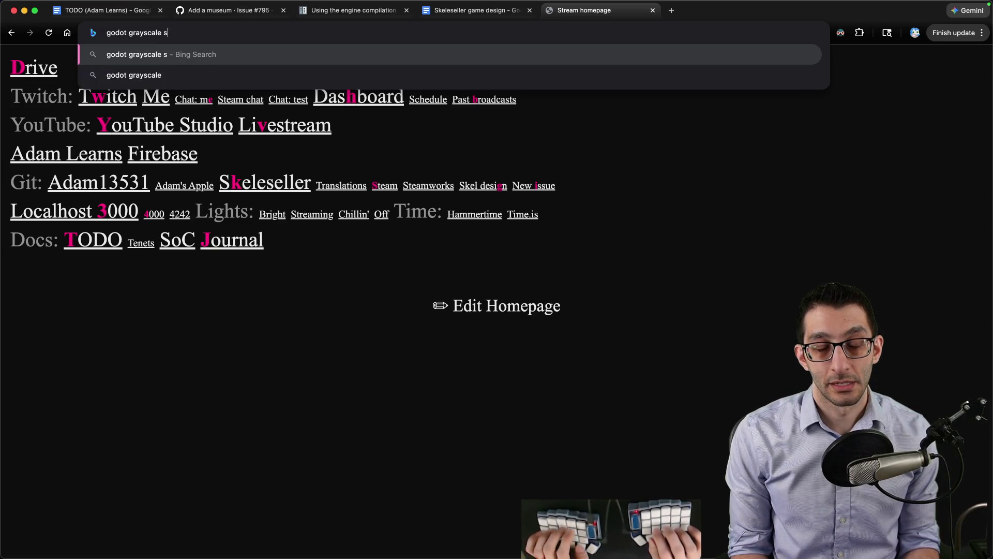
key("Return")
scroll(258, 297, "down", 4)
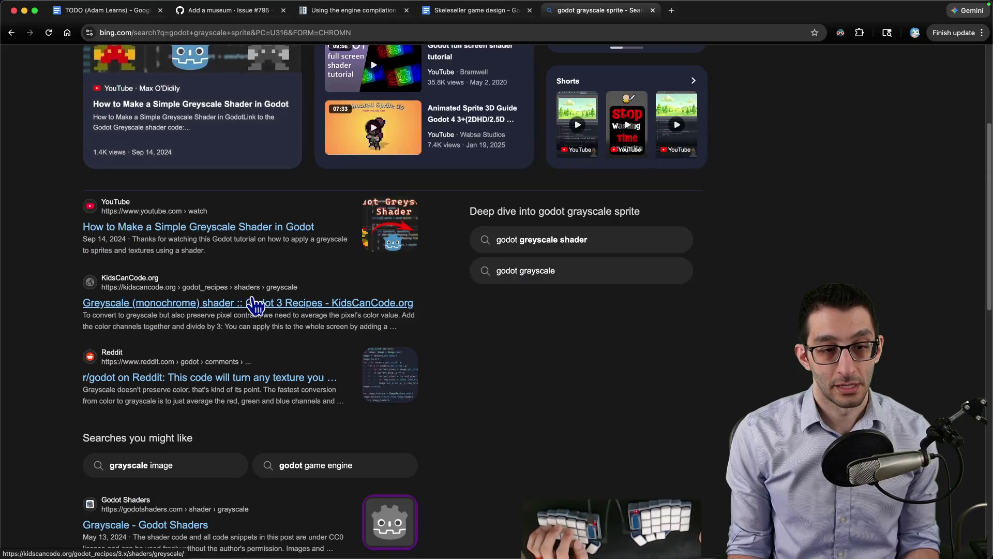
scroll(292, 313, "down", 2)
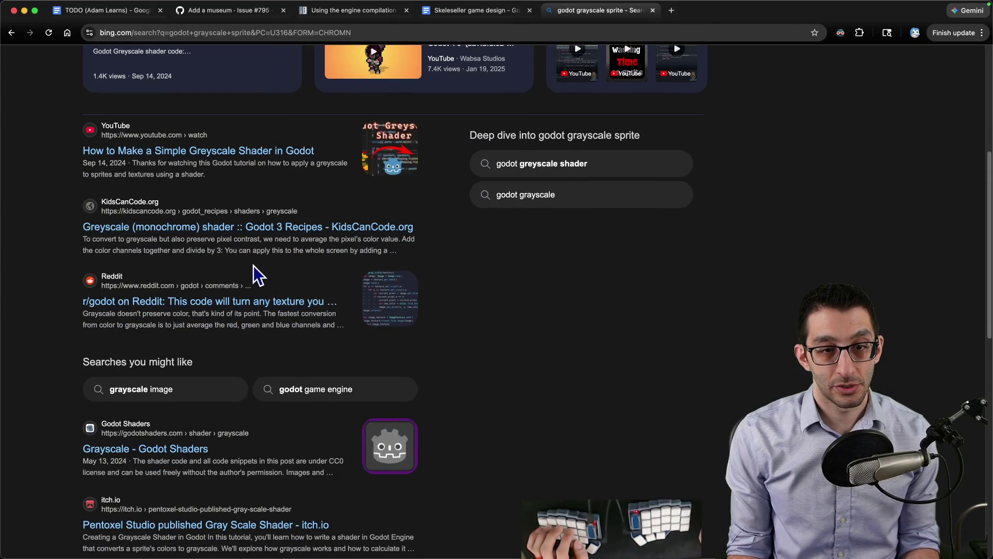
scroll(257, 255, "down", 4)
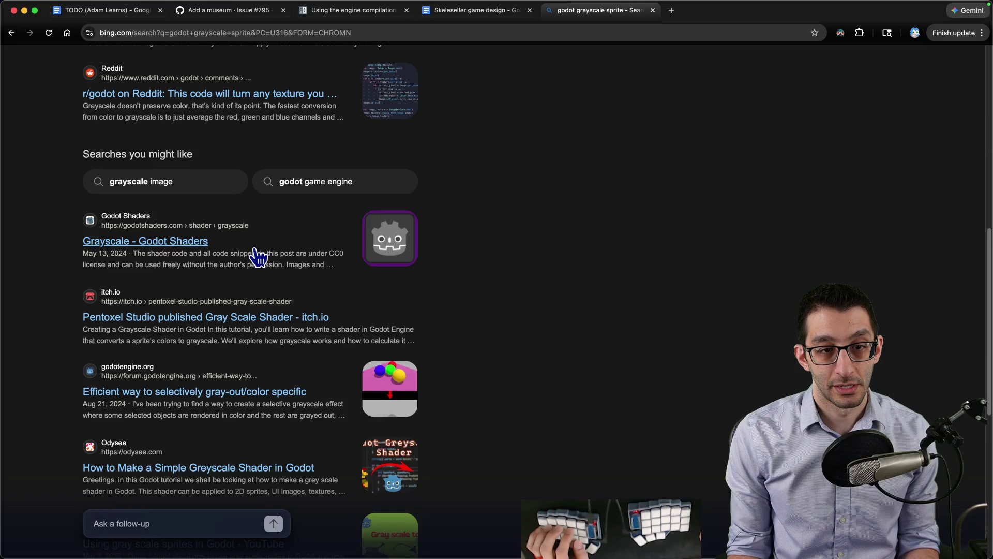
left_click(154, 244)
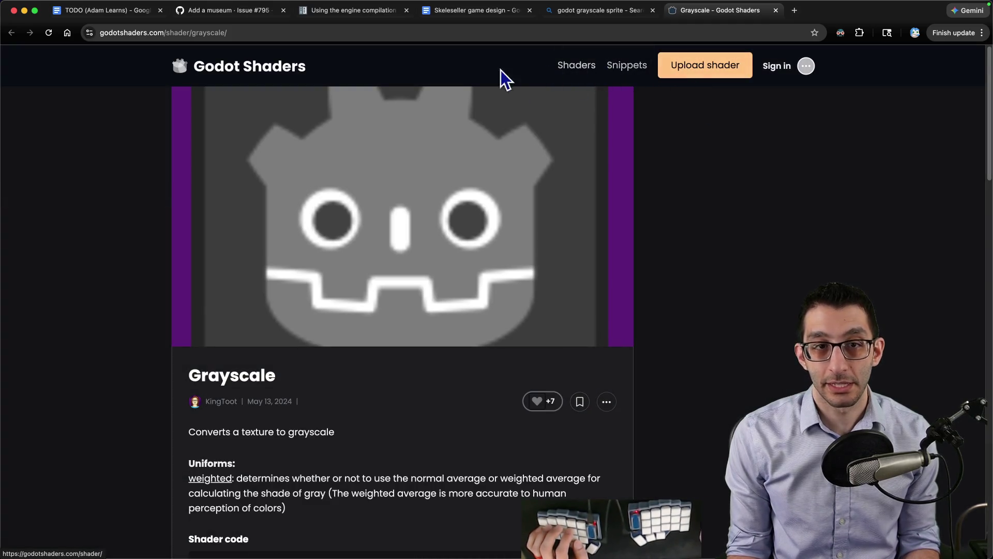
key("super+Tab")
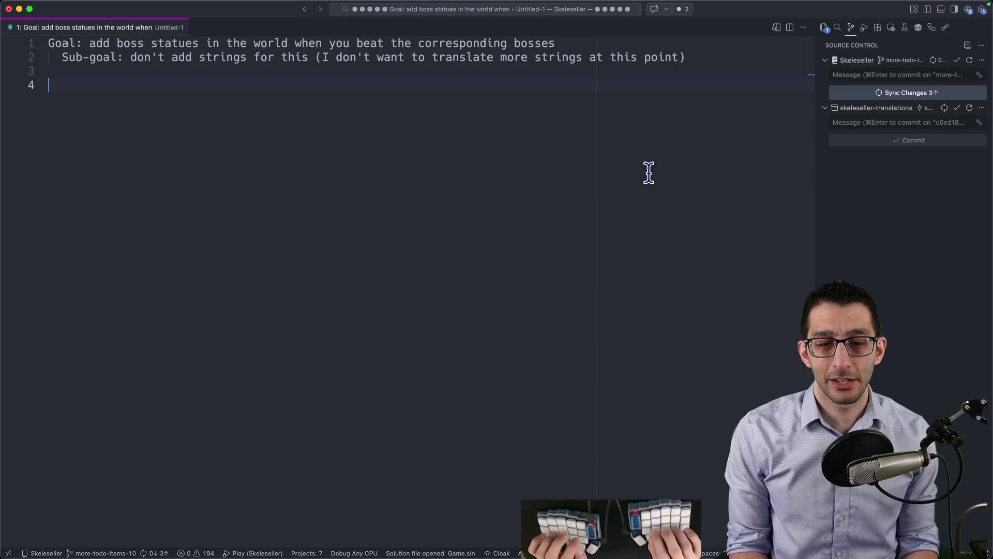
- Assign a new ShaderMaterial to the sprite's Material
left_click(587, 535)
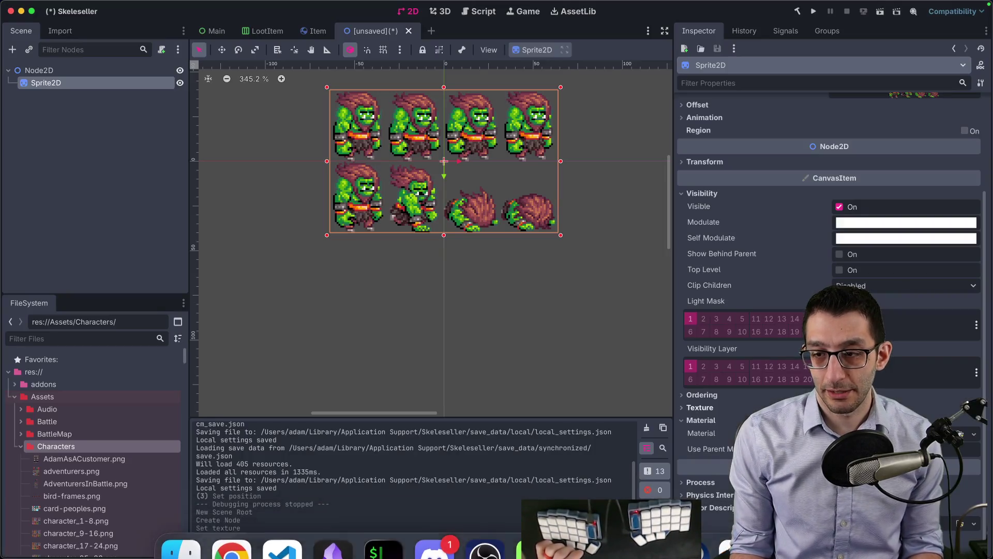
left_click(974, 433)
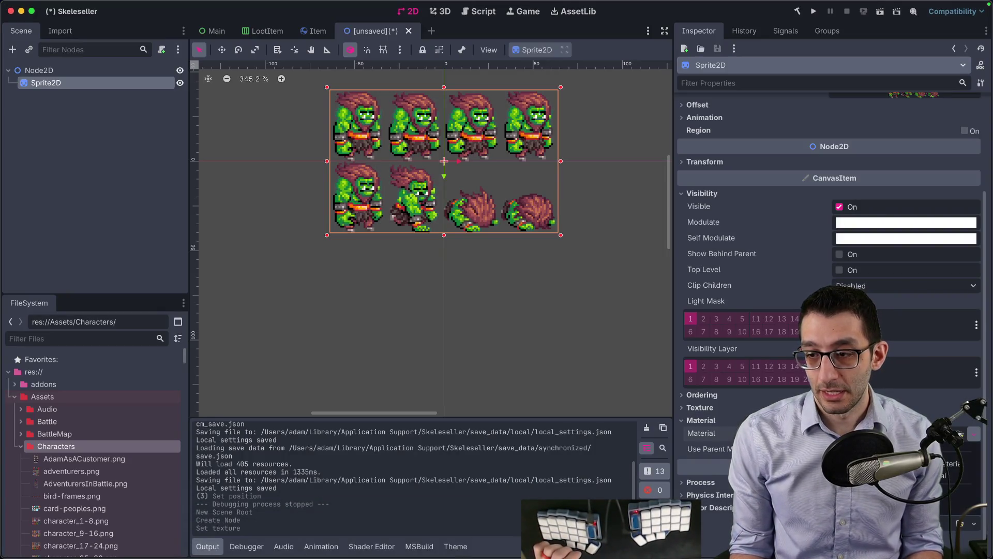
left_click(957, 475)
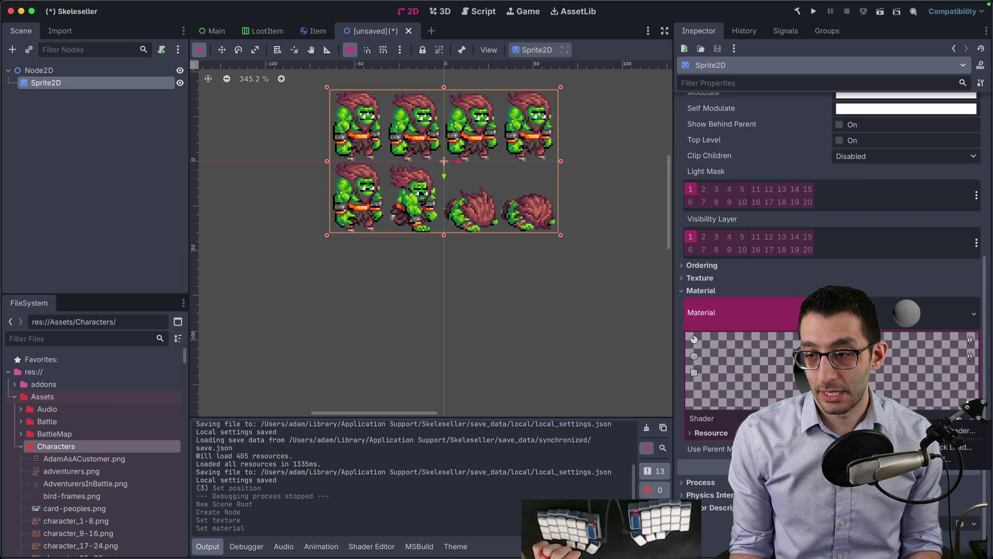
- Start a new shader, checking the project's existing gdshader files in the code editor
left_click(963, 430)
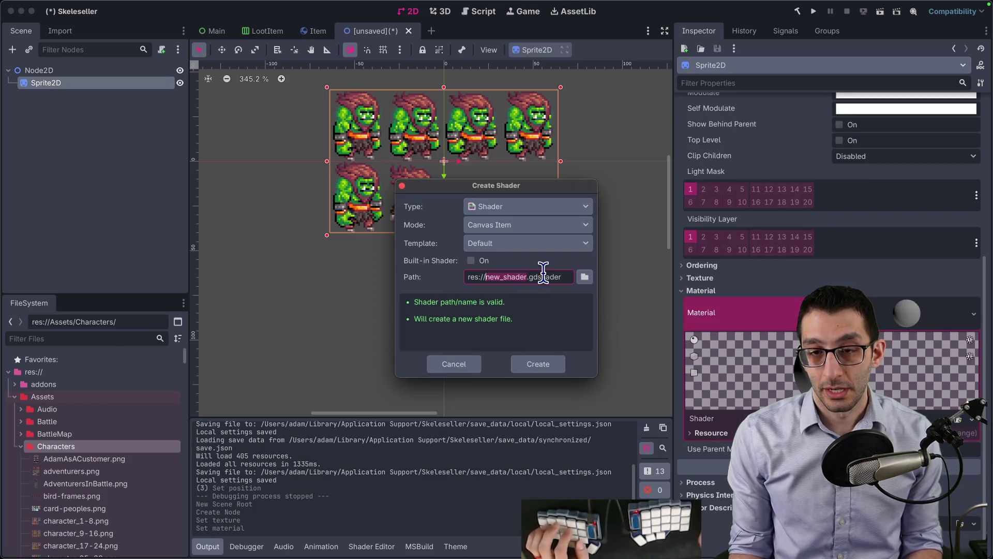
key("super+Tab")
key("super+p")
type("gds")
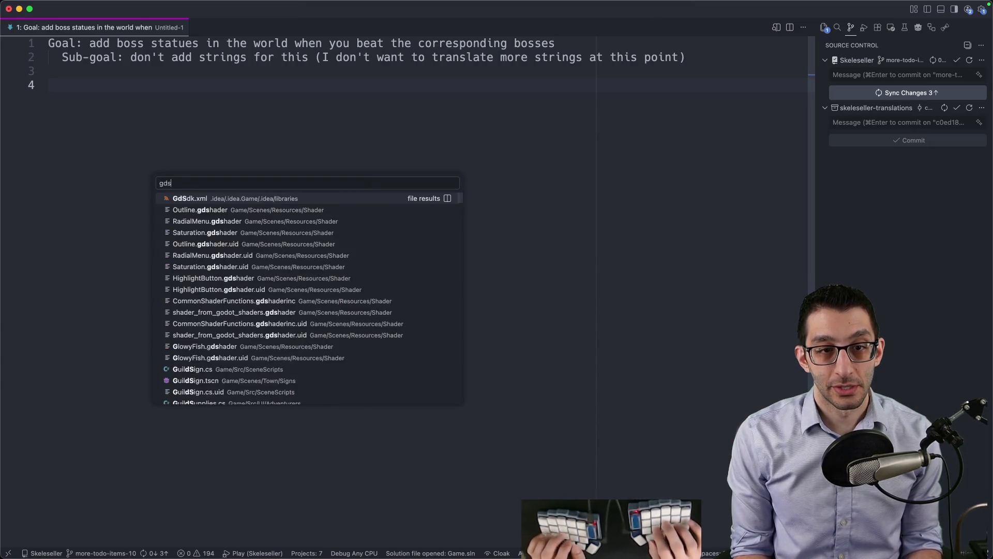
type("hader")
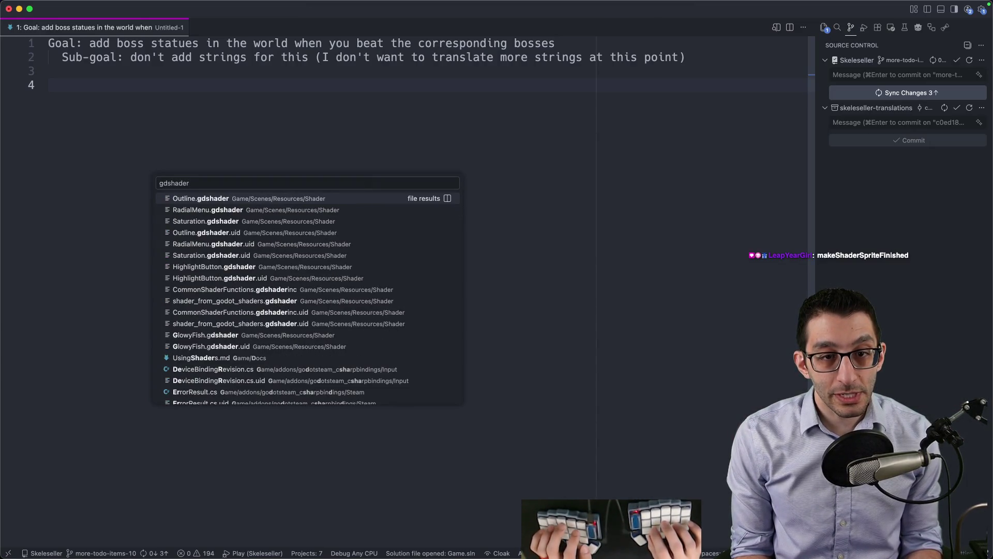
key("super+Tab")
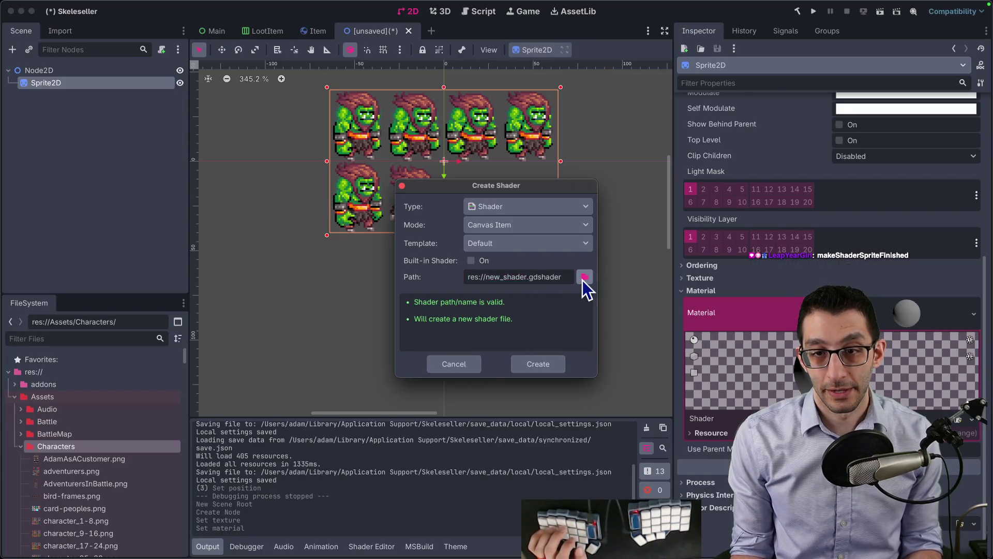
- Create the shader as Grayscale in Scenes/Resources/Shader using the Default template
left_click(582, 280)
double_click(604, 161)
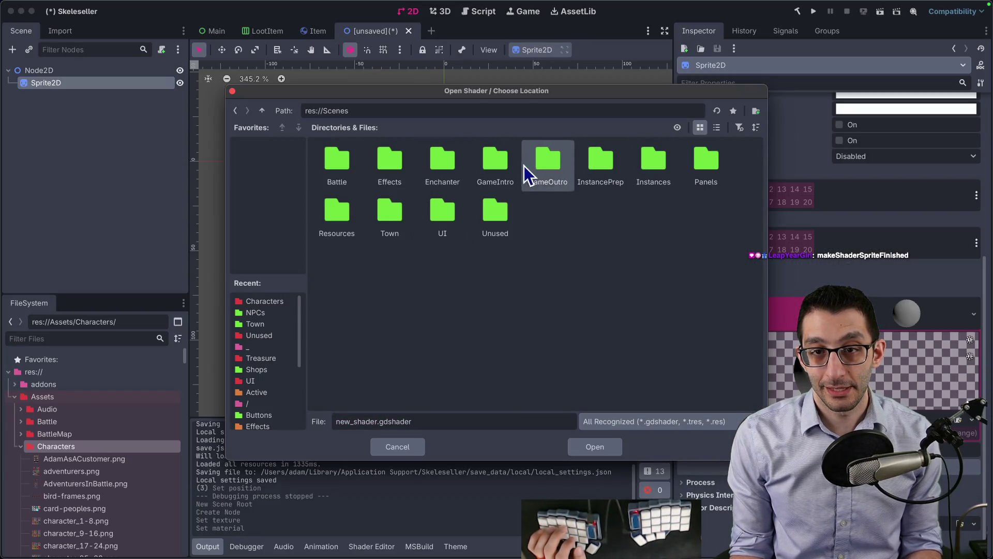
double_click(355, 213)
double_click(349, 166)
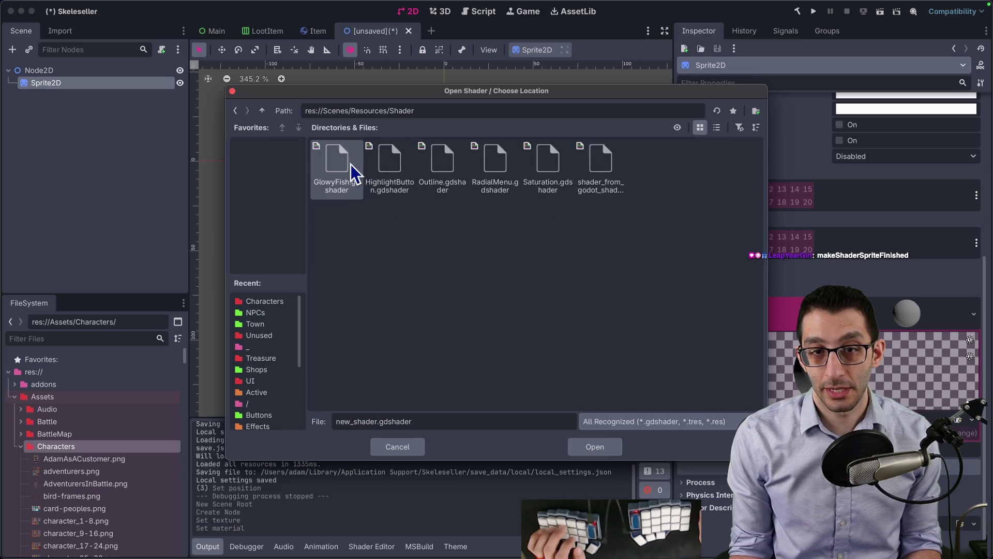
double_click(349, 421)
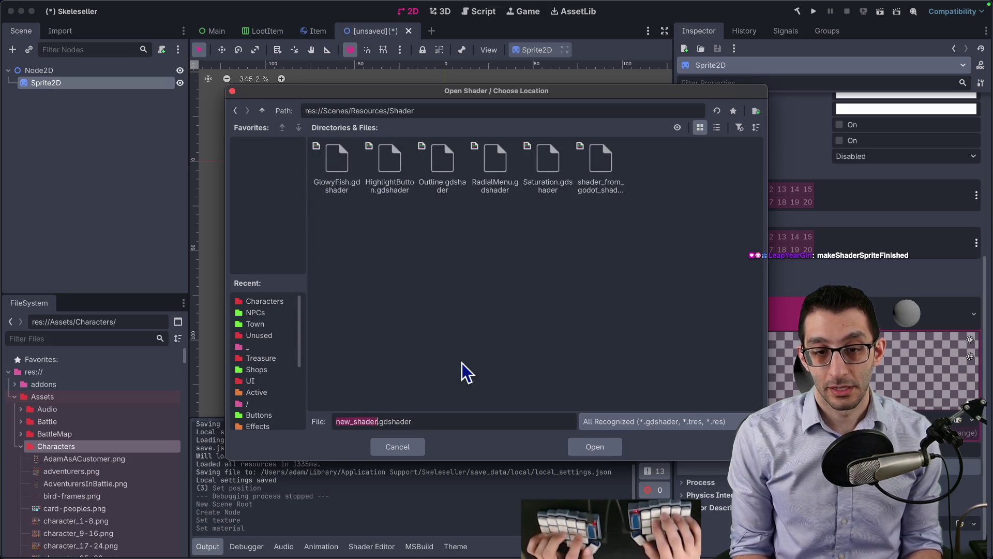
type("Grayscale")
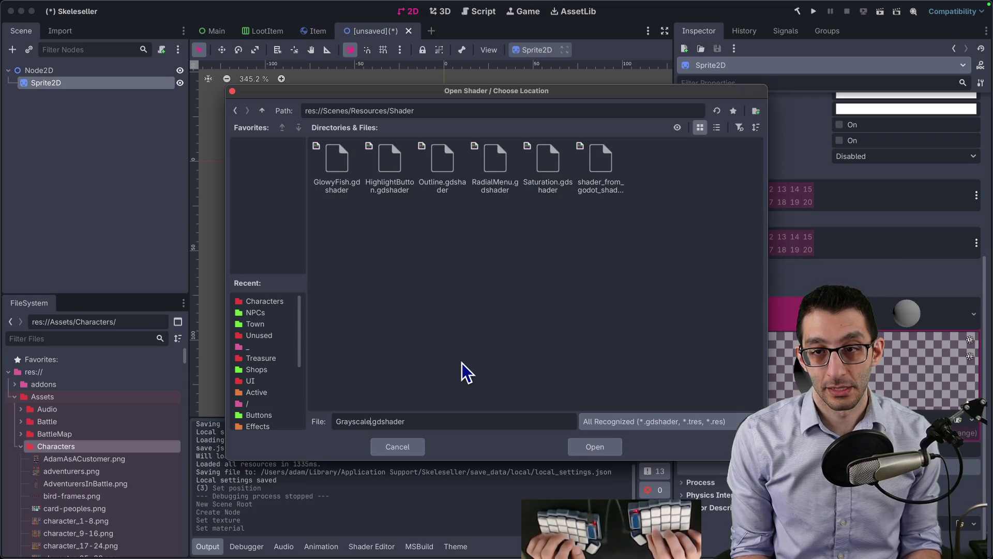
key("Return")
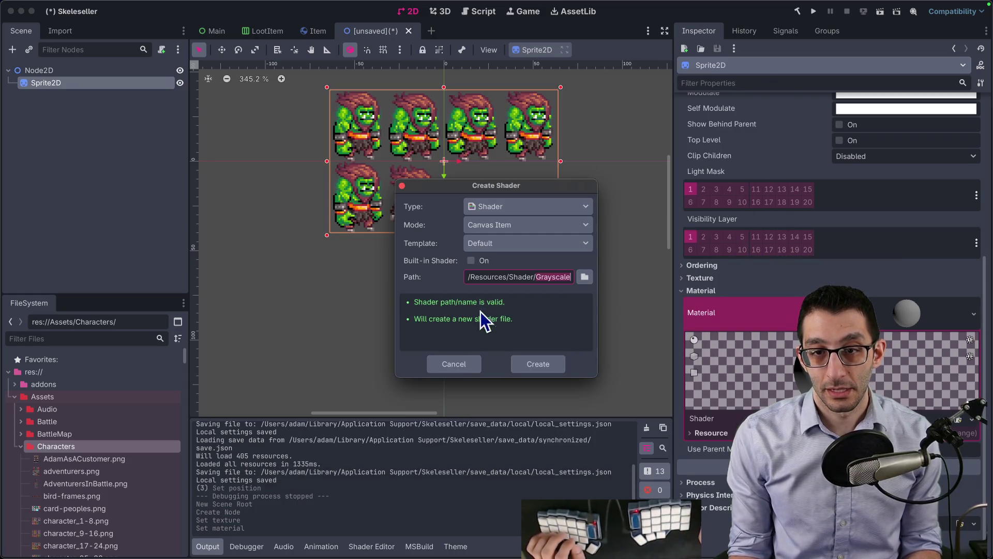
left_click(521, 242)
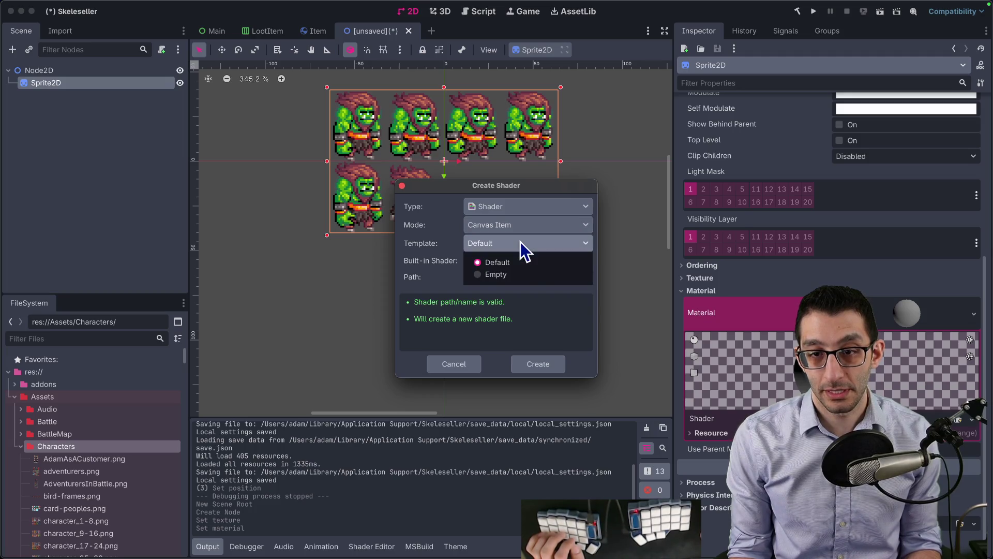
left_click(507, 263)
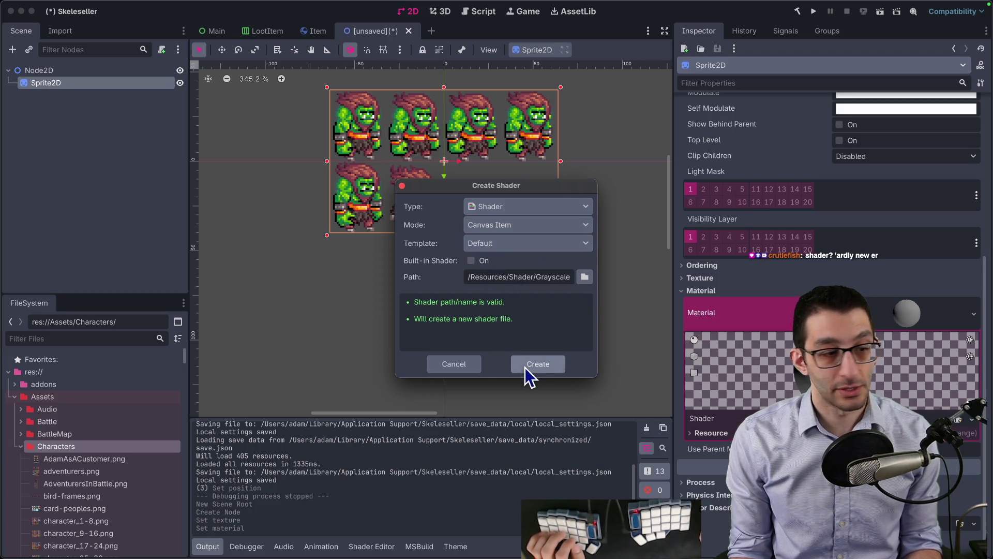
left_click(527, 365)
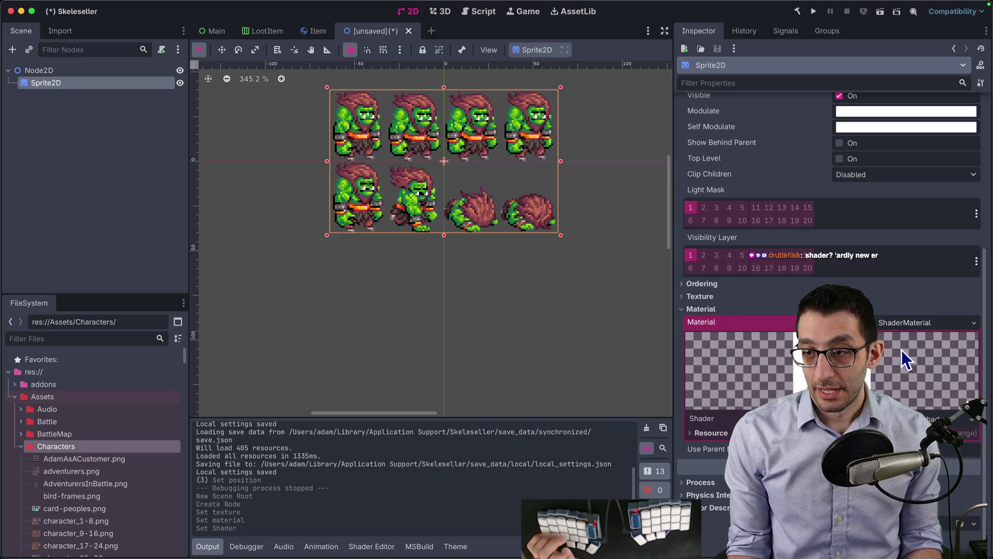
- Open the Grayscale shader's code and add a new line inside its fragment function
left_click(906, 418)
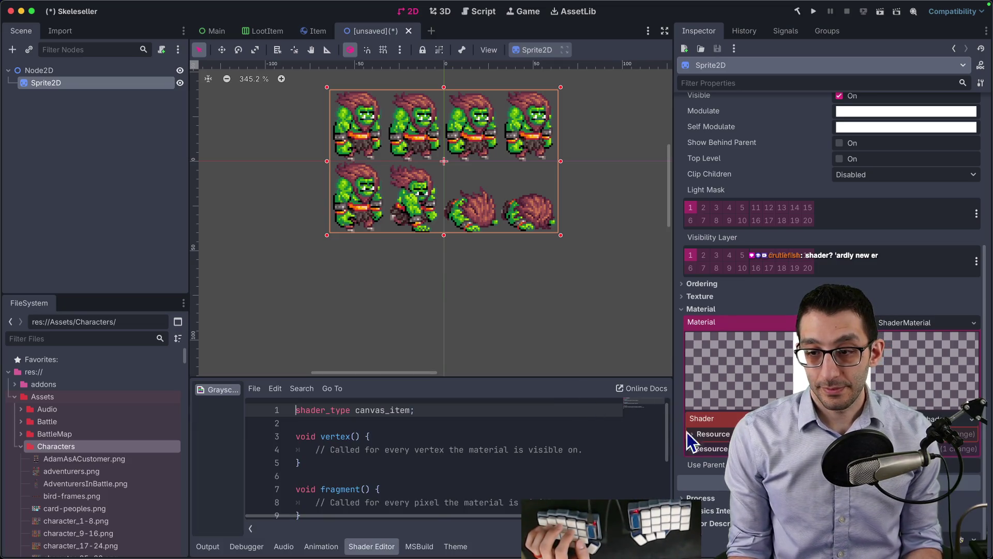
scroll(397, 419, "down", 1)
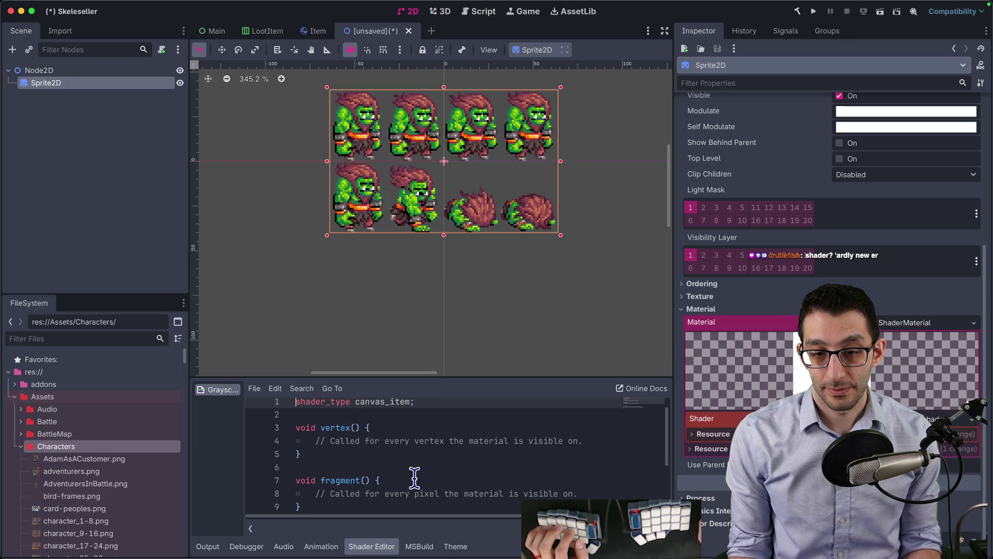
left_click(595, 494)
key("Return")
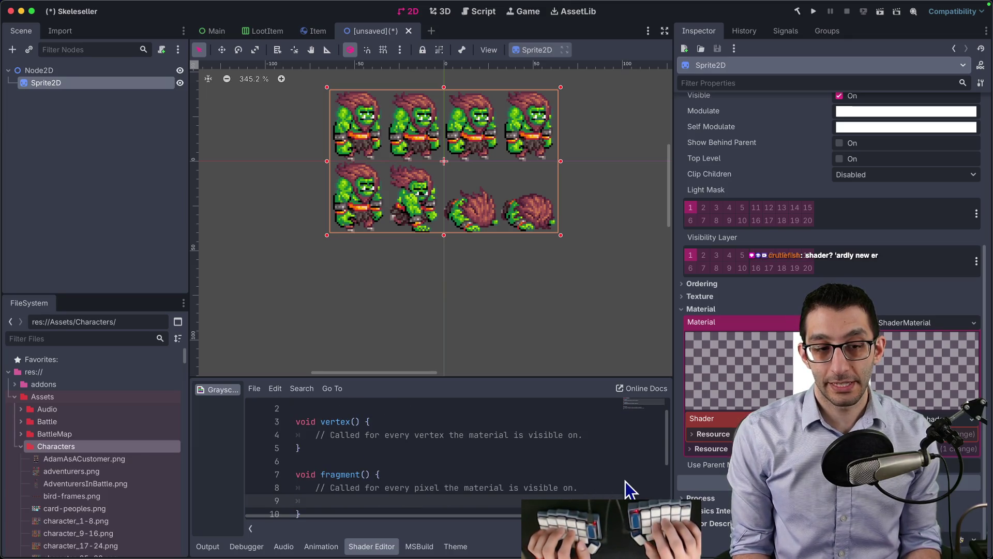
key("super+Tab")
key("super+p")
- Quick-open Saturation.gdshader in Visual Studio Code
type("g")
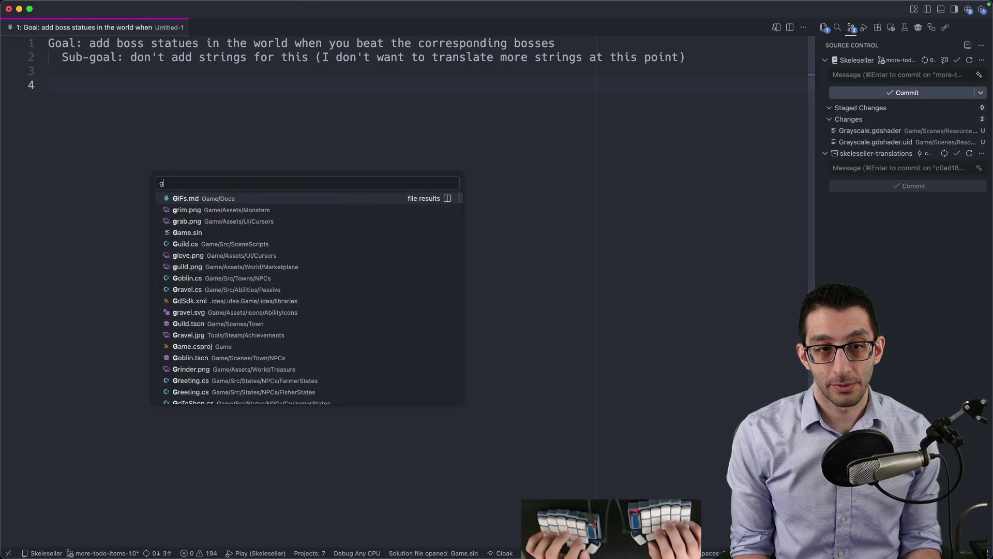
type("dshader")
key("Return")
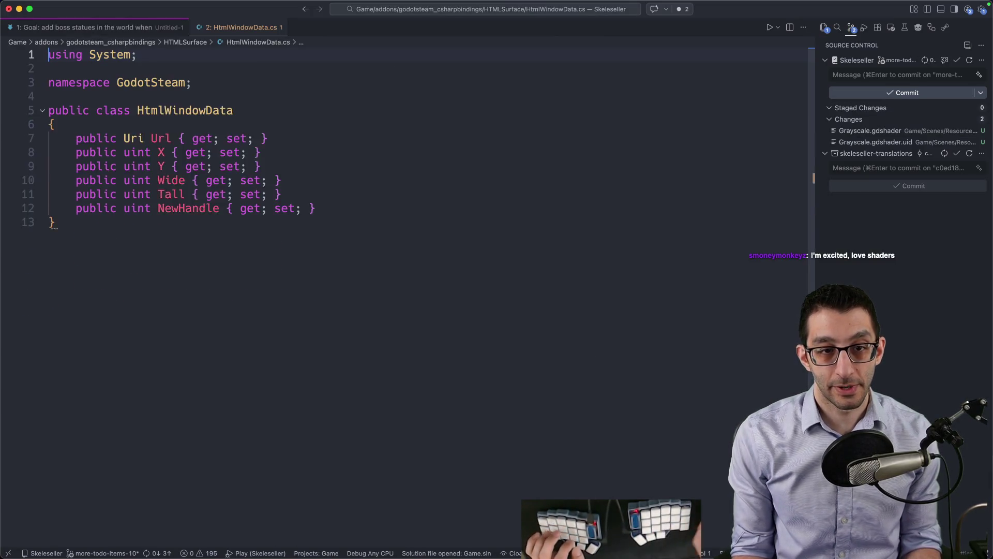
key("super+p")
type("gd")
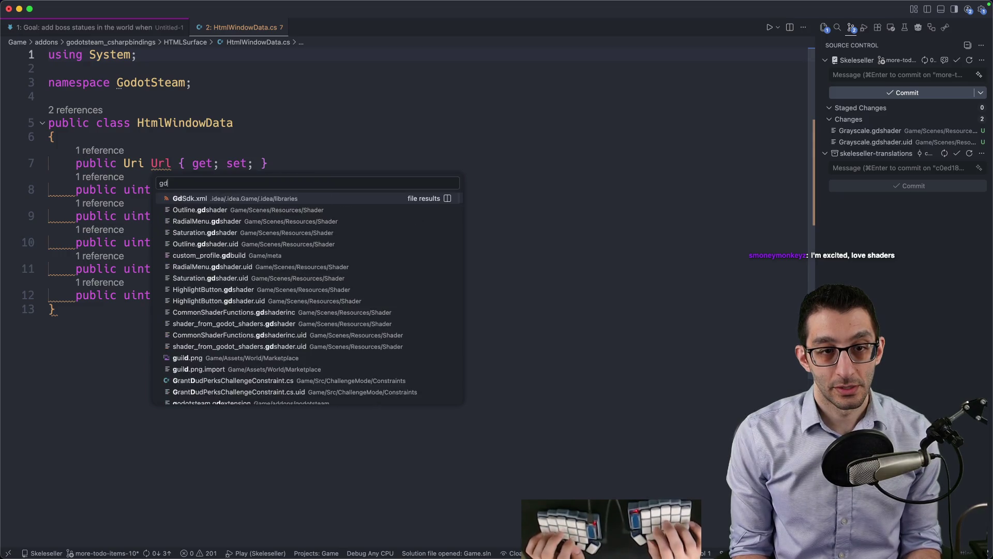
type("shader")
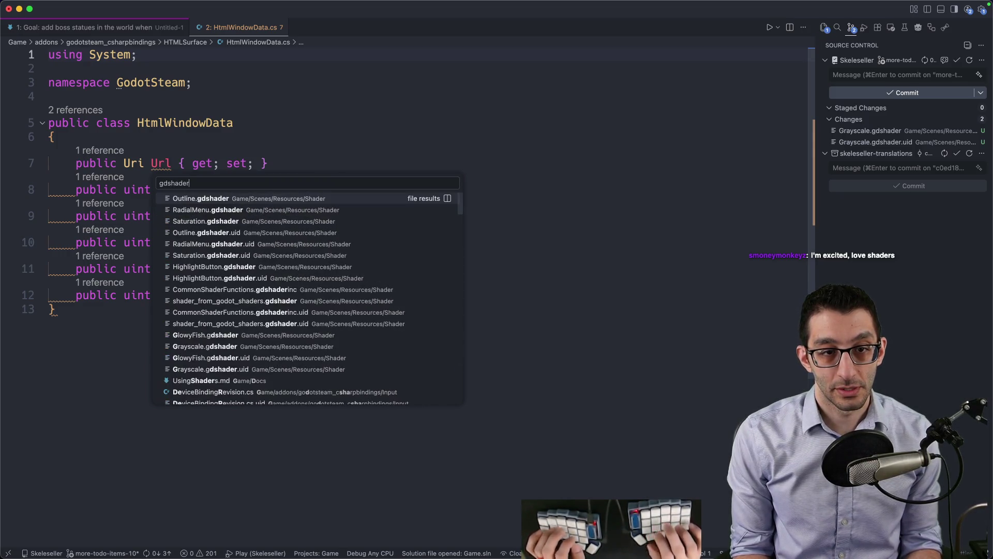
key("Down")
key("Down")
key("Return")
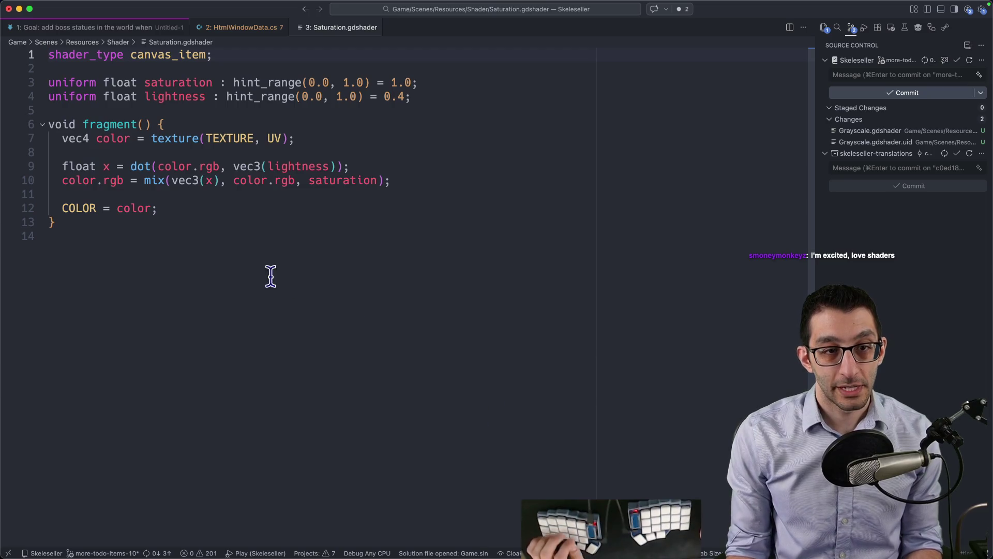
- Copy Saturation's fragment body (lines 6–12) into Grayscale.gdshader's fragment() in Godot
mouse_move(228, 208)
left_mouse_down()
mouse_move(207, 140)
mouse_move(168, 125)
left_mouse_up()
mouse_move(586, 526)
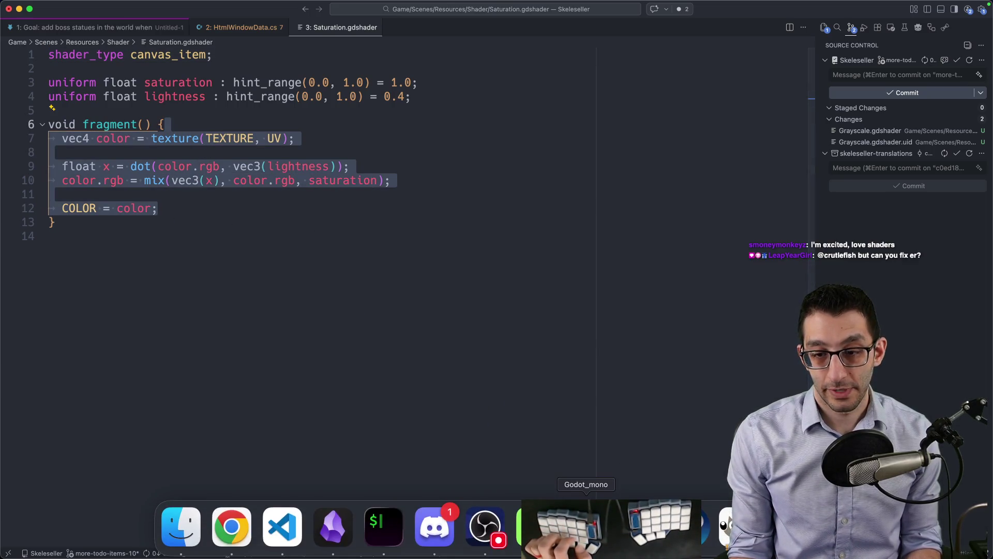
key("super+c")
left_click(586, 526)
left_click(349, 486)
key("Return")
key("super+v")
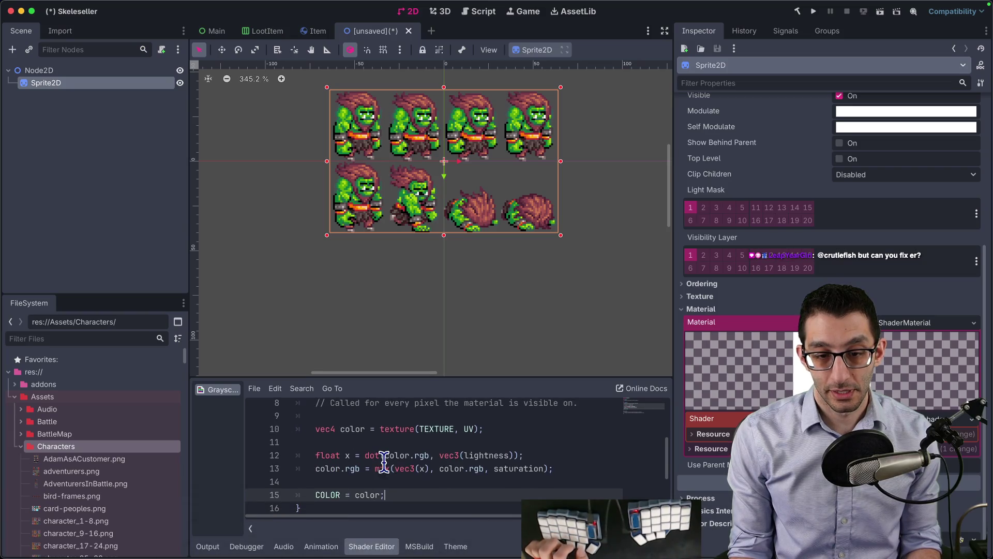
- Enlarge the shader editor to inspect the 'lightness' error, then return to the Grayscale web page
key("super+Tab")
key("super+Tab")
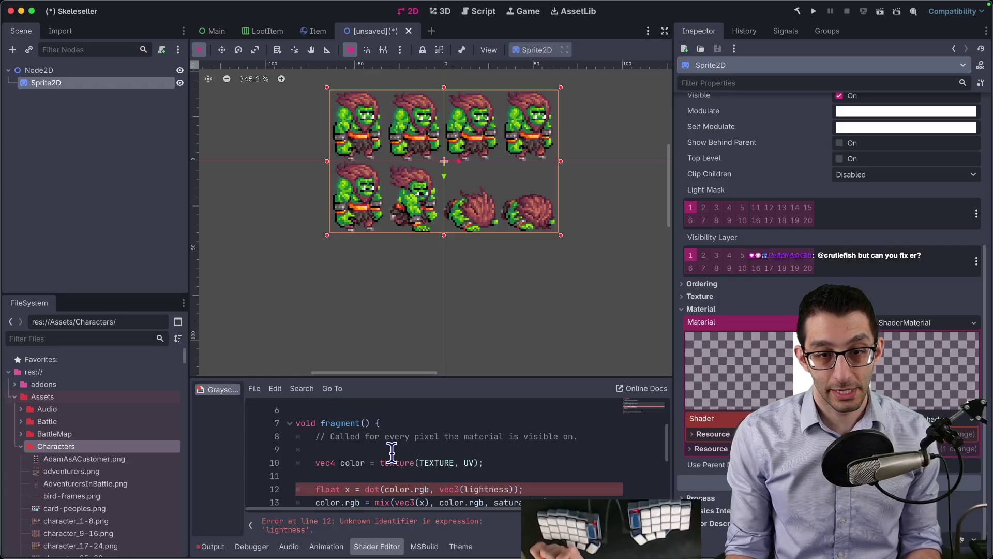
scroll(401, 435, "down", 2)
scroll(399, 435, "up", 2)
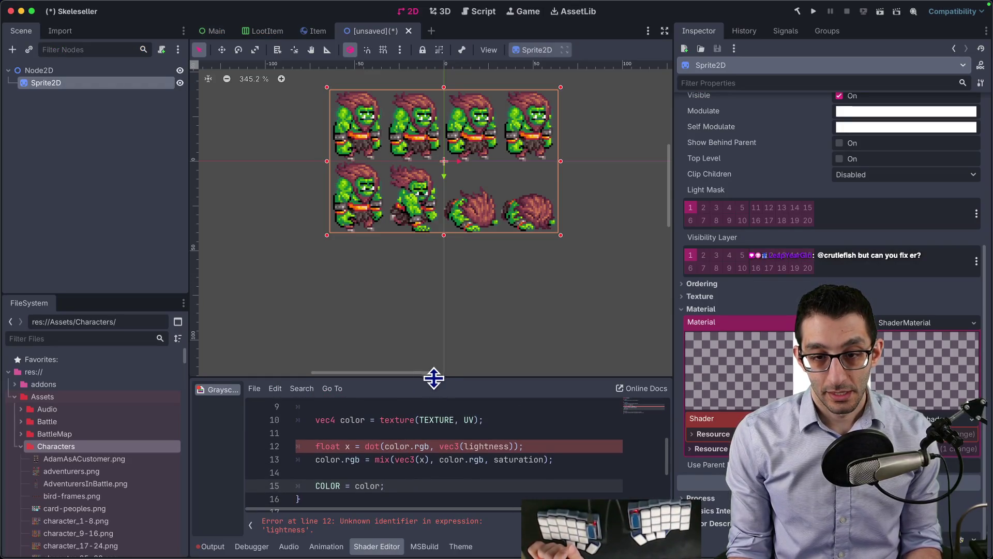
left_click_drag(435, 377, 435, 279)
scroll(421, 383, "up", 3)
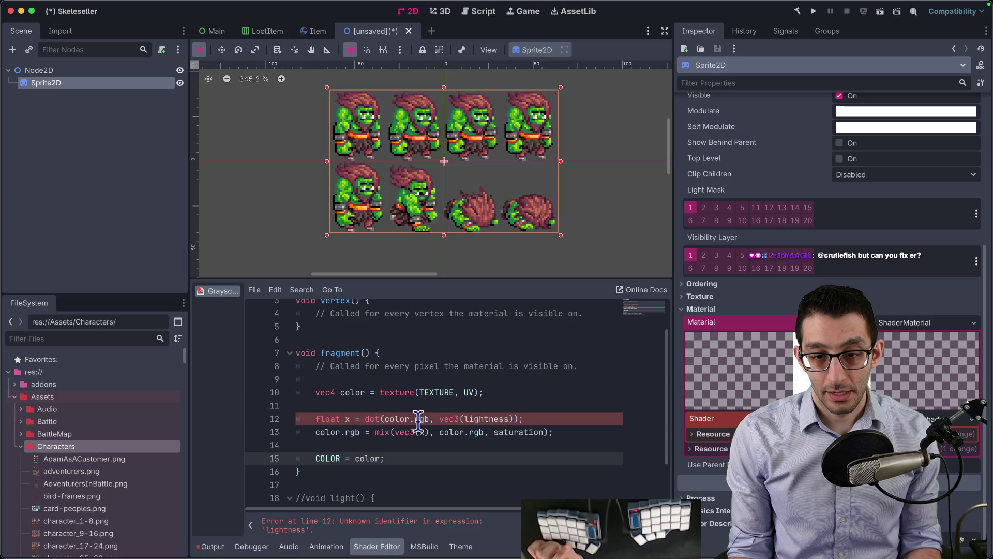
left_click(376, 437)
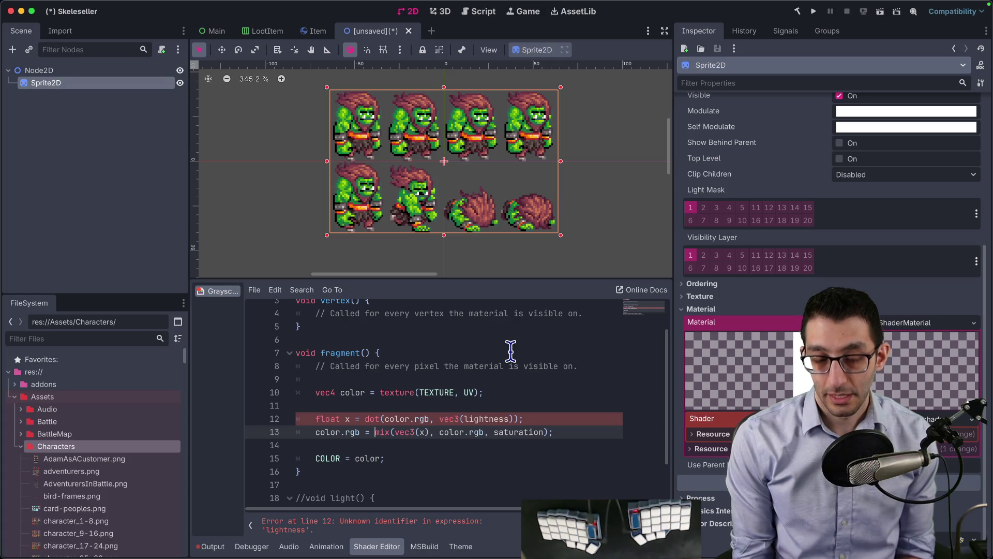
key("super+Tab")
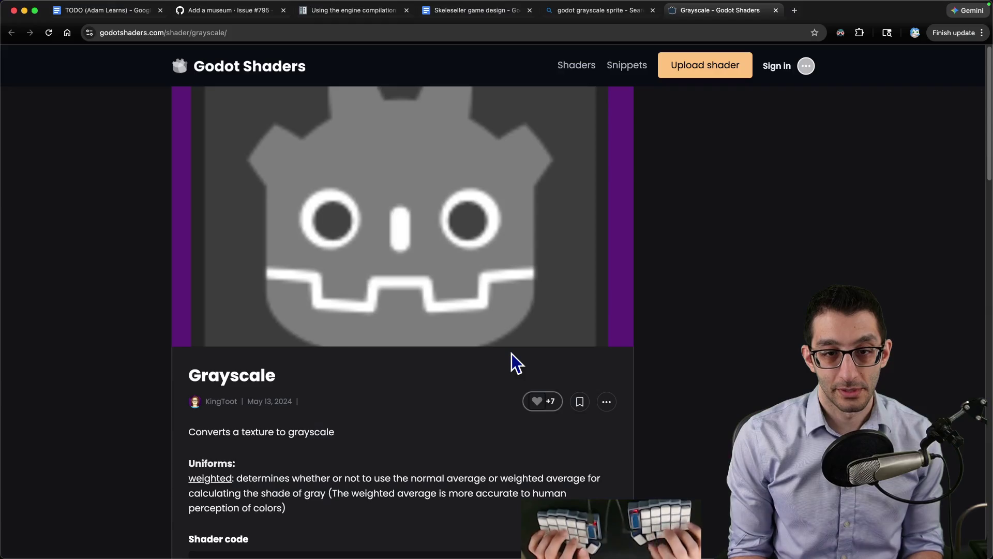
- Open the Godot Shaders homepage in a new tab and read the site's license terms
scroll(589, 326, "down", 20)
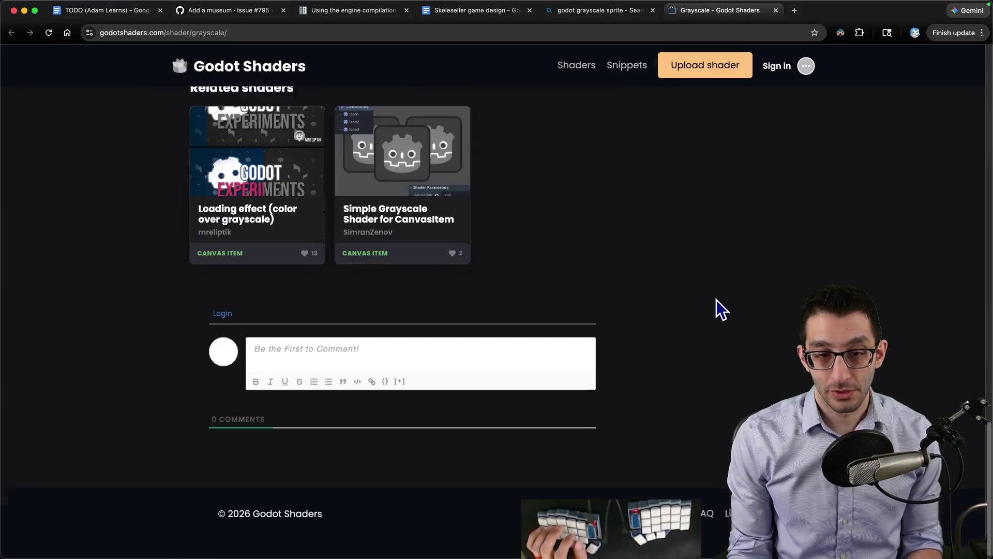
scroll(606, 318, "up", 10)
scroll(601, 318, "up", 10)
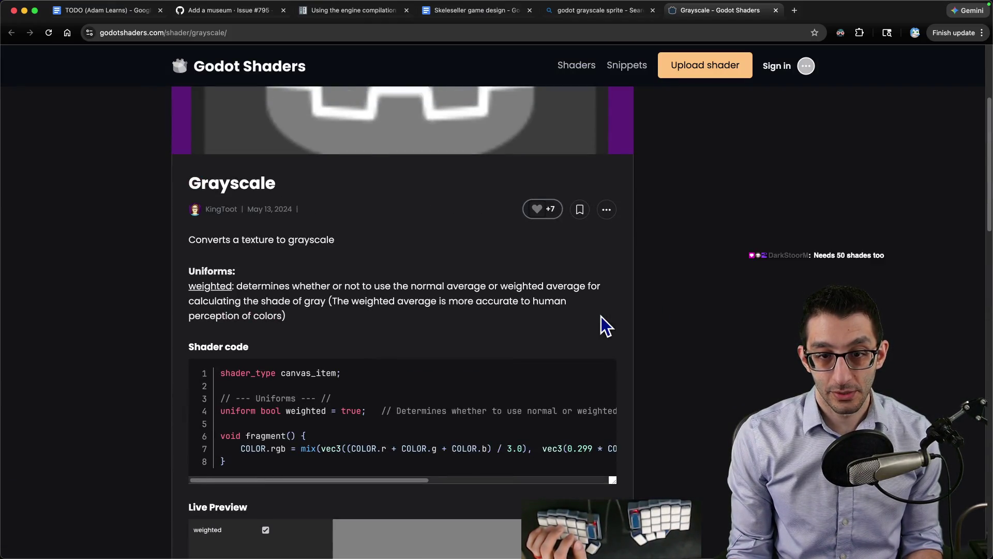
scroll(607, 326, "up", 1)
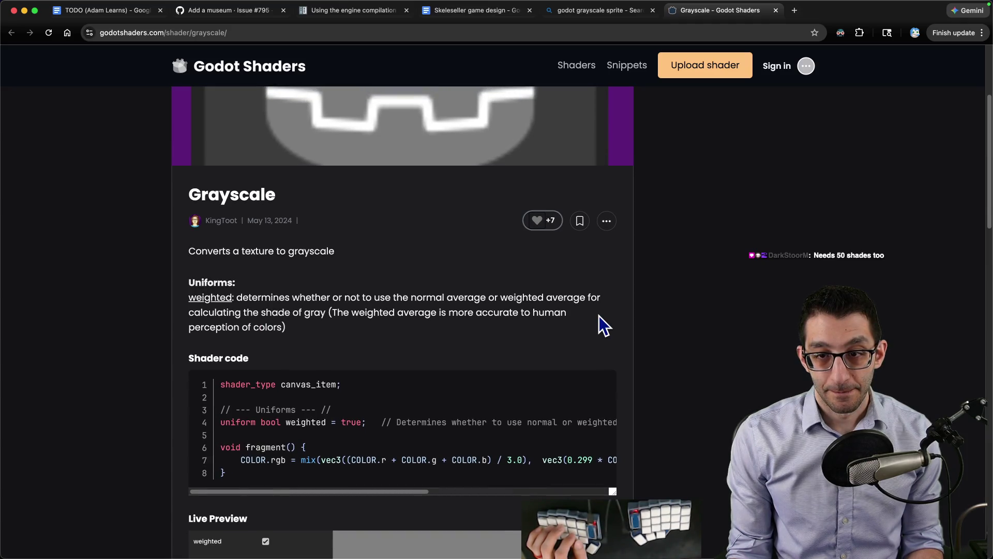
scroll(598, 315, "down", 4)
scroll(376, 217, "up", 8)
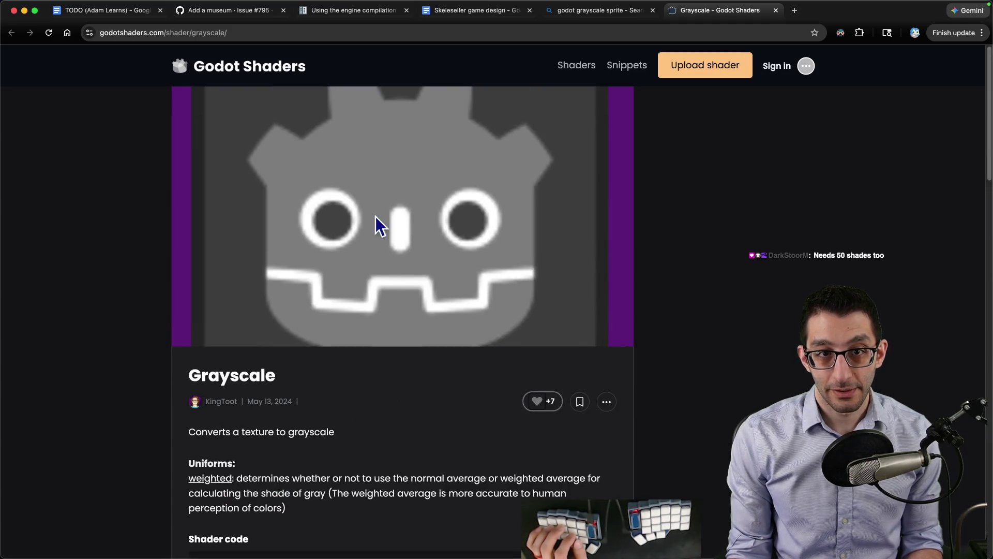
left_click(214, 57, "super")
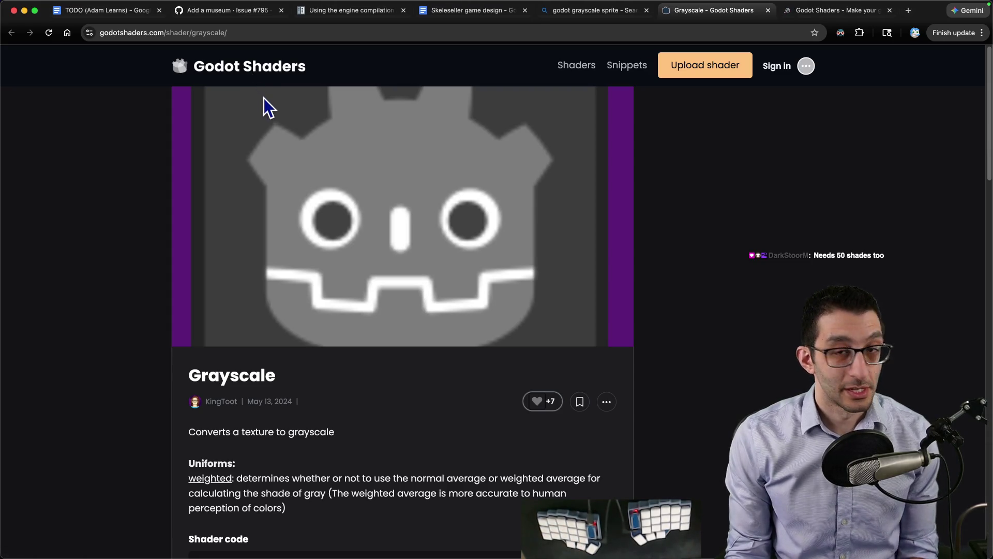
scroll(272, 142, "down", 3)
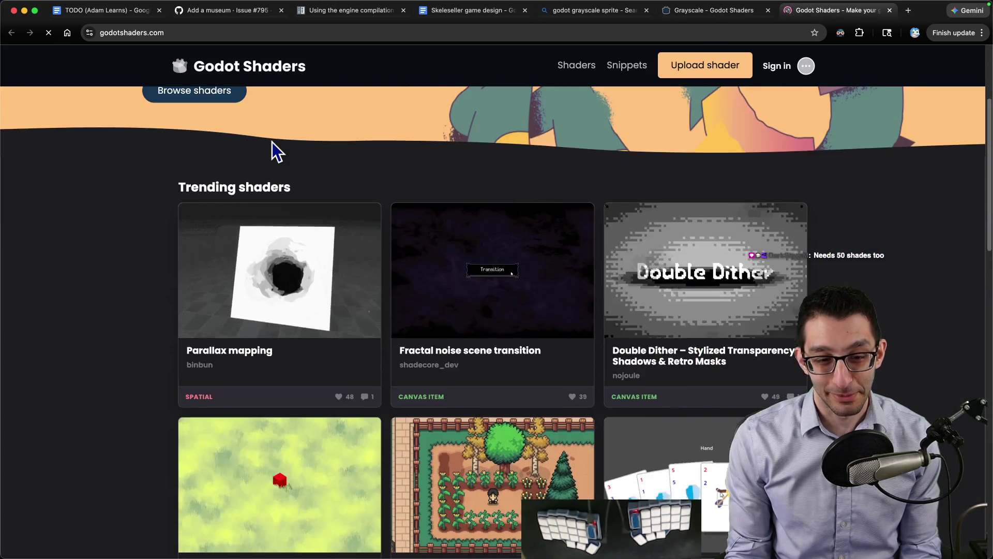
scroll(137, 169, "down", 3)
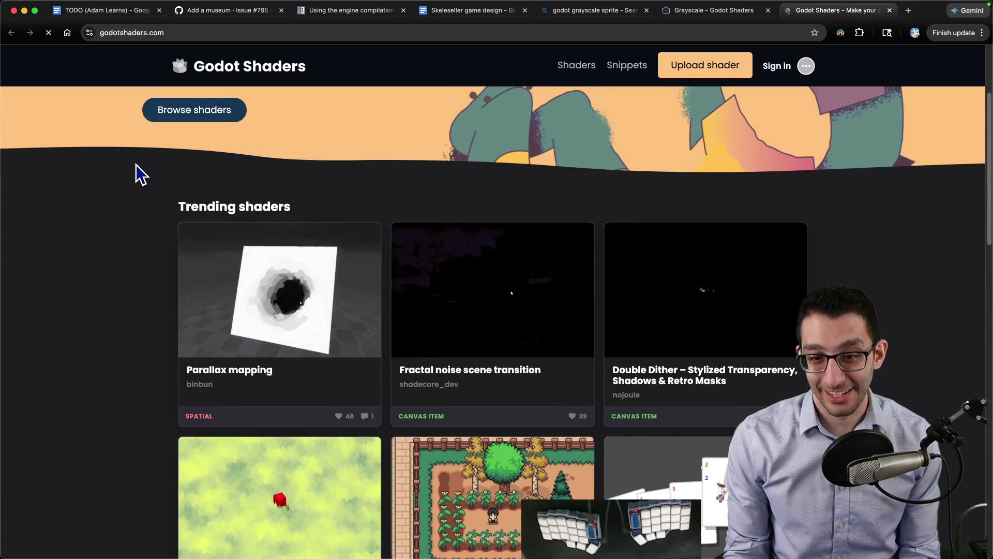
scroll(136, 166, "down", 10)
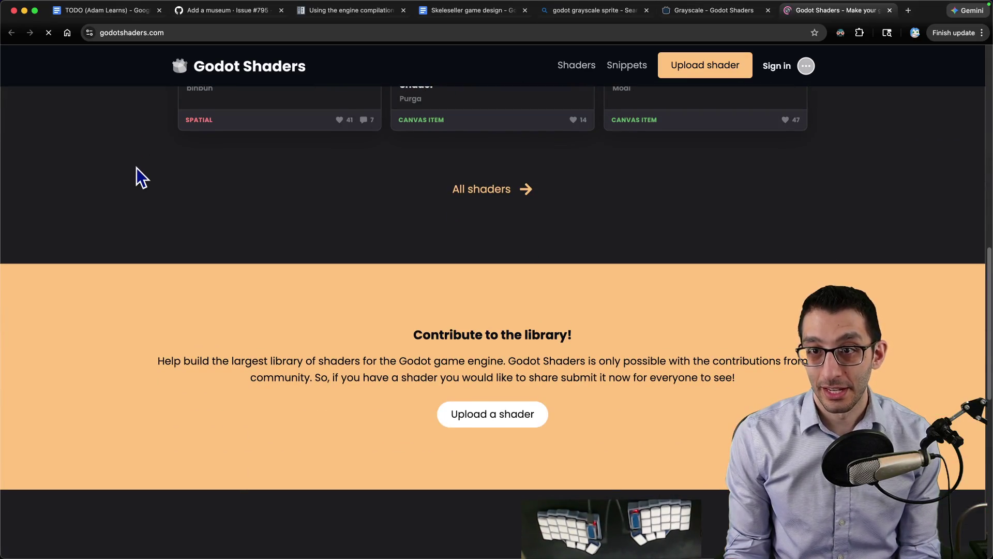
scroll(151, 166, "up", 8)
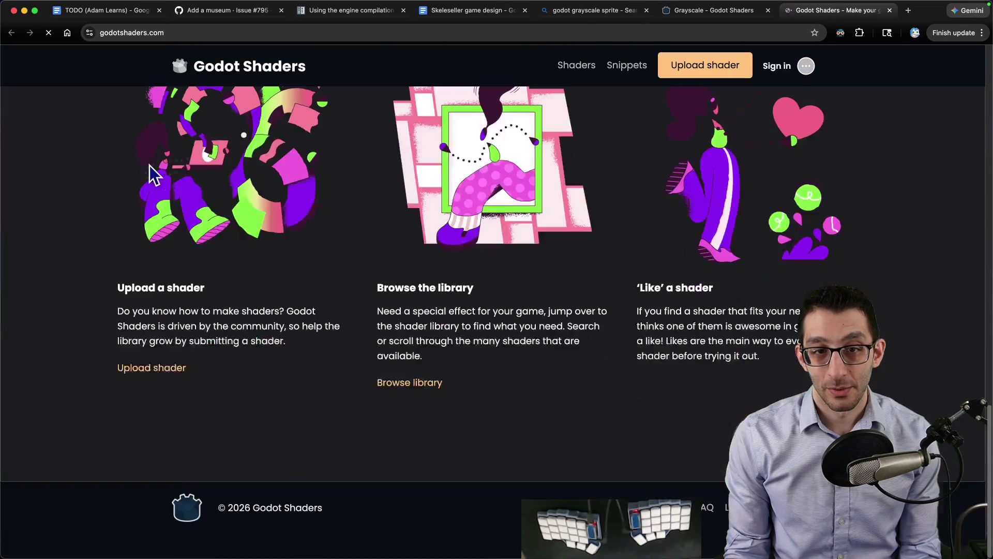
left_click(727, 515)
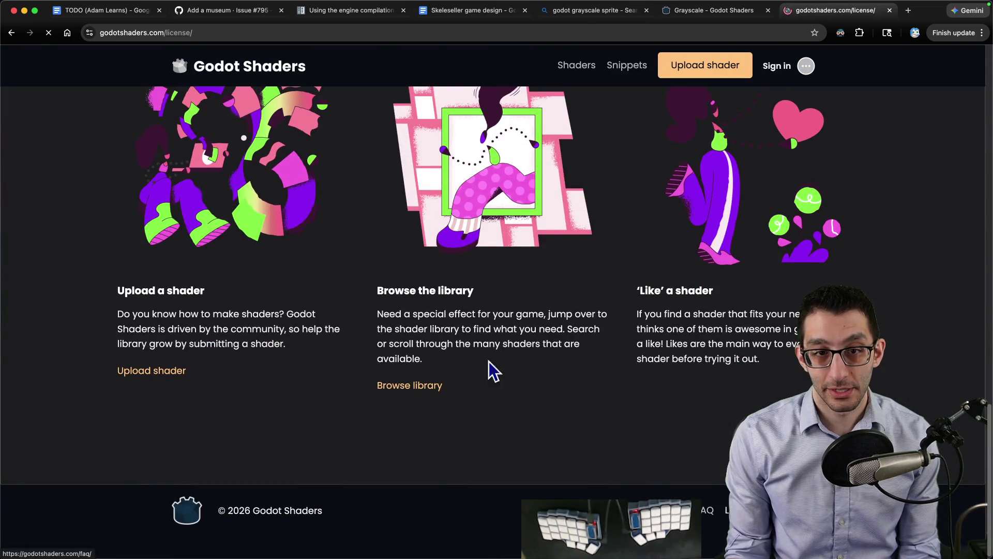
mouse_move(328, 193)
left_mouse_down()
mouse_move(632, 193)
mouse_move(417, 195)
mouse_move(665, 211)
mouse_move(383, 225)
mouse_move(615, 225)
mouse_move(672, 238)
left_mouse_up()
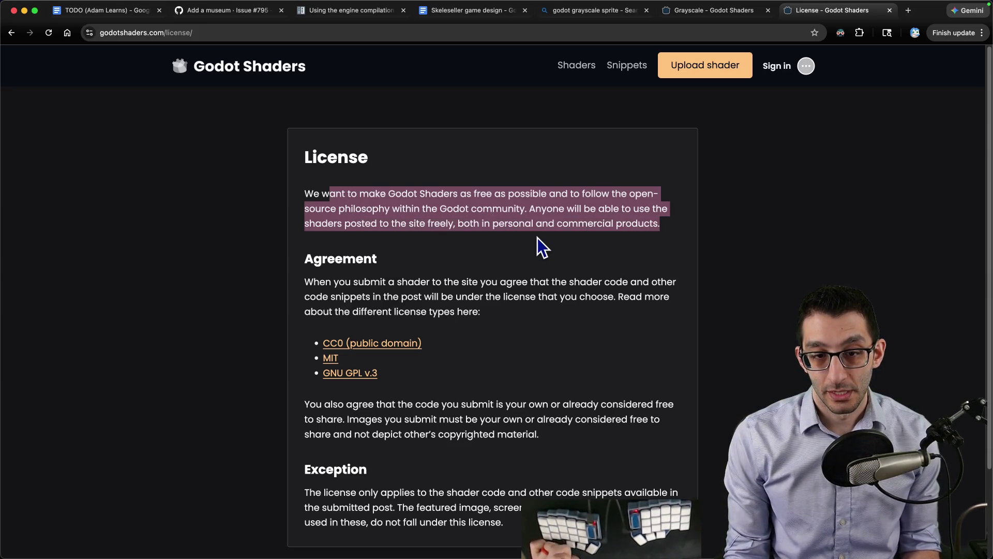
- Replace Godot's fragment code with the Grayscale page's COLOR.rgb mix line
key("ctrl+shift+Tab")
scroll(476, 294, "down", 6)
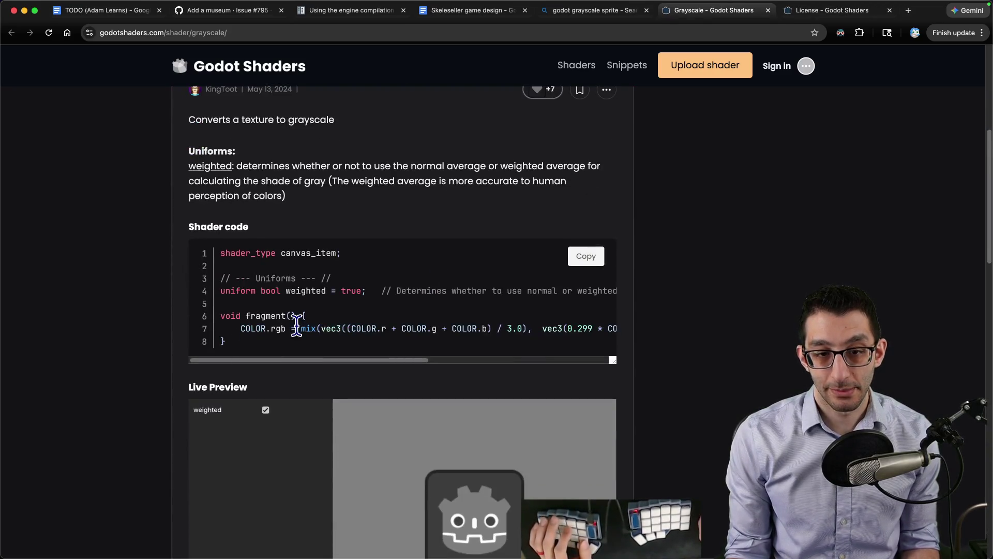
triple_click(296, 329)
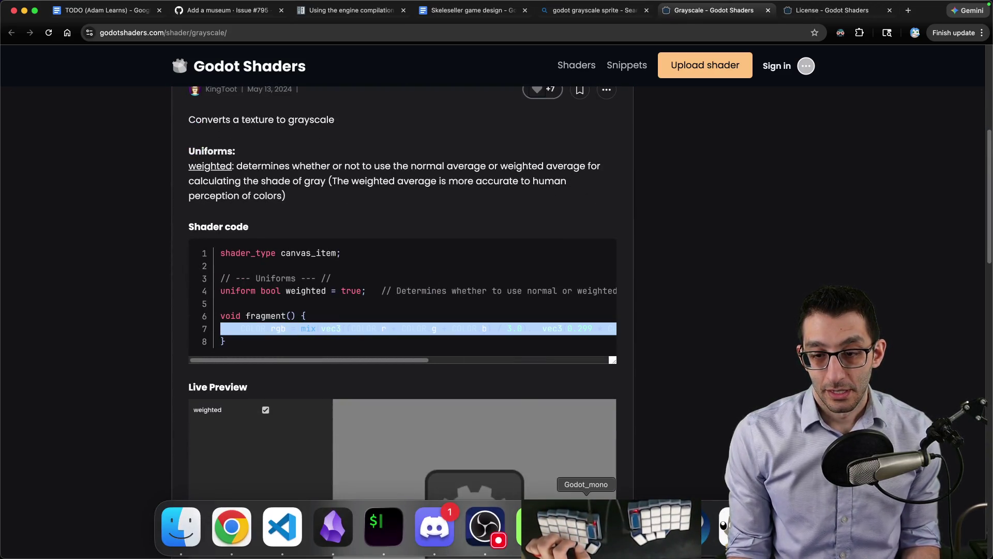
left_click(586, 525)
left_click_drag(378, 451, 288, 377)
key("ctrl+v")
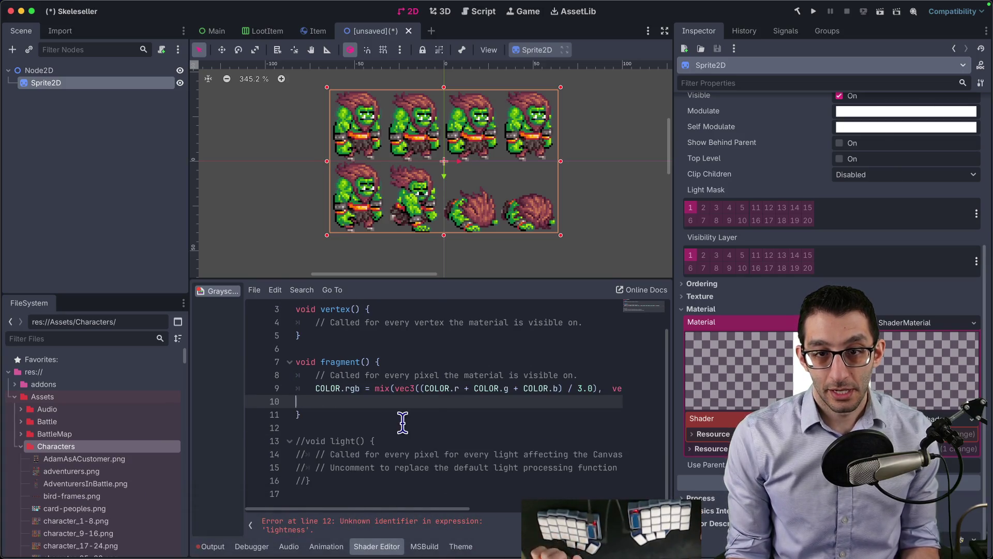
- Replace the empty vertex() function with the page's uniform bool weighted declaration
key("BackSpace")
scroll(428, 386, "left", 10)
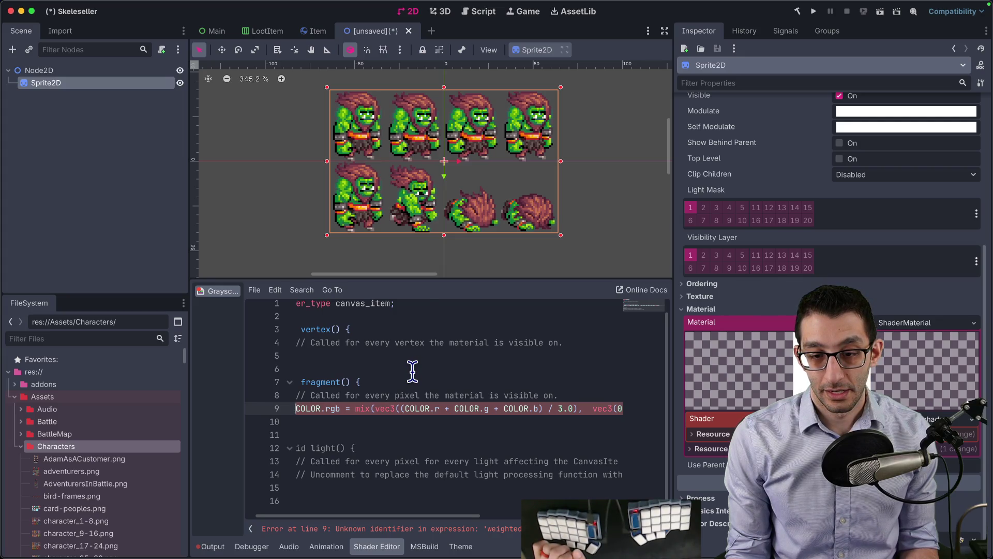
scroll(414, 372, "right", 10)
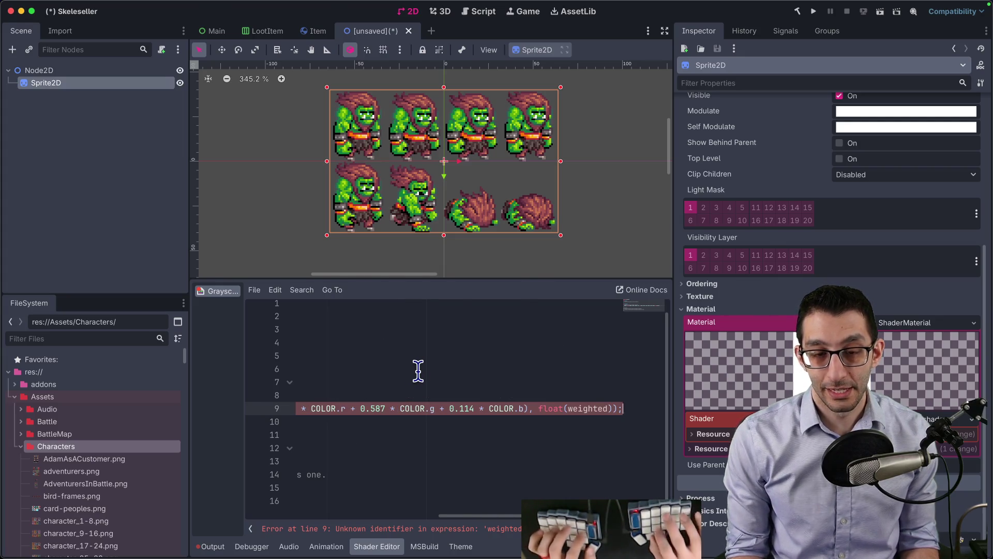
key("super+Tab")
triple_click(350, 290)
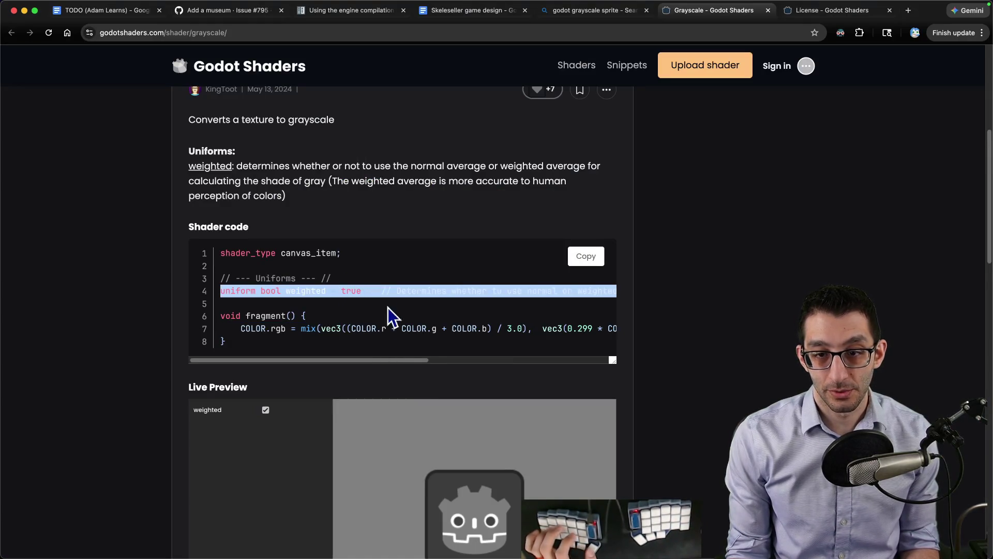
mouse_move(383, 357)
left_mouse_down()
mouse_move(424, 361)
mouse_move(340, 332)
left_mouse_up()
left_click(340, 332)
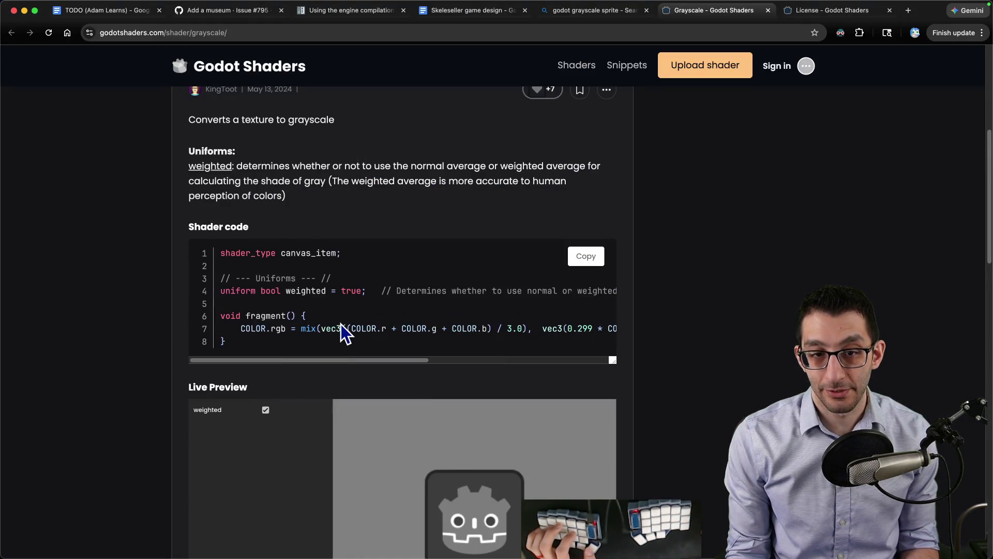
triple_click(342, 290)
key("ctrl+c")
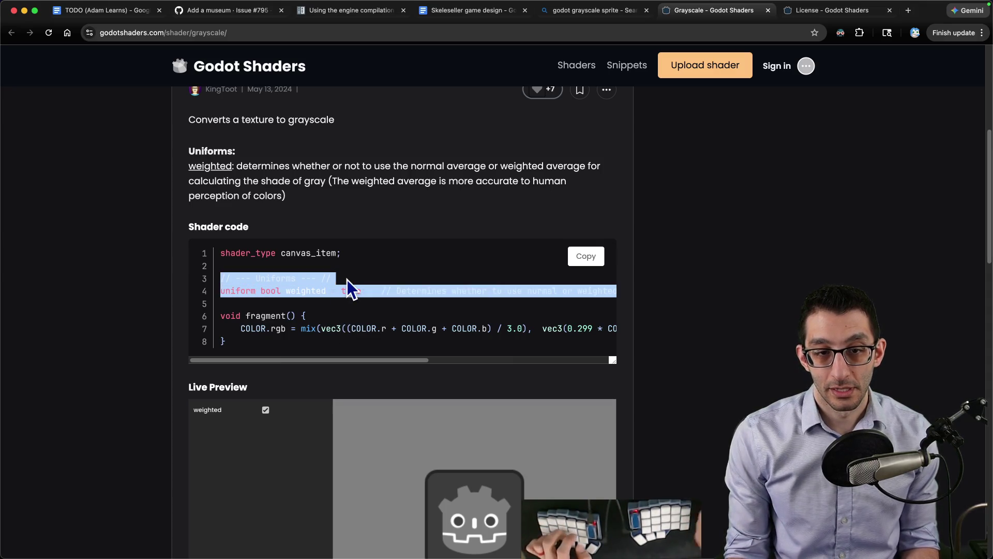
key("super+Tab")
left_click(538, 533)
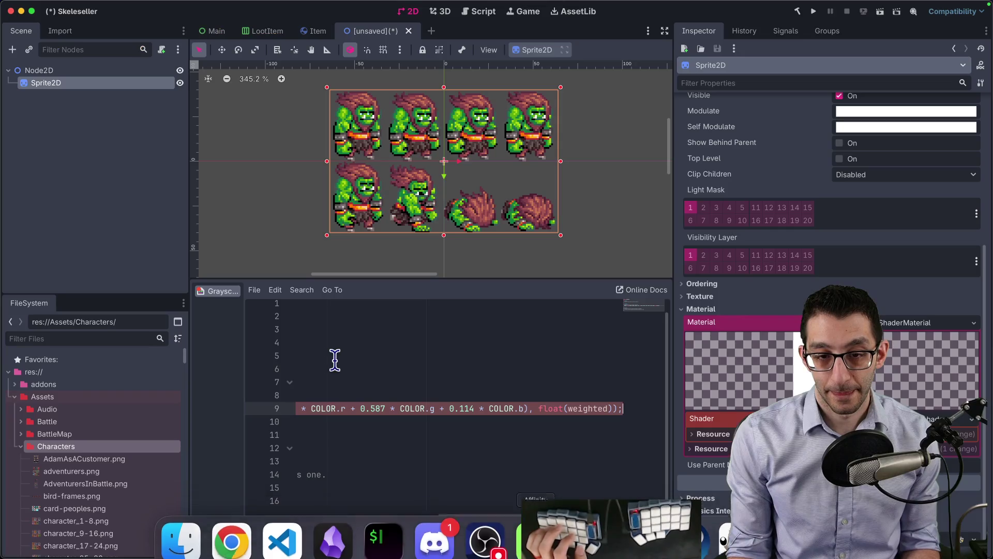
left_click(373, 357)
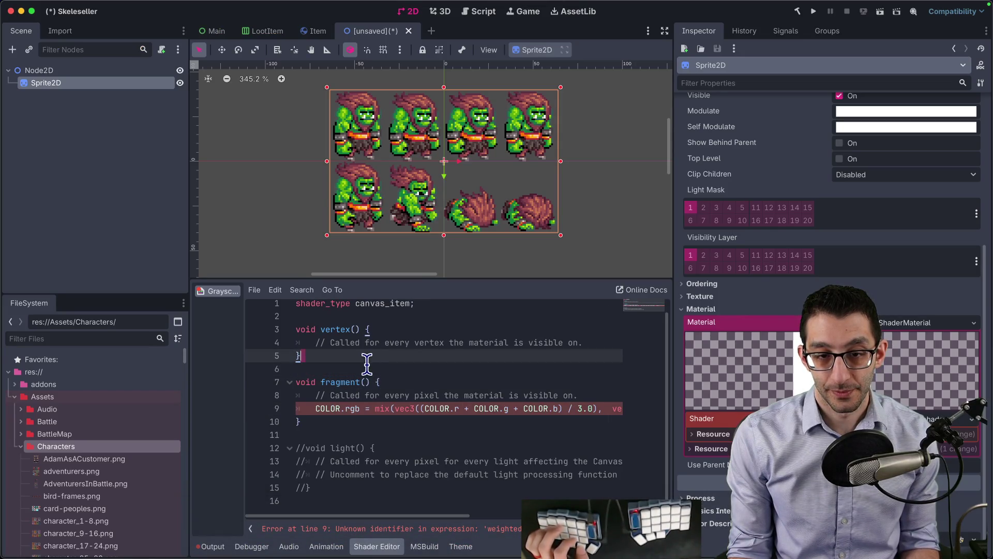
key("shift+Up")
key("shift+Up")
key("shift+Up")
key("ctrl+v")
- Remove the uniforms comment and extra blank line, then save the shader
left_click(427, 325)
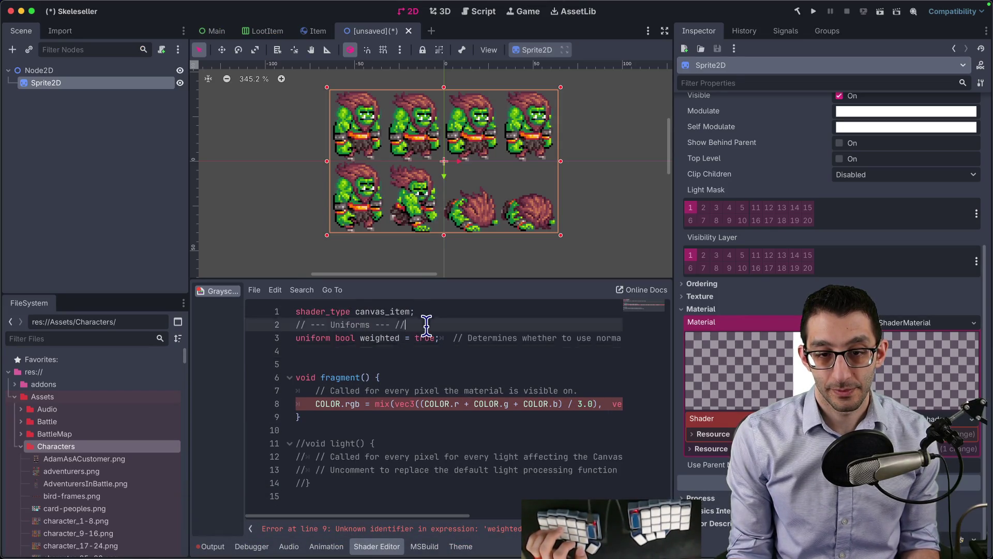
key("shift+Home")
key("BackSpace")
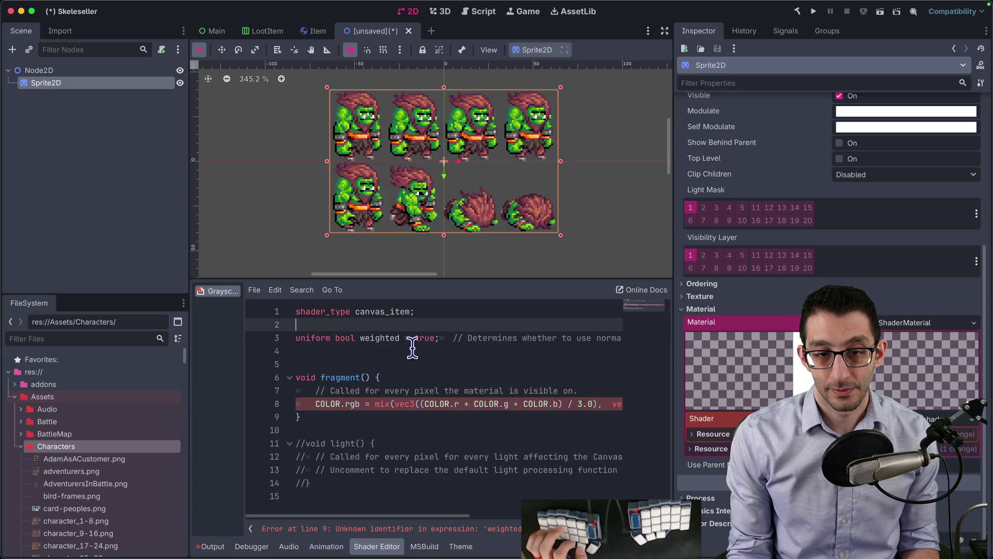
key("Down")
key("End")
key("Delete")
key("ctrl+s")
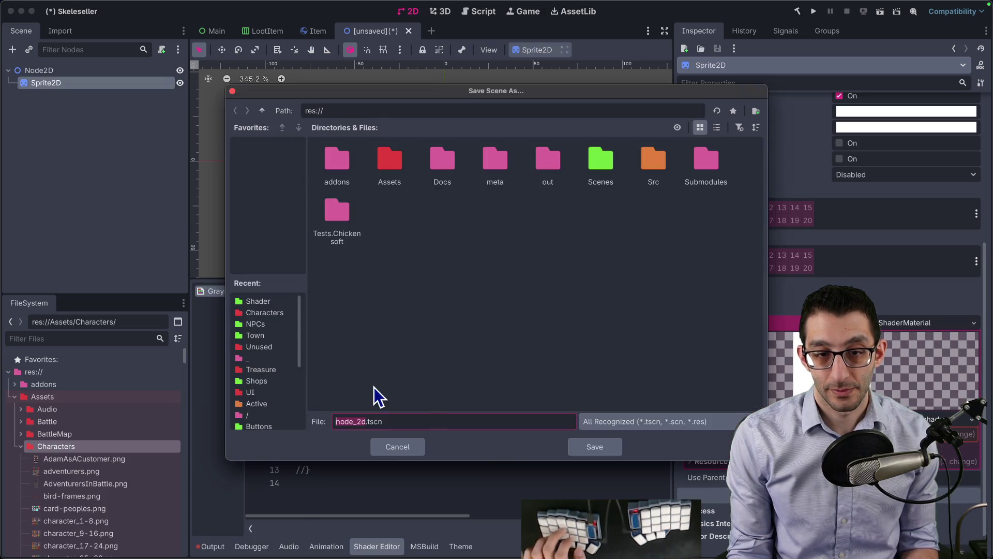
key("Return")
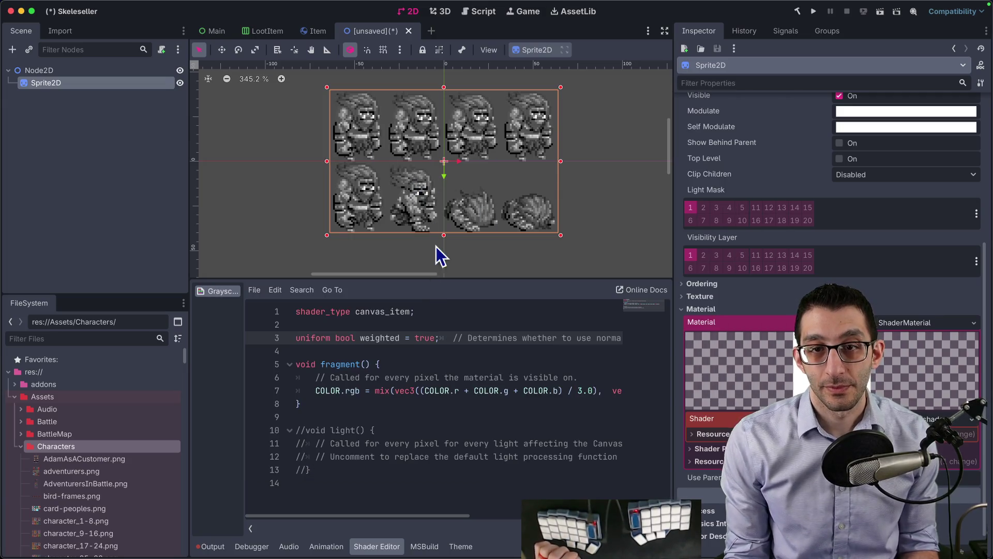
- Try setting weighted to false, then undo it back to true
double_click(422, 338)
type("false")
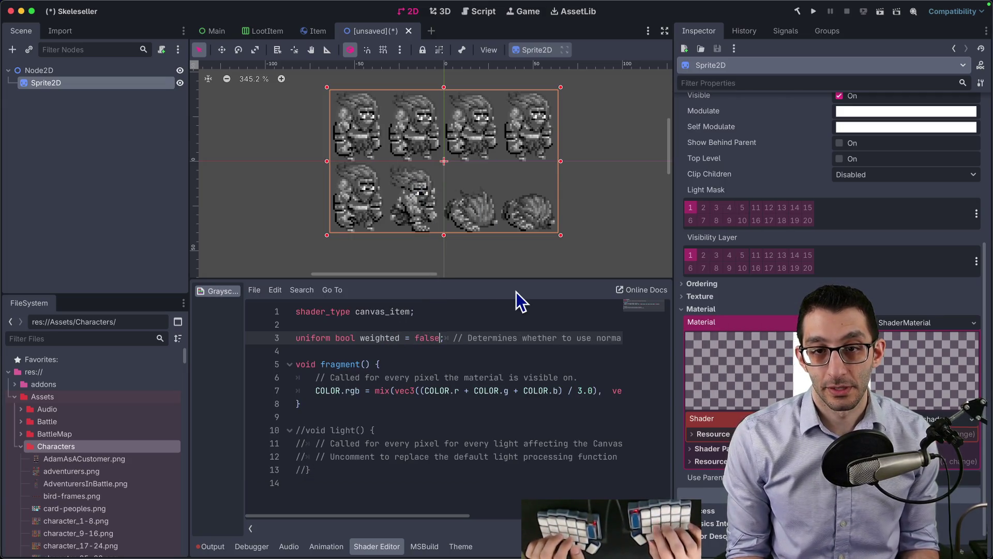
key("Down")
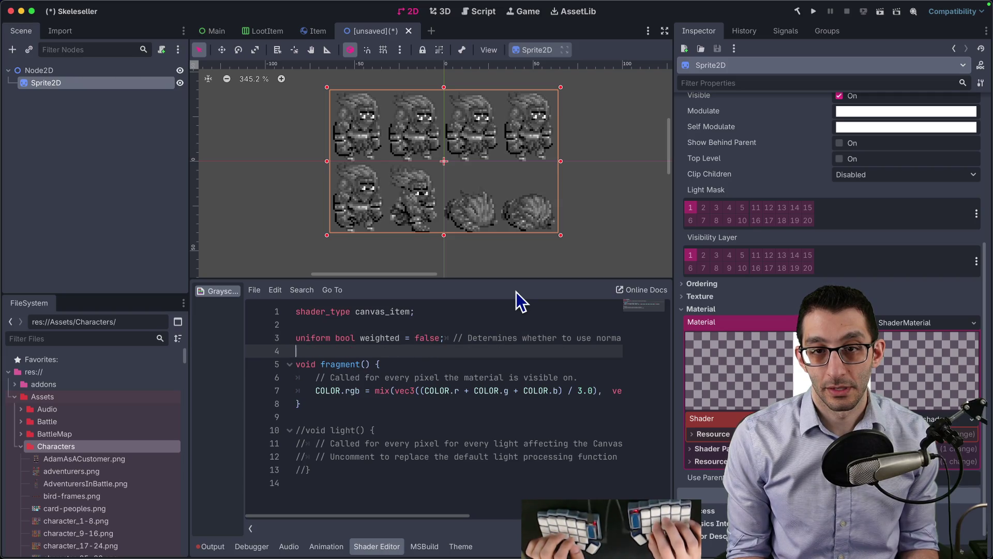
key("ctrl+z")
key("ctrl+z")
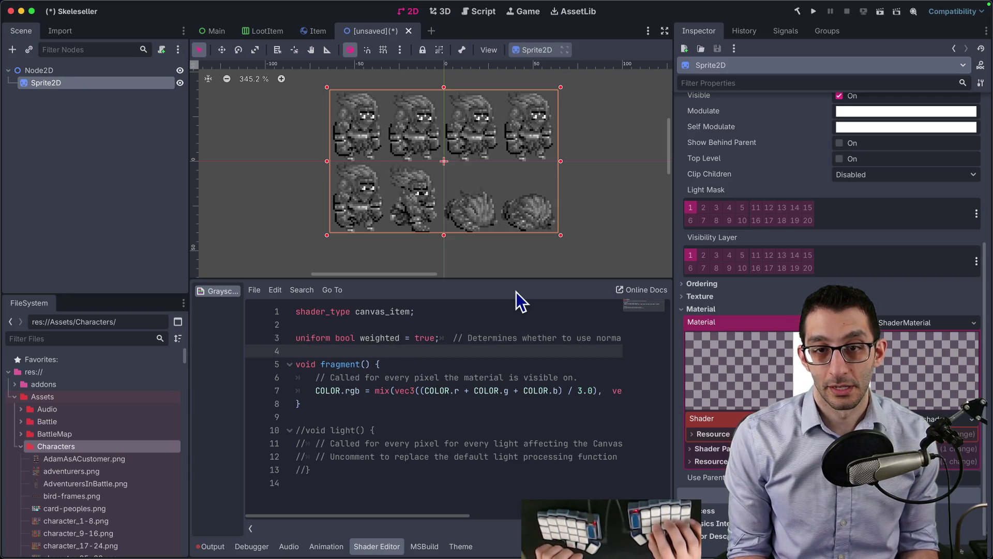
- Delete the commented-out light() function from the end of the shader
scroll(549, 171, "down", 4)
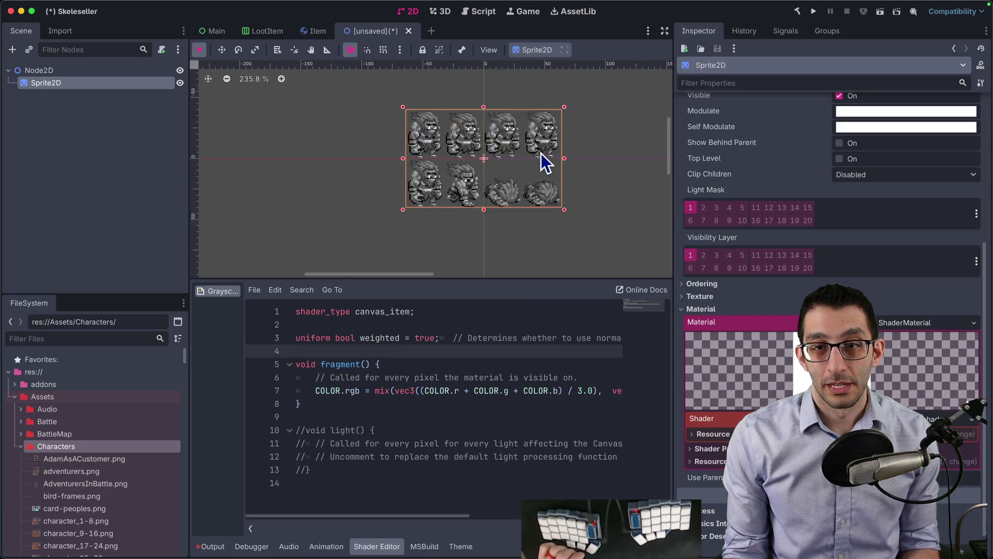
scroll(541, 158, "up", 5)
scroll(530, 173, "down", 3)
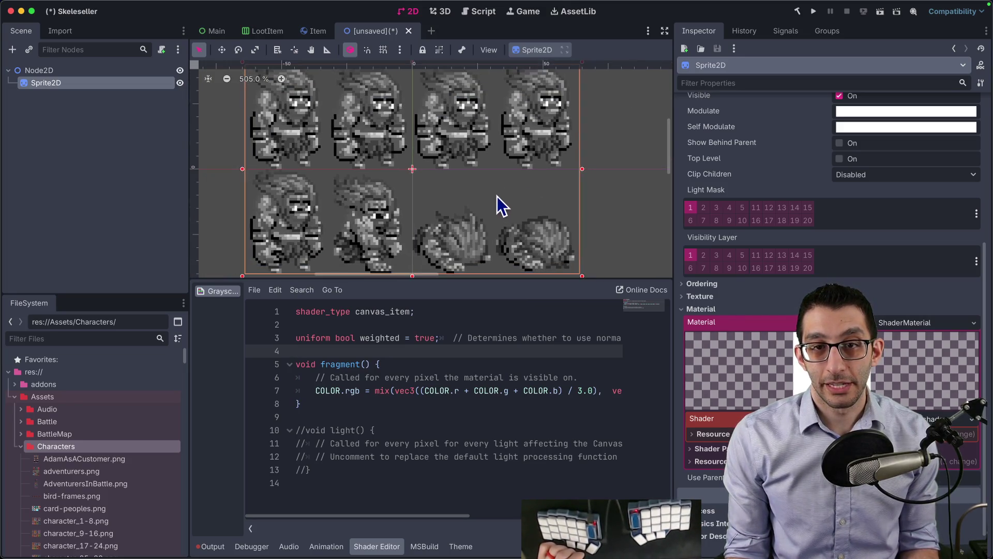
scroll(498, 196, "down", 1)
left_click(401, 476)
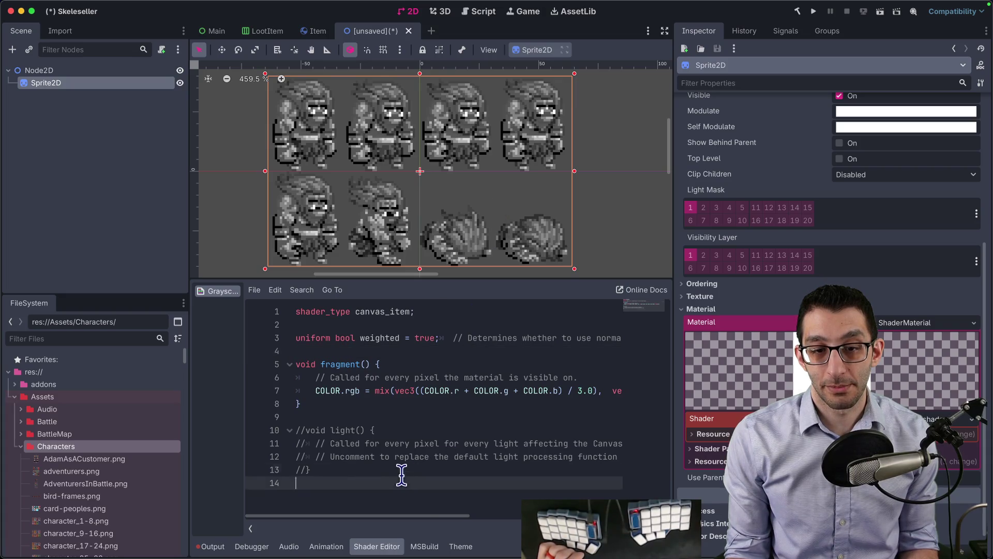
left_click_drag(401, 476, 408, 419)
key("BackSpace")
key("BackSpace")
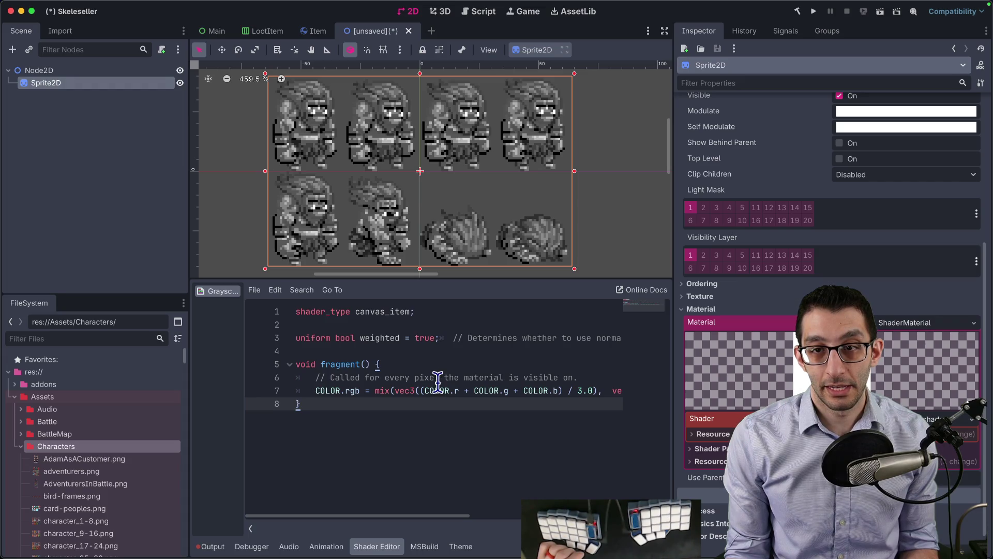
key("Up")
key("End")
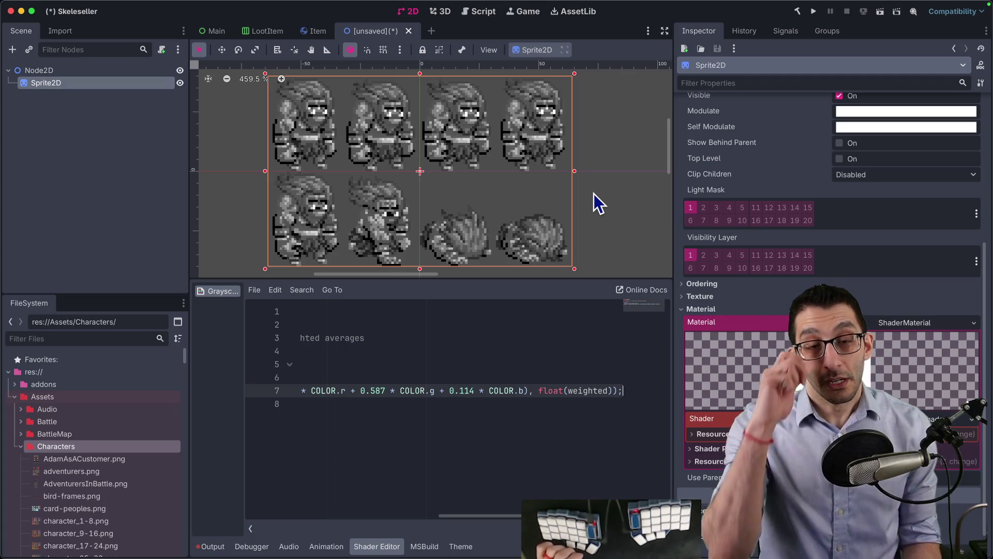
left_click(551, 434)
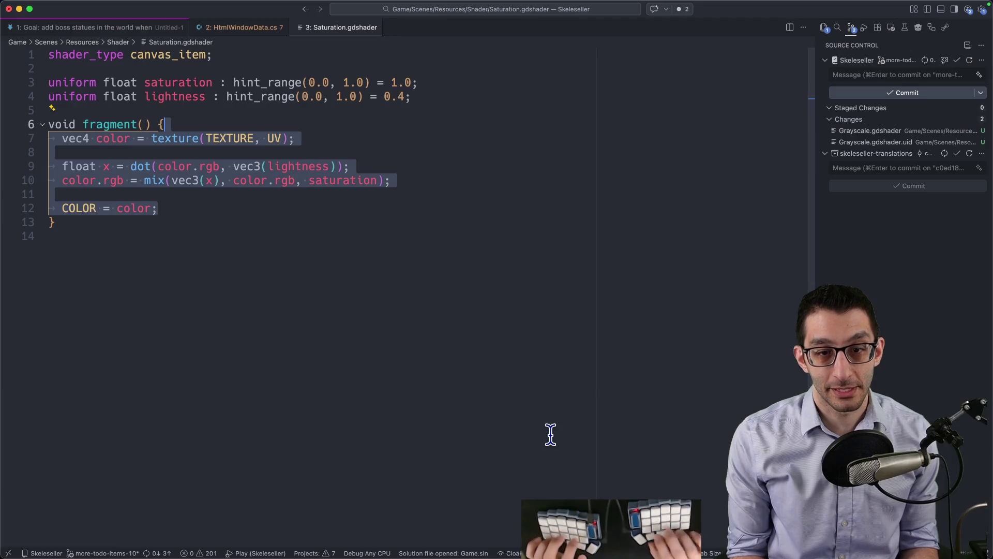
left_click(587, 533)
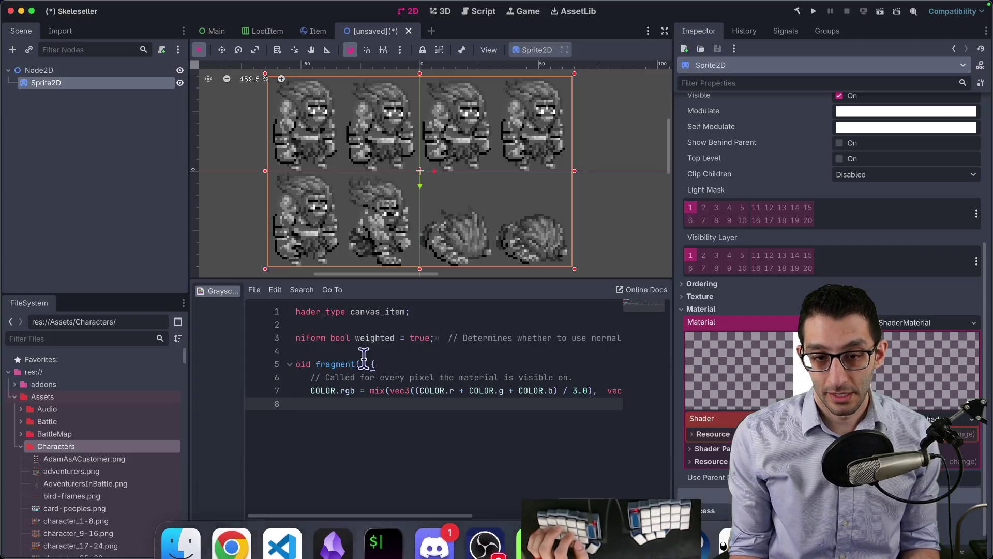
left_click(357, 351)
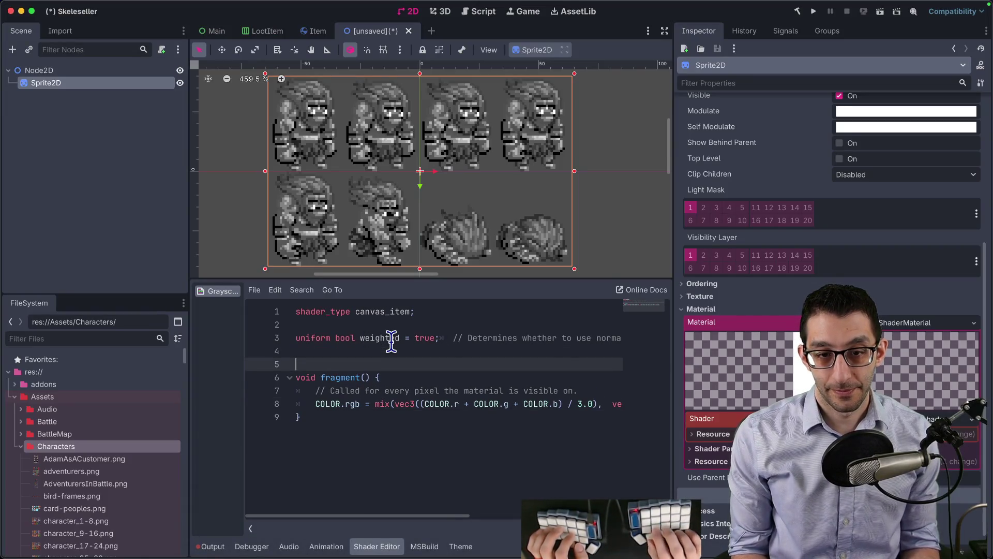
key("Up")
key("Return")
key("Up")
key("Return")
key("Up")
type("//")
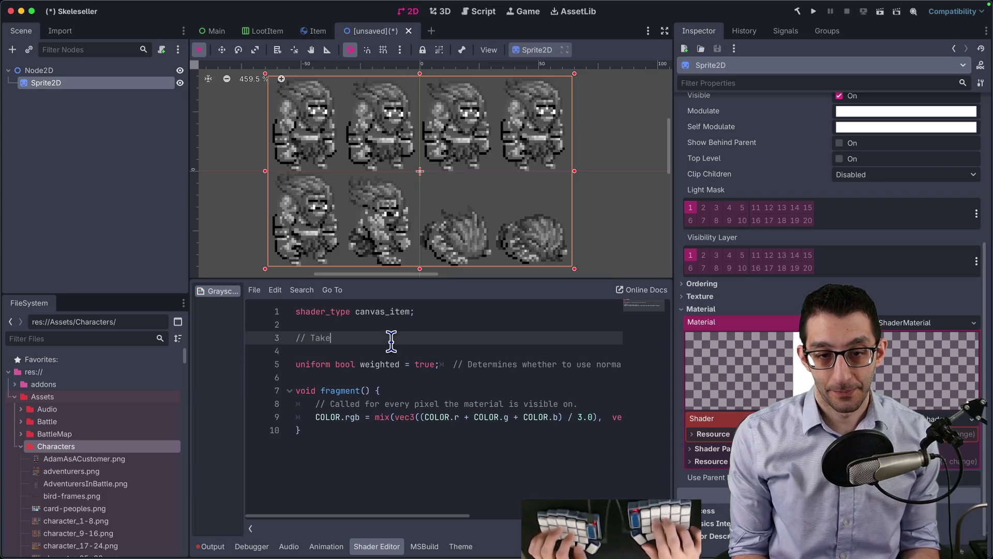
type("https://godotshaders.com/shader/grayscale/")
key("Return")
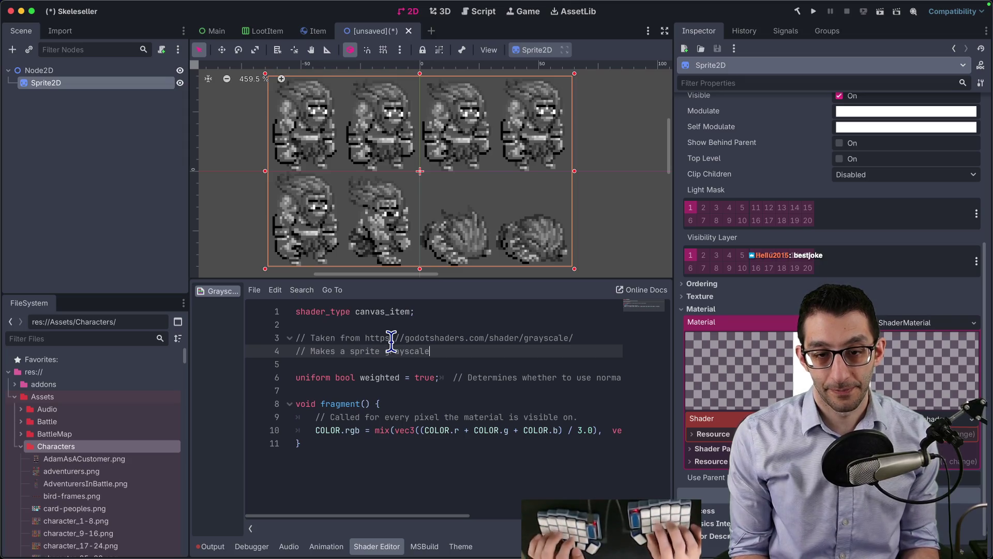
key("alt+Left")
key("super+shift+k")
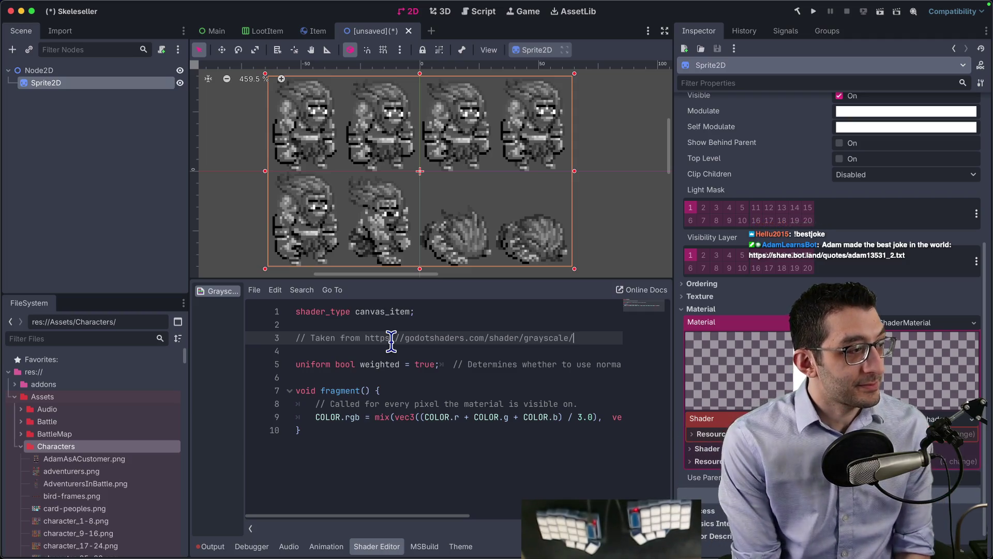
- Check the source page in the browser and return to the shader
left_click(410, 437)
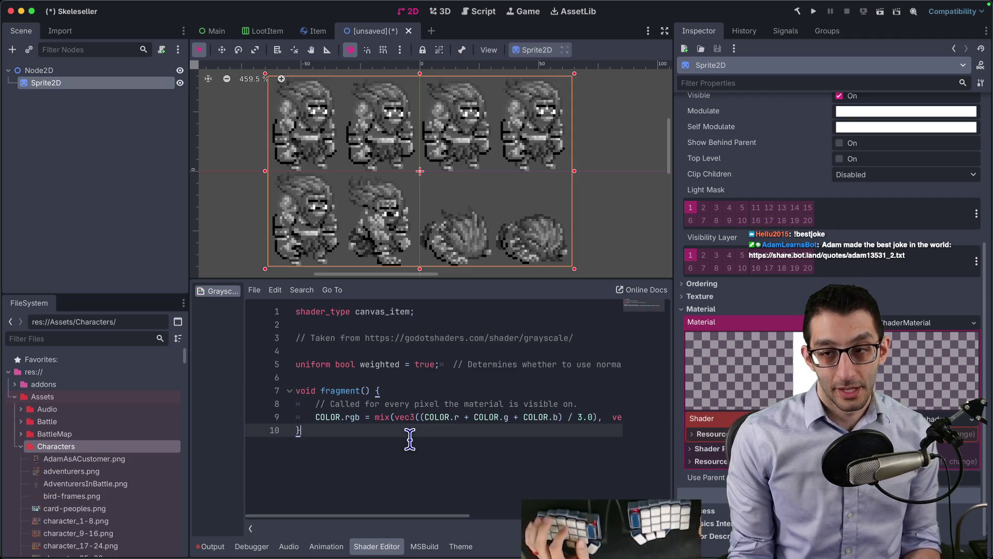
key("super+Tab")
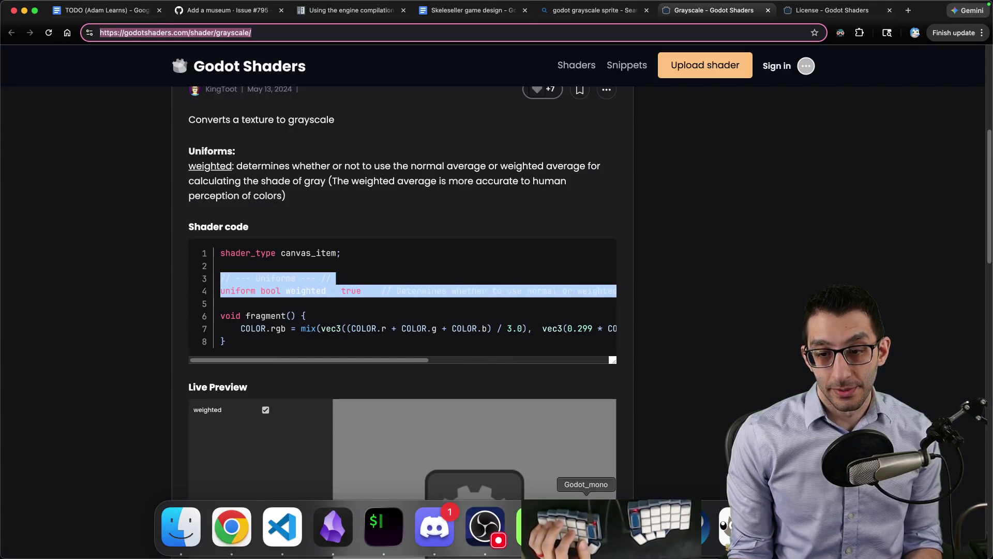
left_click(585, 540)
scroll(812, 216, "up", 5)
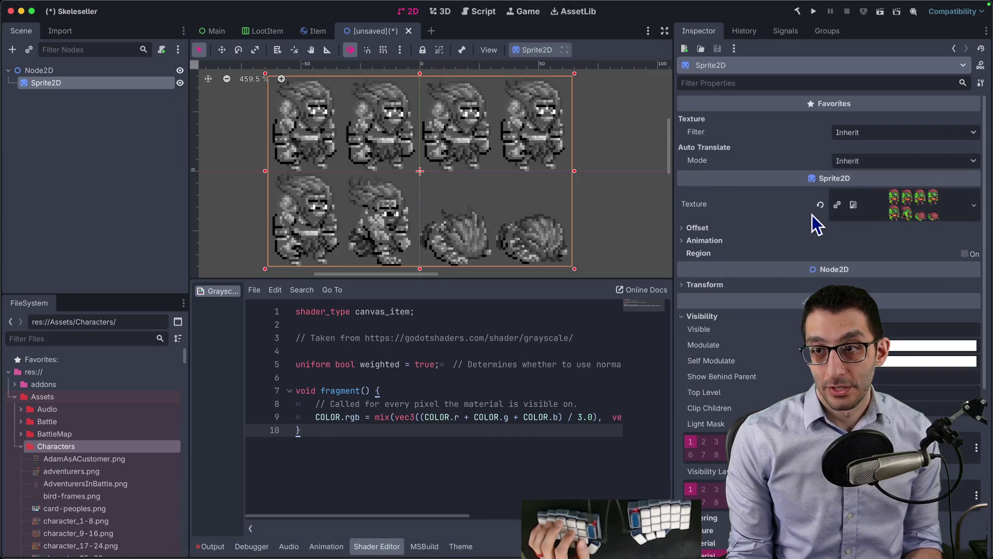
- Give the sprite a new AtlasTexture using the dragon sprite sheet as its atlas
left_click(908, 207)
left_click(886, 284)
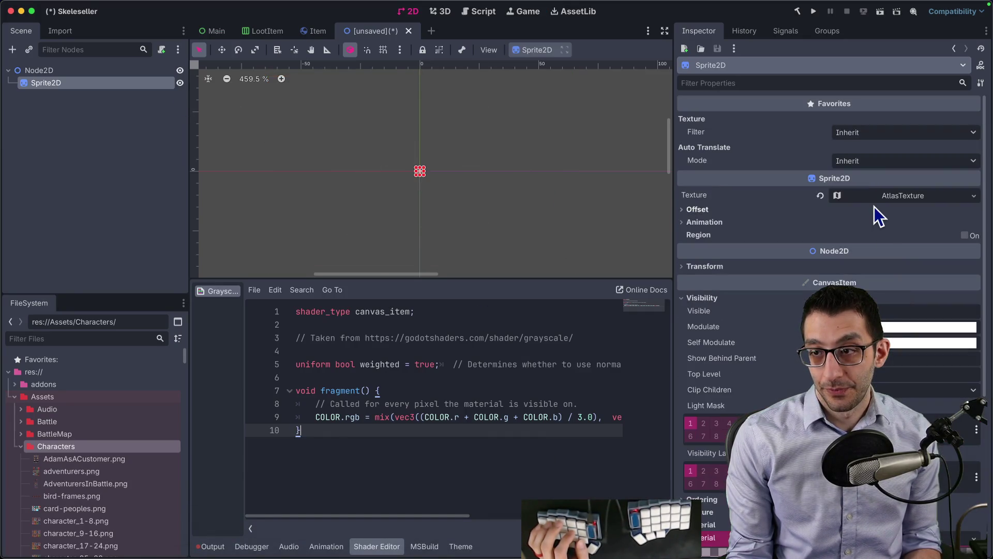
left_click(880, 199)
left_click(905, 347)
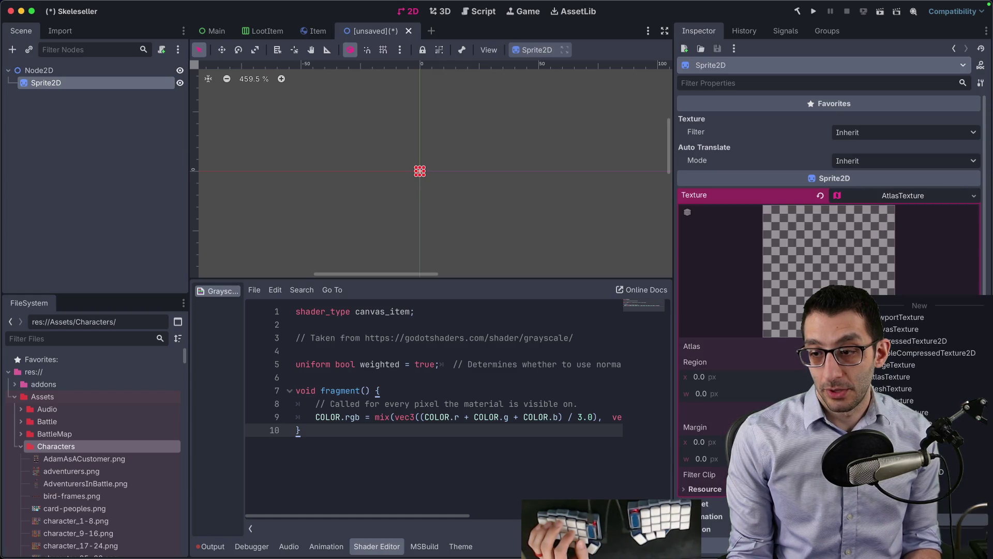
left_click(926, 383)
type("dragon")
key("Return")
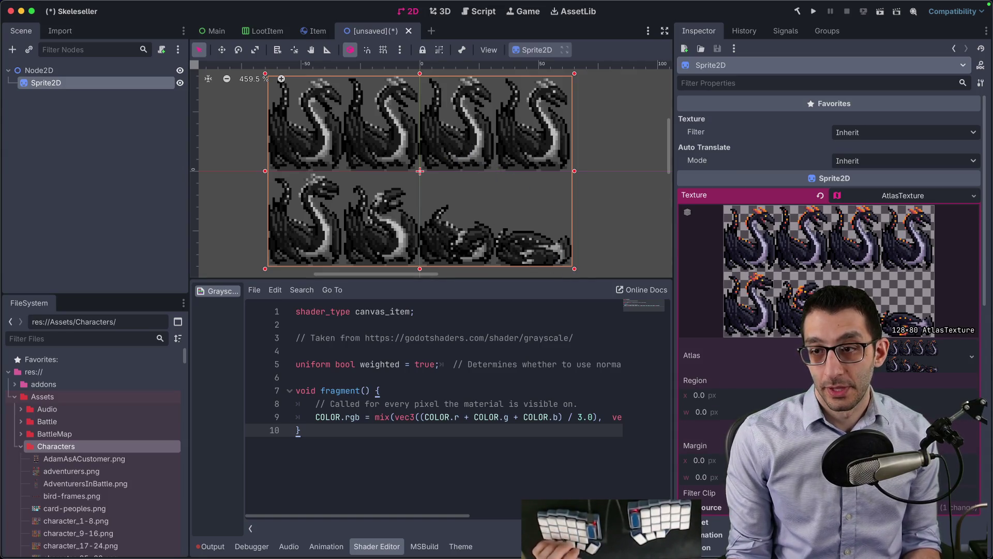
- Set the atlas region width to 32 so only one dragon frame shows
left_click(724, 408)
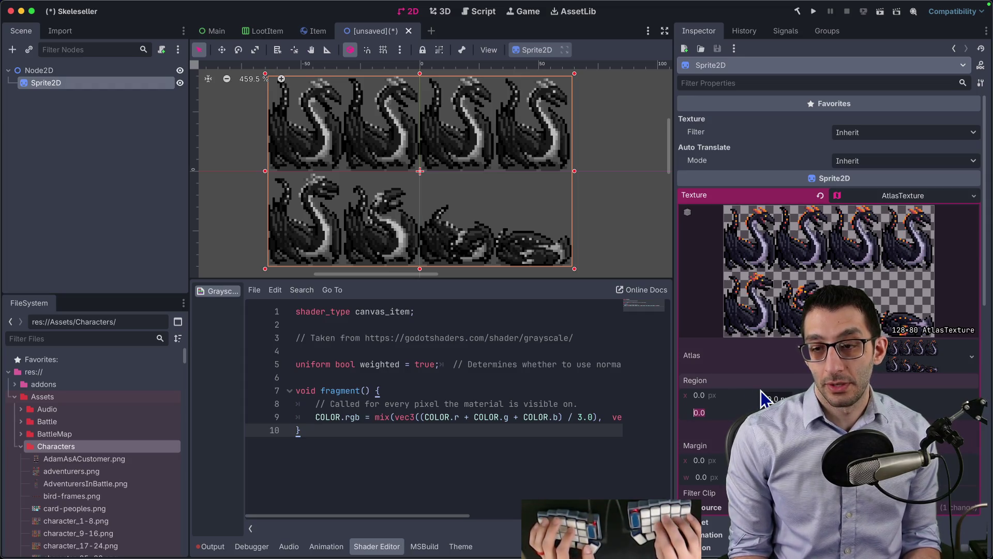
type("32")
key("Return")
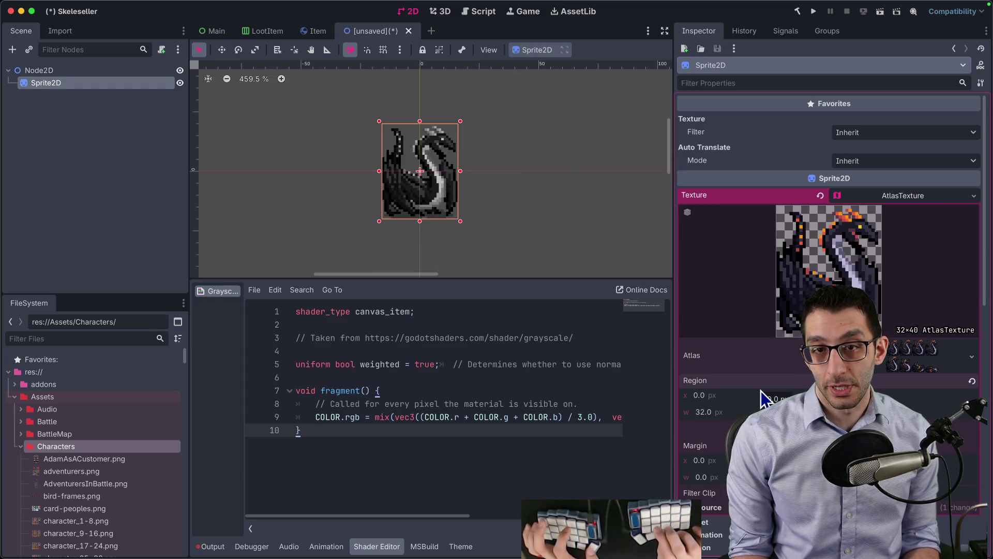
scroll(437, 122, "up", 5)
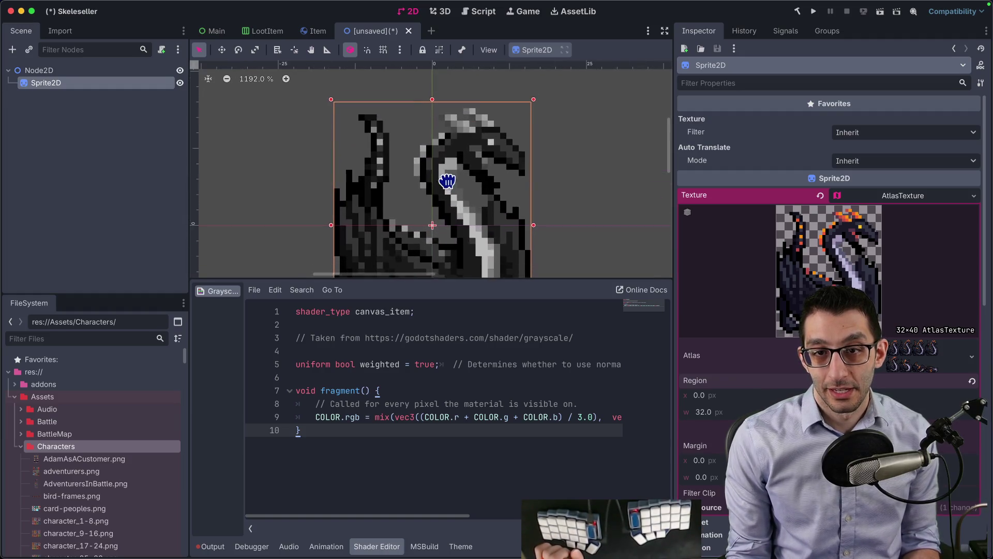
scroll(447, 180, "down", 4)
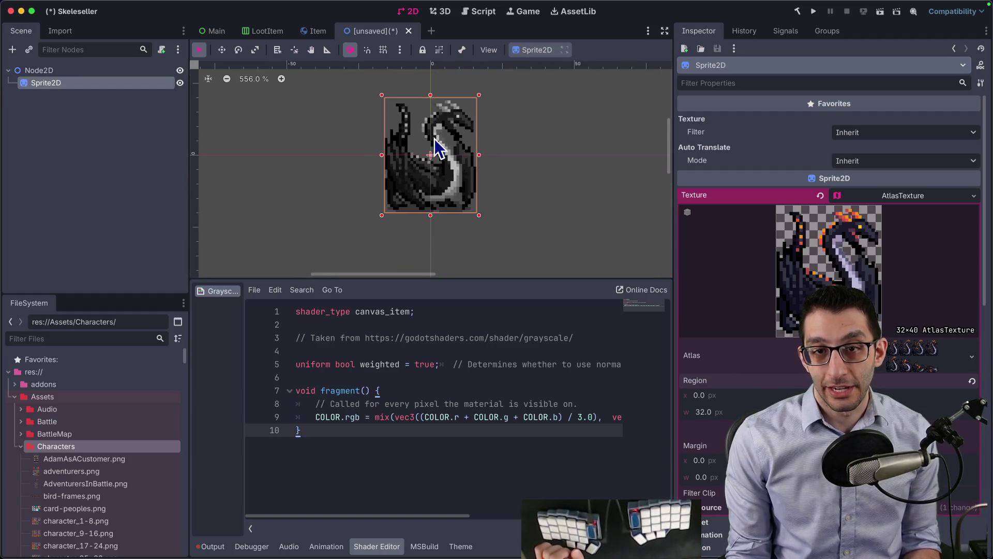
- Make Sprite2D the scene root, delete Node2D, and rename the sprite to EliteStatue
right_click(67, 82)
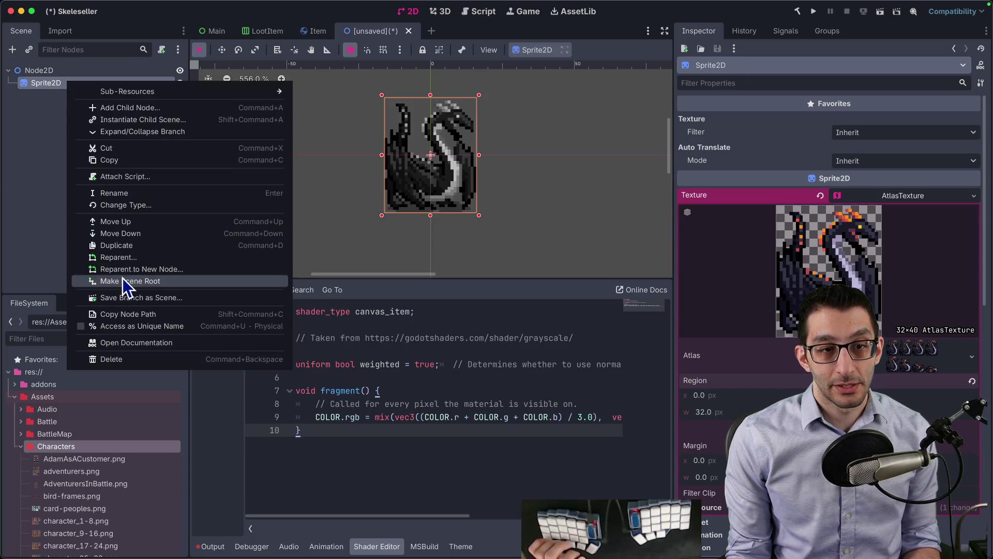
left_click(123, 278)
key("Delete")
key("Return")
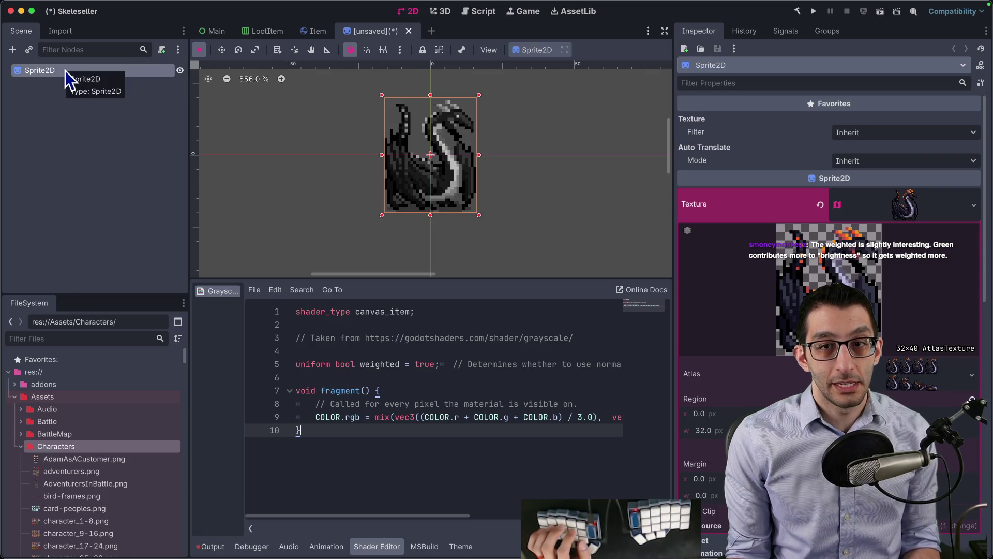
double_click(64, 73)
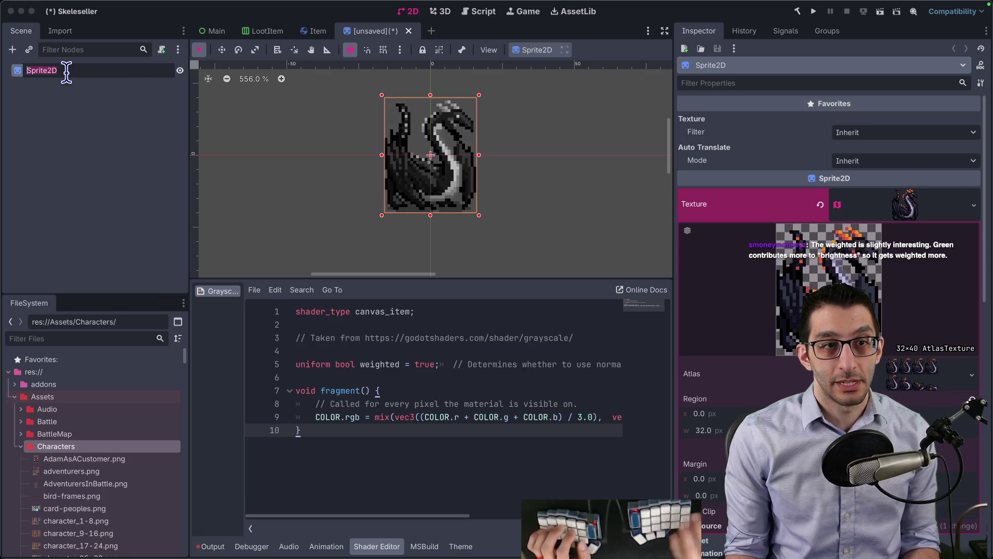
type("EliteStatue")
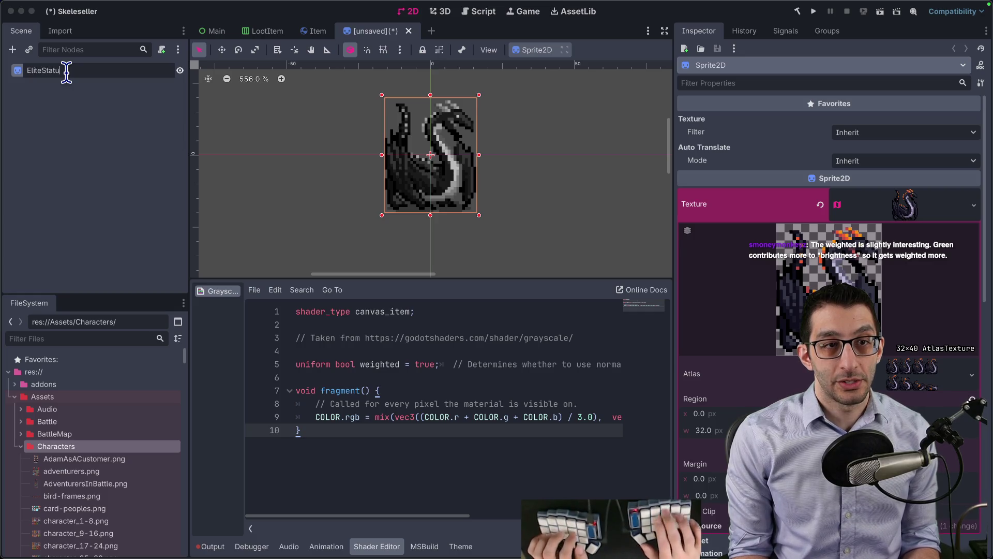
key("Return")
- Save the scene as EliteStatue.tscn in Scenes/Town/Objects
key("ctrl+s")
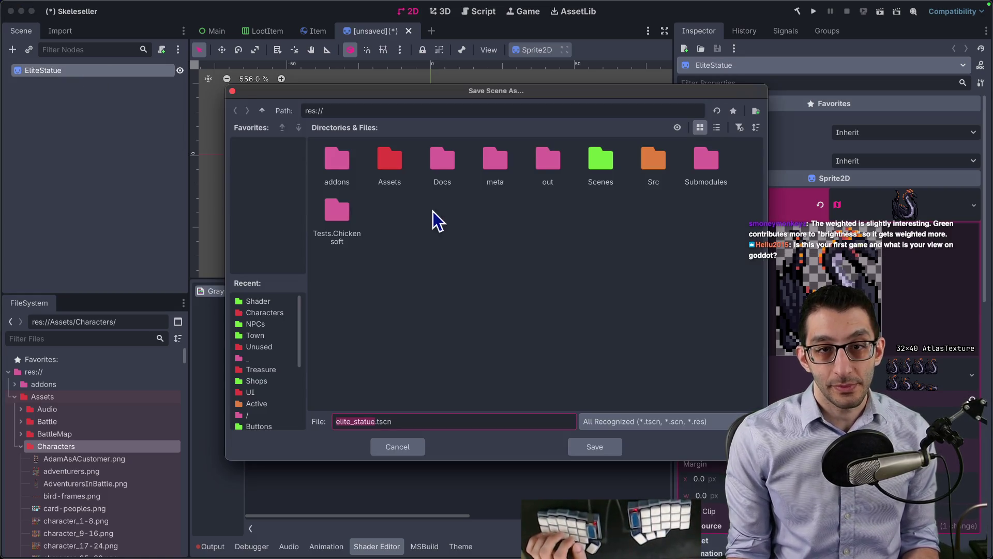
double_click(604, 168)
double_click(390, 212)
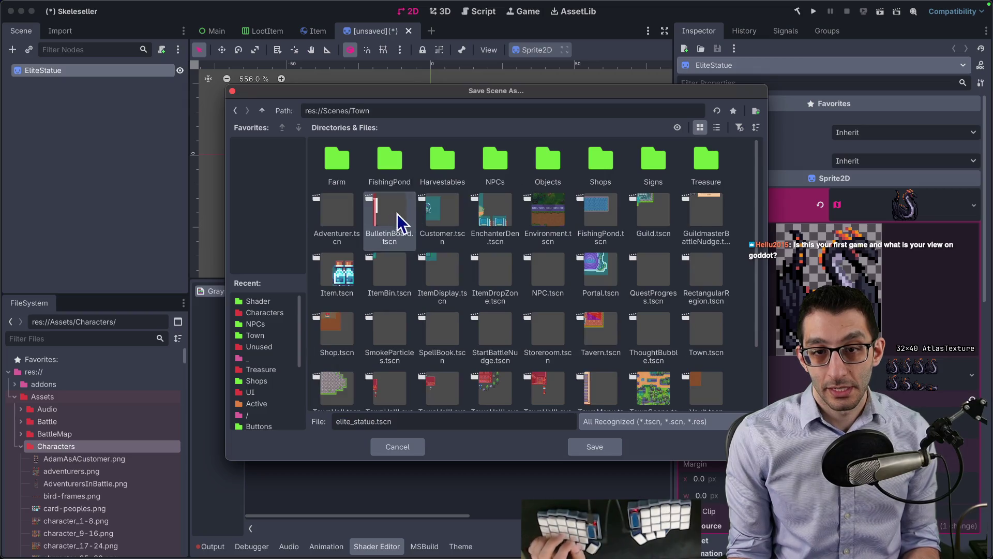
double_click(365, 421)
type("EliteStatue")
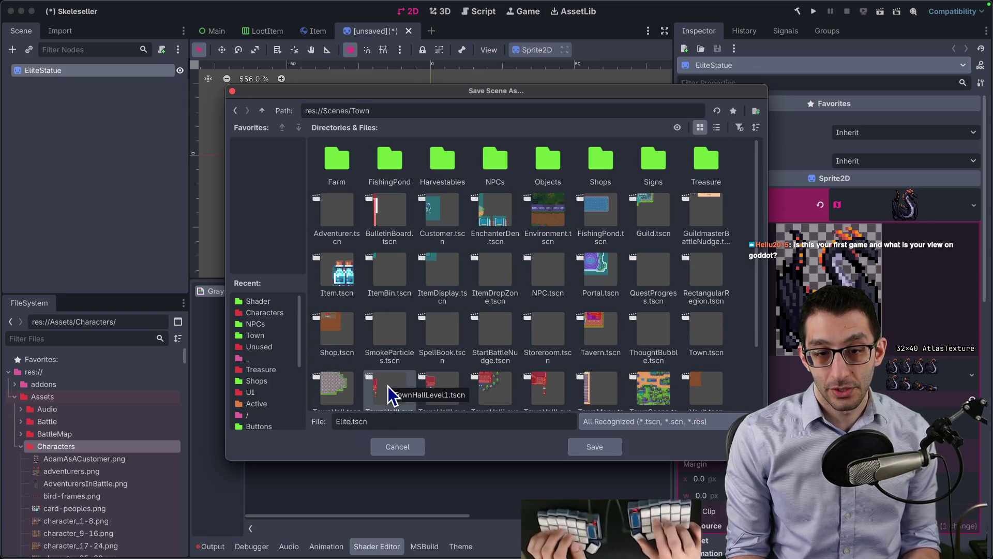
double_click(549, 156)
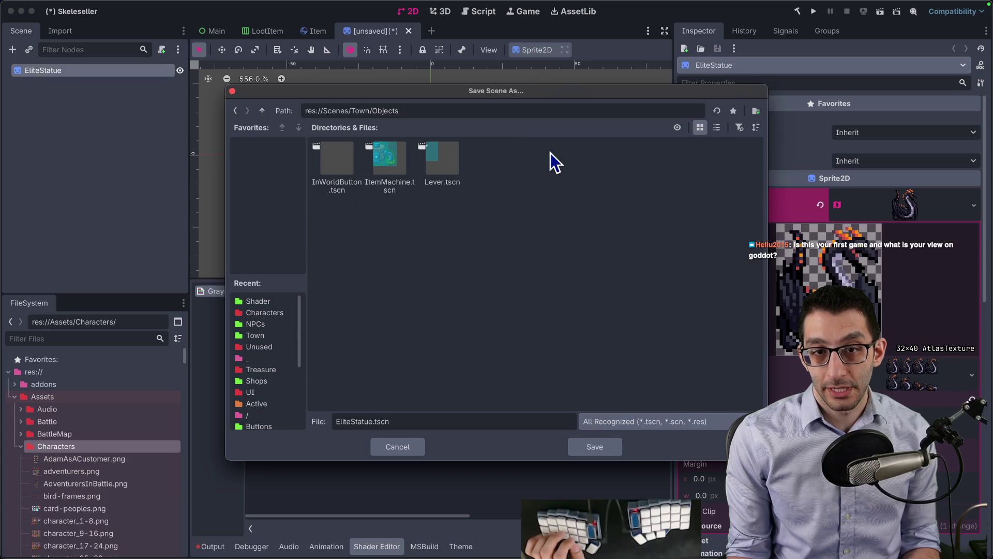
left_click(570, 450)
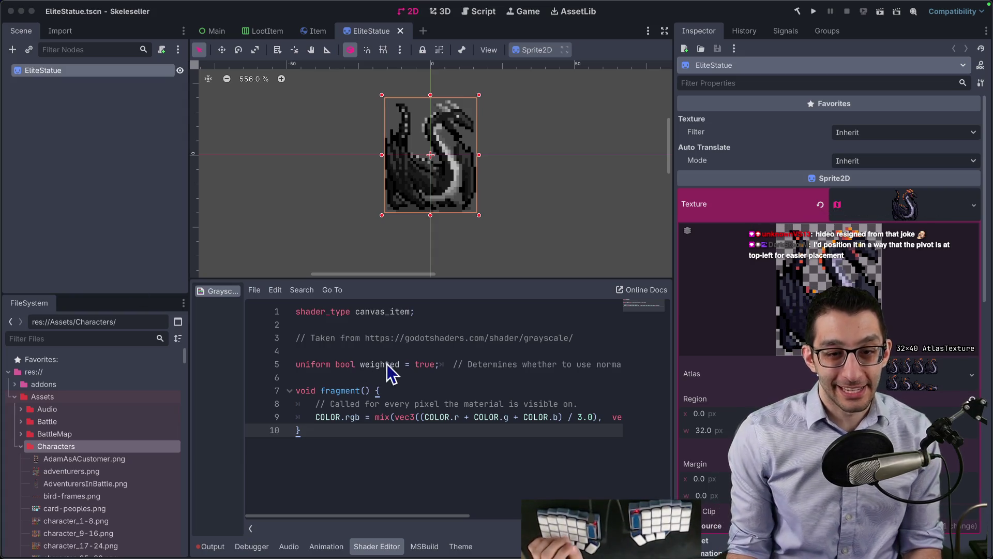
left_click(300, 377)
triple_click(300, 363)
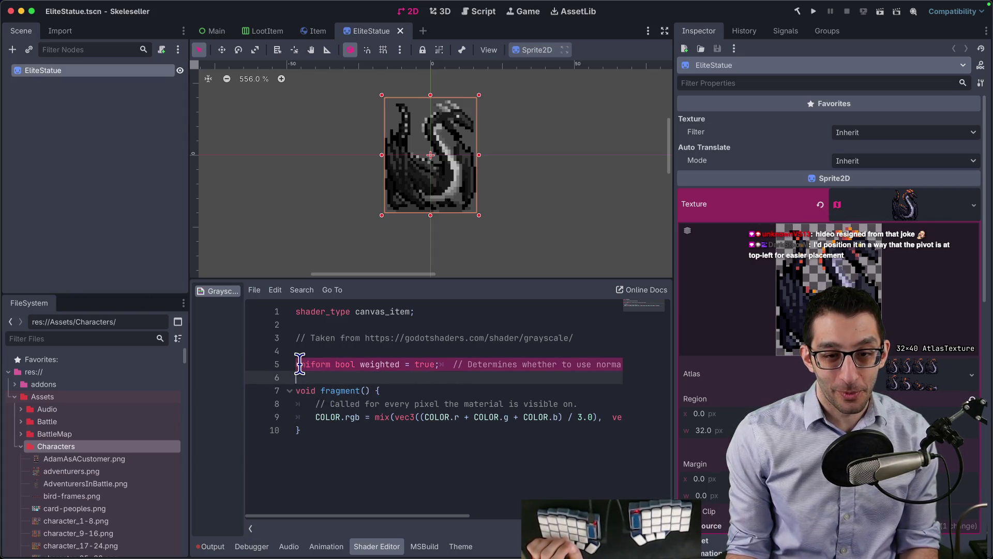
double_click(328, 417)
double_click(335, 364)
triple_click(335, 364)
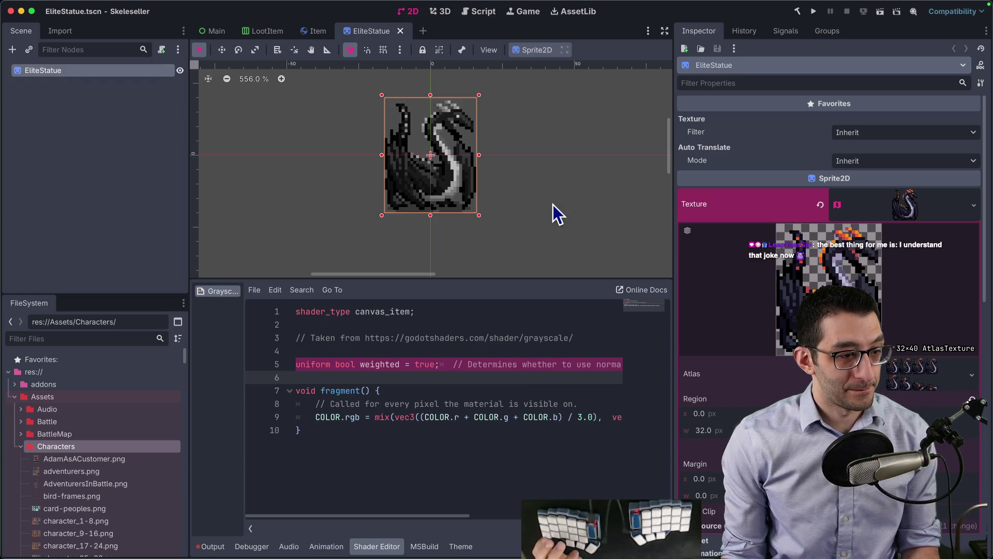
scroll(505, 176, "right", 1)
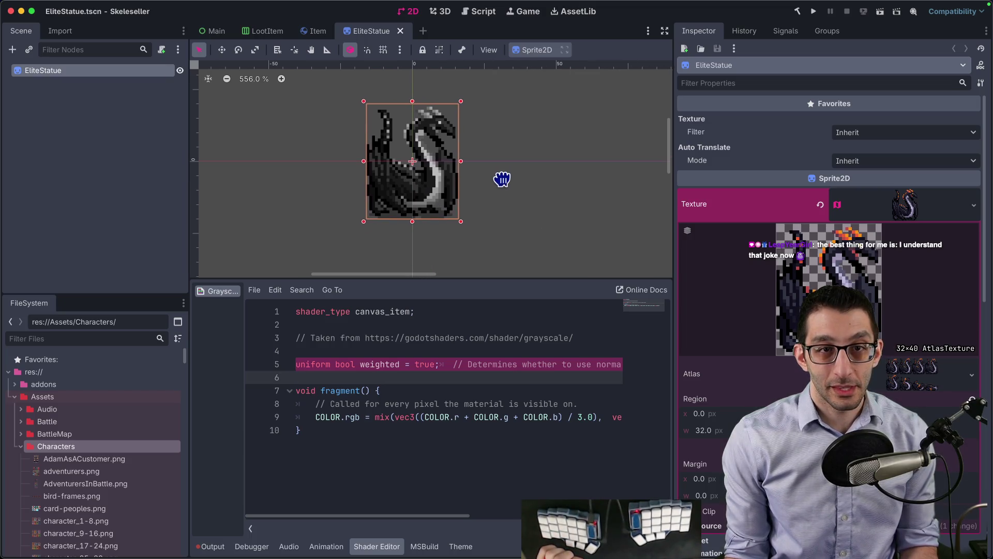
key("shift+Up")
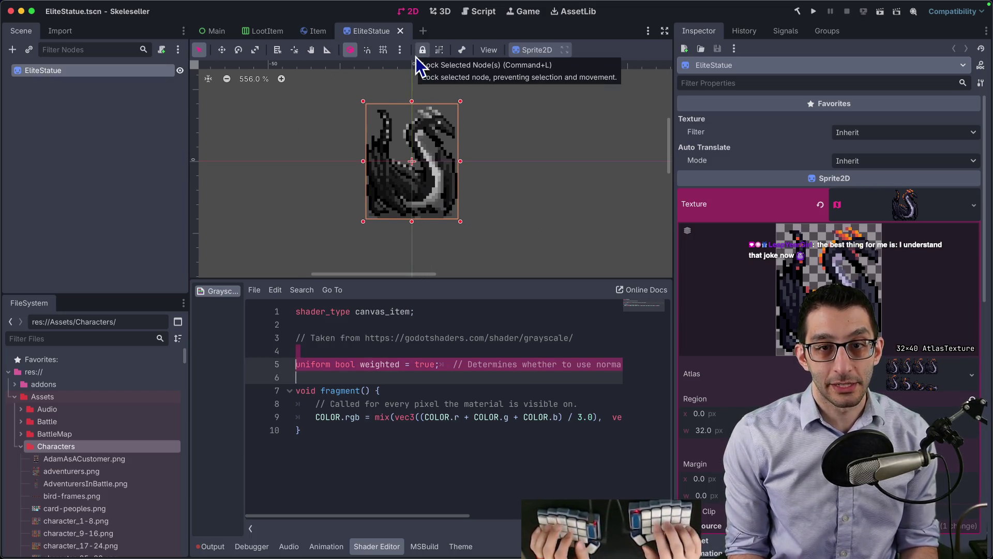
- Open TownScene.tscn via the quick scene opener
left_click(481, 113)
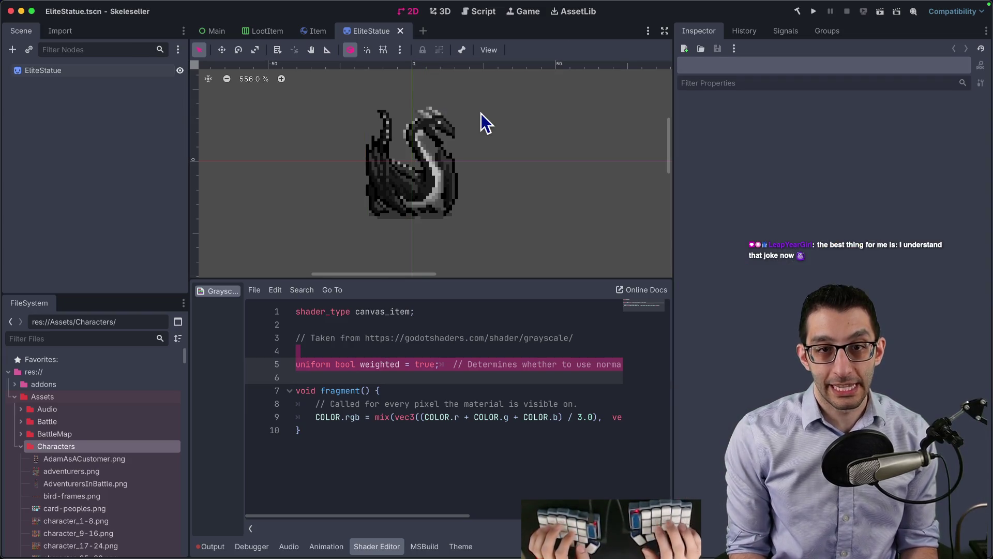
key("super+shift+o")
type("town")
key("Down")
key("Down")
key("Down")
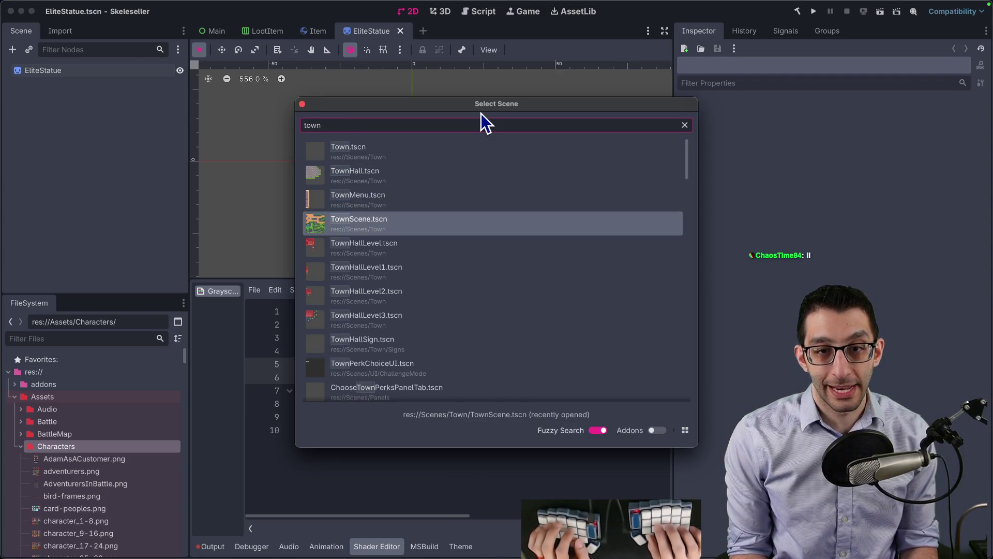
key("Return")
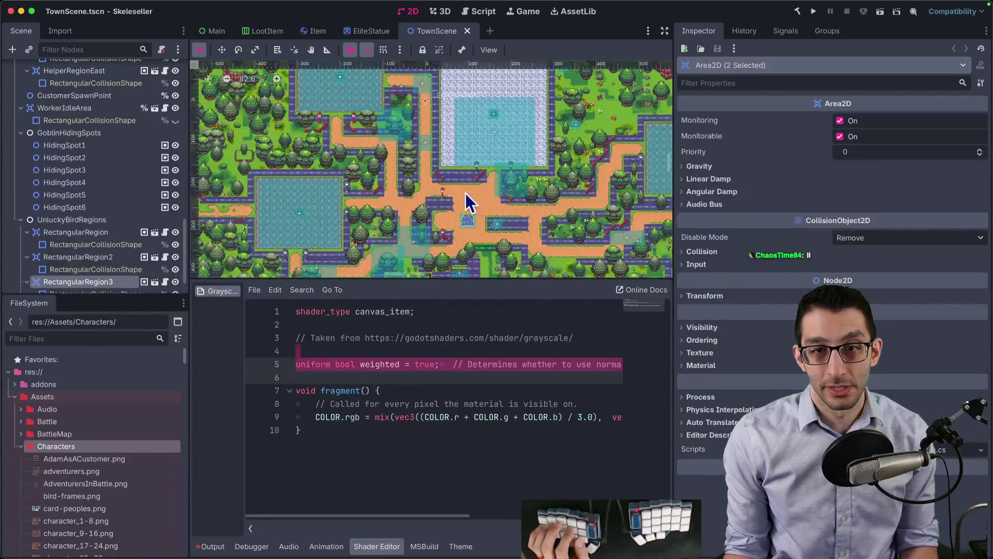
scroll(88, 147, "up", 10)
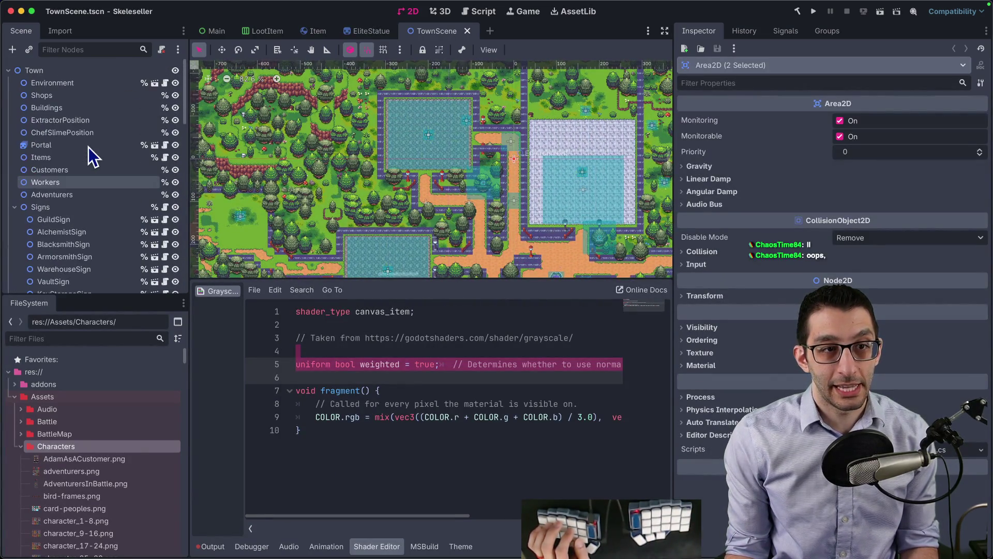
- Instance EliteStatue.tscn as a child of the Buildings node
left_click(51, 107)
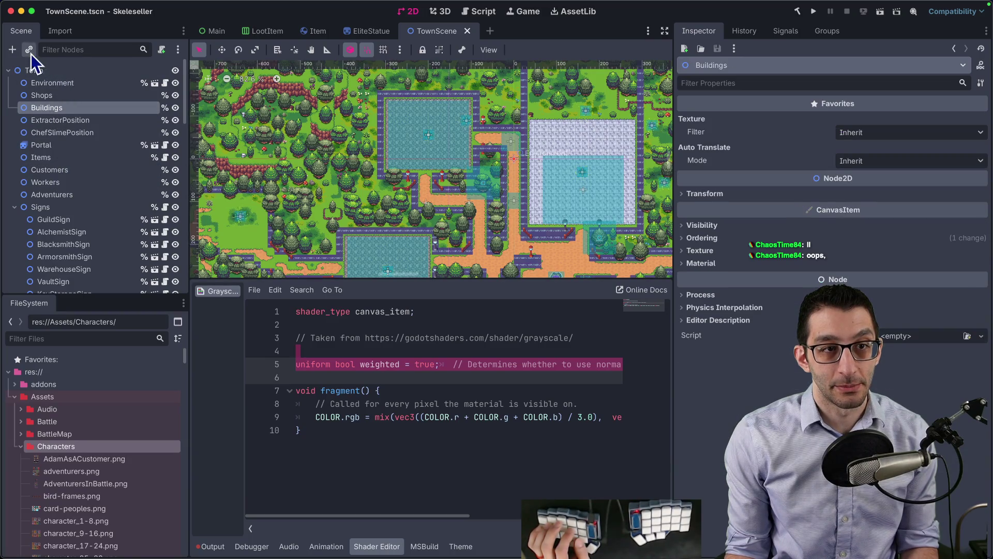
key("ctrl+shift+o")
type("elite")
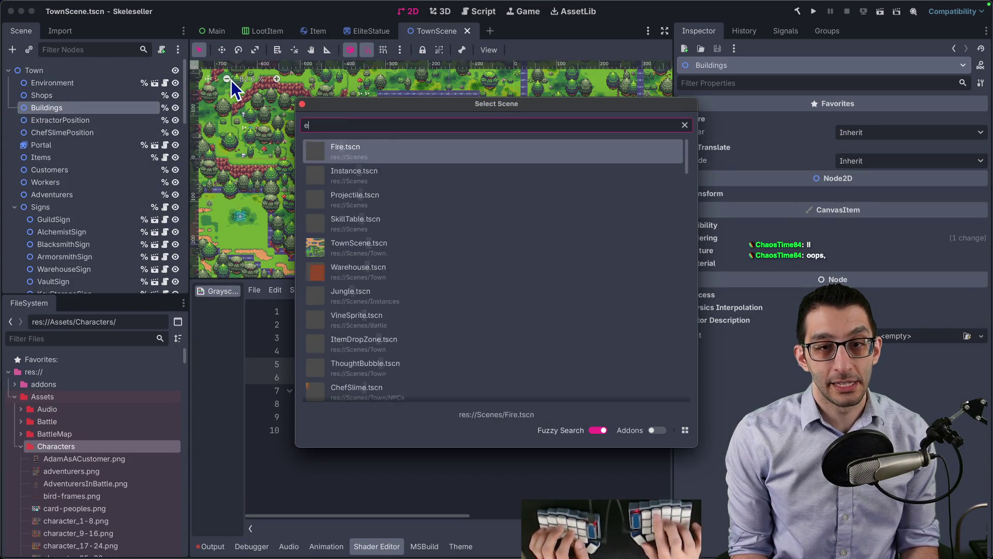
key("Return")
- Move the statue into place among the forest trees
scroll(449, 168, "up", 5)
key("w")
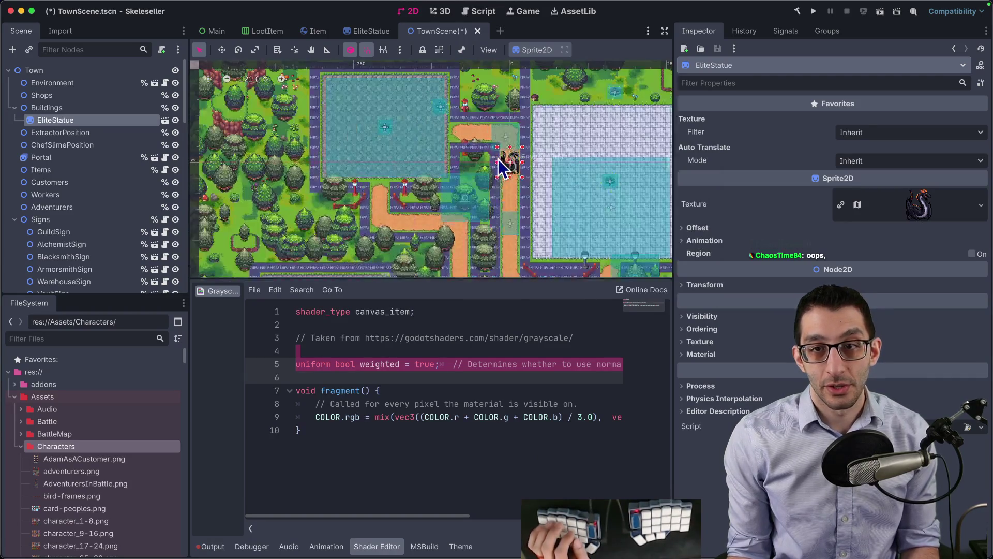
mouse_move(497, 160)
left_mouse_down()
mouse_move(398, 164)
mouse_move(306, 149)
mouse_move(563, 211)
mouse_move(436, 188)
mouse_move(455, 162)
mouse_move(445, 149)
left_mouse_up()
scroll(357, 149, "up", 5)
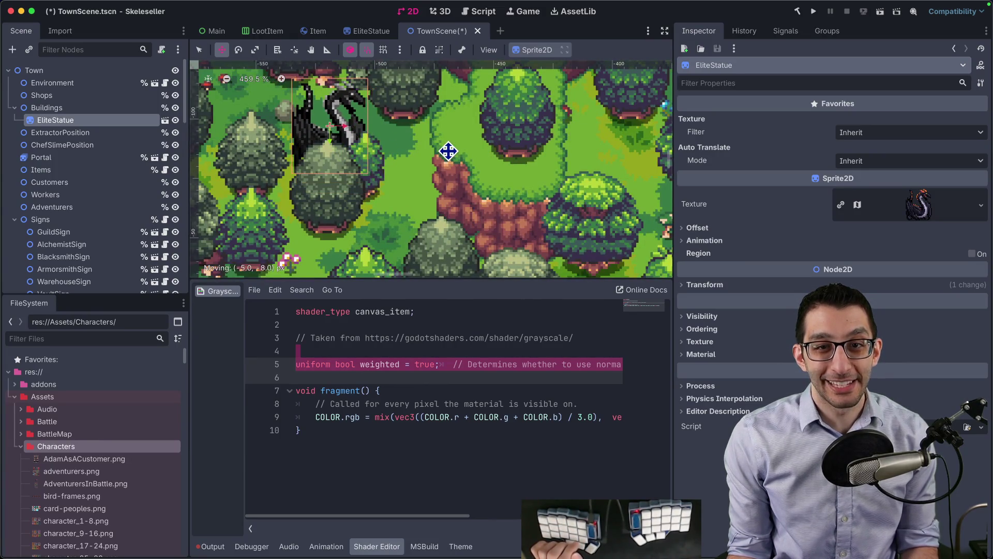
scroll(444, 166, "down", 2)
scroll(445, 166, "down", 2)
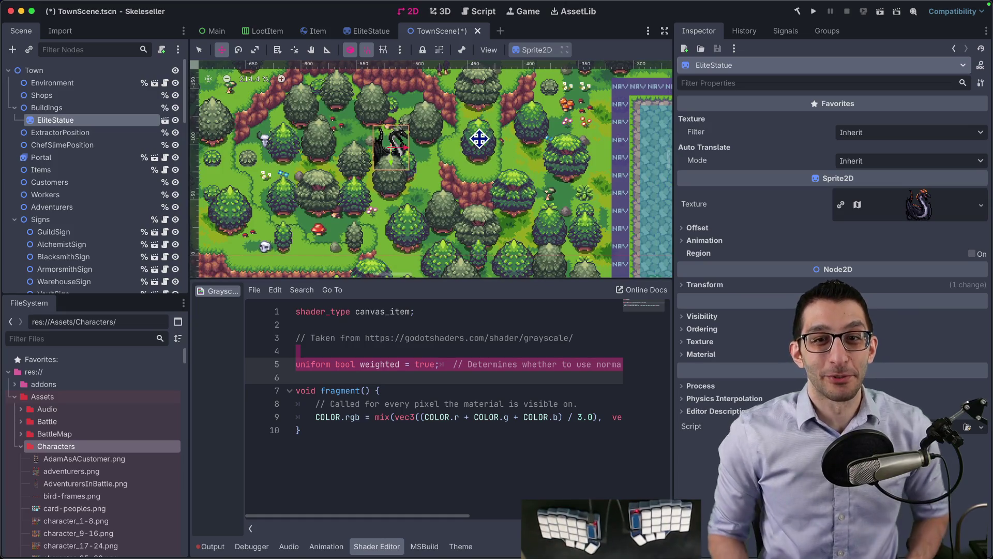
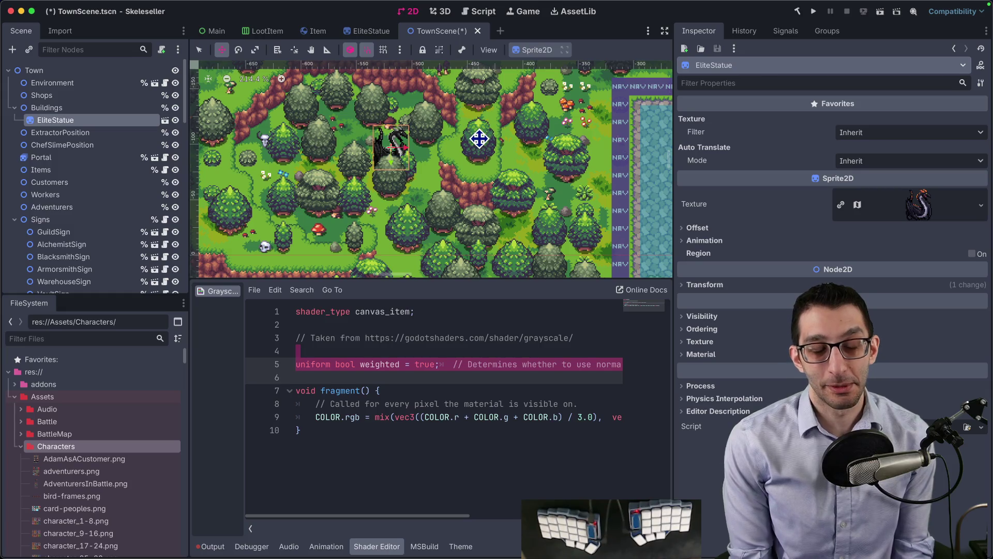
- Pan and zoom the town map, briefly checking the EliteStatue scene before returning
scroll(478, 142, "down", 5)
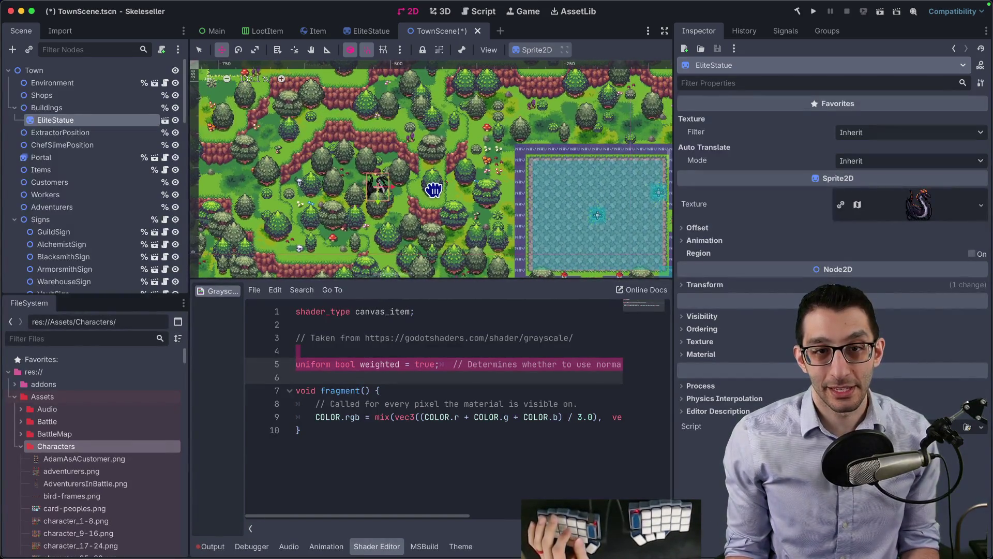
left_click_drag(437, 177, 392, 212)
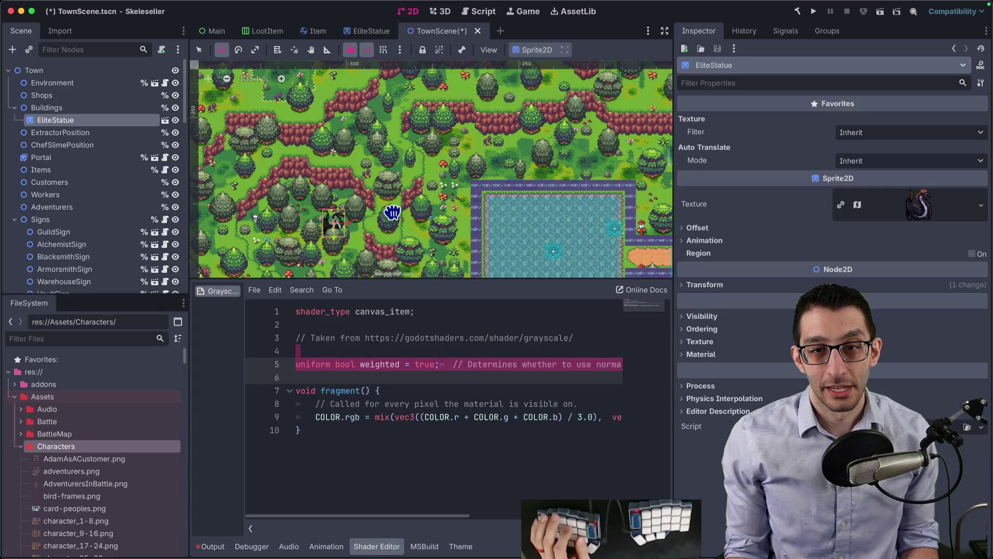
scroll(393, 209, "up", 4)
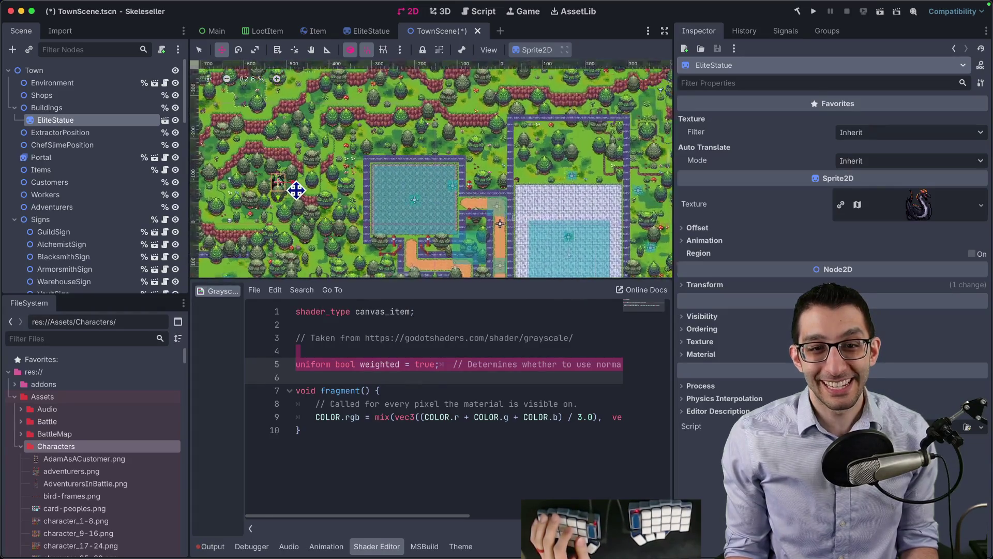
scroll(459, 191, "up", 6)
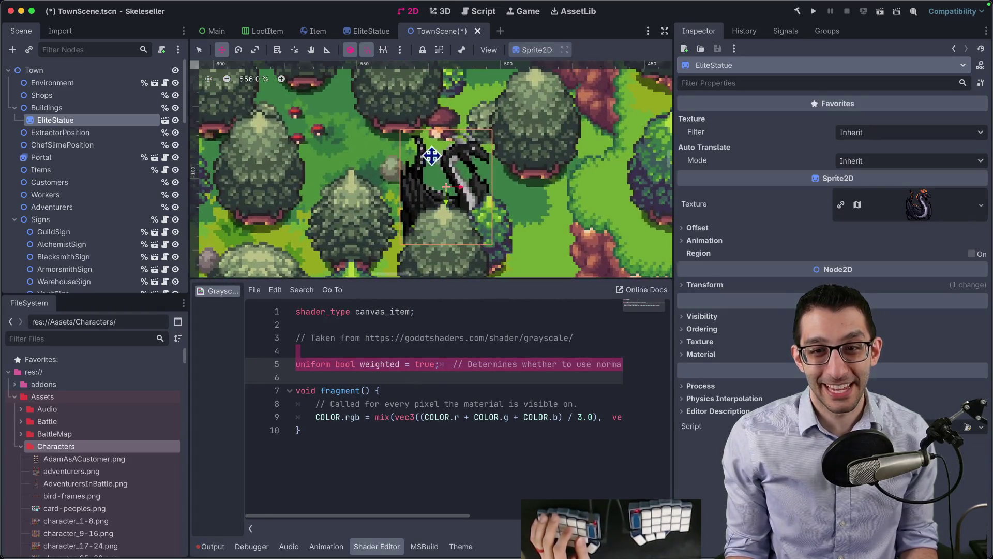
left_click(379, 32)
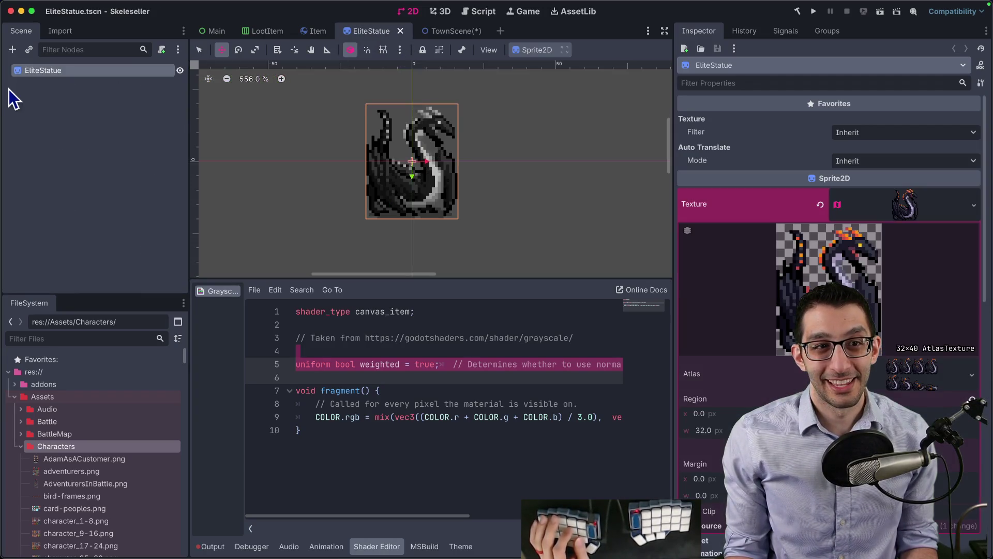
left_click(462, 33)
- Enlarge the town map view, raise the dragon statue about 15 px, and open EliteStatue
scroll(507, 150, "down", 3)
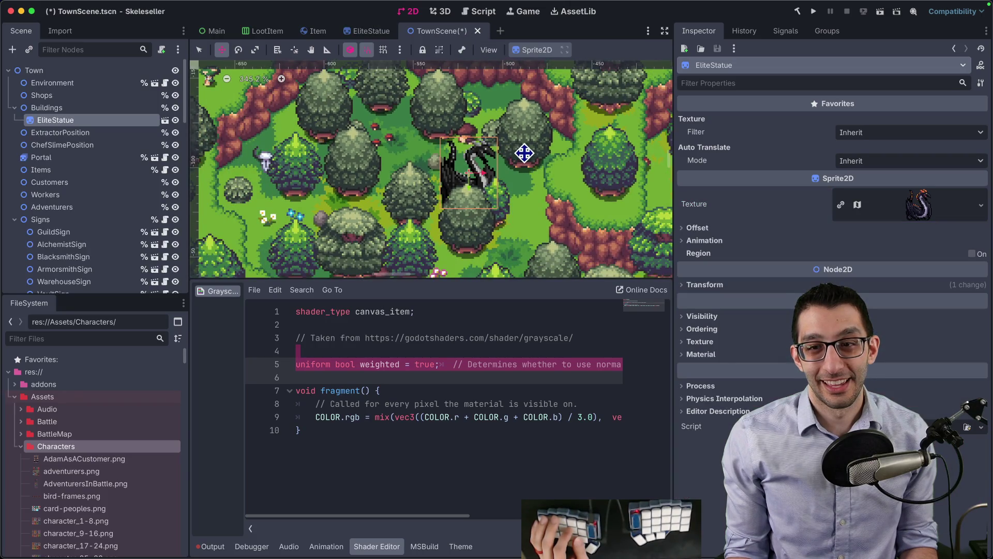
scroll(540, 175, "down", 7)
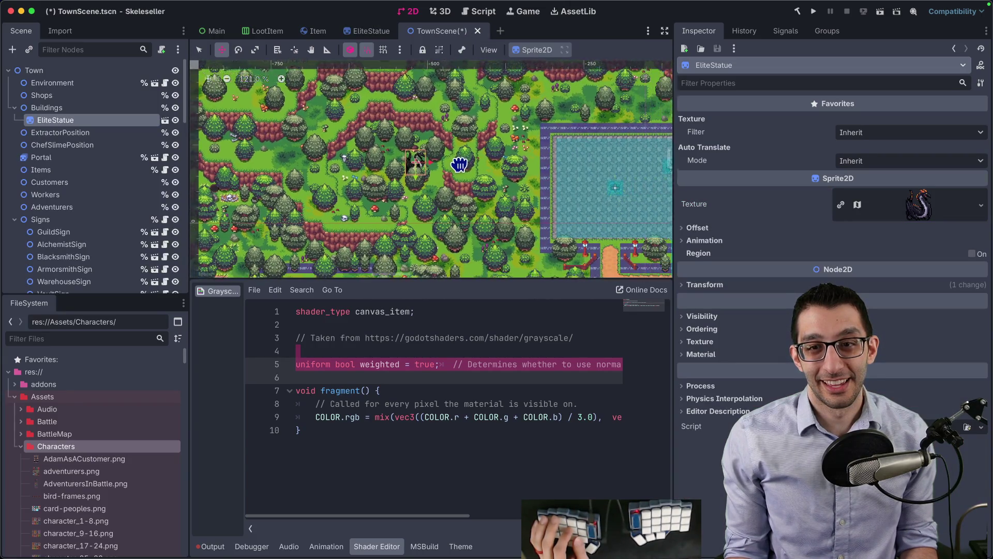
left_click_drag(660, 277, 661, 381)
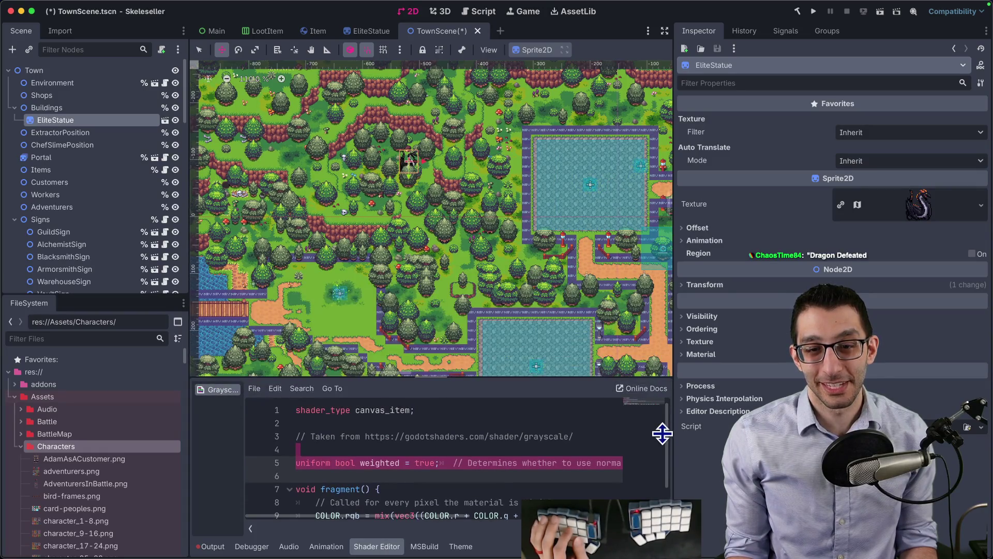
left_click_drag(490, 257, 329, 184)
scroll(470, 213, "down", 10)
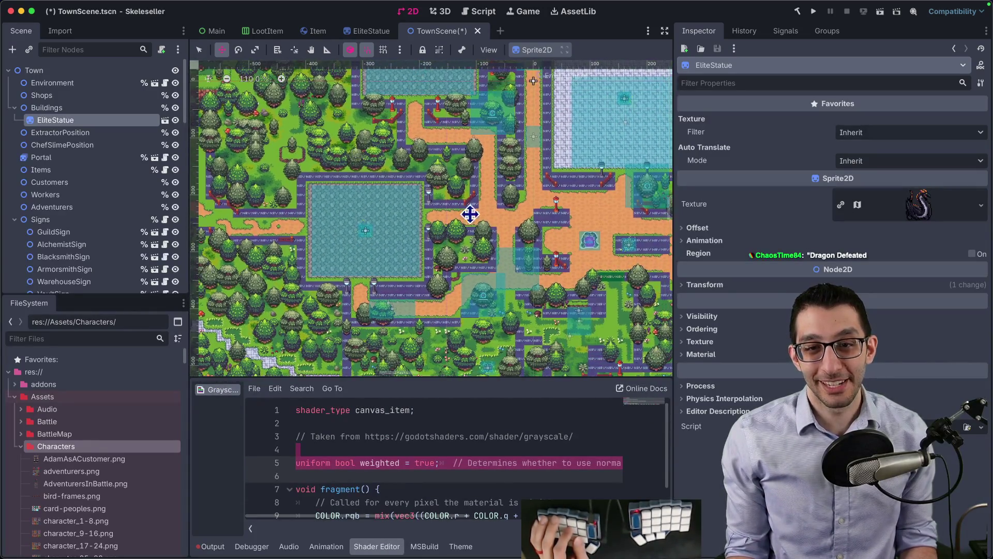
scroll(425, 129, "right", 5)
scroll(468, 136, "right", 1)
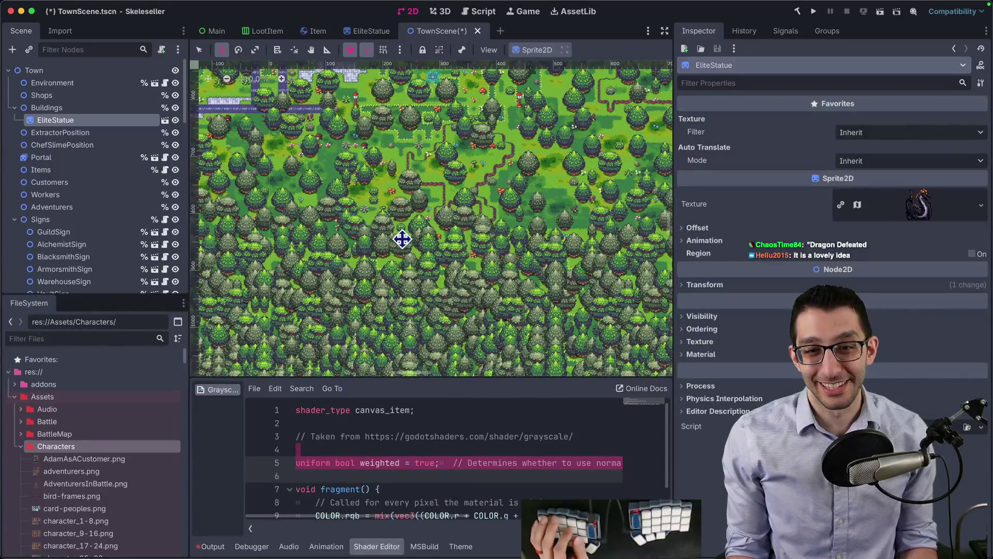
scroll(547, 189, "up", 10)
scroll(504, 228, "right", 8)
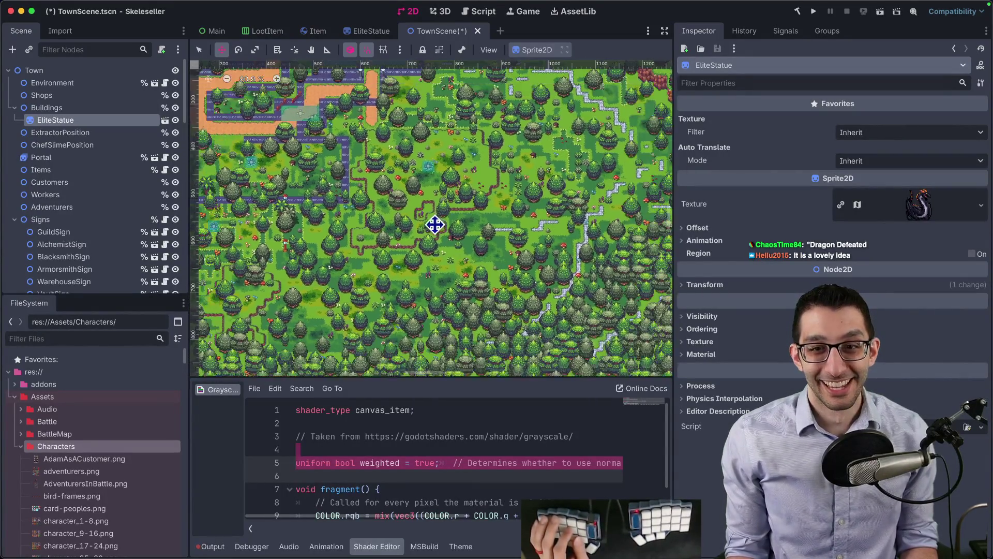
scroll(359, 211, "up", 5)
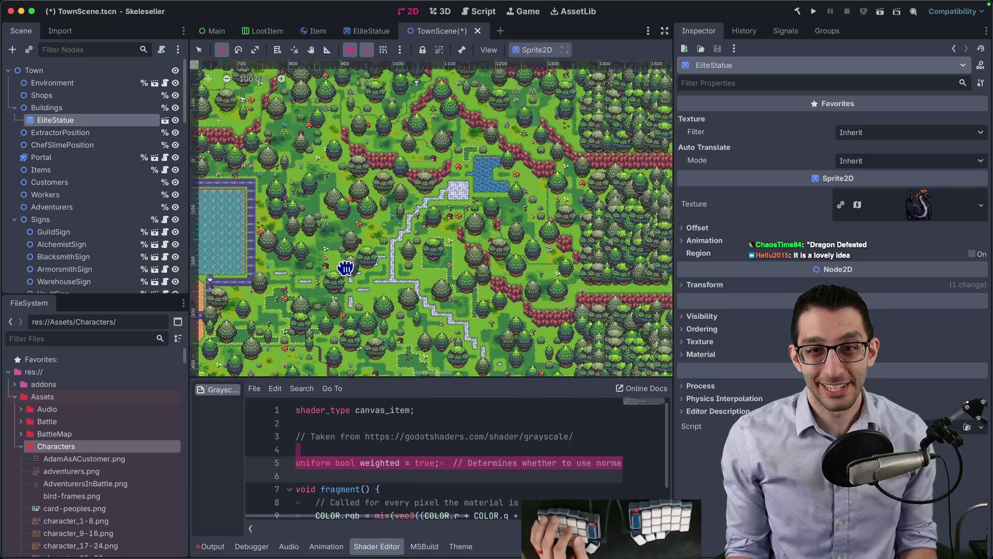
scroll(346, 266, "left", 3)
scroll(539, 224, "left", 8)
scroll(428, 181, "up", 12)
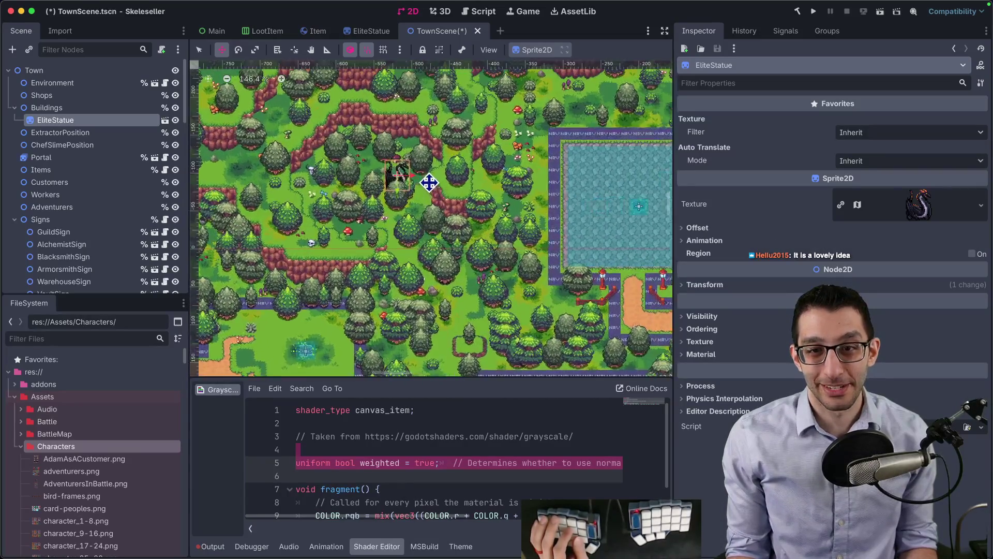
scroll(404, 184, "up", 2)
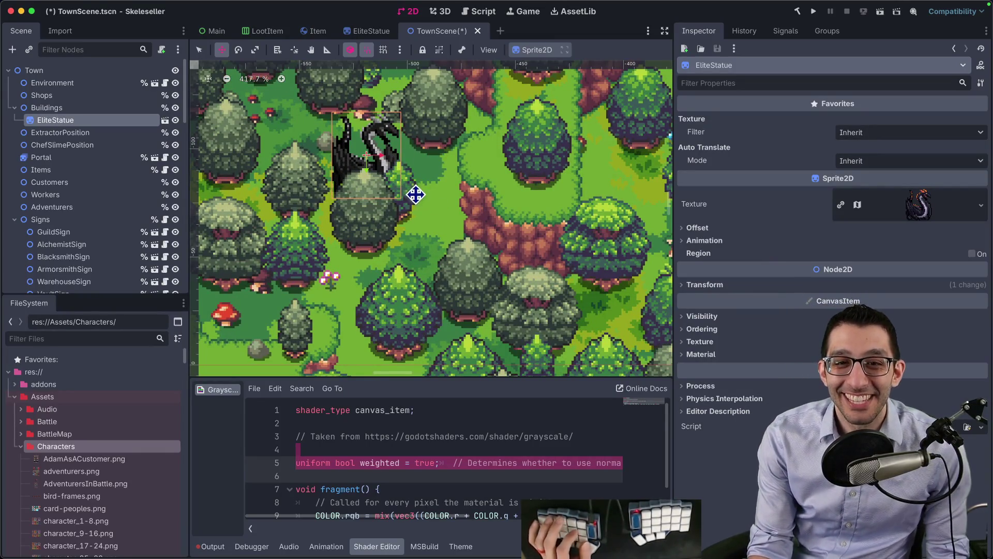
left_click_drag(442, 206, 439, 169)
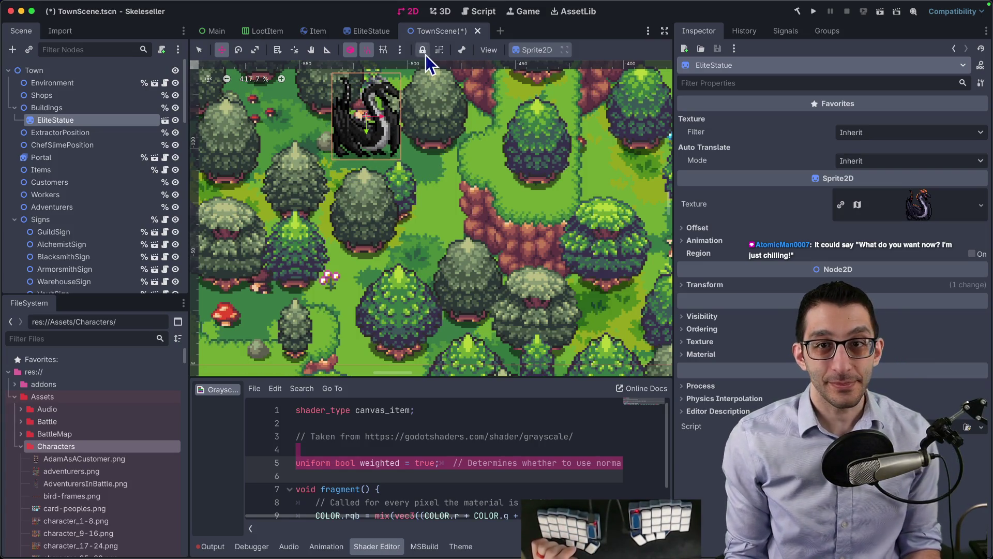
left_click(377, 32)
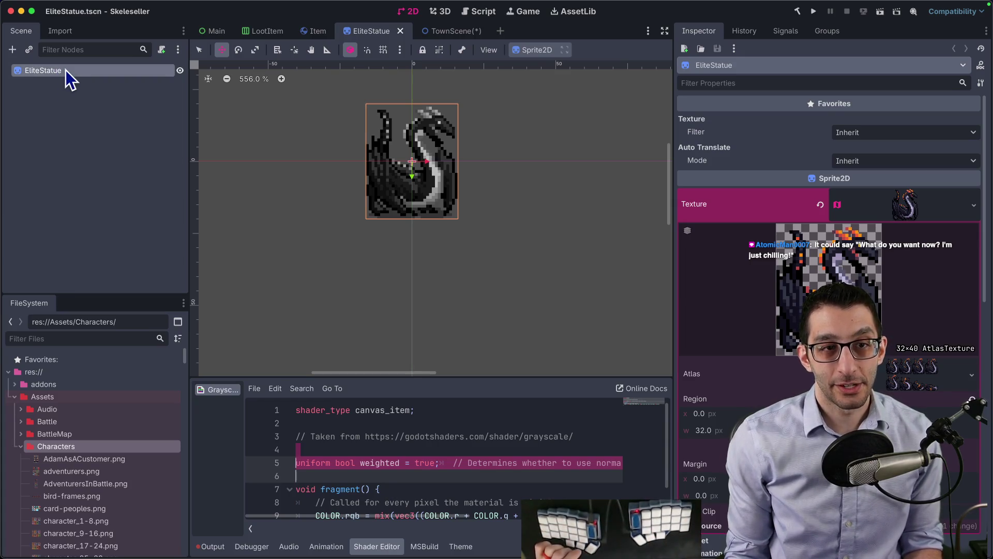
- Bring up the Finder window holding the purchased asset packs
key("super+Tab")
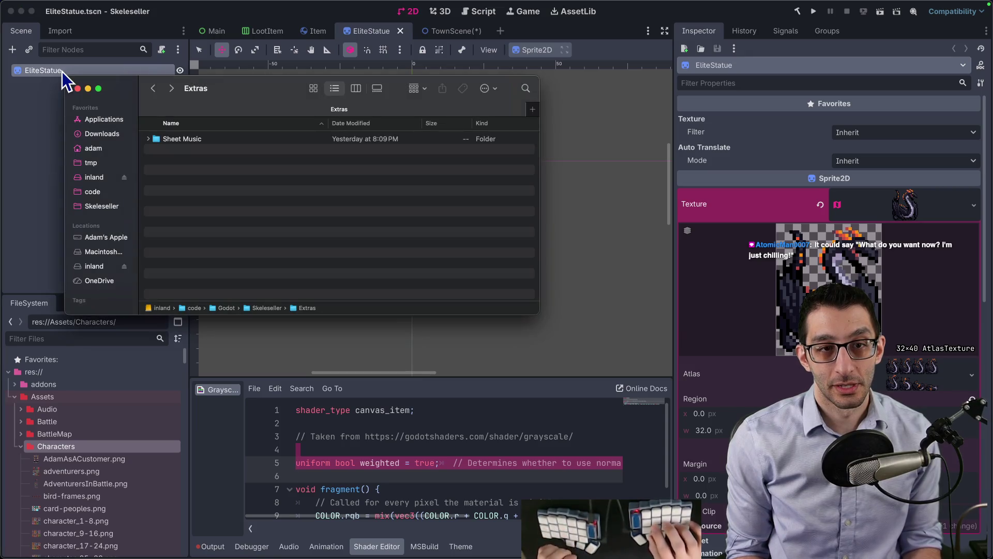
key("super+Tab")
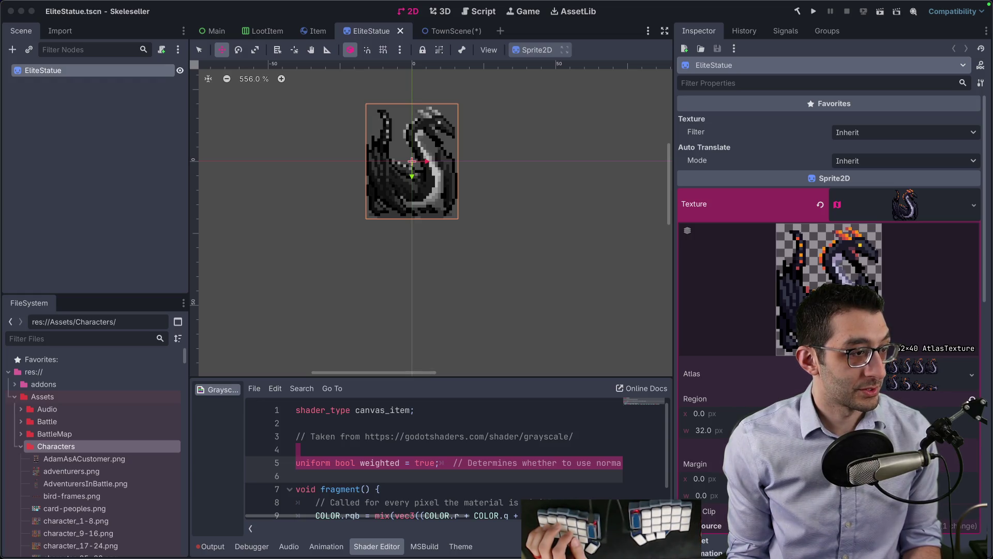
key("super+Tab")
key("super+Tab")
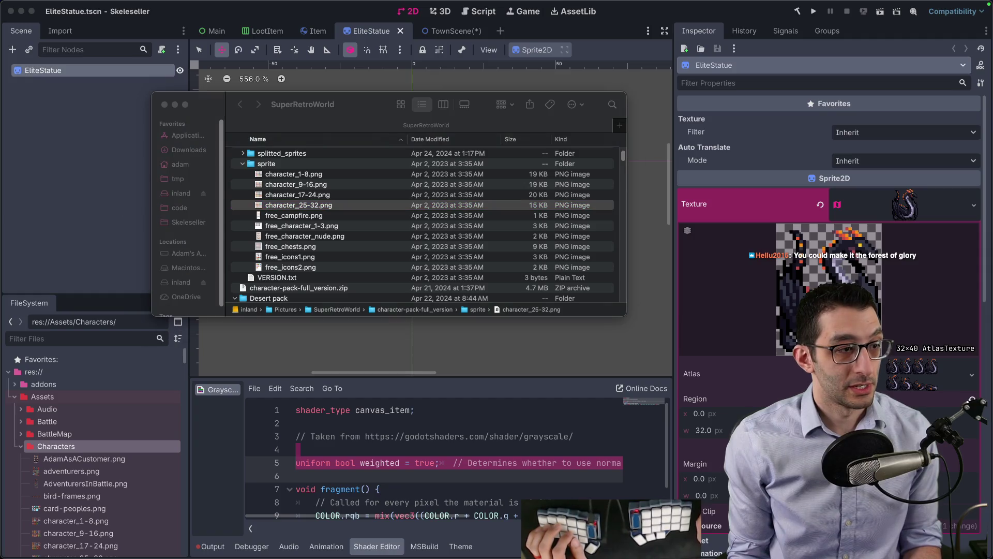
key("super+Tab")
scroll(352, 186, "up", 3)
- Find dungeon-pack-full_version/atlas.png, preview it, and open it in Affinity Photo
left_click(303, 159)
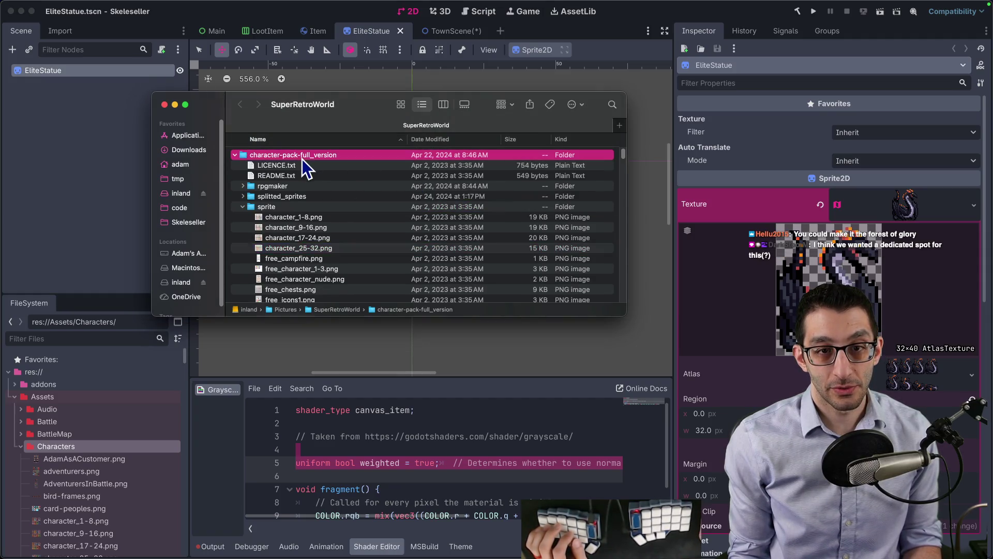
key("Left")
key("Down")
key("Left")
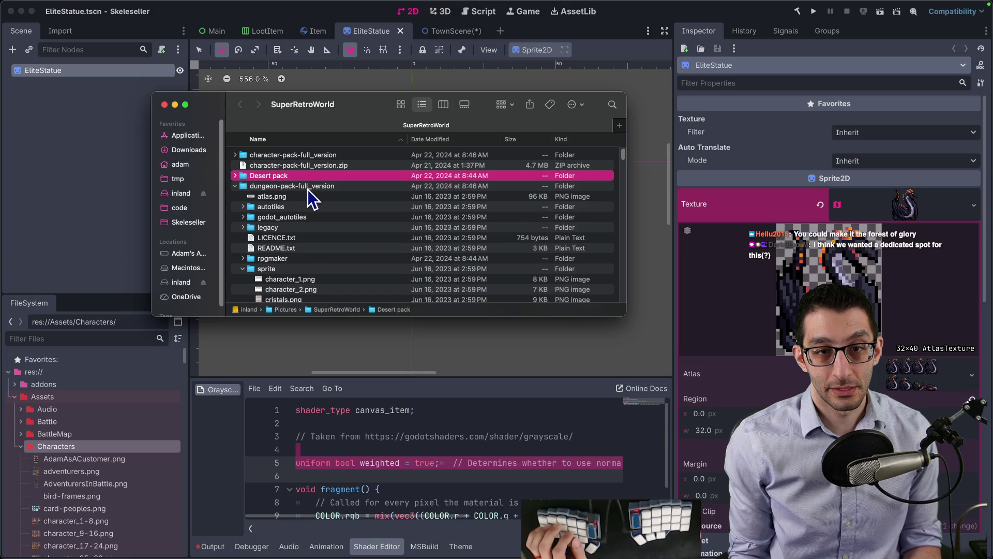
key("Down")
key("Down")
key("space")
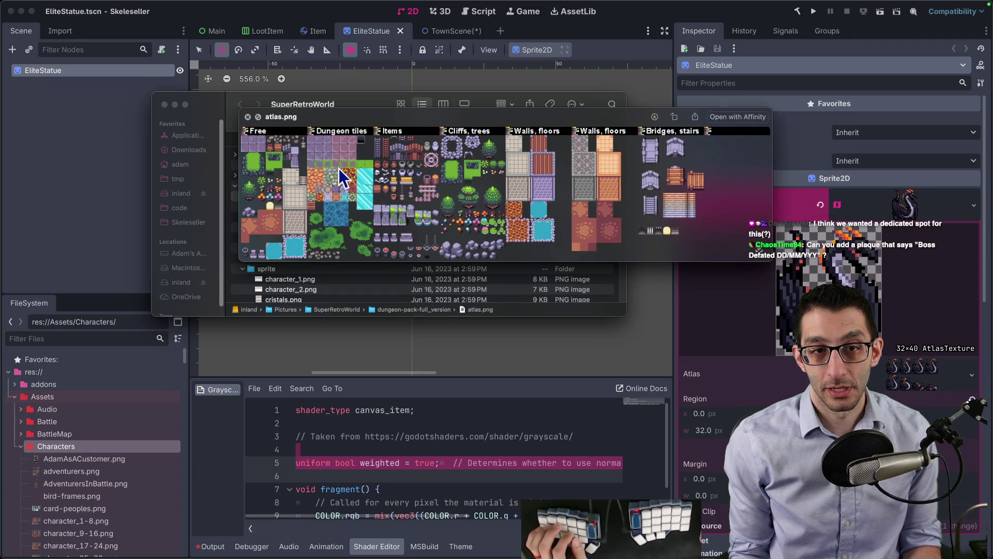
key("space")
double_click(286, 197)
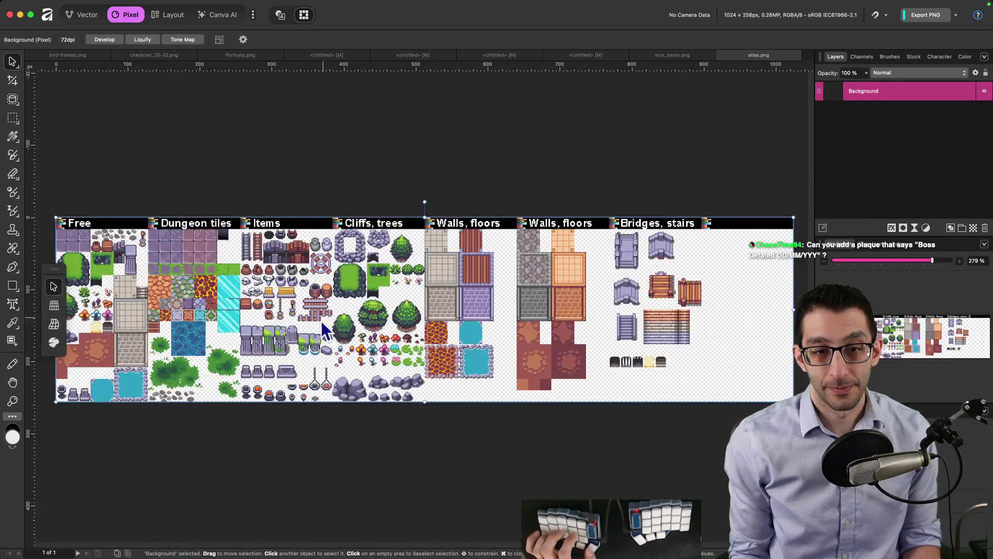
- Zoom and pan atlas.png to the pillar and plinth tiles, then return to the grayscale shader page
scroll(322, 320, "up", 3)
scroll(289, 364, "up", 5)
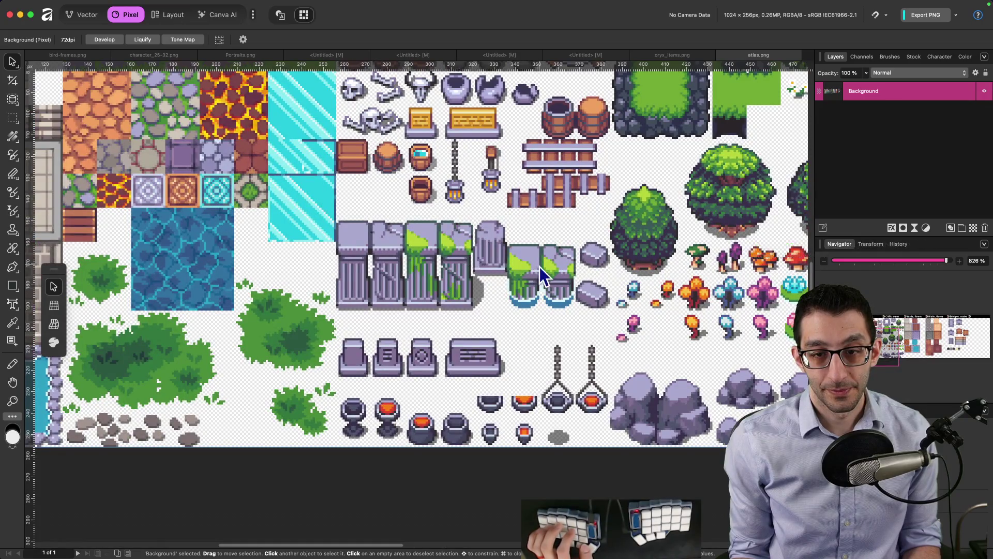
mouse_move(539, 266)
left_mouse_down()
mouse_move(313, 224)
mouse_move(274, 238)
left_mouse_up()
scroll(271, 238, "right", 10)
scroll(272, 238, "up", 4)
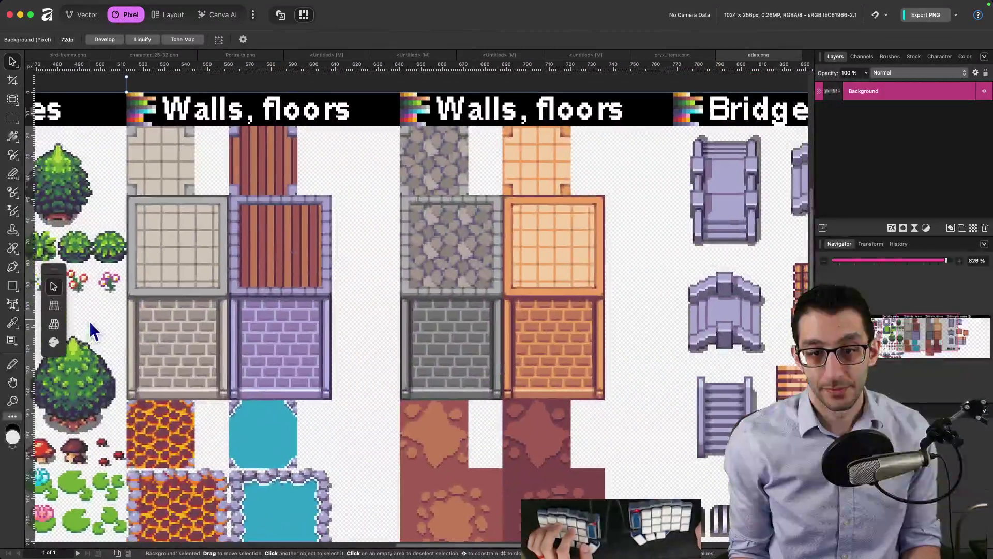
scroll(76, 257, "left", 20)
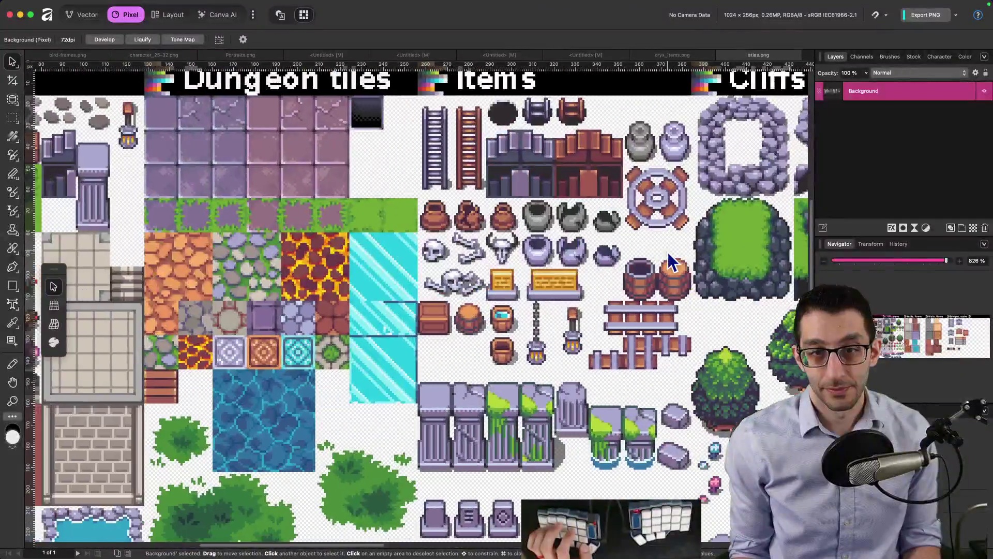
scroll(694, 212, "left", 10)
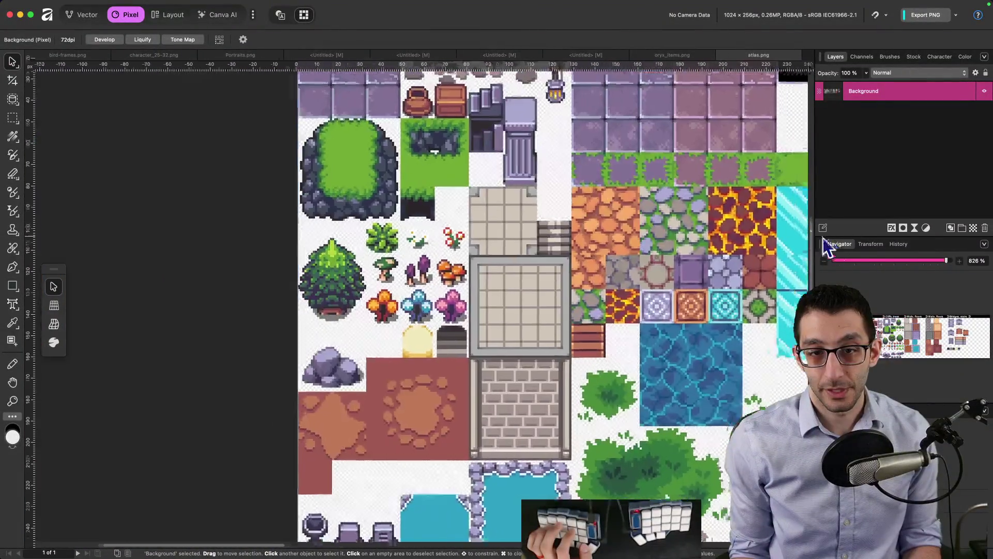
scroll(691, 278, "right", 10)
scroll(467, 225, "down", 4)
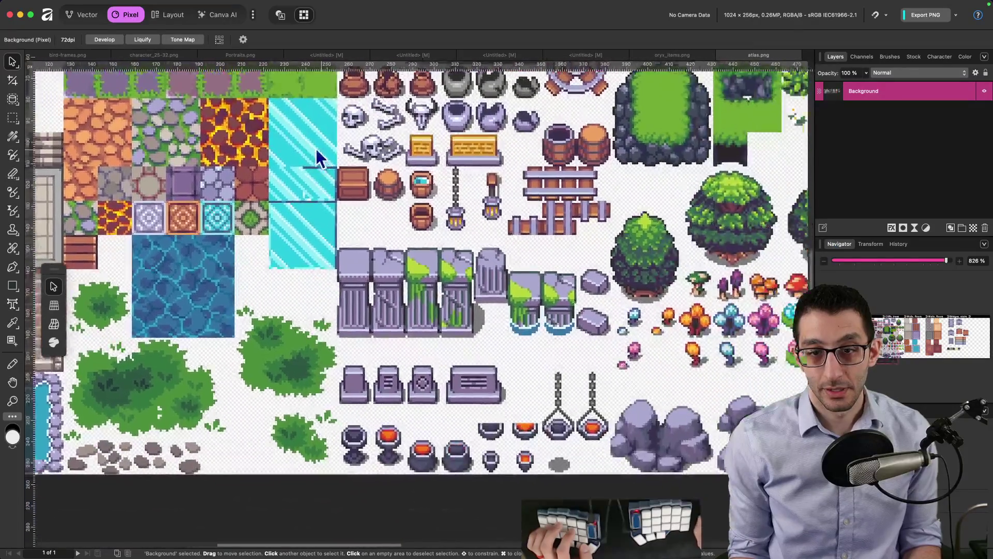
scroll(359, 262, "up", 3)
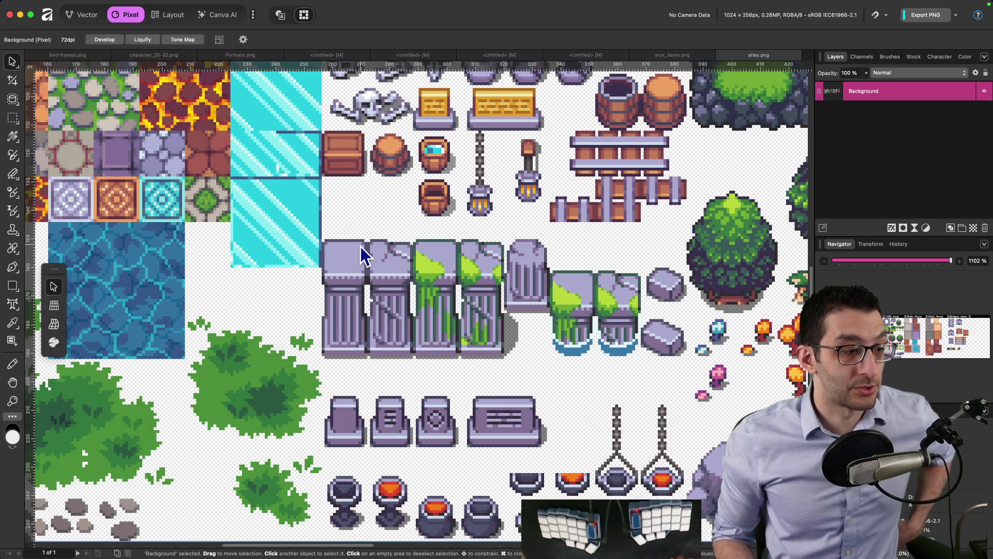
key("super+Tab")
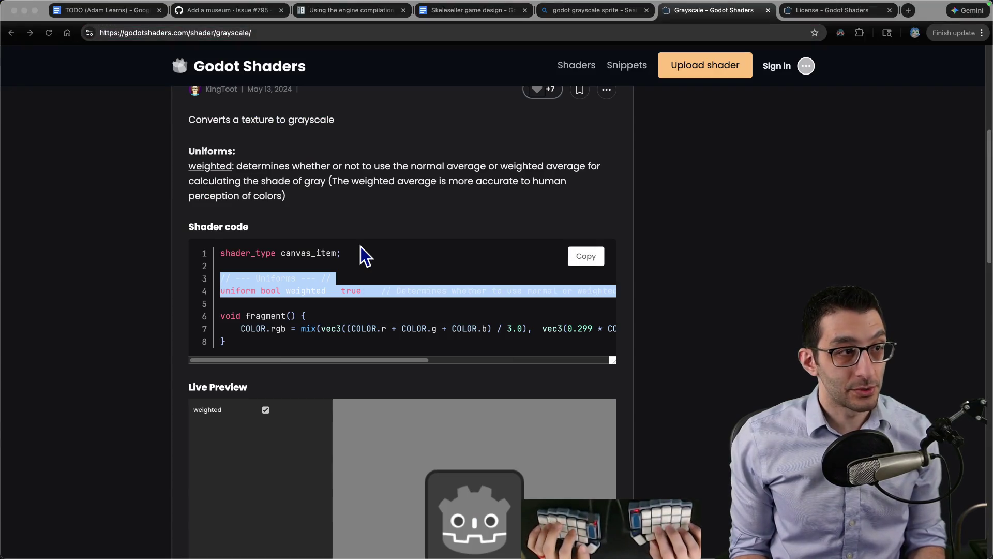
- Go to the Weblate site in a new tab and open the Skeleseller project
key("ctrl+t")
type("web")
key("Return")
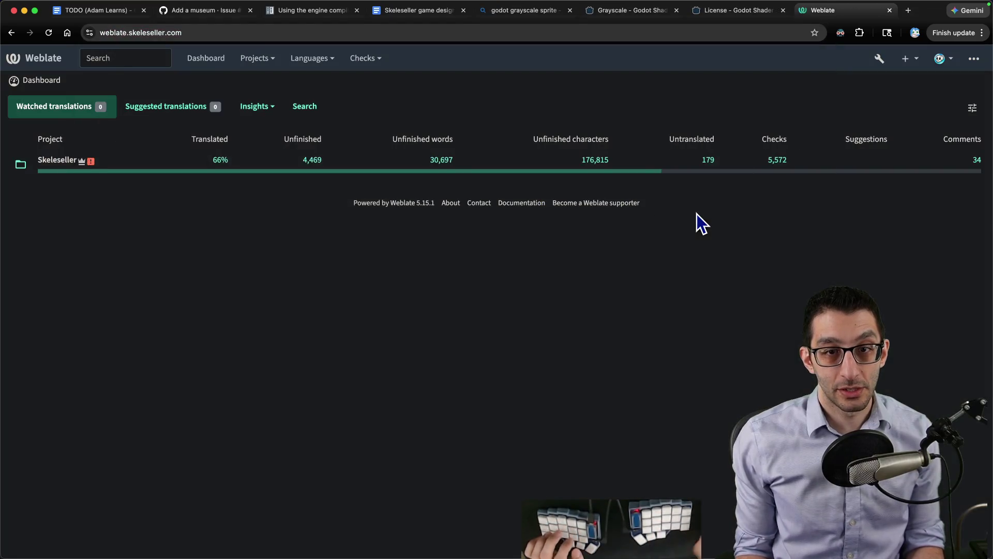
left_click(62, 160)
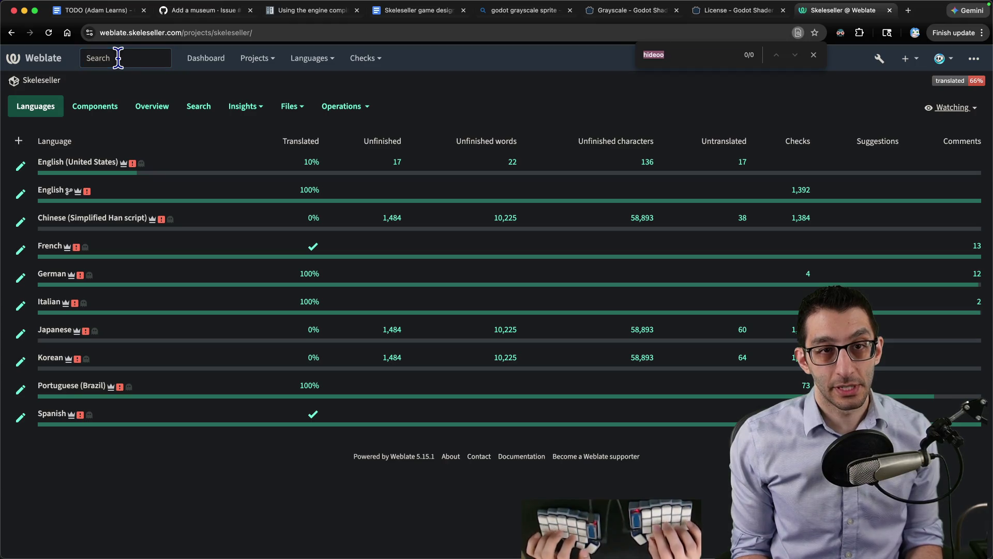
- Search Weblate for 'hired the' and select the English 'Hired the Warrior' source text
key("super+l")
type("webl")
key("Tab")
type("hired the")
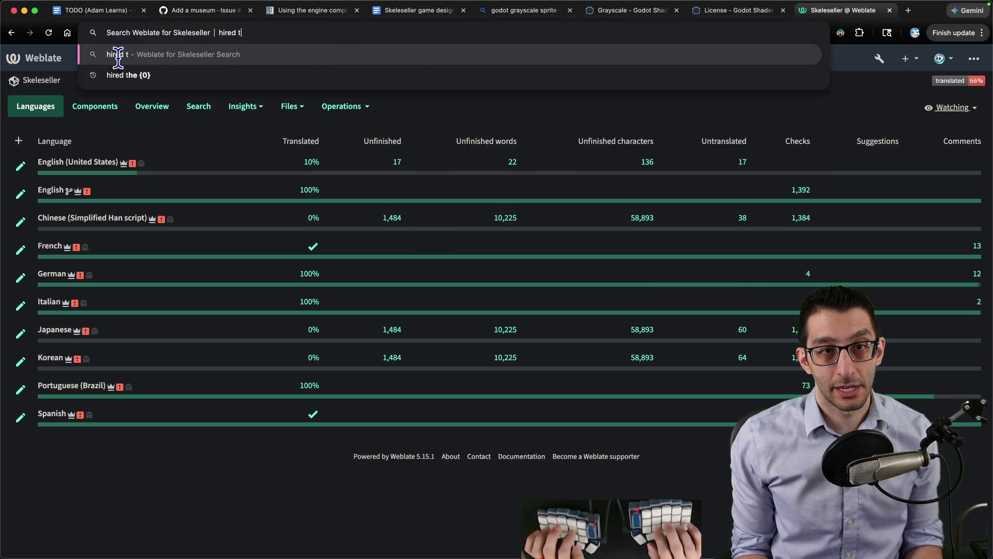
key("Return")
scroll(135, 241, "down", 2)
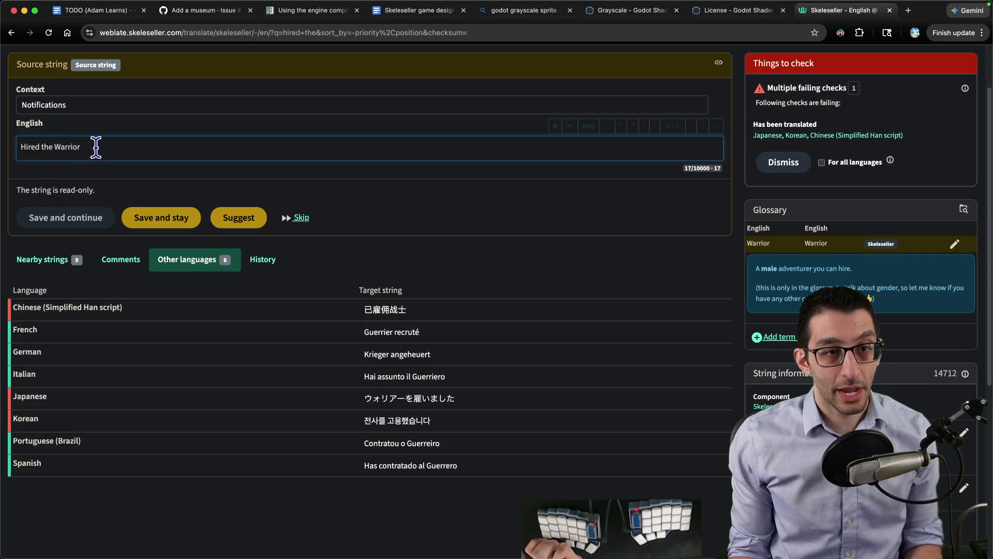
left_click_drag(96, 148, 24, 165)
scroll(327, 283, "down", 1)
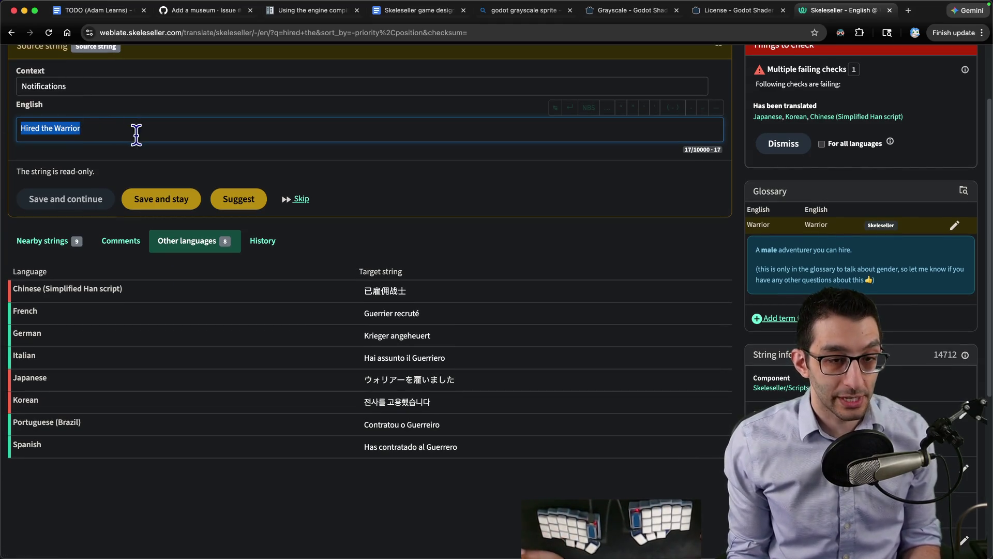
left_click(108, 132)
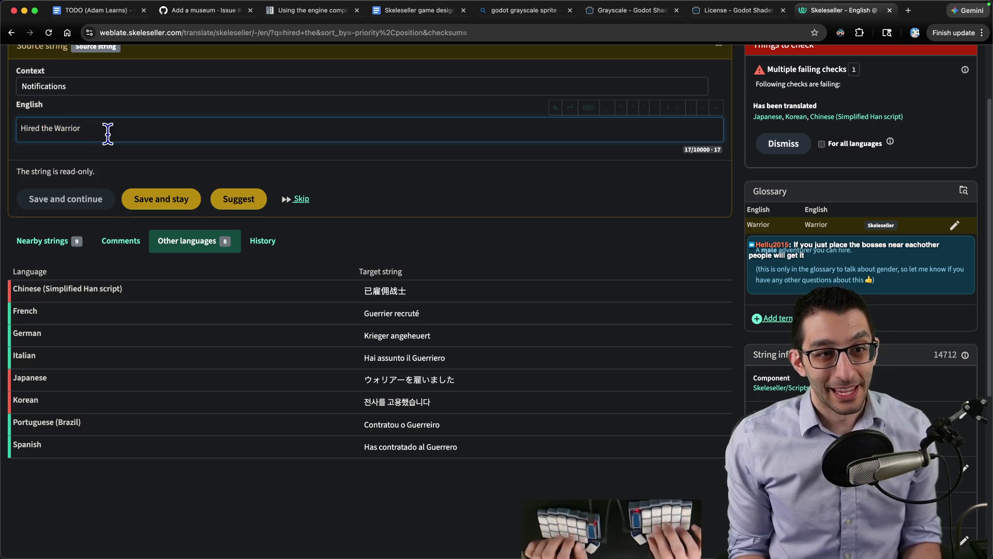
left_click_drag(108, 132, 31, 116)
- Paste 'Hired the Warrior' into a new VS Code scratch file
key("super+c")
key("super+Tab")
key("super+n")
key("super+v")
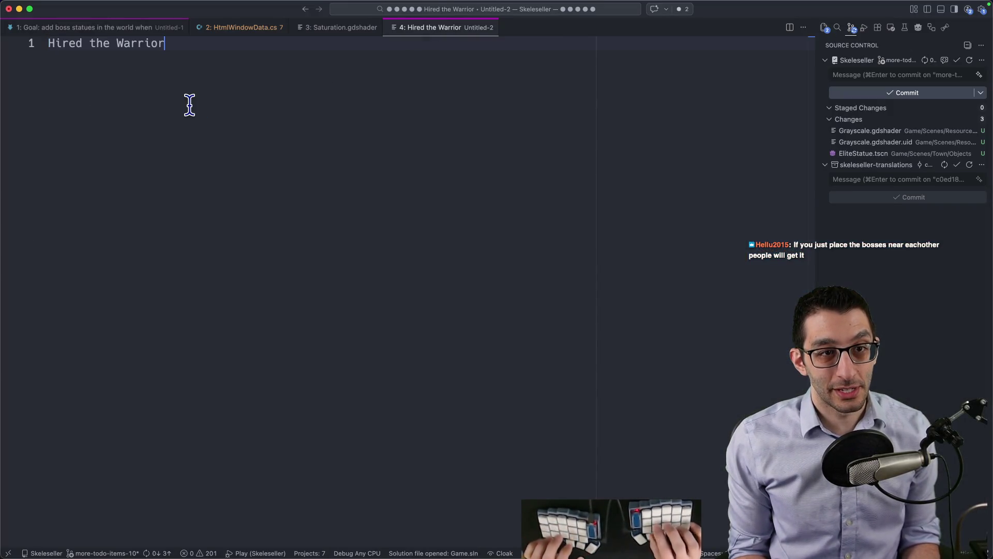
key("alt+shift+Left")
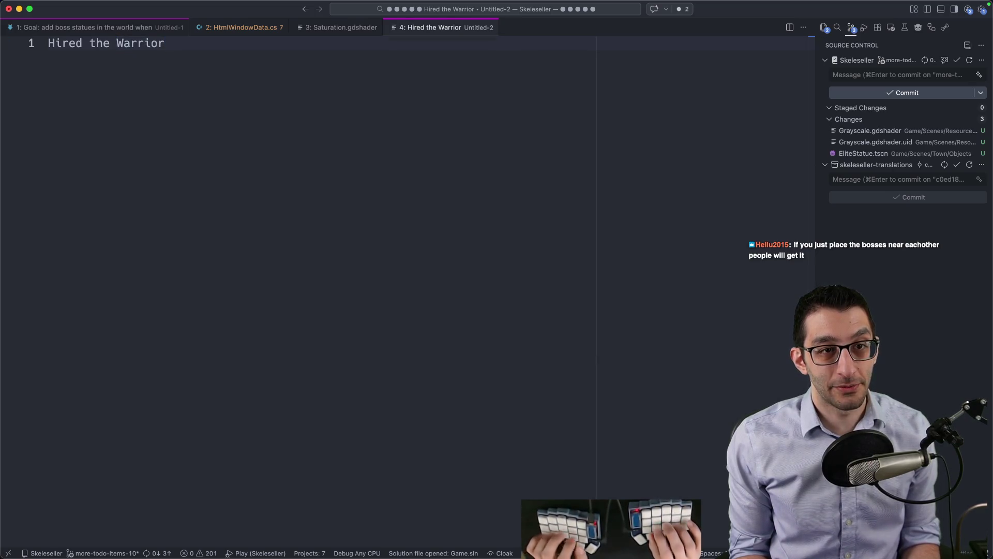
key("super+Tab")
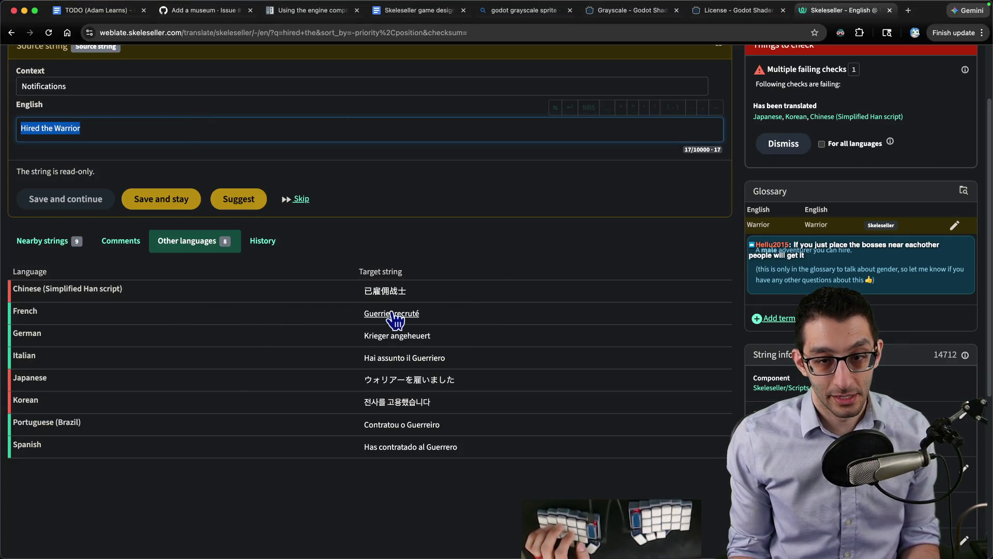
scroll(366, 281, "up", 3)
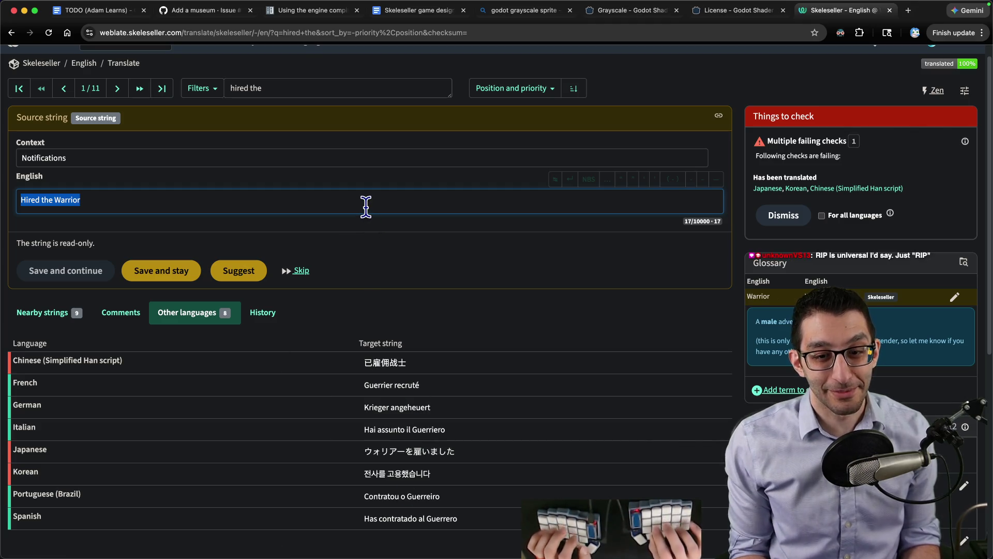
key("super+Tab")
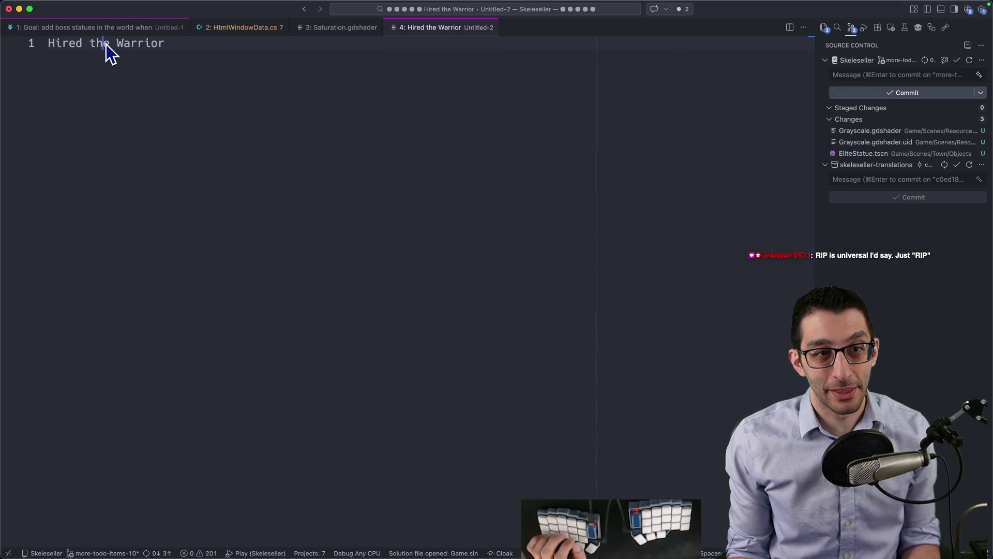
- Add '(m)', duplicate the line for a female variant, then close the scratch file without saving
type("(m")
key("shift+alt+Down")
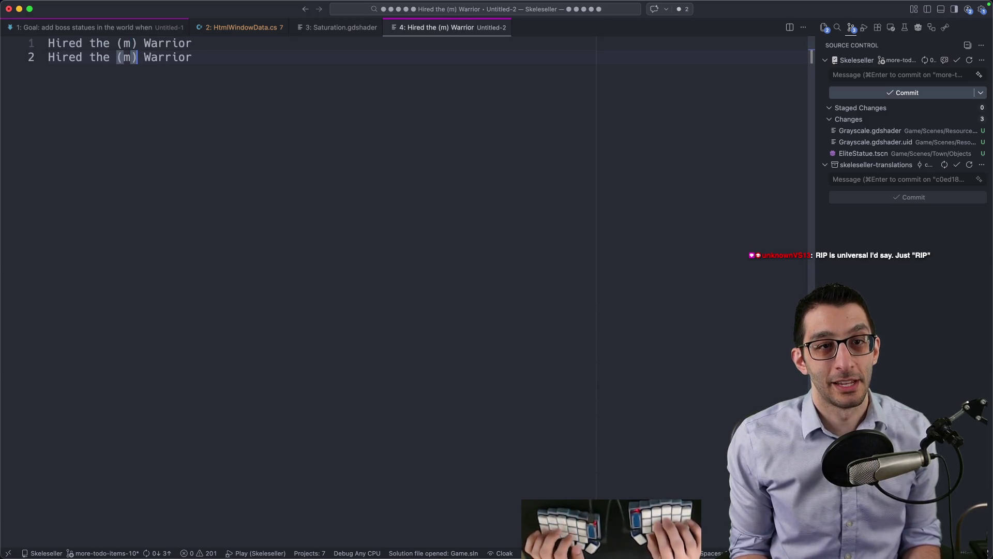
left_click(262, 81)
type("Dragon")
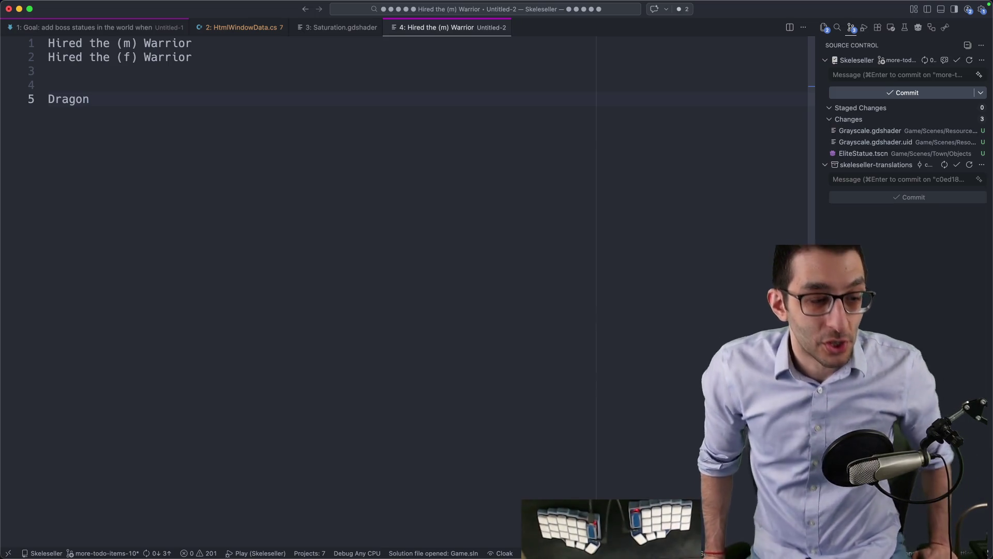
key("super+w")
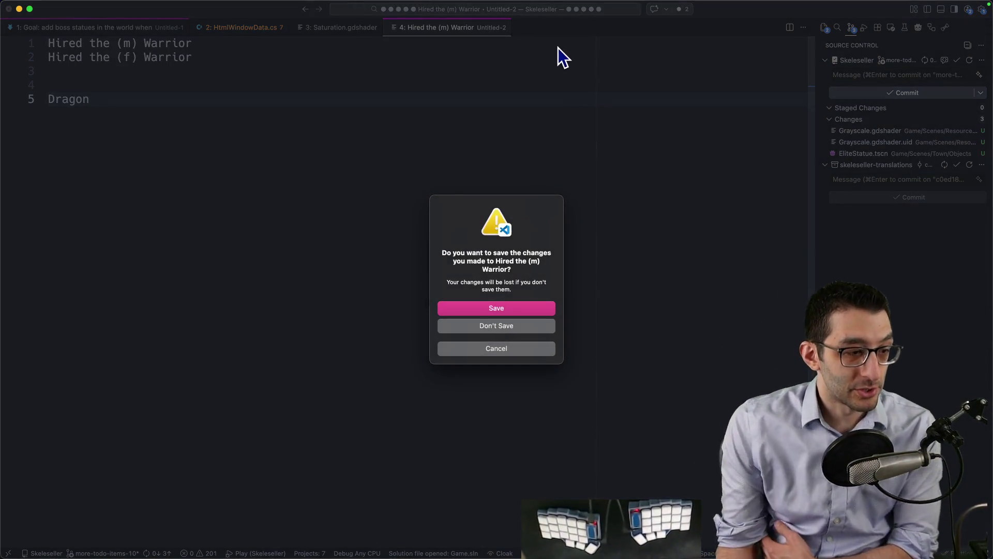
key("super+d")
mouse_move(488, 545)
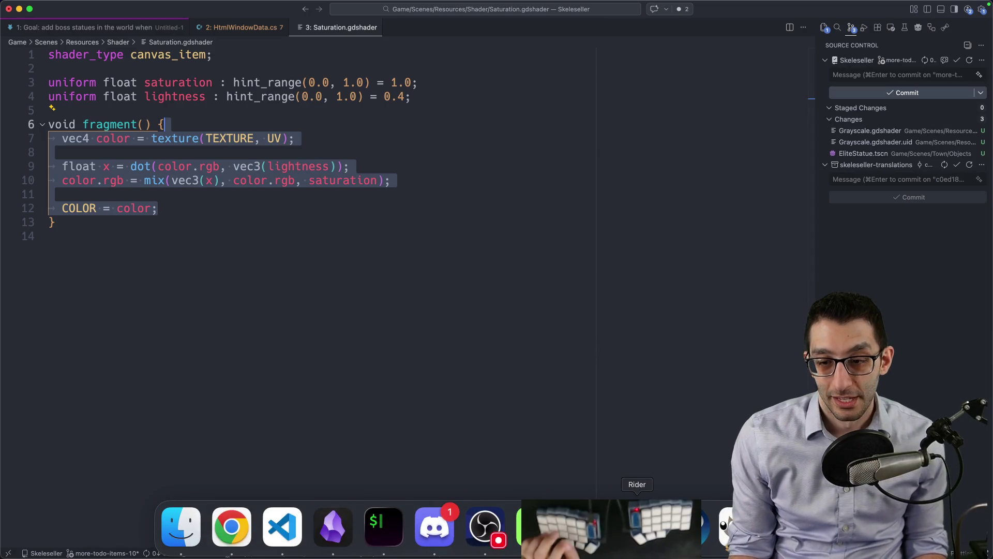
left_click(536, 526)
- Zoom into the atlas.png tiles, then bring Godot back up
scroll(363, 326, "up", 3)
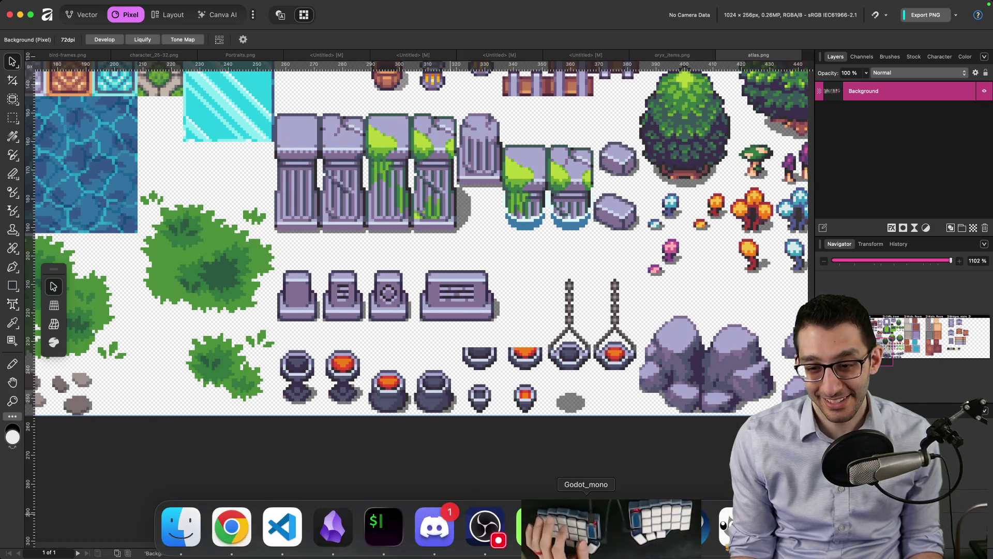
left_click(587, 525)
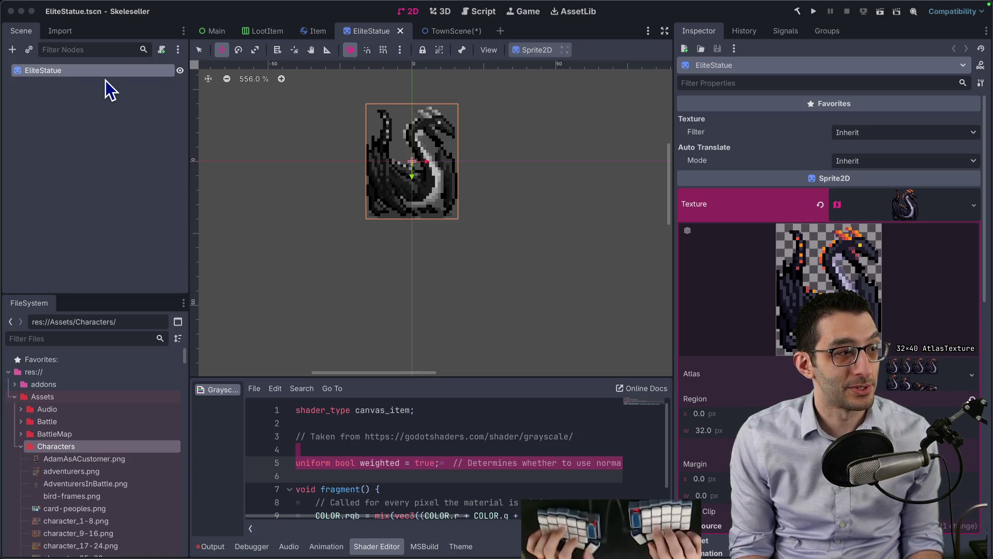
- Make a new Node2D the scene root and add a TileMapLayer ordered above EliteStatue
key("super+v")
right_click(58, 83)
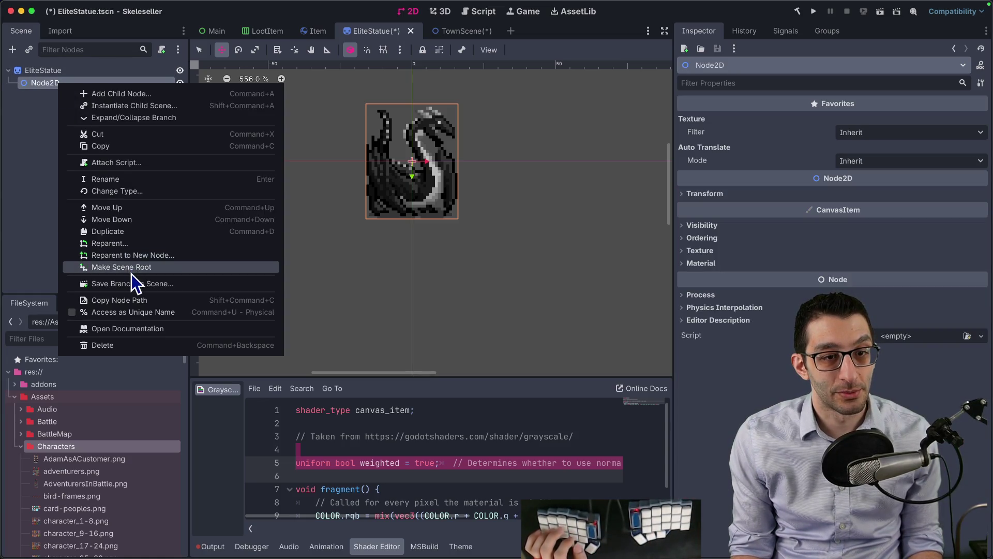
left_click(131, 271)
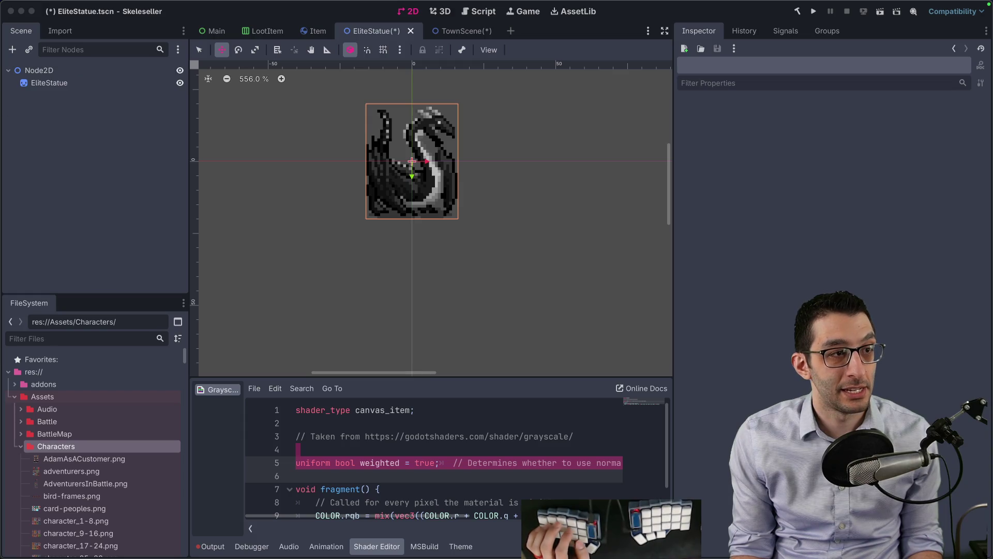
left_click(146, 155)
key("super+v")
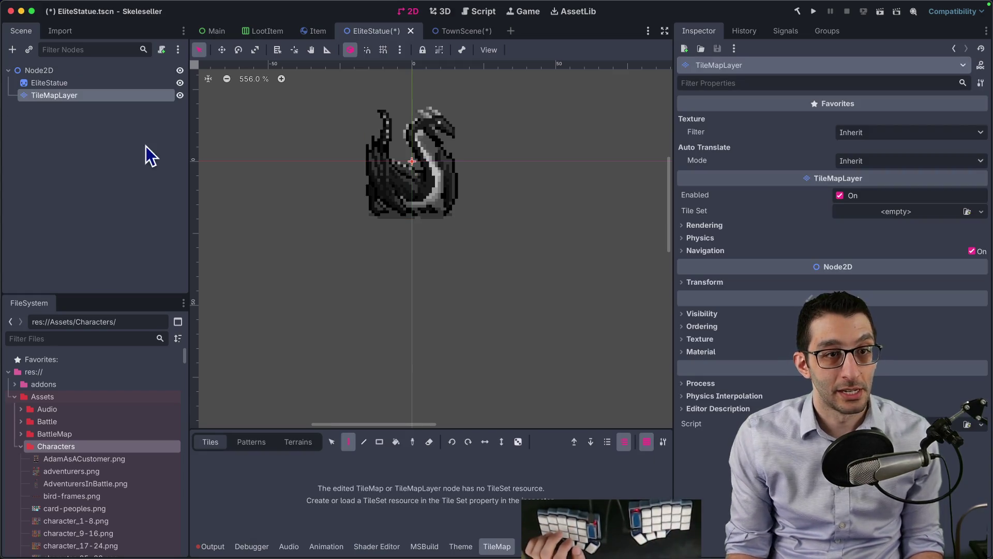
left_click_drag(77, 95, 73, 78)
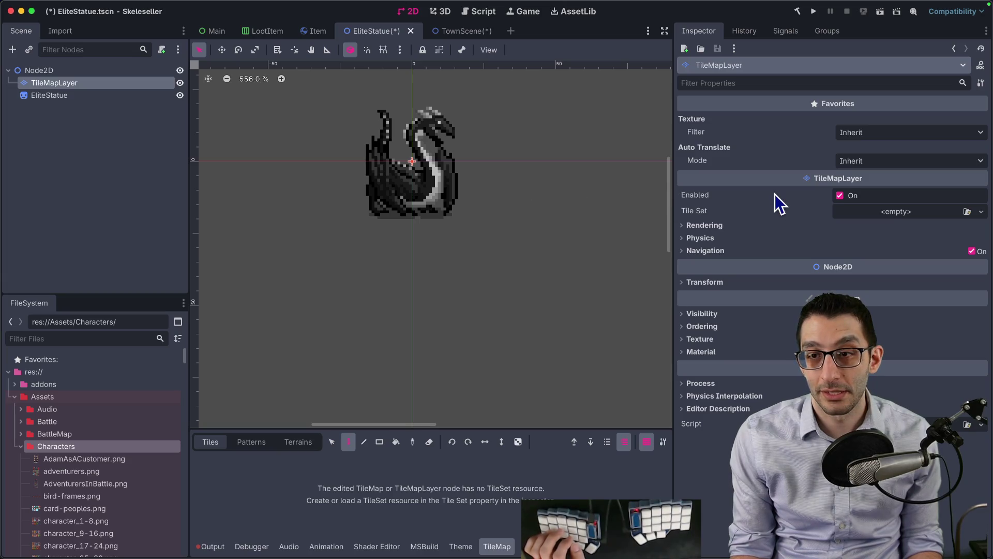
- Quick Load World.tres as the TileMapLayer's tile set
left_click(736, 281)
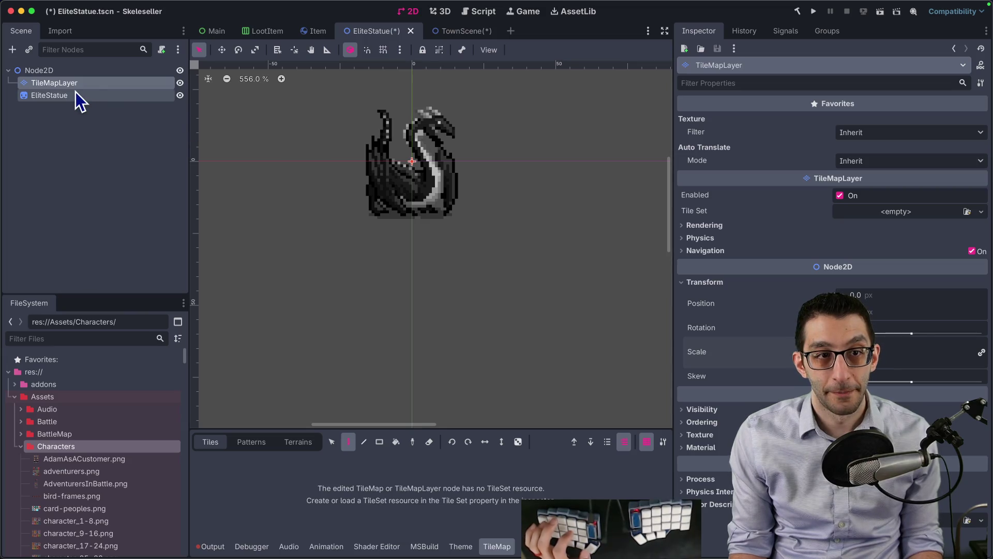
left_click(880, 214)
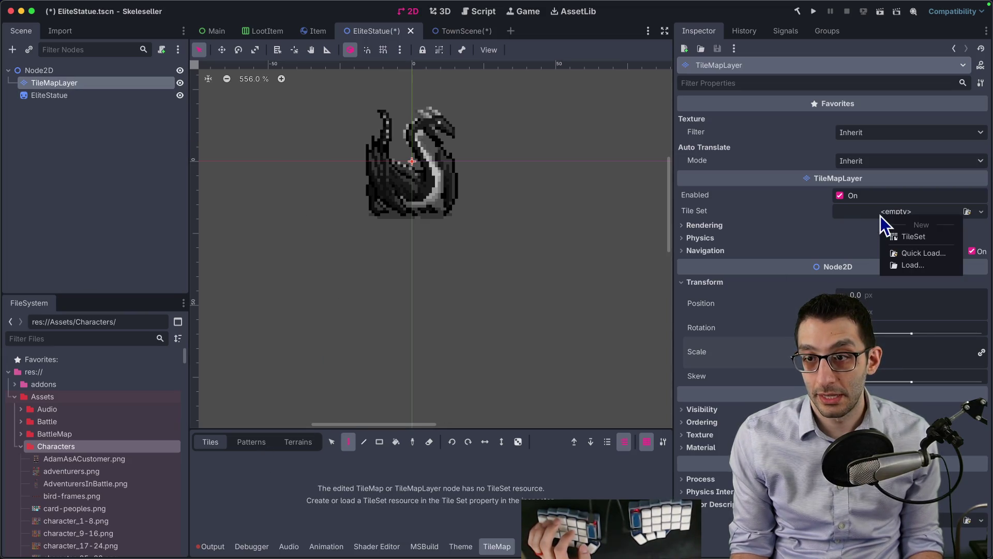
left_click(921, 252)
key("Return")
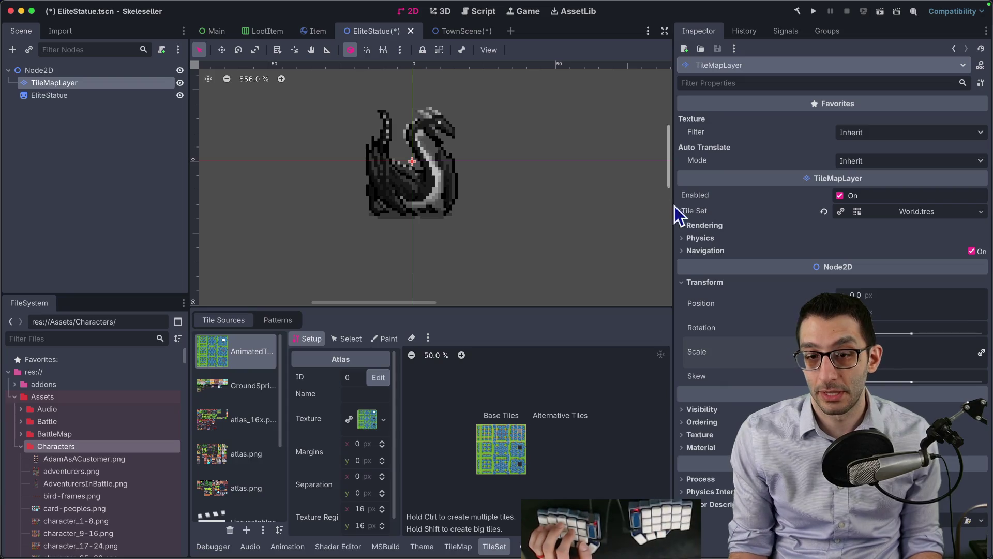
- Browse the tile set's sources: GroundSprites, atlas_16x.png and both atlas.png sheets
left_click(247, 391)
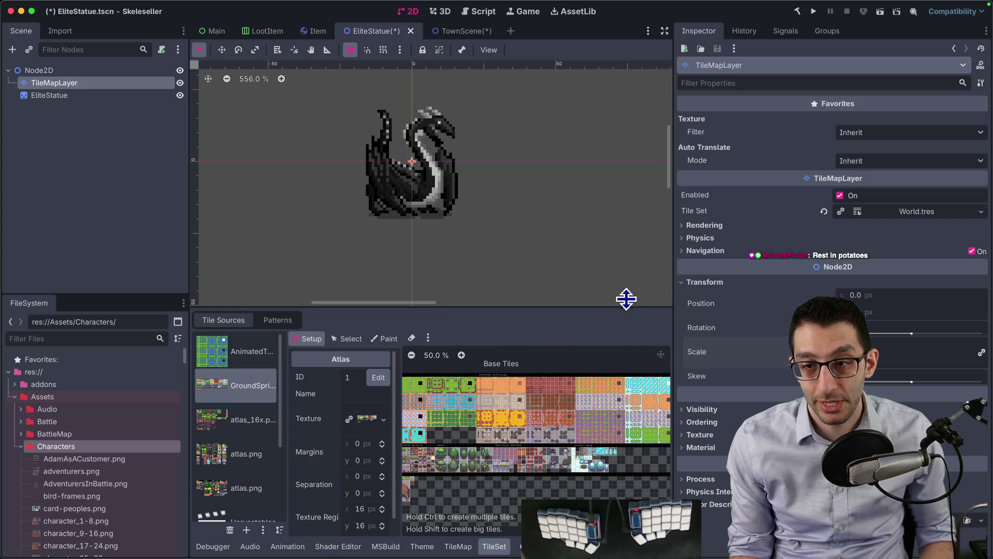
left_click_drag(676, 286, 842, 292)
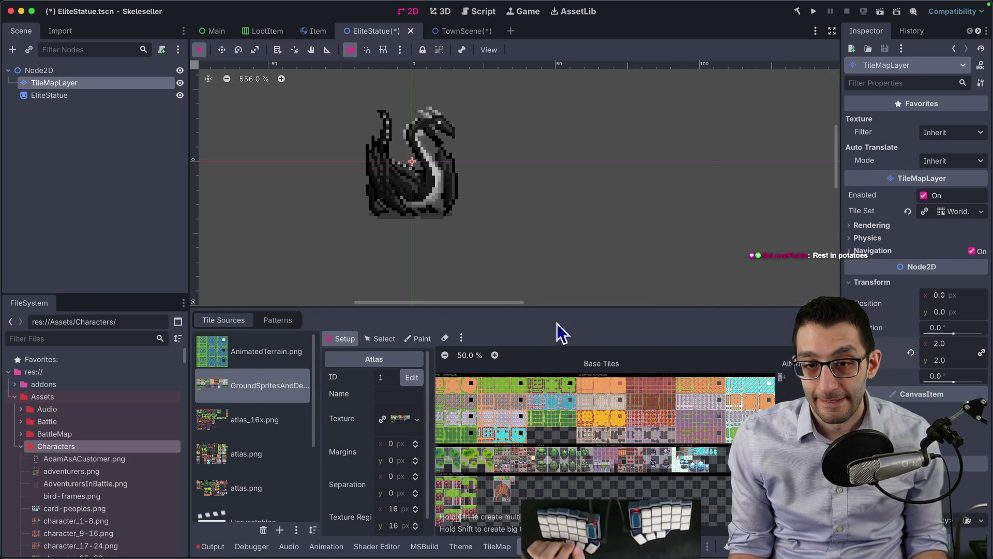
mouse_move(532, 401)
left_mouse_down()
mouse_move(650, 397)
mouse_move(529, 379)
left_mouse_up()
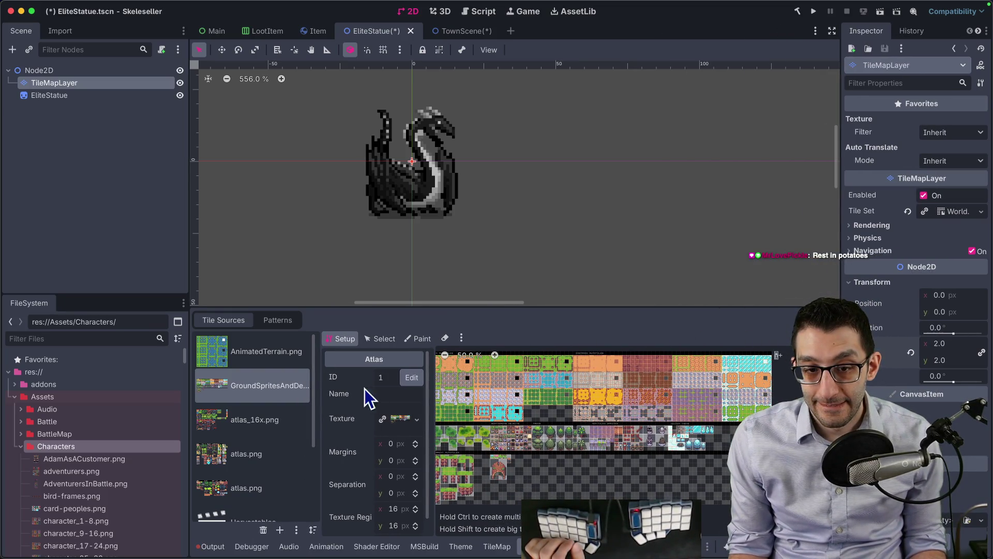
left_click(264, 421)
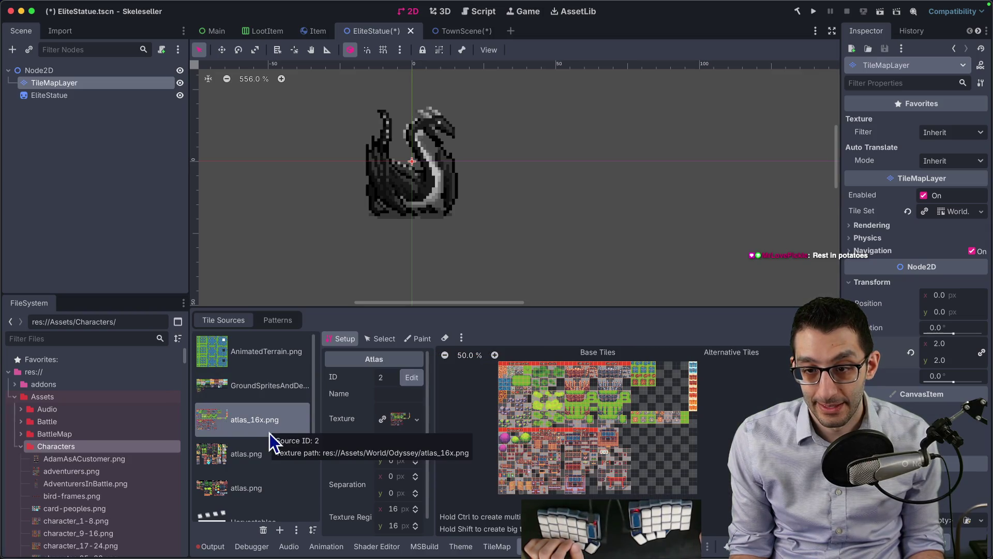
left_click(256, 448)
scroll(539, 422, "up", 2)
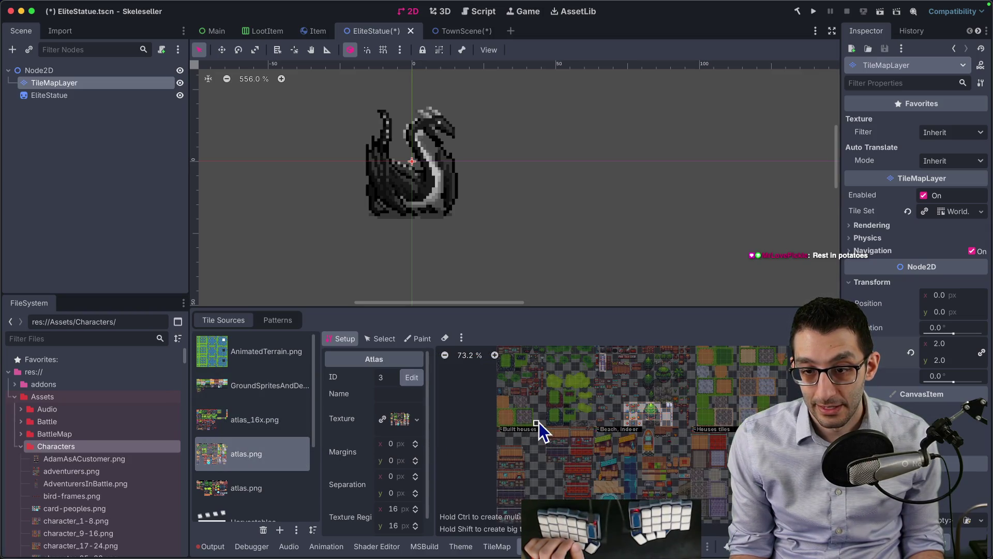
left_click(237, 482)
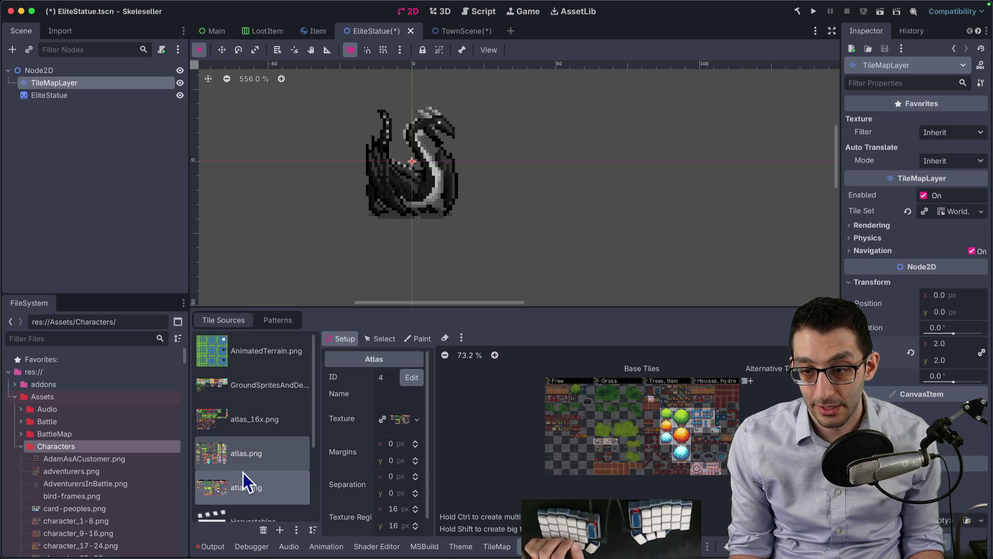
scroll(243, 473, "down", 1)
scroll(246, 469, "down", 3)
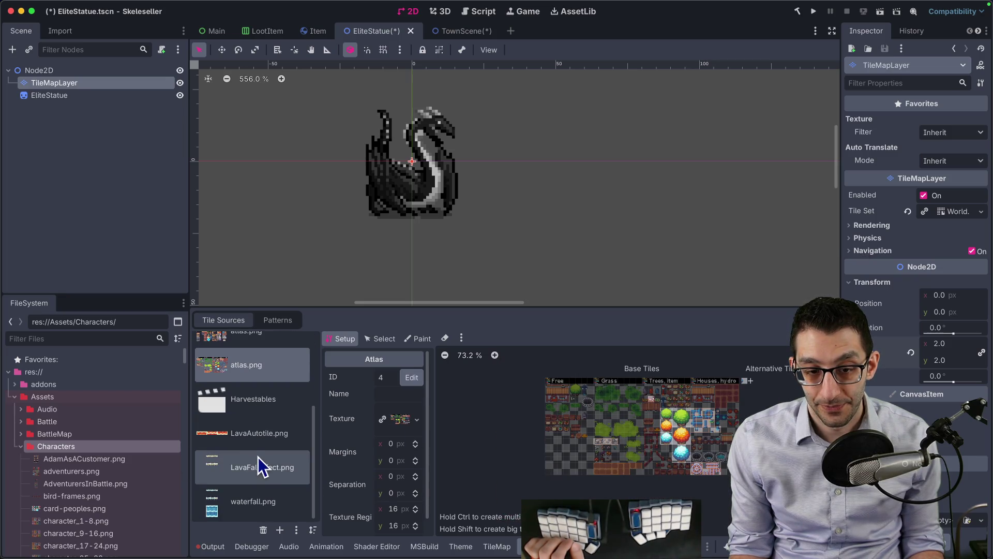
scroll(258, 455, "up", 5)
- Return to the GroundSprites atlas and pick the pillar tile for painting
left_click(259, 366)
left_click(261, 383)
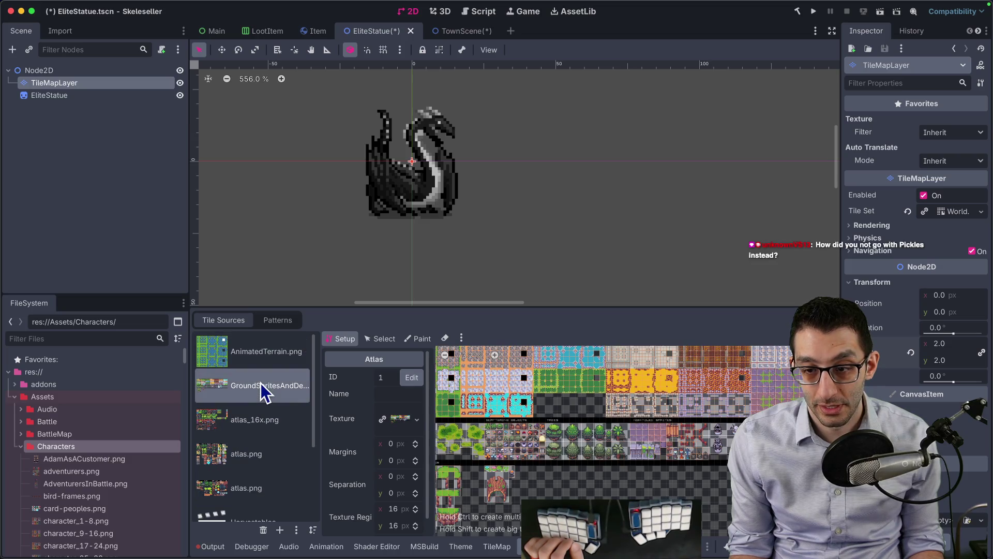
scroll(689, 442, "up", 6)
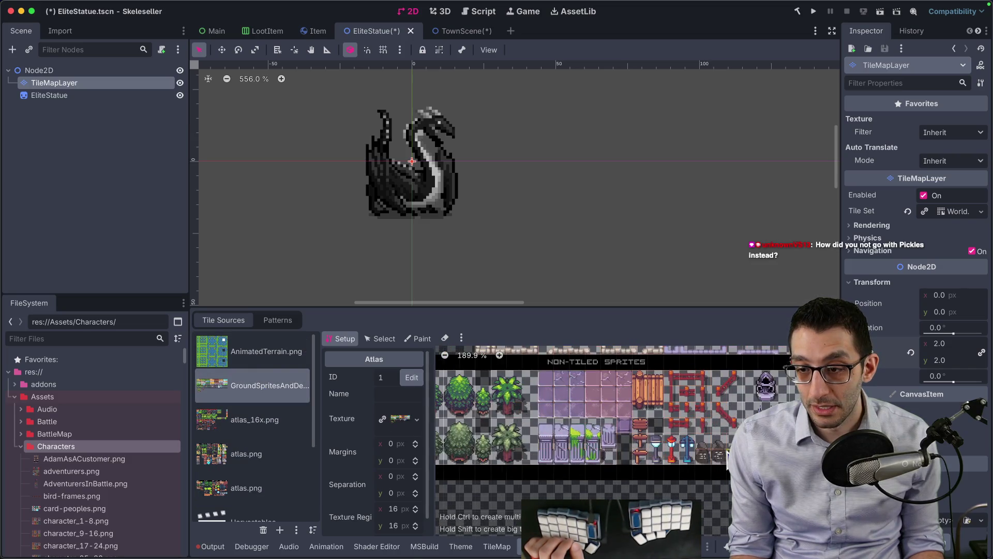
scroll(660, 455, "left", 5)
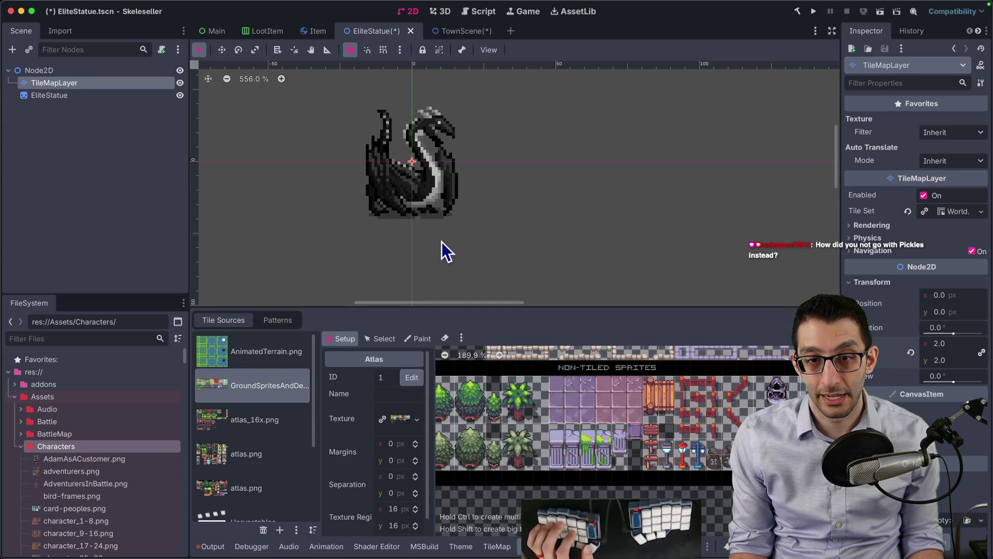
left_click(492, 548)
left_click(507, 495)
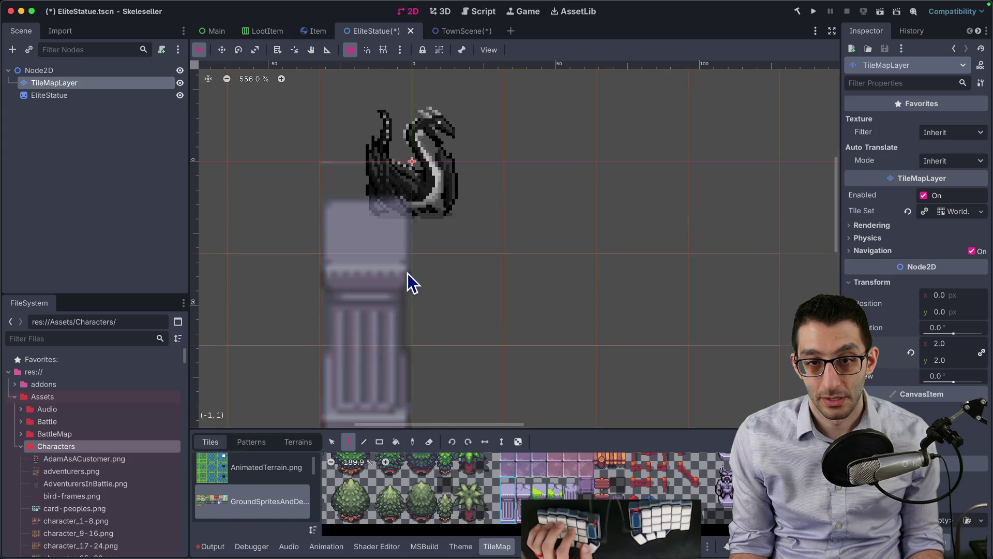
- Paint the pillar beneath the dragon statue and move the statue onto its top
left_click(469, 259)
left_click(124, 95)
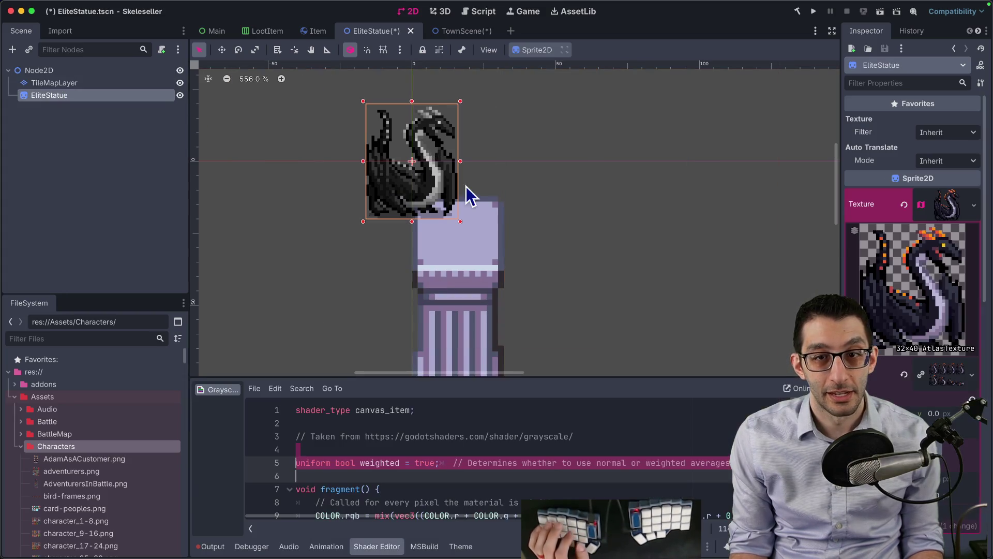
left_click_drag(437, 187, 479, 223)
scroll(607, 236, "down", 4)
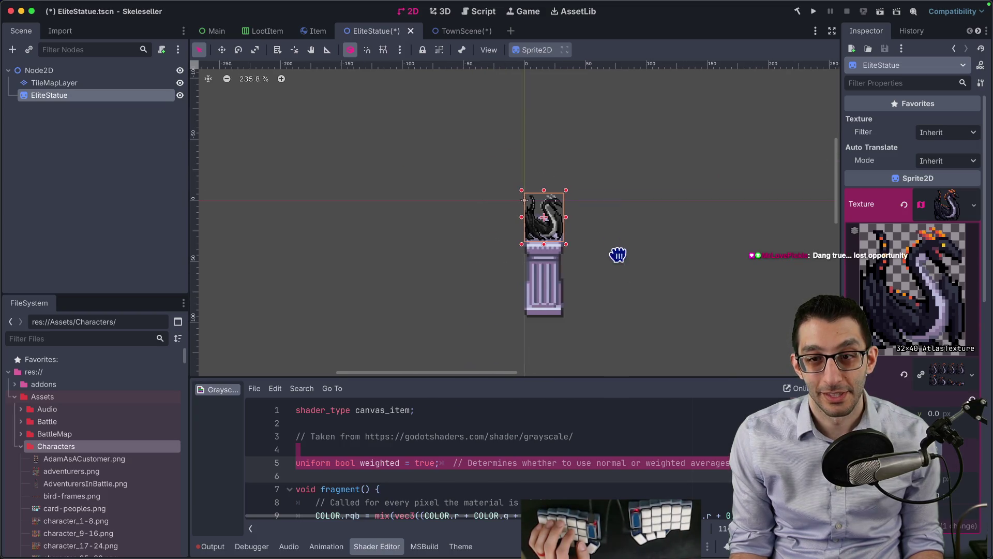
left_click(601, 247)
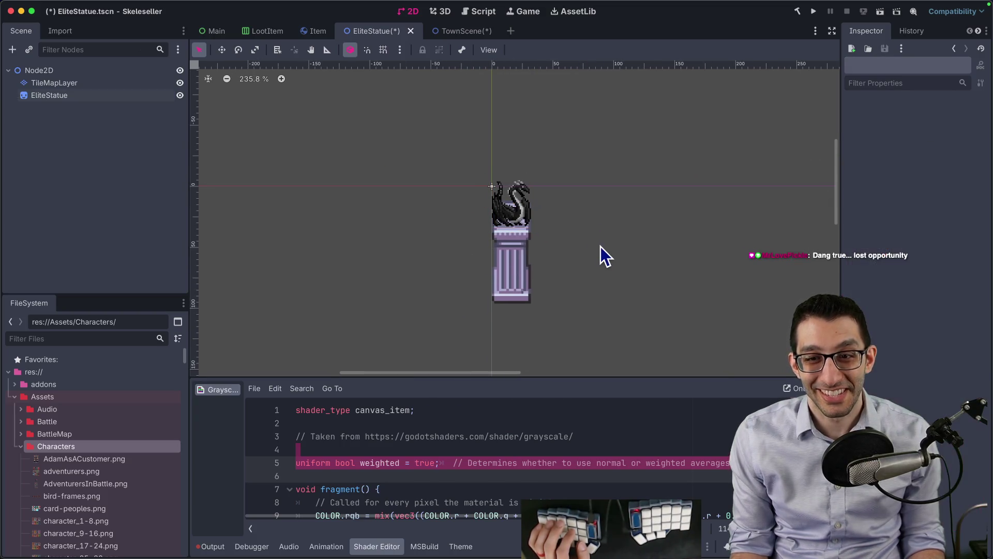
left_click(514, 219)
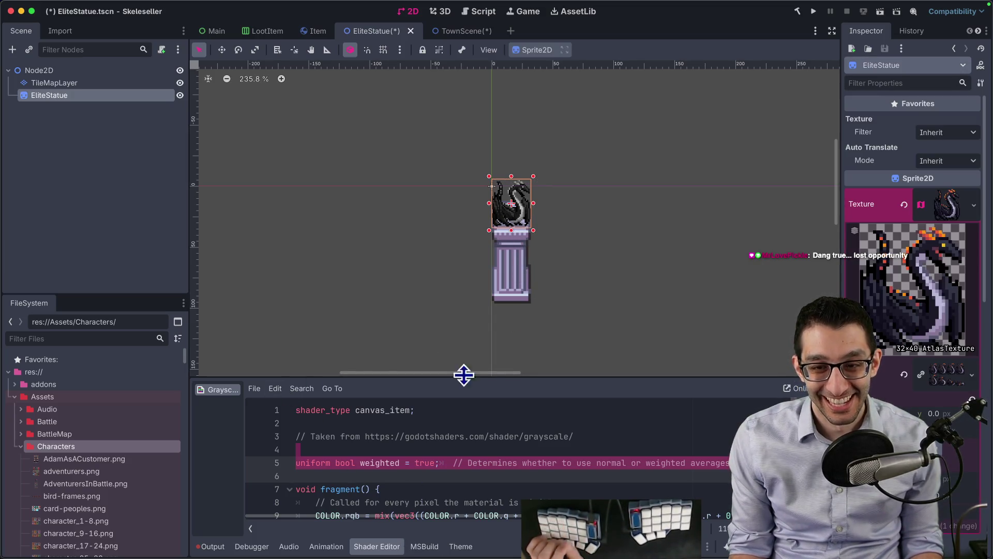
scroll(572, 239, "up", 5)
left_click_drag(460, 200, 460, 194)
- Reset the TileMapLayer scale to 1.0 and reseat the statue on the smaller pillar
left_click(54, 84)
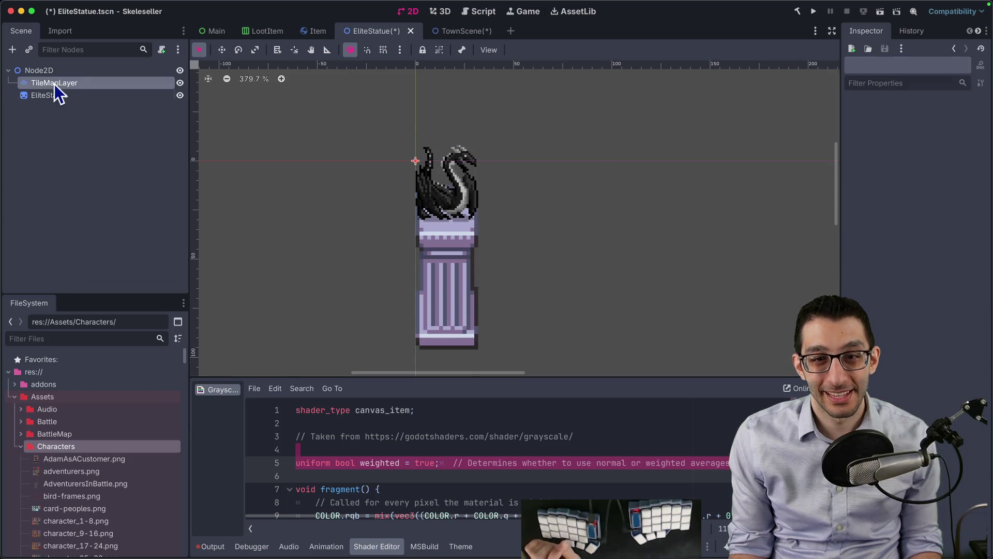
left_click(911, 352)
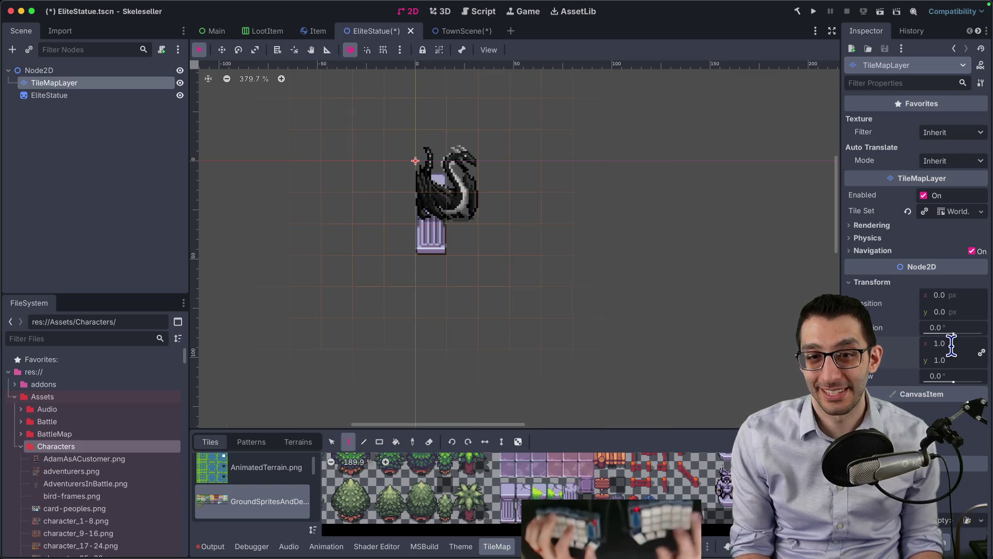
left_click(57, 96)
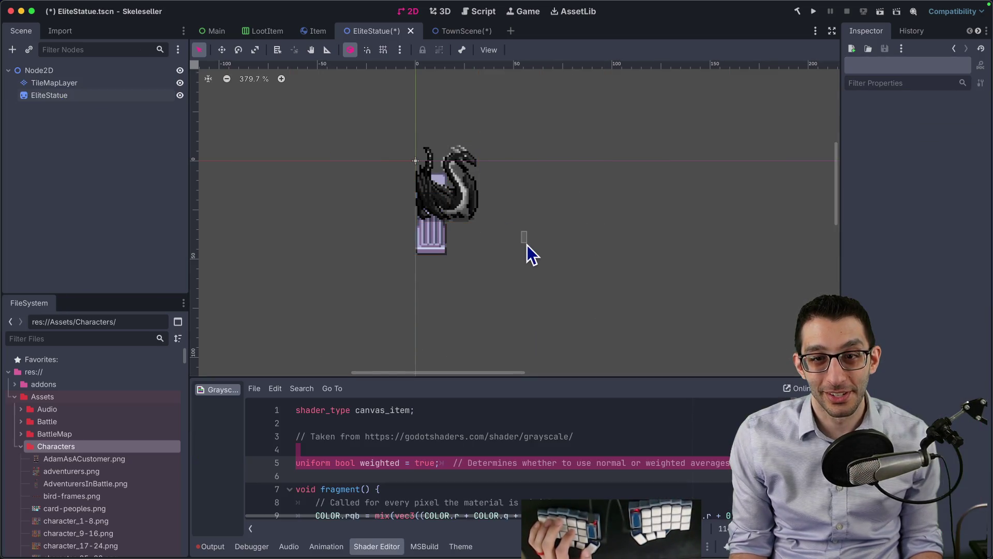
left_click_drag(465, 196, 449, 168)
left_click(528, 195)
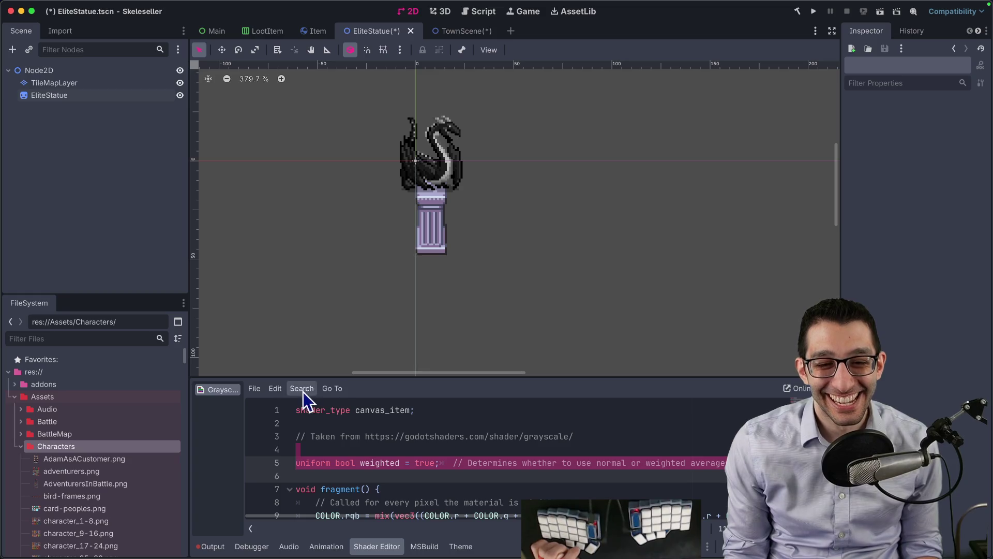
left_click(38, 85)
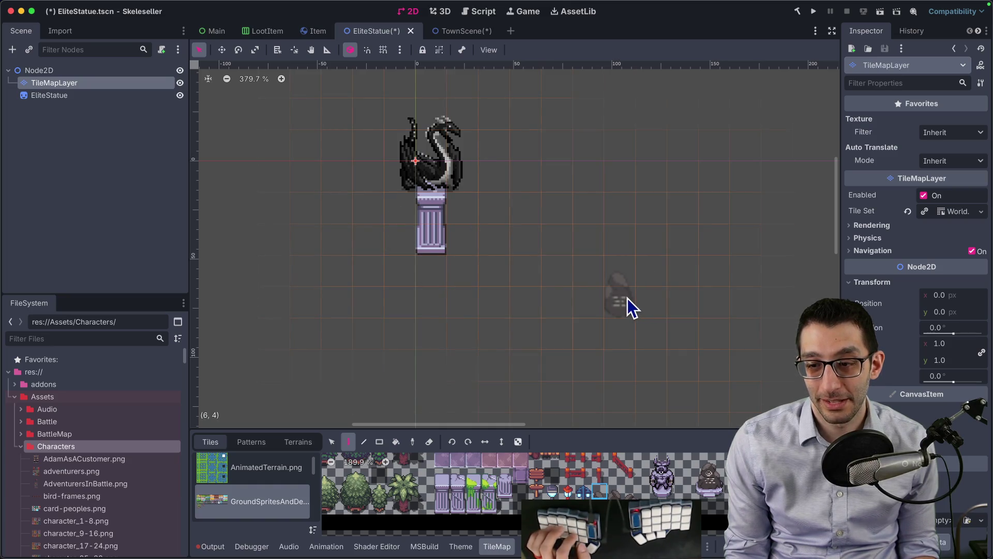
- Duplicate EliteStatue and move EliteStatue2 to the right beside the rock
scroll(632, 309, "right", 3)
scroll(496, 221, "right", 10)
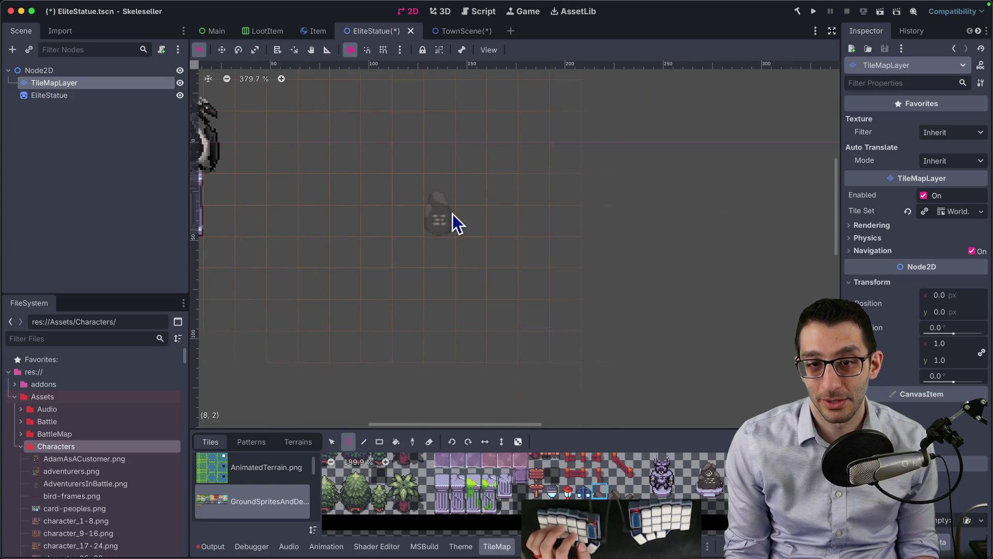
left_click(86, 96)
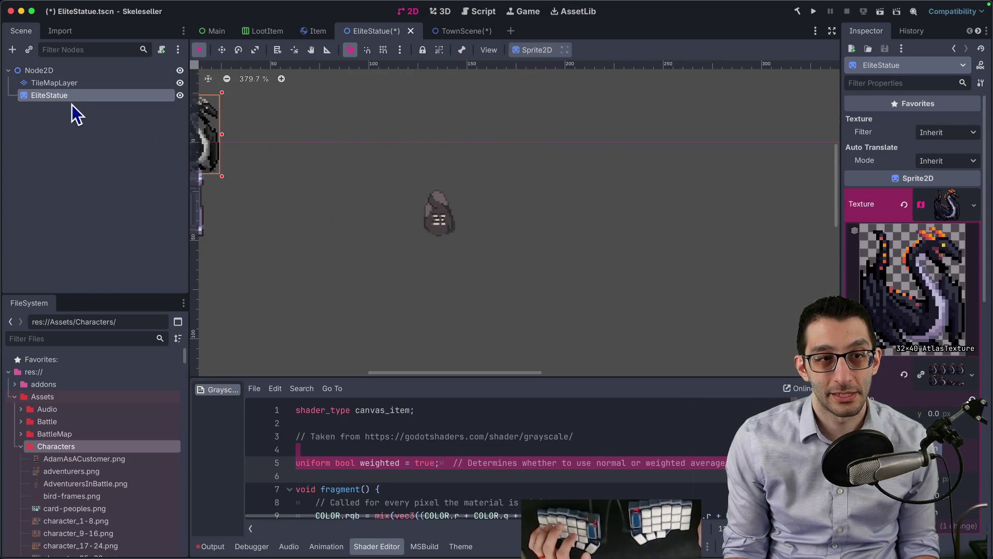
left_click(70, 113)
left_click(71, 95)
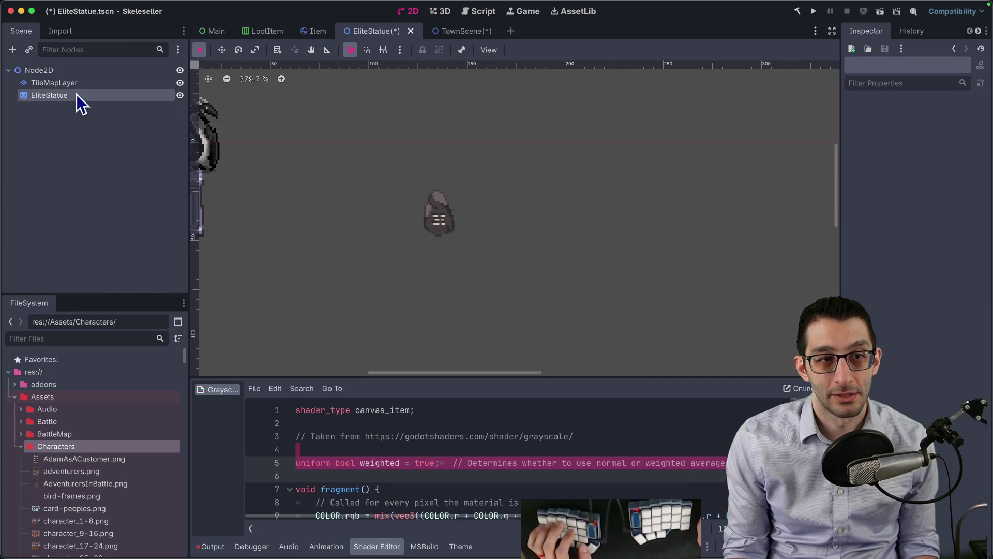
right_click(76, 94)
left_click(132, 258)
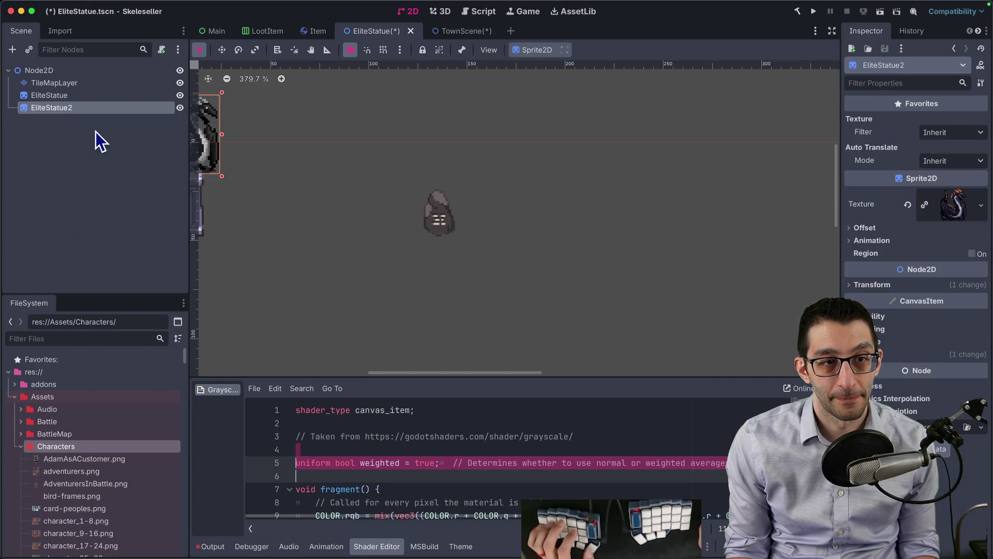
type("w")
mouse_move(290, 182)
left_mouse_down()
mouse_move(335, 198)
mouse_move(309, 187)
left_mouse_up()
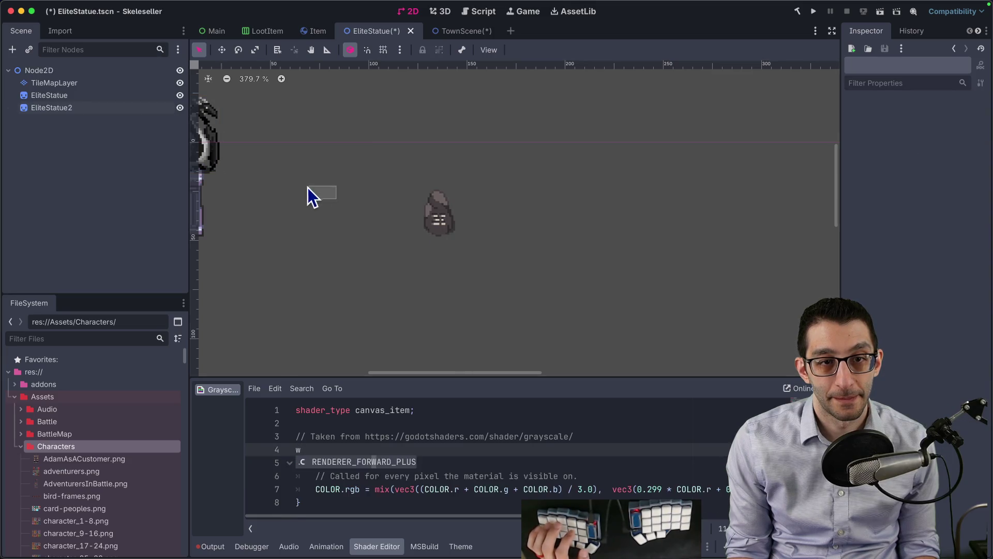
left_click(70, 107)
key("w")
left_click_drag(358, 215, 561, 276)
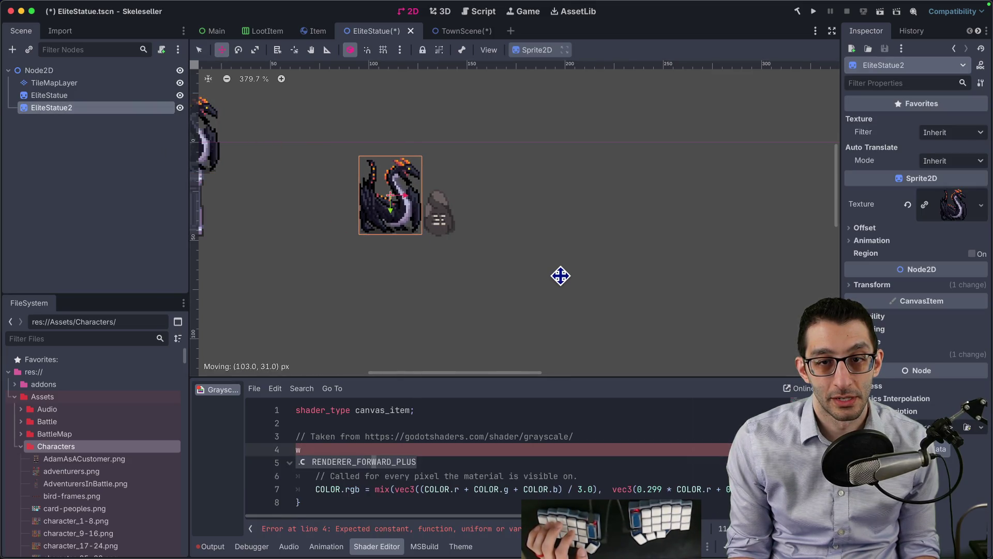
- Select the original EliteStatue and expand its shader material details in the Inspector
scroll(561, 275, "left", 5)
left_click(78, 96)
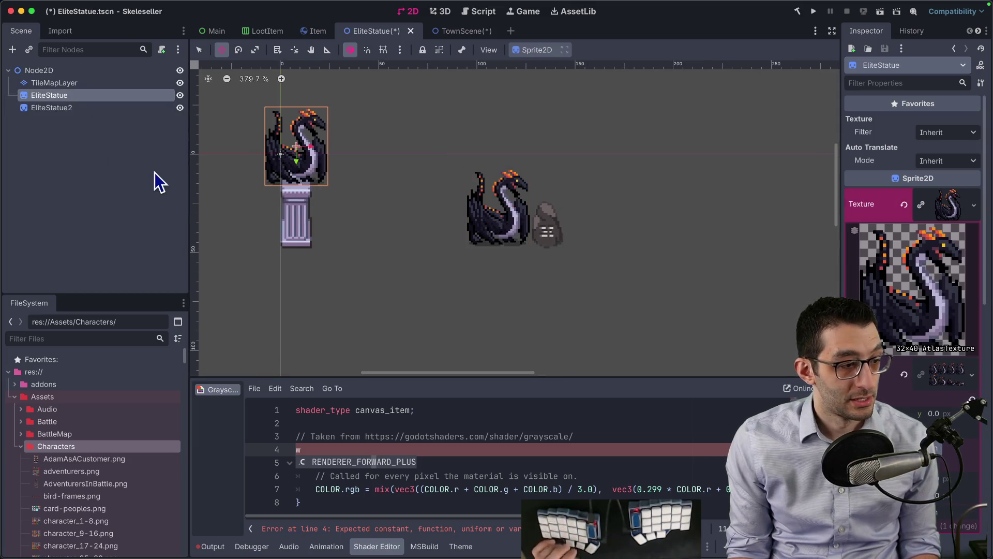
scroll(924, 384, "down", 10)
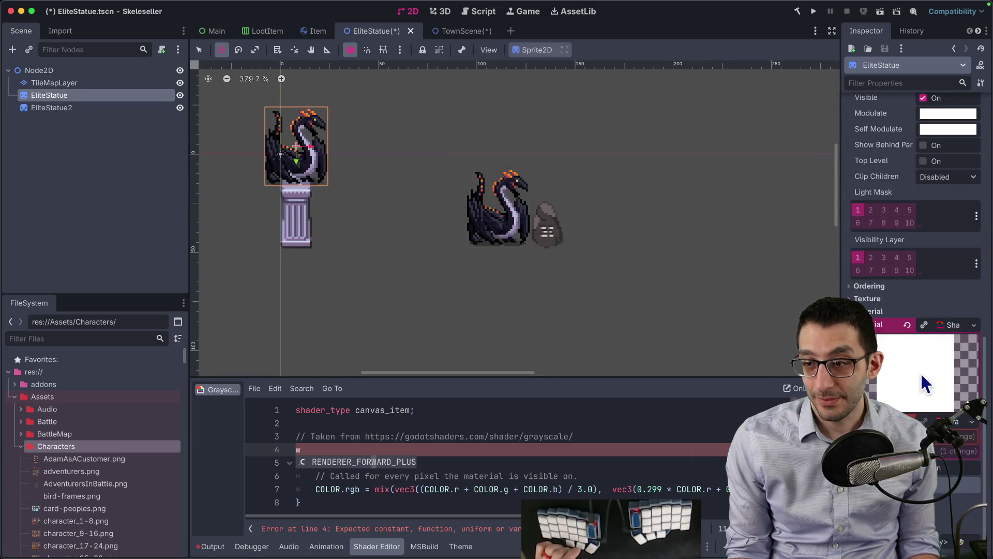
scroll(922, 375, "down", 1)
left_click(925, 423)
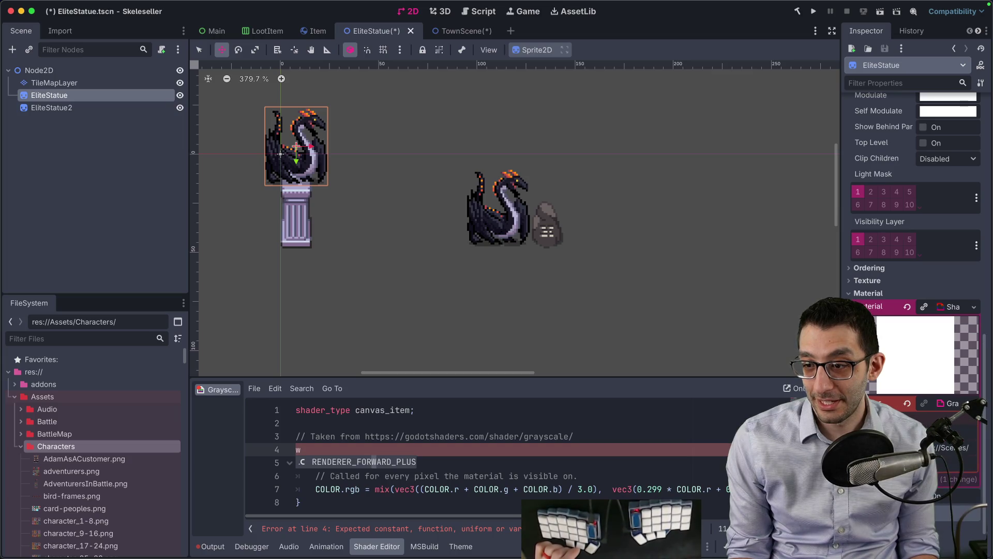
scroll(913, 256, "down", 5)
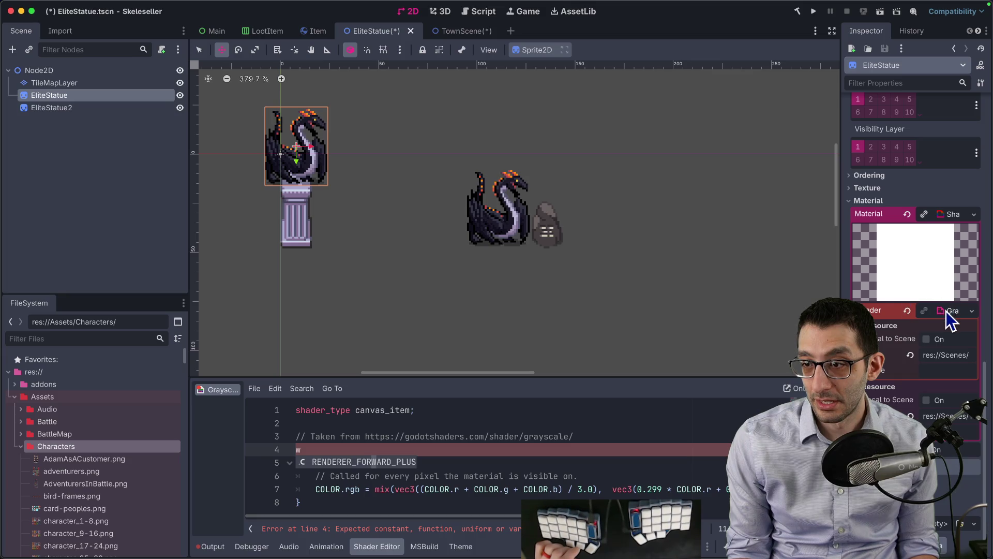
- Undo the stray edit and restore the grayscale shader's 'weighted' uniform line
key("Escape")
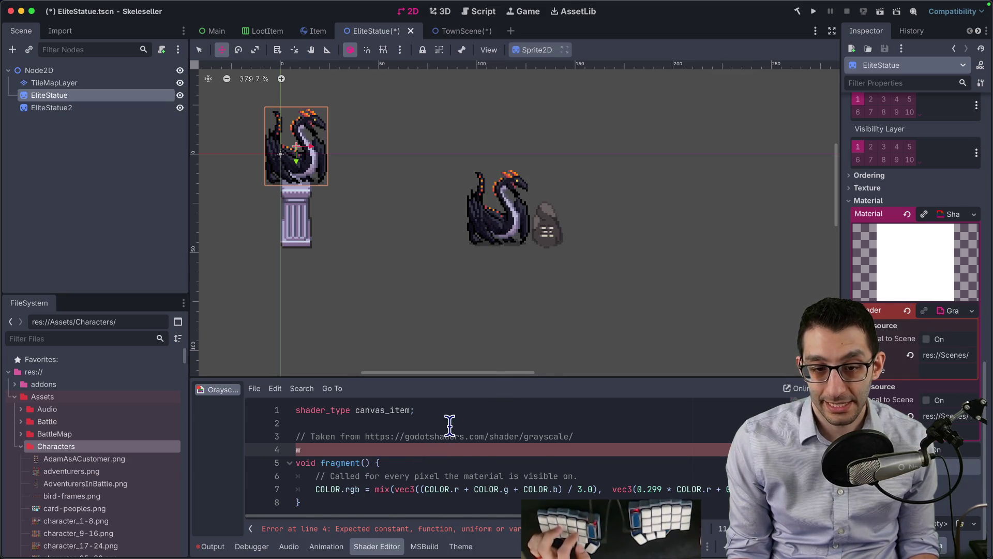
key("BackSpace")
key("super+v")
key("Return")
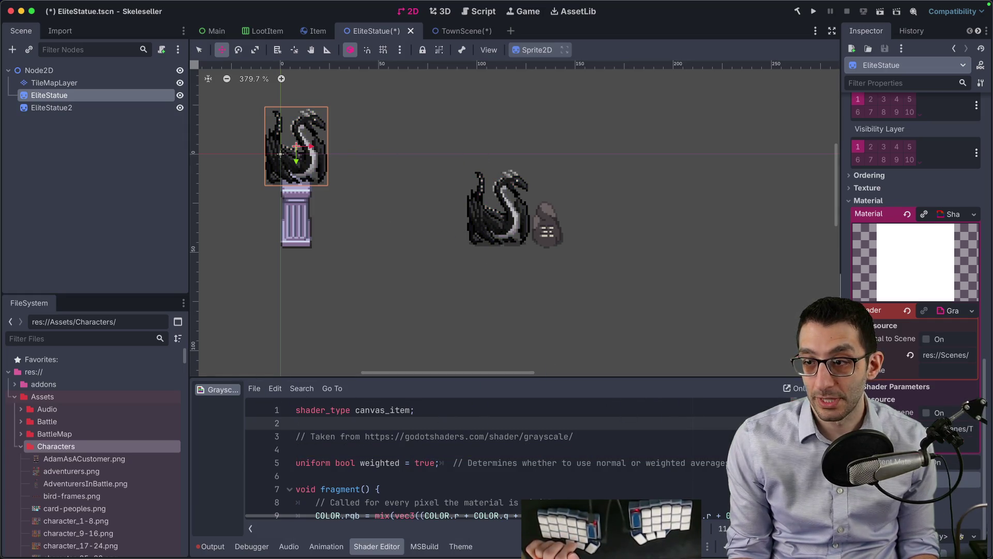
- Close the grayscale shader file from its right-click menu
right_click(223, 389)
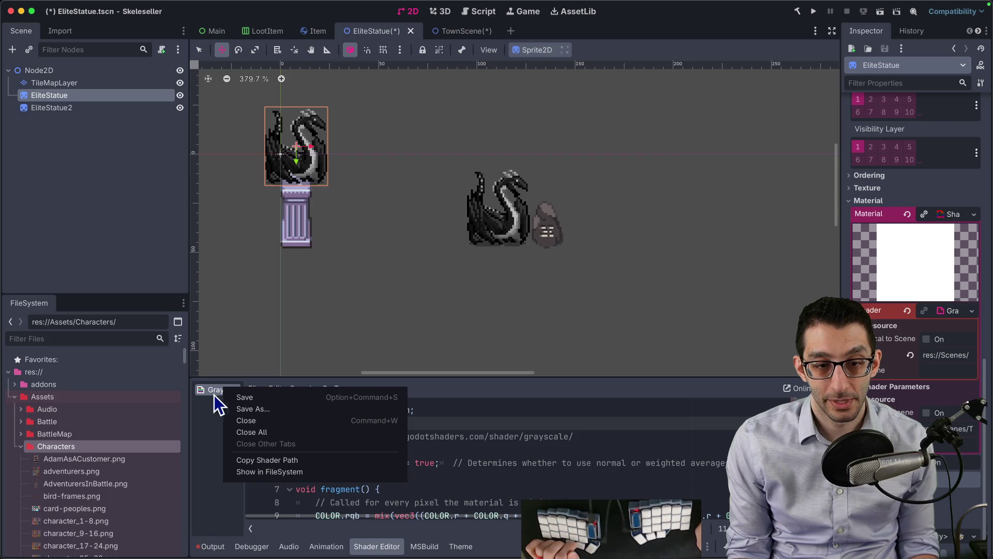
left_click(242, 420)
left_click(242, 420)
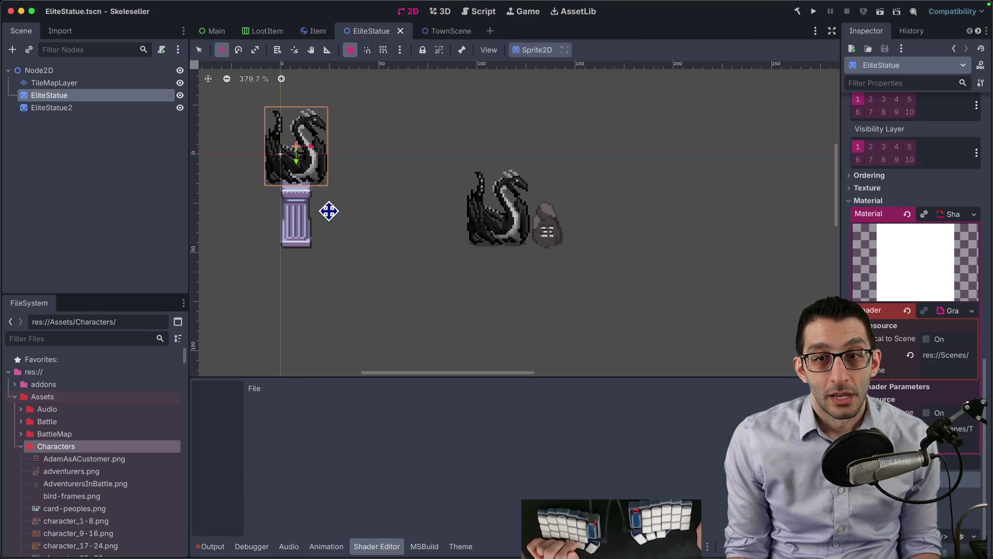
- In TownScene, delete the old EliteStatue node and select the Buildings node
scroll(384, 235, "up", 2)
mouse_move(384, 236)
left_mouse_down()
mouse_move(460, 262)
mouse_move(529, 270)
left_mouse_up()
left_click(413, 34)
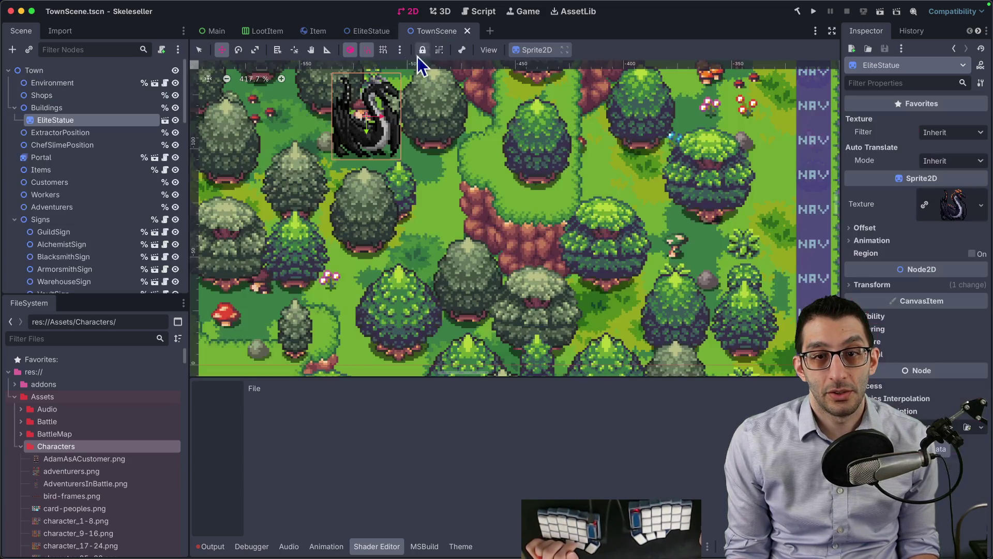
scroll(437, 149, "down", 4)
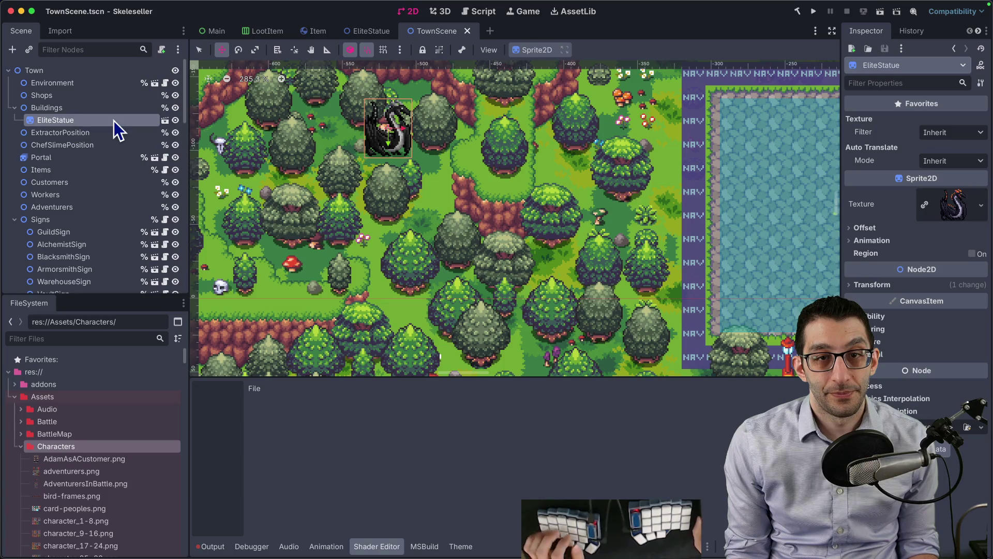
key("Delete")
key("Return")
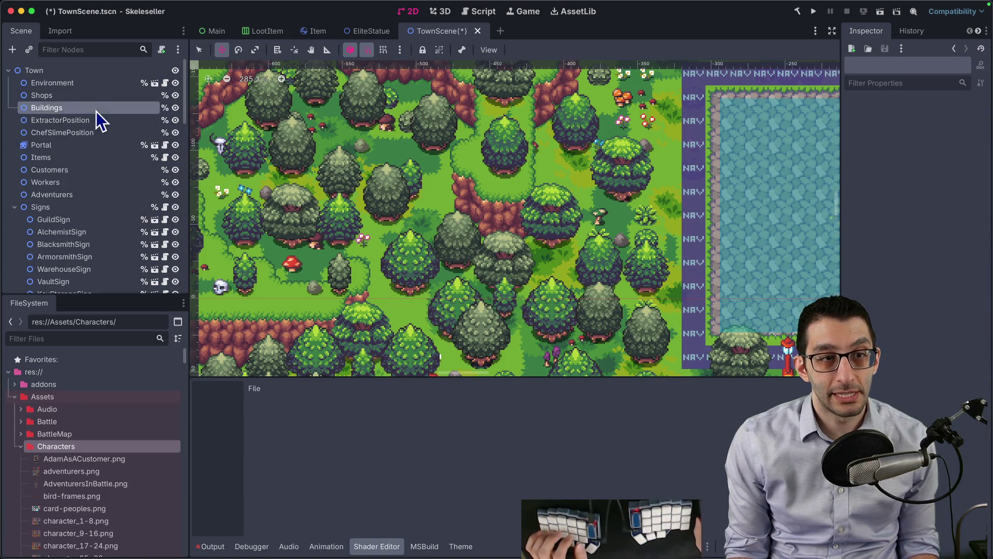
left_click(97, 111)
- Return to the EliteStatue scene and save it with Ctrl+S
key("ctrl+shift+o")
key("Escape")
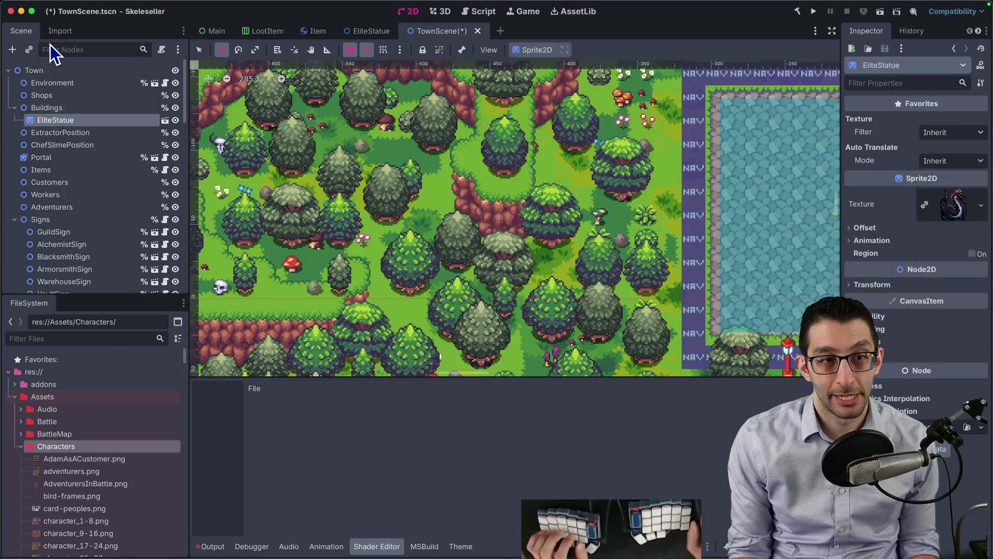
left_click(380, 32)
key("ctrl+s")
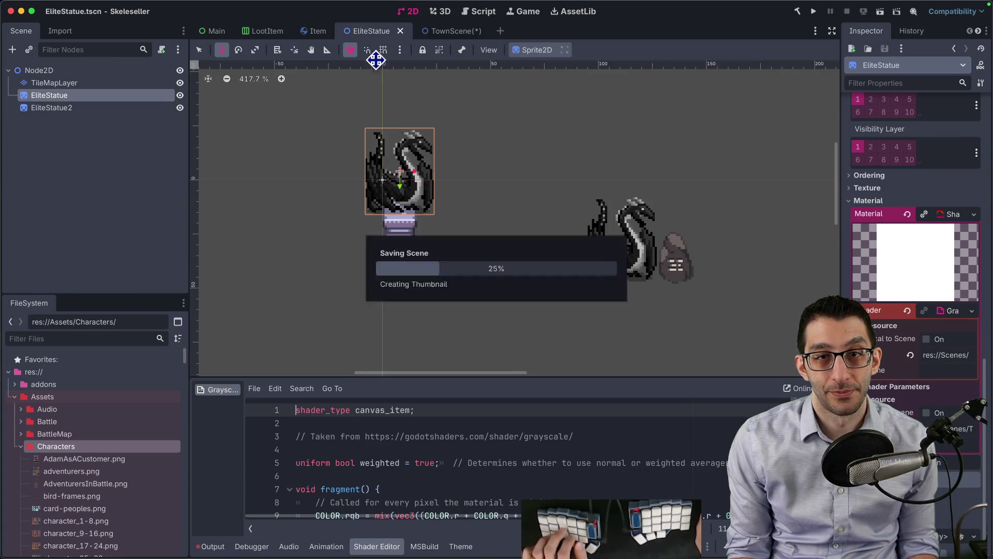
- In TownScene, drag the EliteStatue instance into the forest near the dragon
left_click(449, 32)
scroll(420, 120, "down", 8)
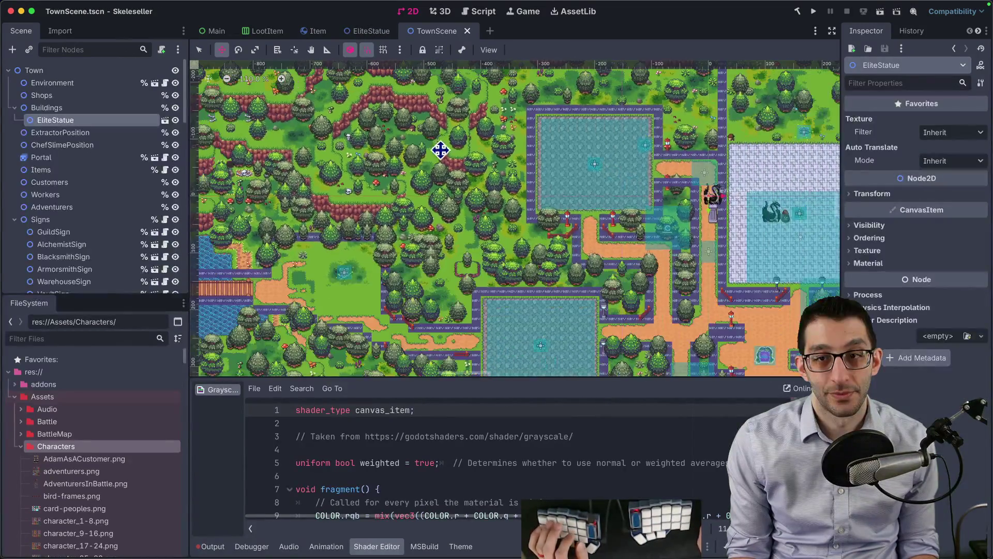
mouse_move(331, 165)
left_mouse_down()
mouse_move(257, 200)
mouse_move(378, 196)
left_mouse_up()
left_click_drag(293, 134, 239, 121)
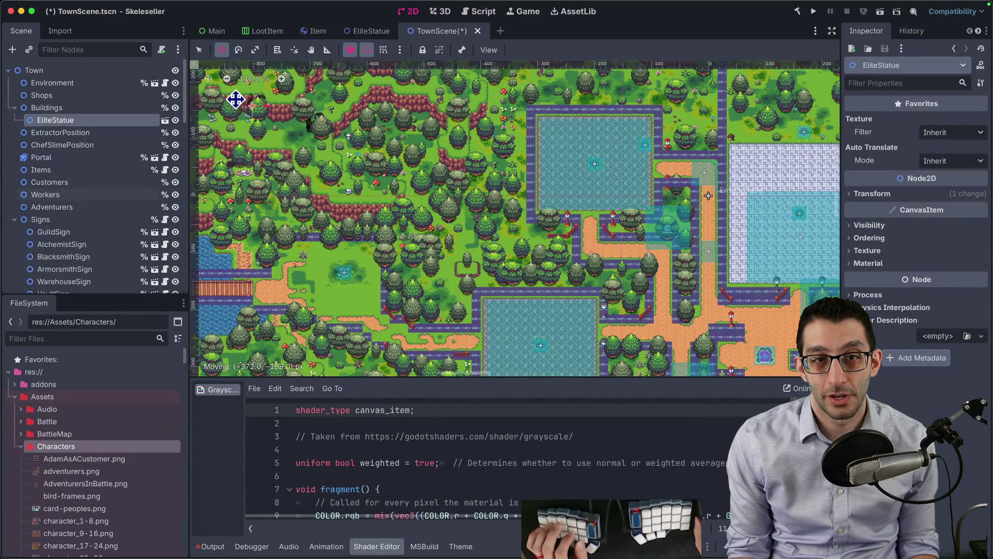
mouse_move(272, 92)
left_mouse_down()
mouse_move(510, 295)
mouse_move(422, 261)
mouse_move(472, 202)
left_mouse_up()
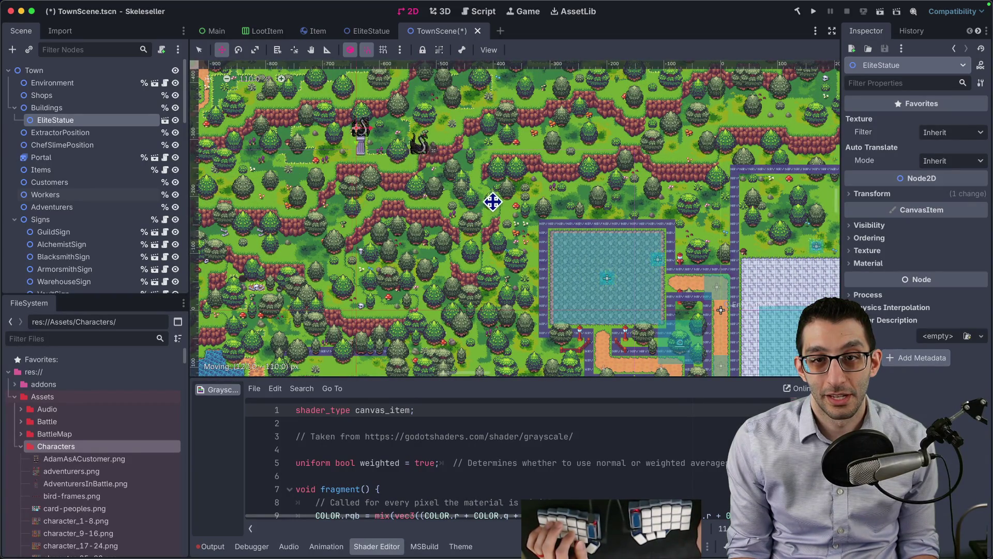
- Zoom and pan around the town to check the statue, then go back to EliteStatue
scroll(512, 190, "up", 10)
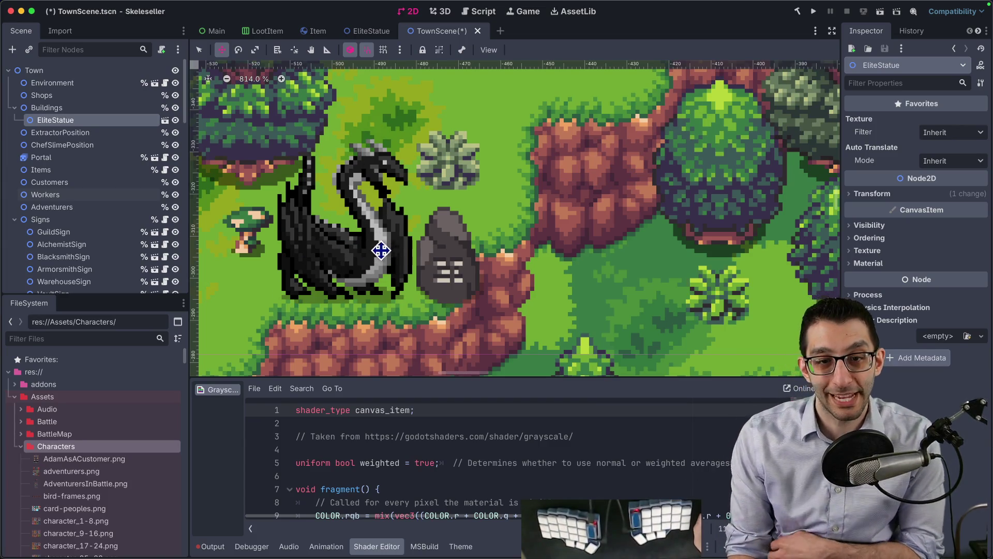
scroll(381, 251, "left", 10)
scroll(381, 250, "up", 2)
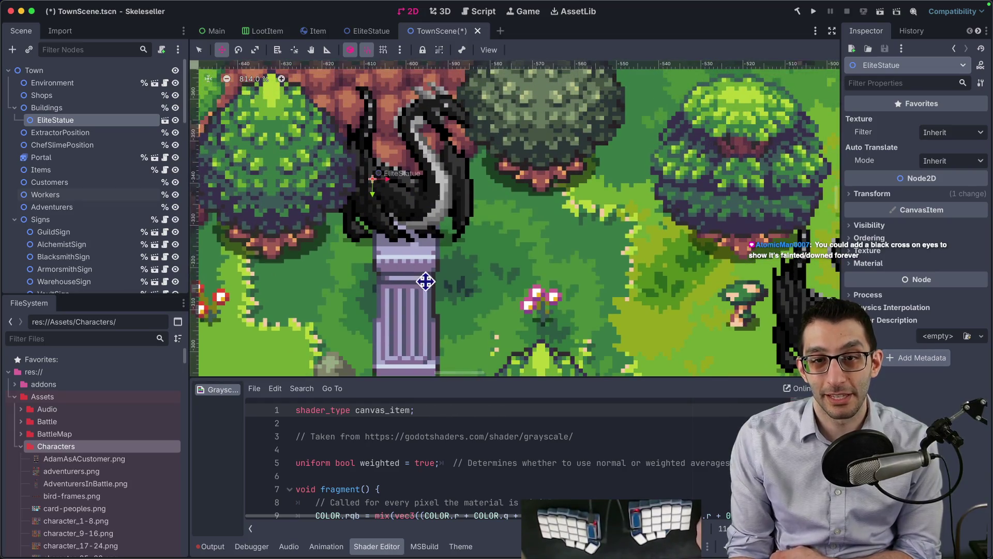
scroll(497, 312, "down", 5)
scroll(498, 312, "right", 4)
scroll(344, 245, "up", 2)
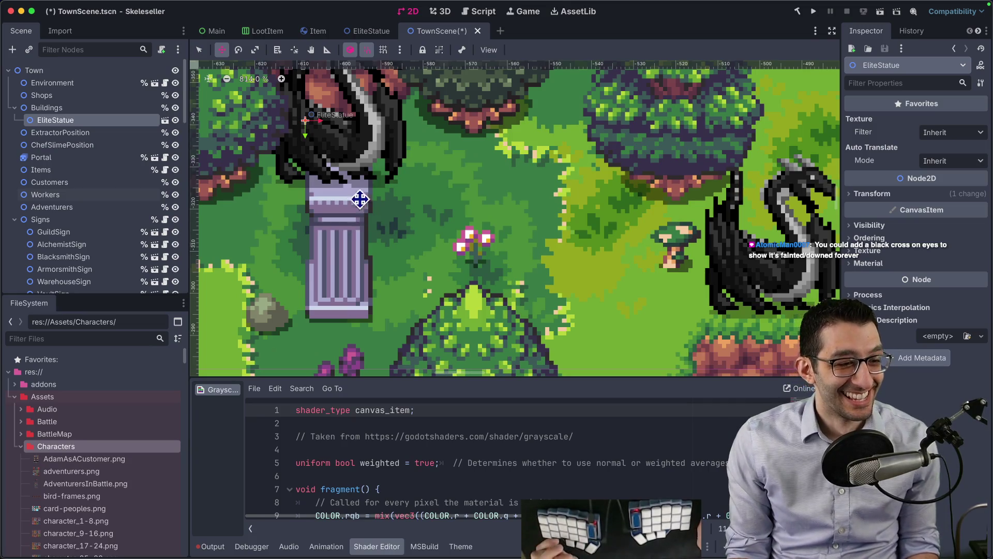
scroll(361, 199, "down", 2)
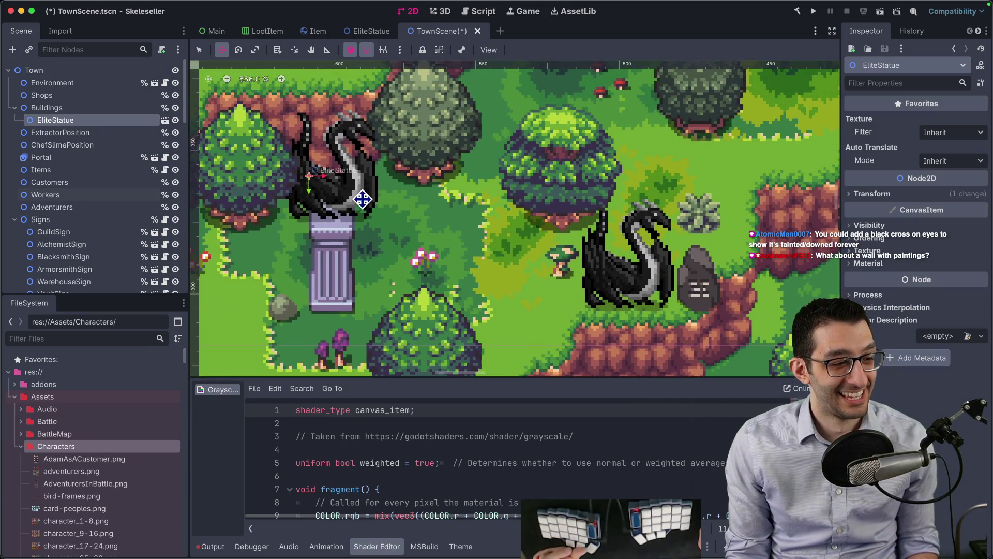
scroll(441, 151, "down", 11)
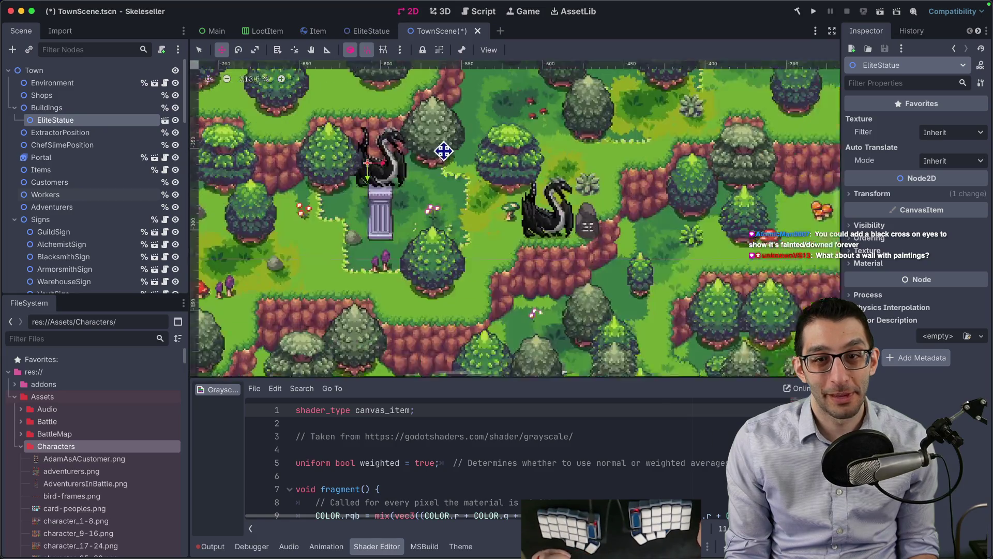
scroll(438, 200, "up", 3)
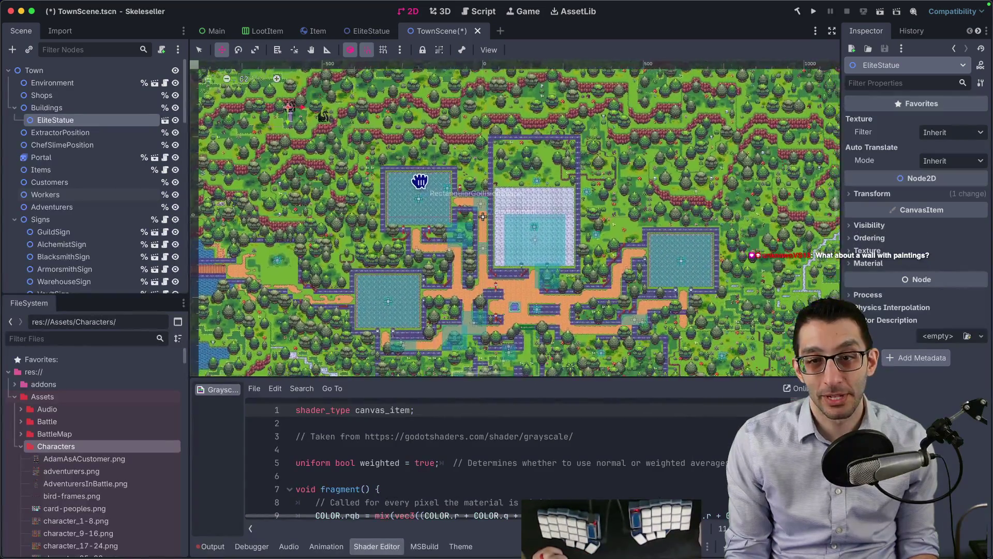
scroll(429, 202, "up", 3)
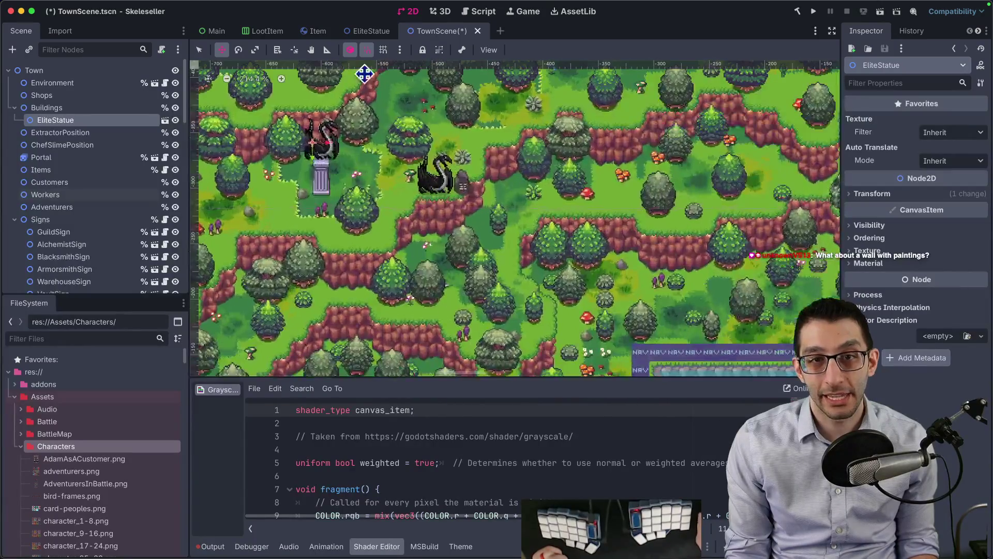
left_click(359, 34)
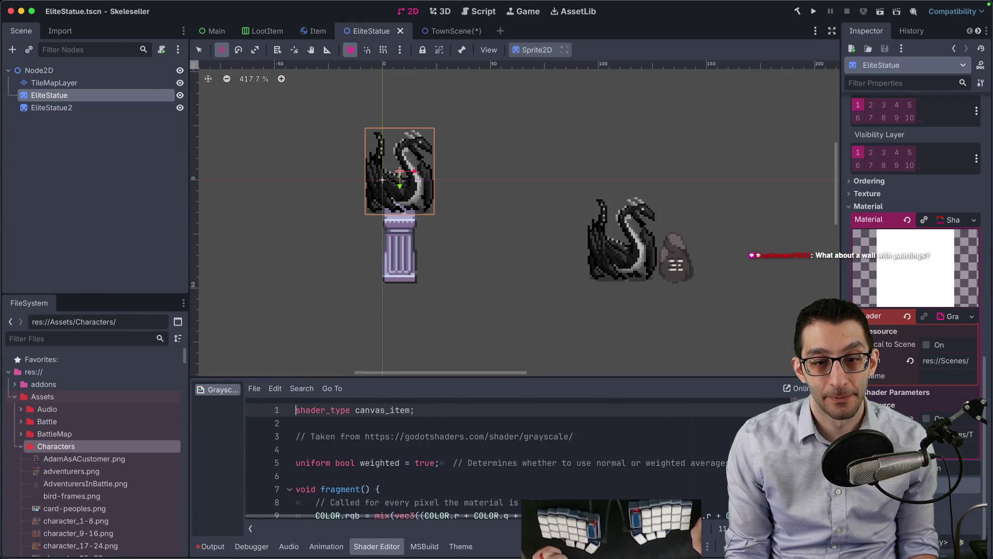
mouse_move(688, 553)
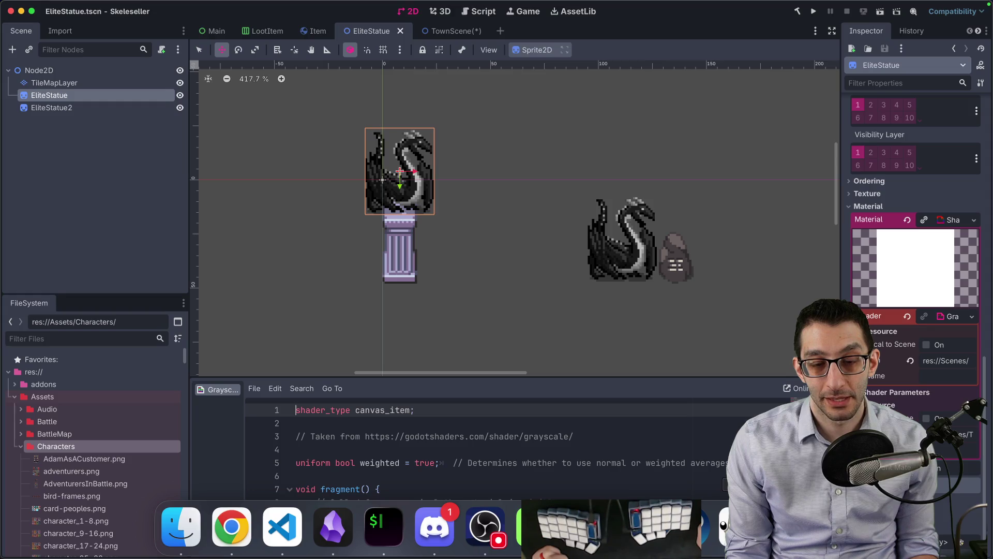
left_click(737, 528)
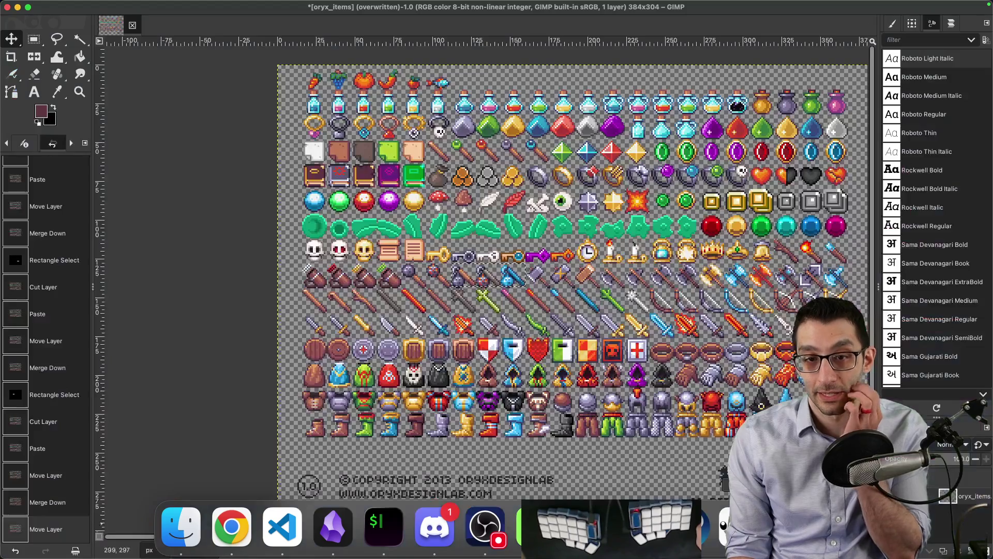
left_click(488, 527)
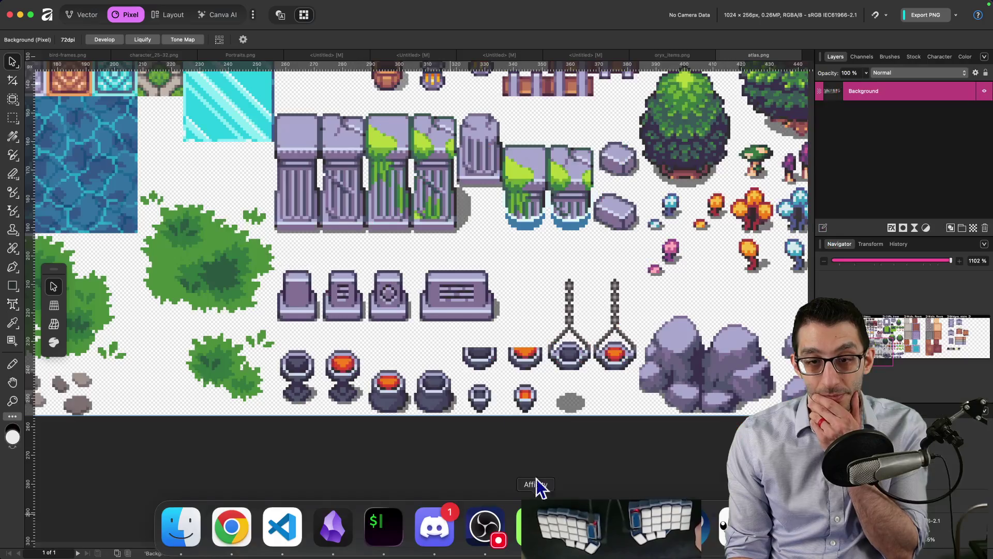
scroll(465, 279, "right", 3)
scroll(466, 279, "up", 2)
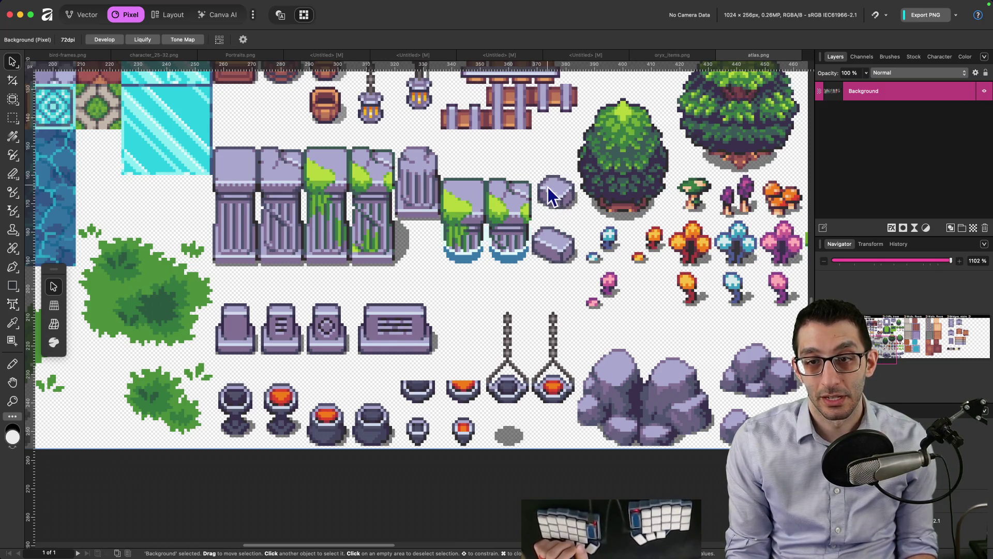
mouse_move(586, 527)
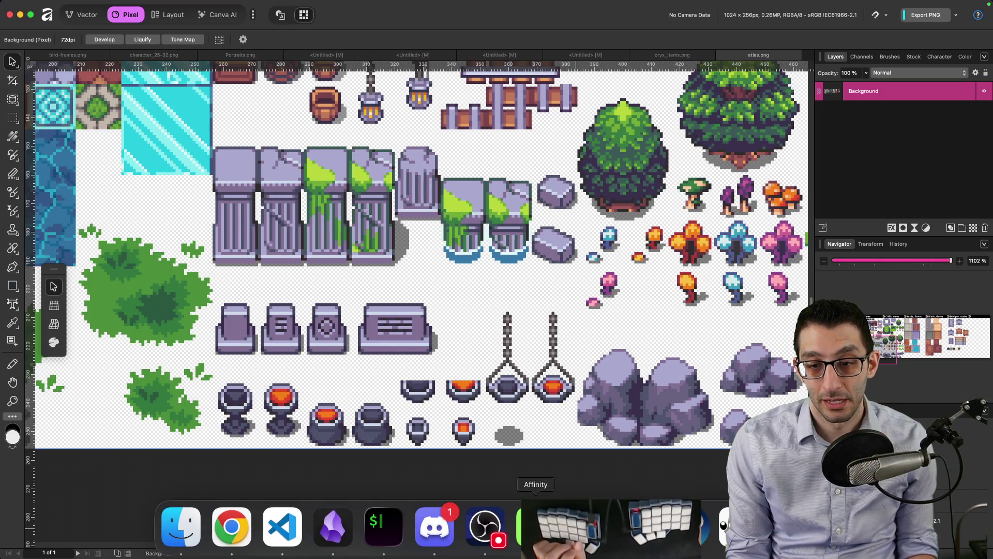
left_click(586, 527)
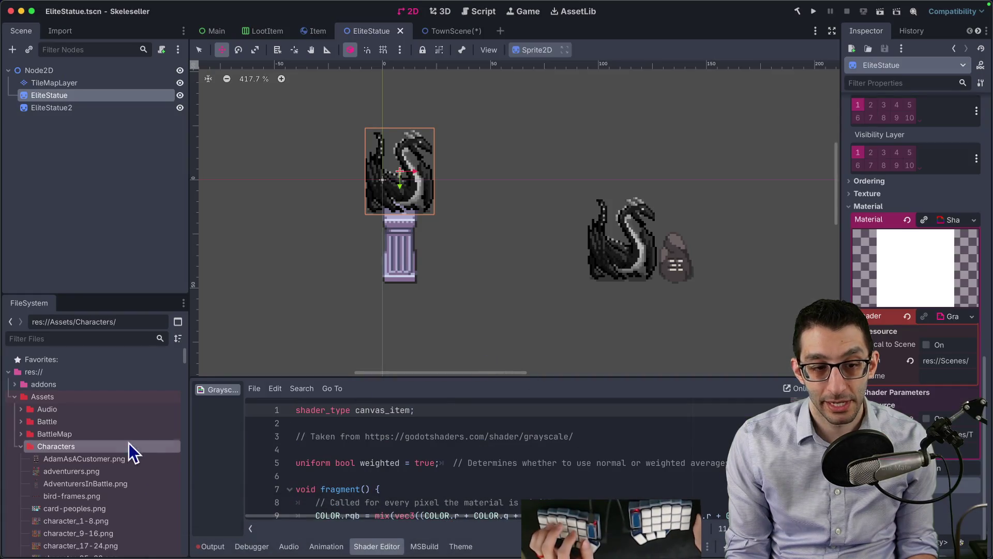
- Paint purple stone tiles on the TileMapLayer under the statue
left_click(97, 83)
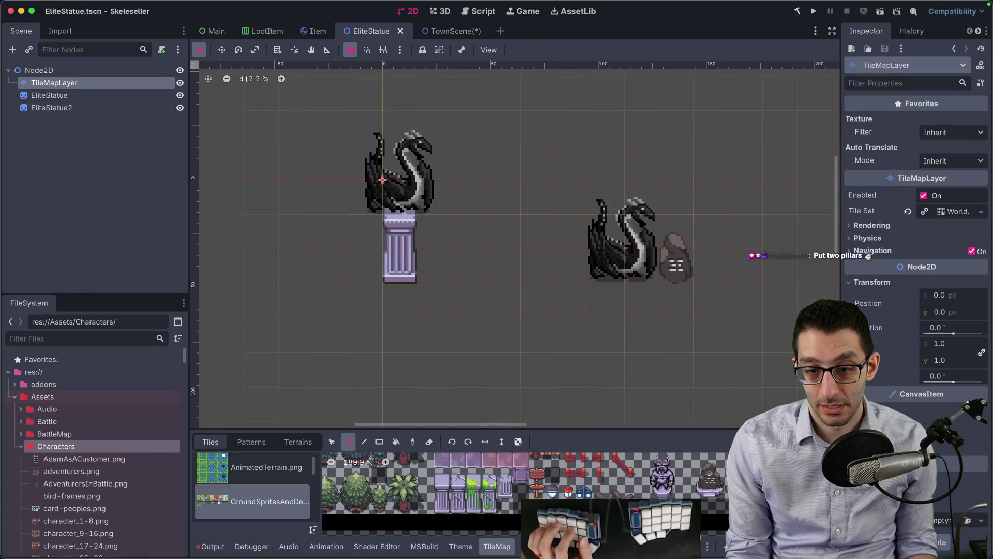
scroll(569, 481, "left", 5)
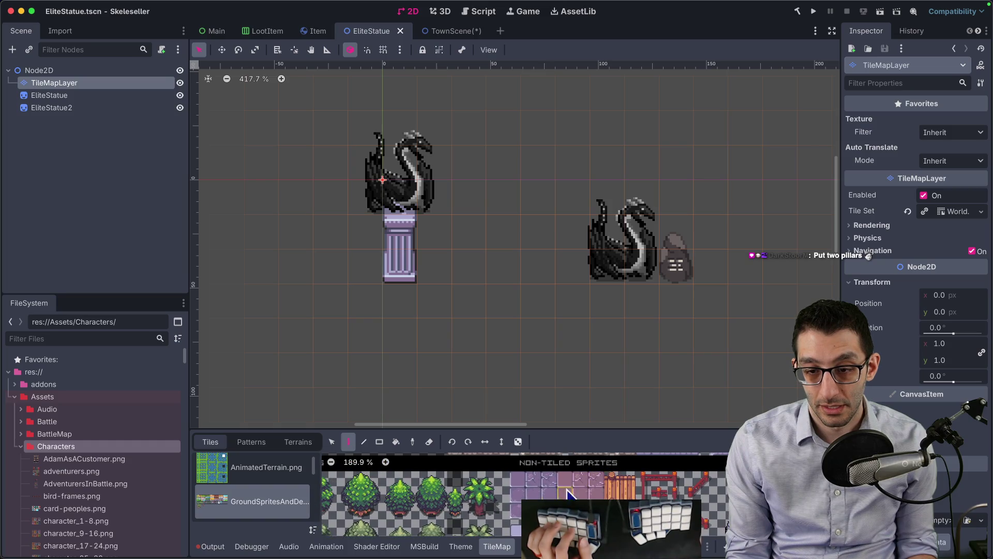
left_click(399, 250)
- Move the dragon statue down onto the purple tiles, then reselect the tile layer
left_click(49, 95)
left_click_drag(385, 211, 386, 243)
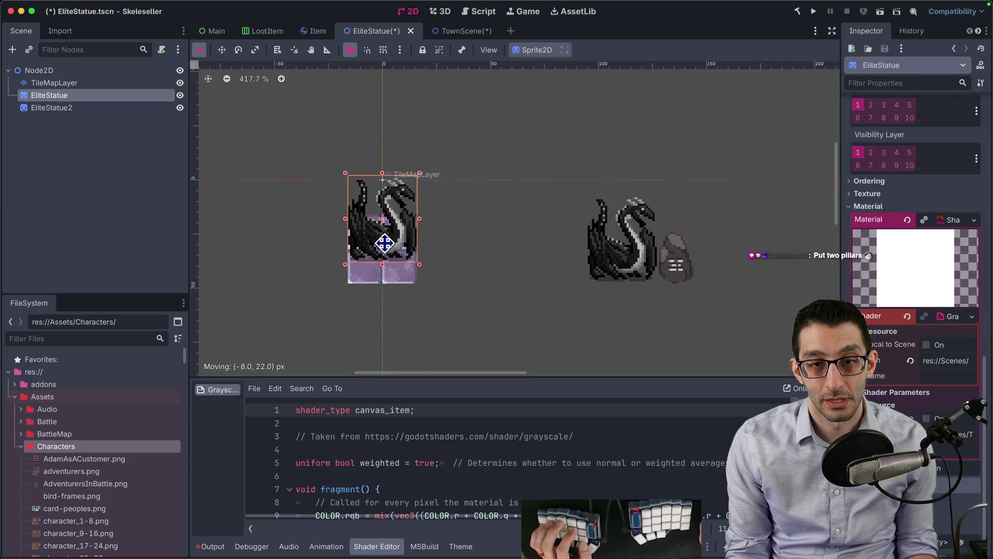
left_click(477, 266)
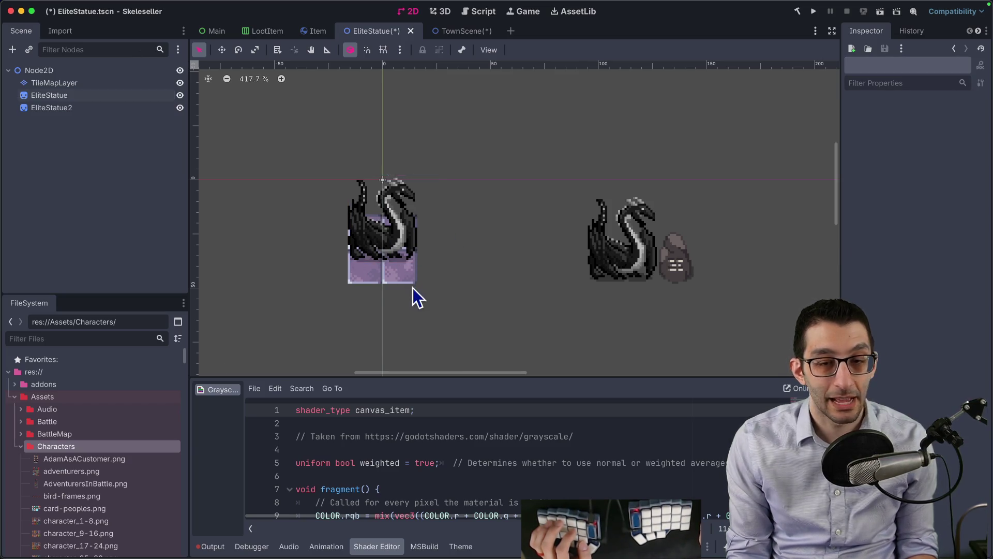
left_click(57, 83)
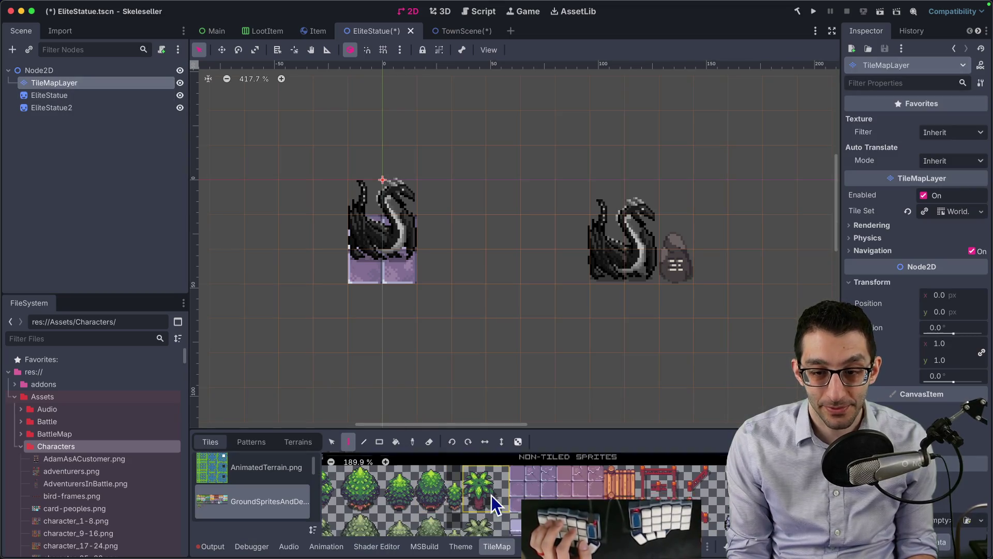
- Enlarge the tile palette and scroll through the current tile source
left_click_drag(538, 430, 544, 327)
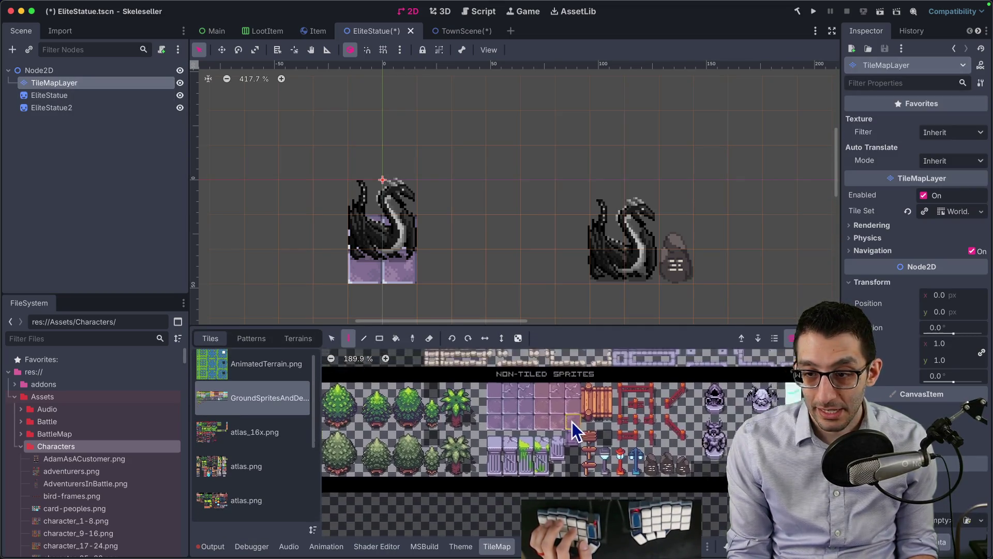
scroll(482, 459, "up", 3)
scroll(446, 473, "right", 5)
scroll(446, 473, "down", 2)
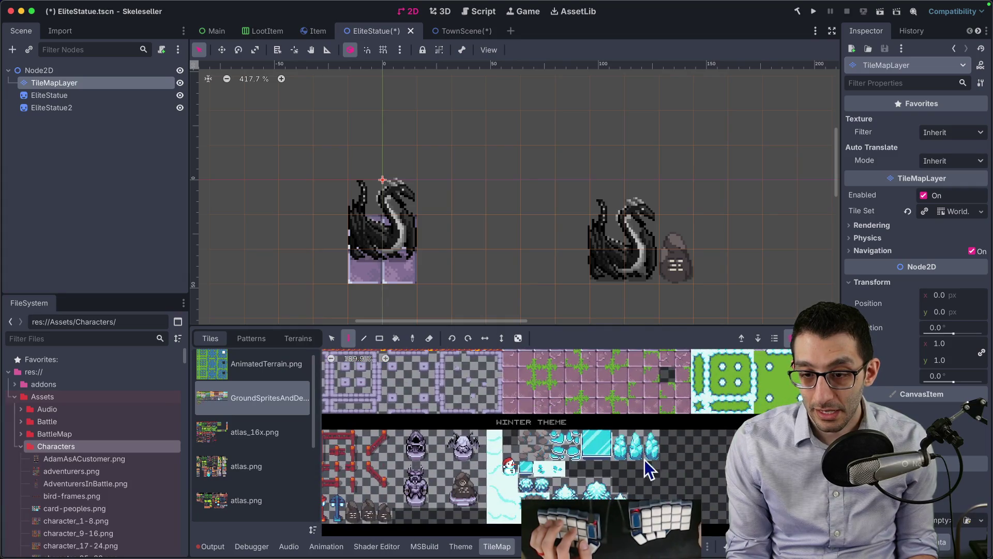
scroll(647, 468, "up", 5)
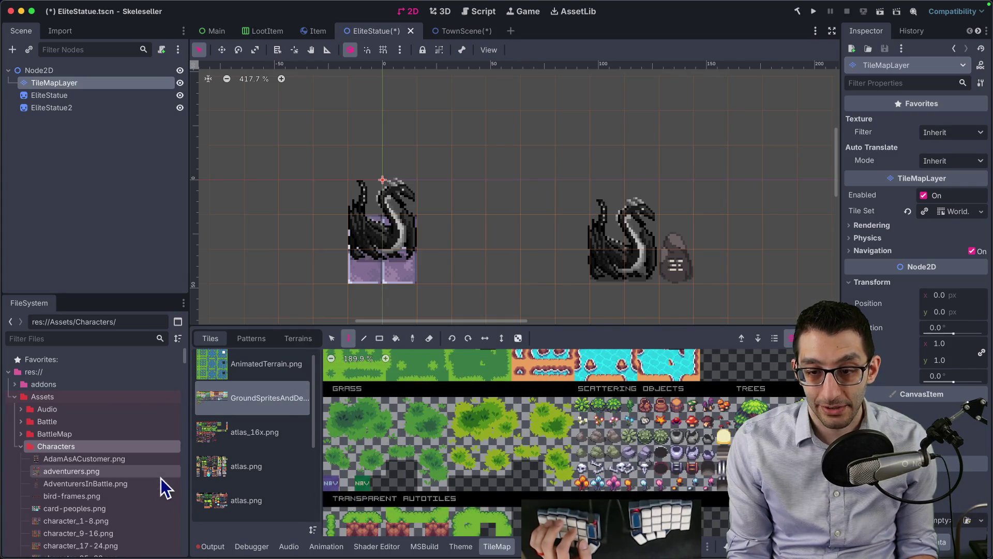
scroll(484, 432, "down", 3)
scroll(467, 357, "left", 3)
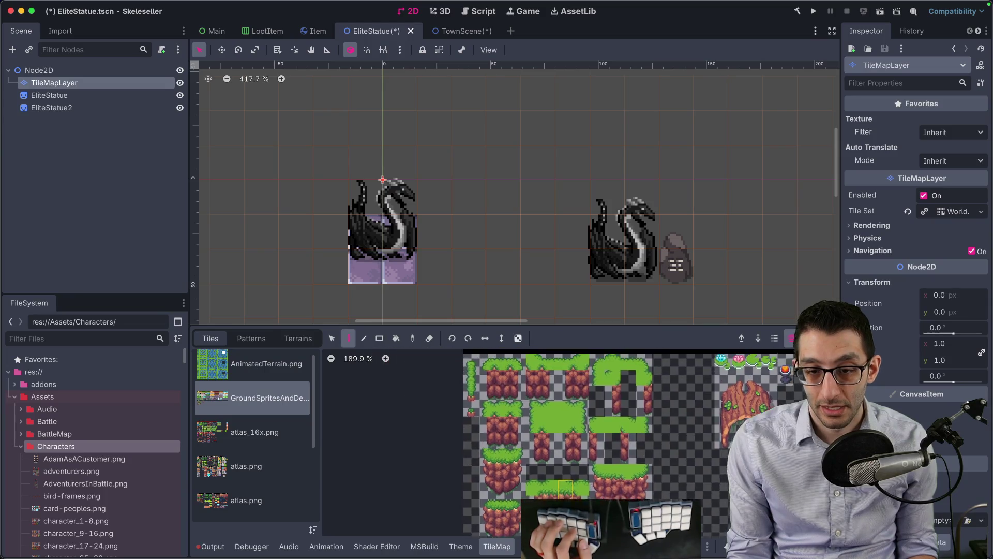
scroll(467, 429, "up", 10)
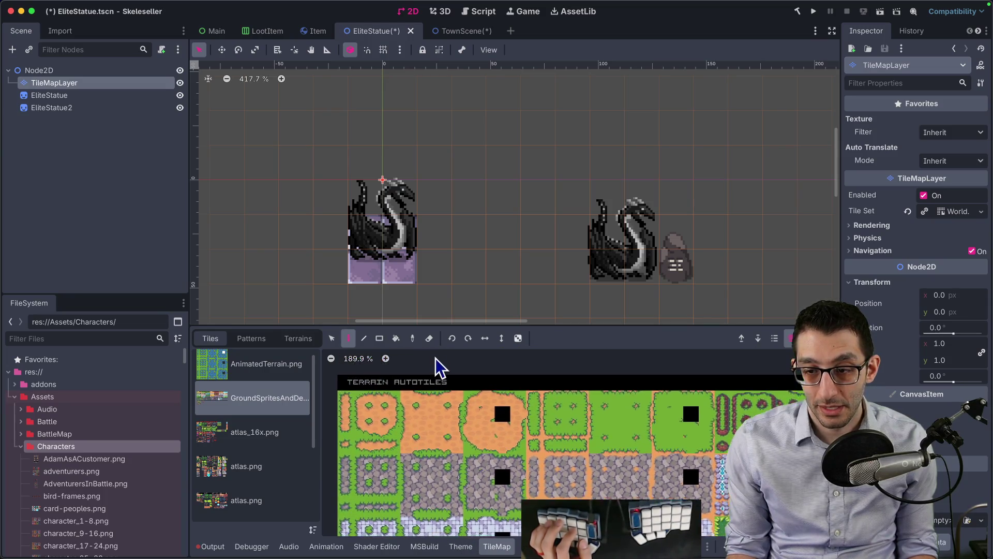
scroll(449, 450, "down", 5)
scroll(386, 441, "right", 2)
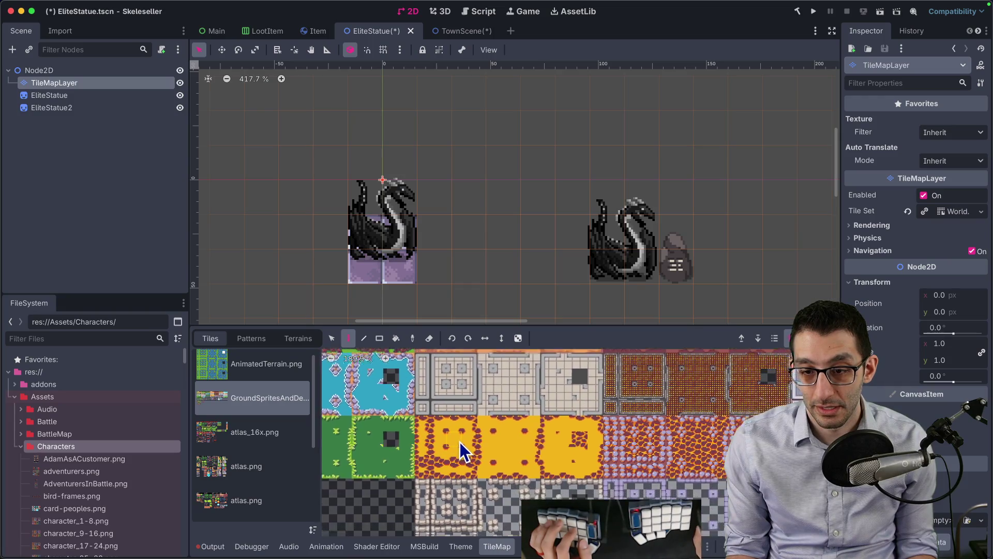
scroll(373, 461, "right", 5)
scroll(485, 466, "up", 1)
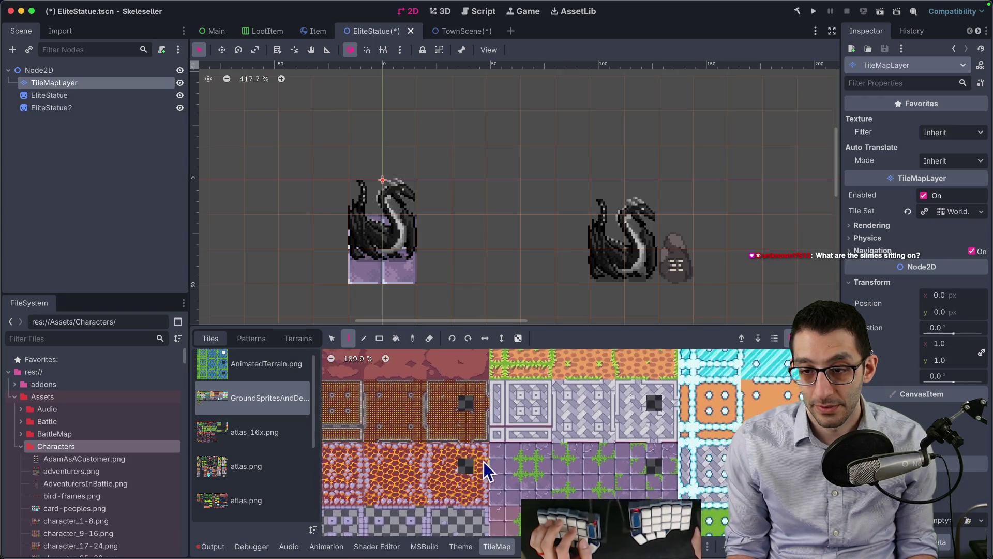
scroll(486, 471, "down", 6)
- Browse the atlas_16x.png tiles for a plinth
left_click(259, 432)
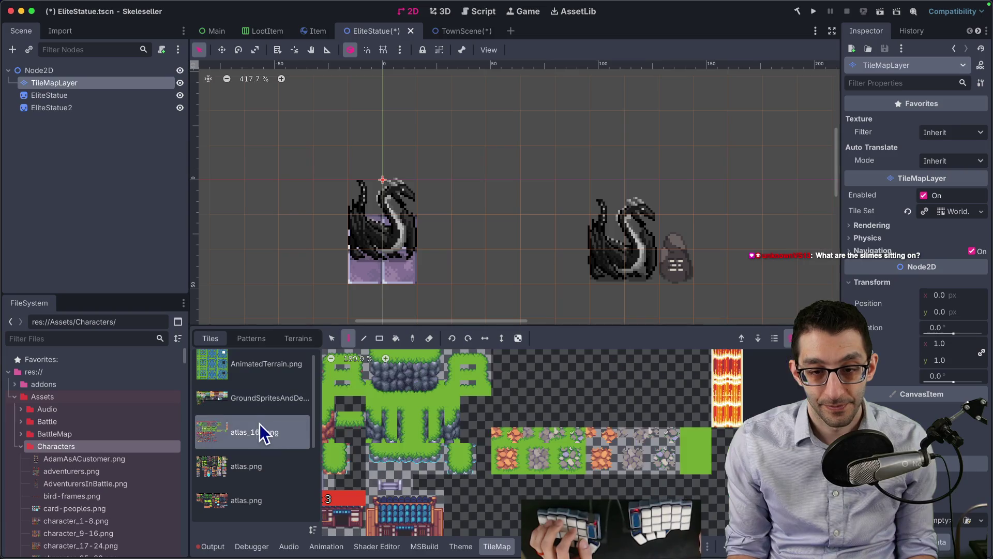
scroll(685, 378, "down", 10)
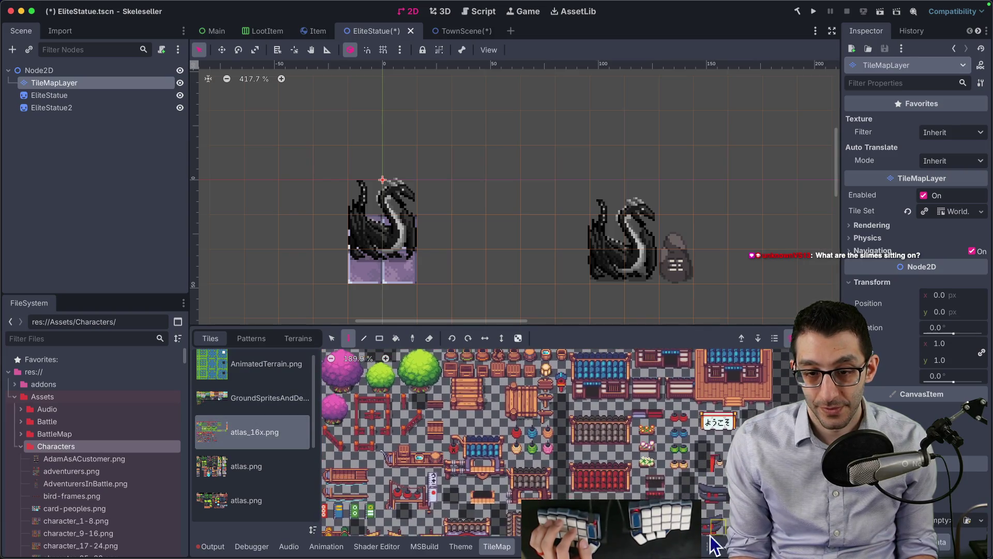
scroll(573, 443, "up", 8)
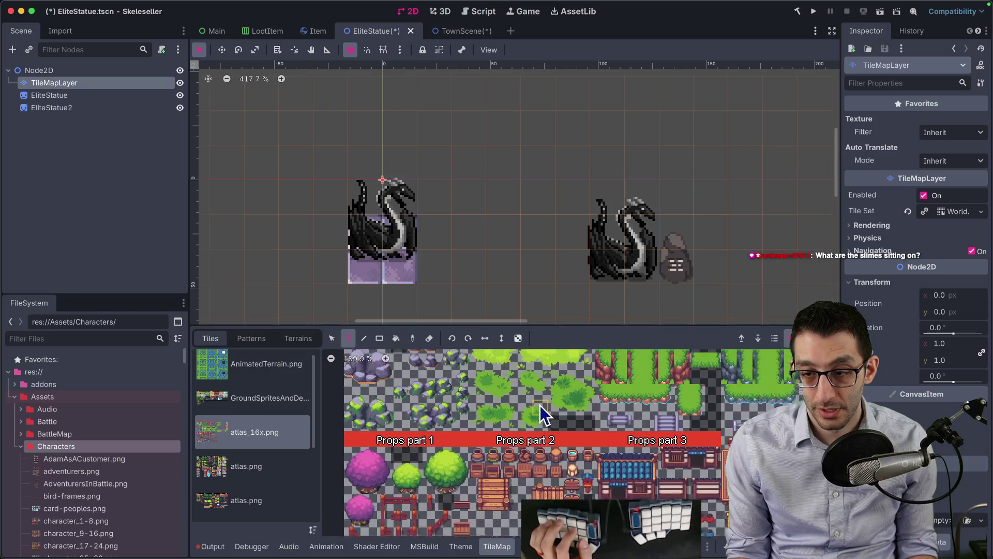
scroll(549, 465, "up", 4)
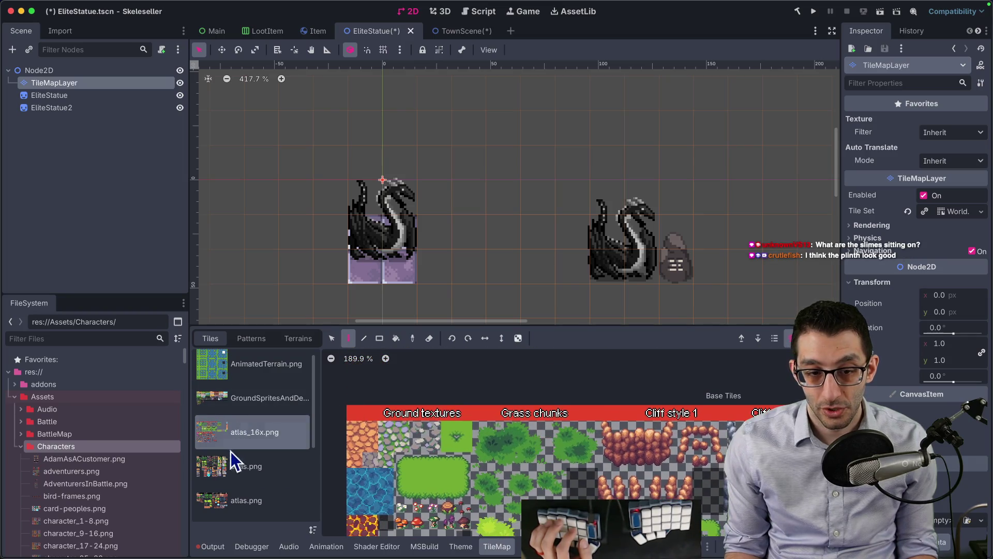
- Browse the atlas.png tile sheet for a plinth tile
left_click(232, 460)
scroll(439, 403, "down", 5)
scroll(414, 419, "up", 2)
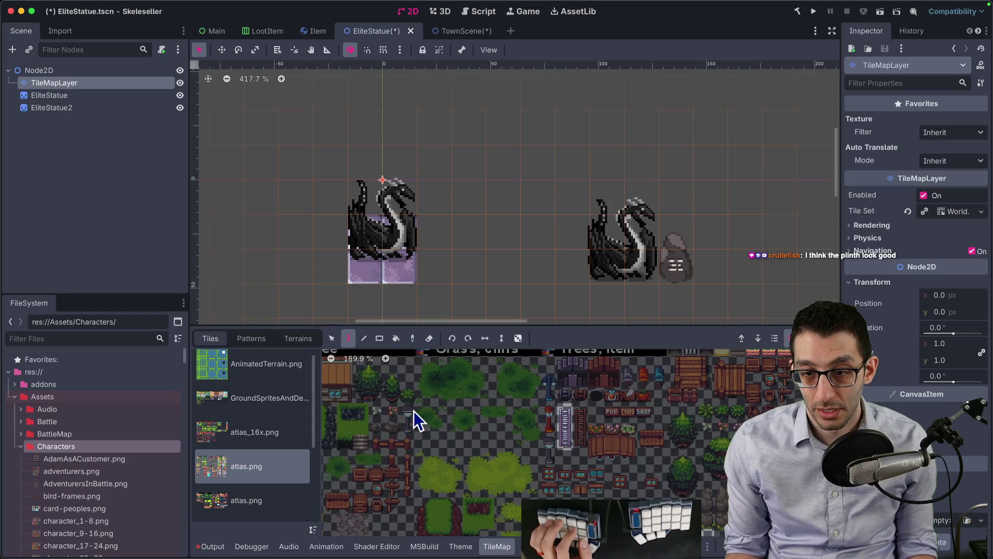
scroll(704, 422, "right", 5)
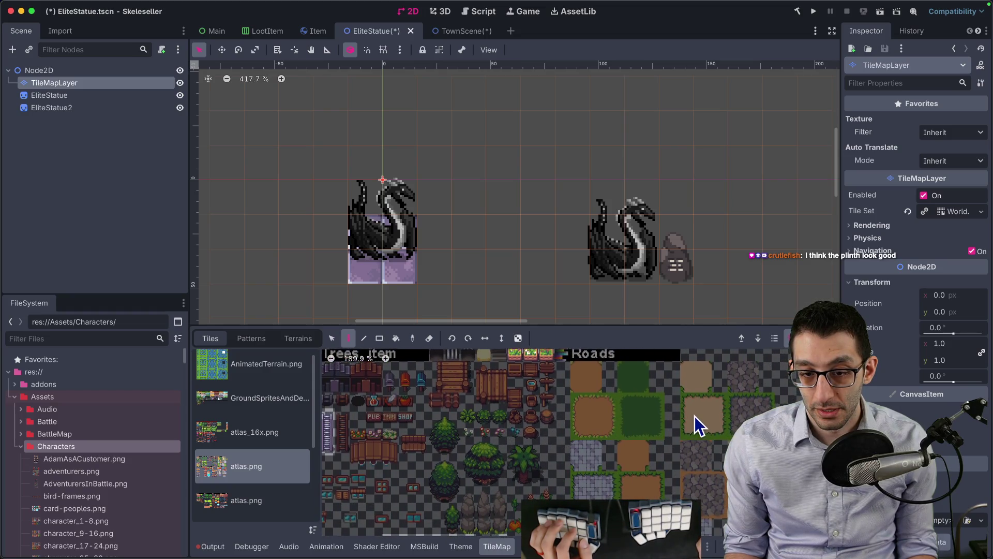
scroll(694, 417, "down", 5)
scroll(673, 403, "right", 5)
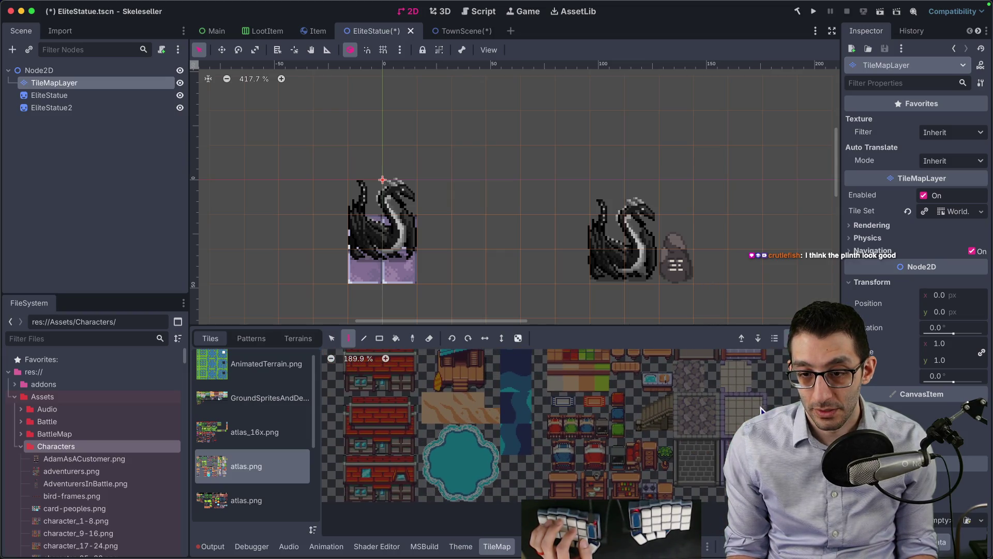
scroll(589, 450, "right", 5)
scroll(588, 451, "up", 1)
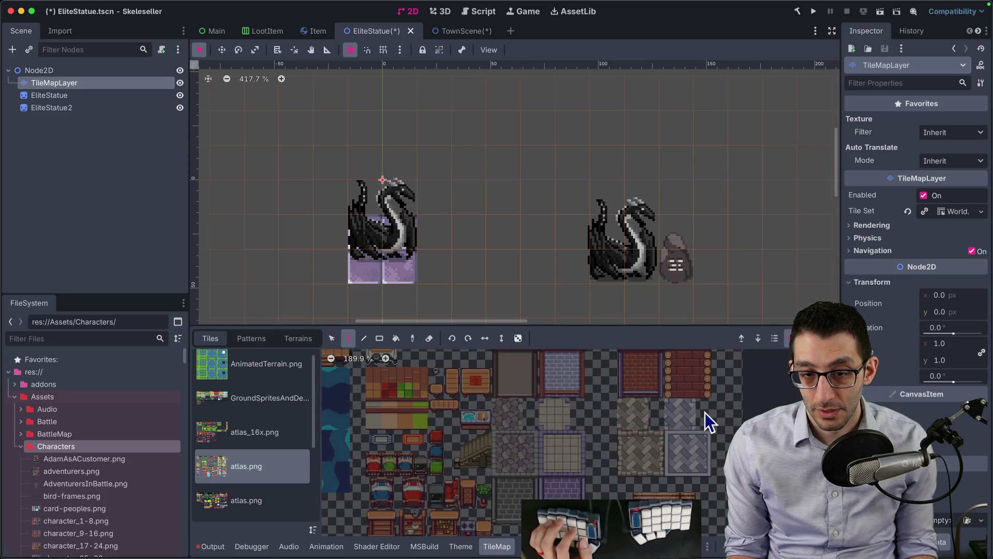
scroll(706, 412, "right", 3)
scroll(677, 421, "down", 1)
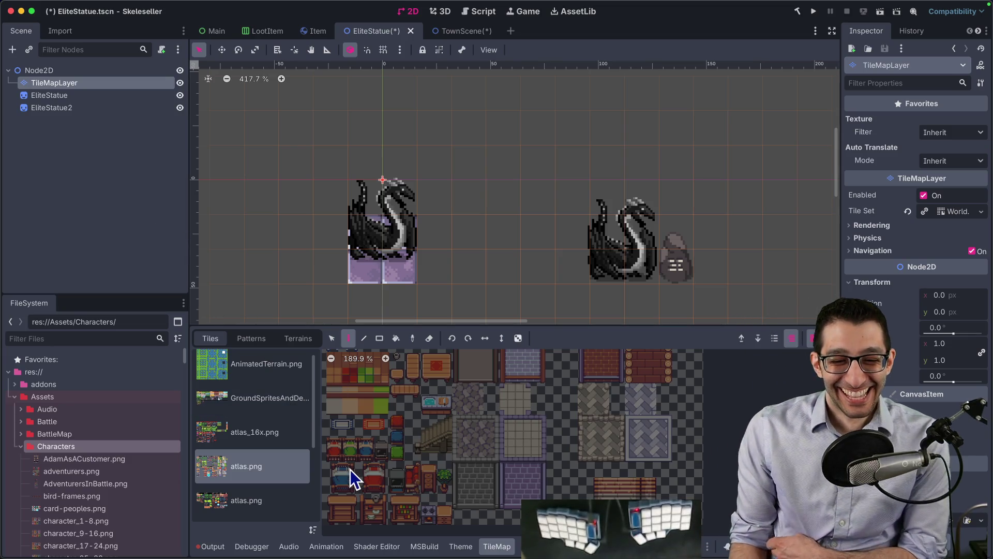
- Show the second atlas.png sheet, then bring up Quick Open Scene
left_click(274, 496)
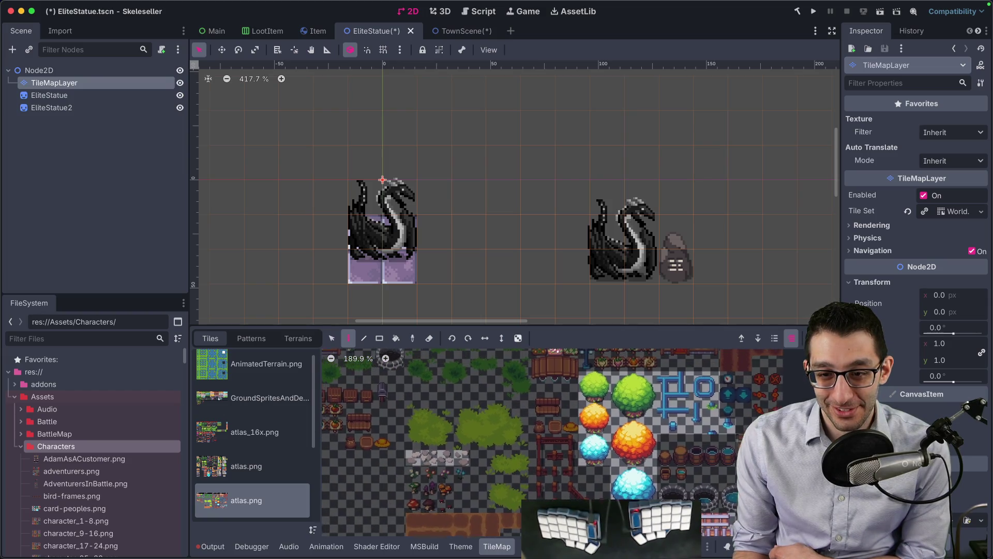
scroll(482, 483, "up", 5)
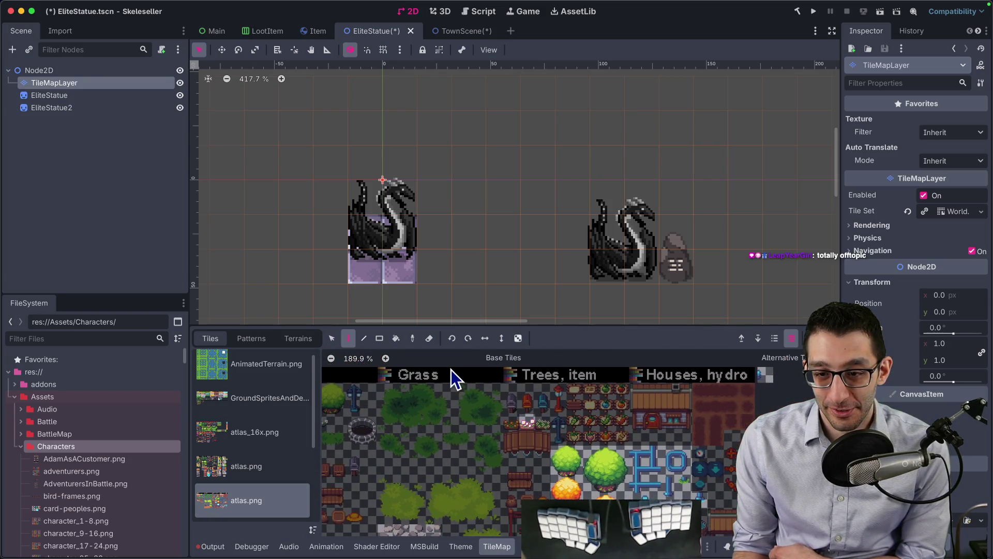
key("super+shift+o")
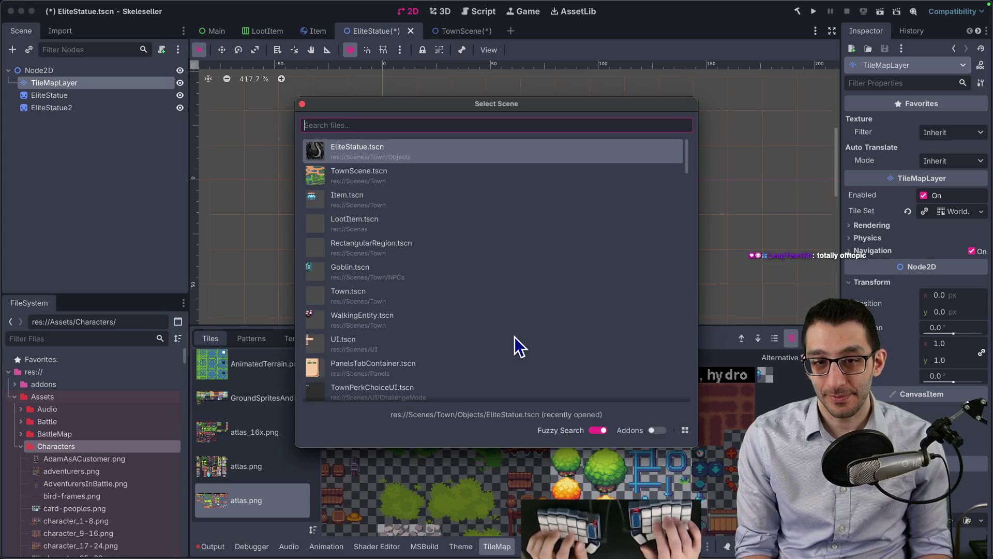
- Open IntroWakeUp.tscn via 'introwak' and select its Furniture and FurnitureExtra layers
type("introwak")
key("Return")
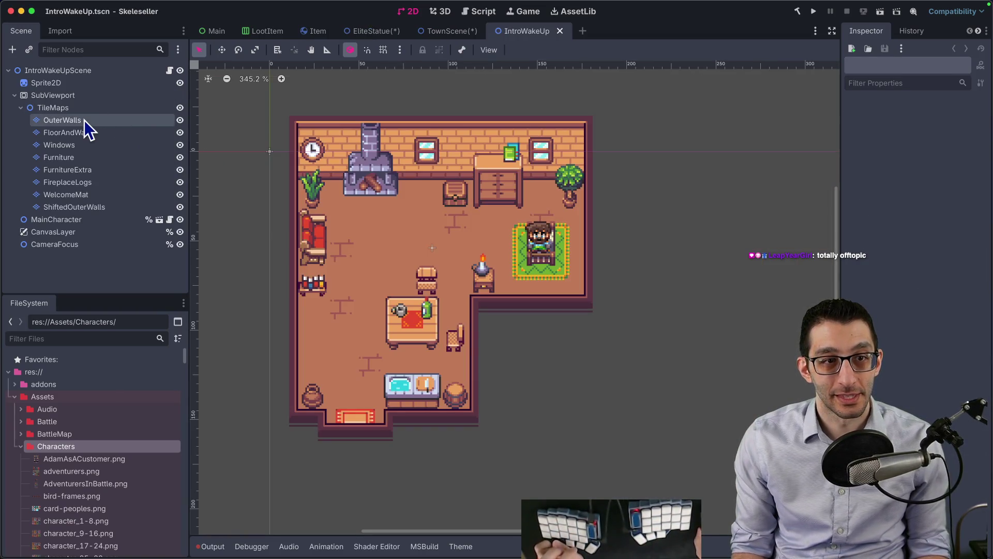
left_click(87, 157)
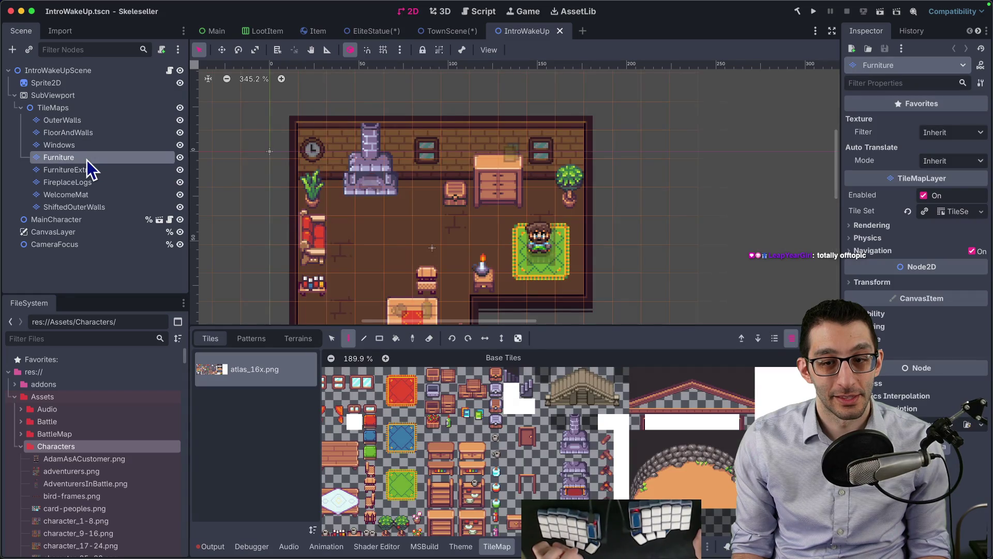
left_click(89, 170)
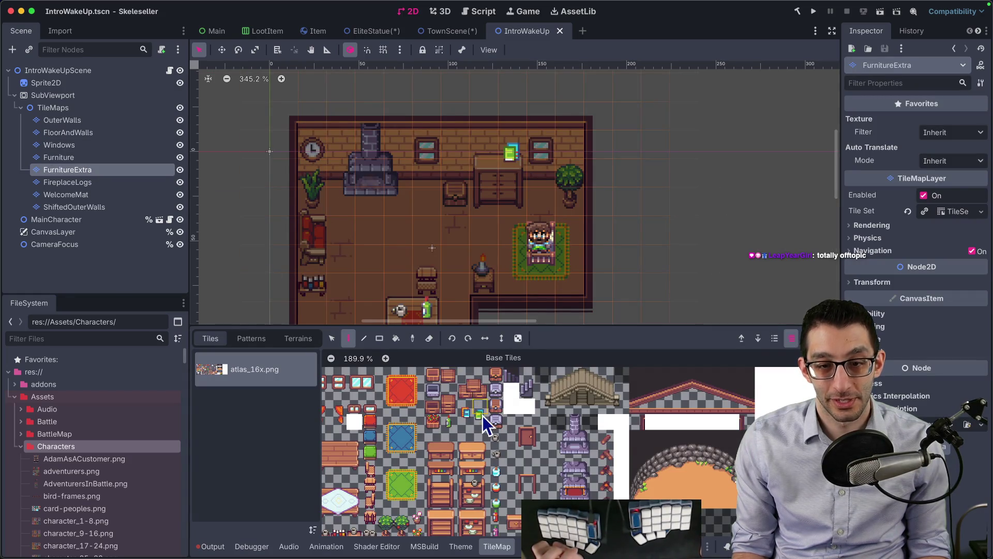
- Browse the furniture tiles in the atlas palette
mouse_move(483, 415)
left_mouse_down()
mouse_move(597, 370)
mouse_move(650, 365)
left_mouse_up()
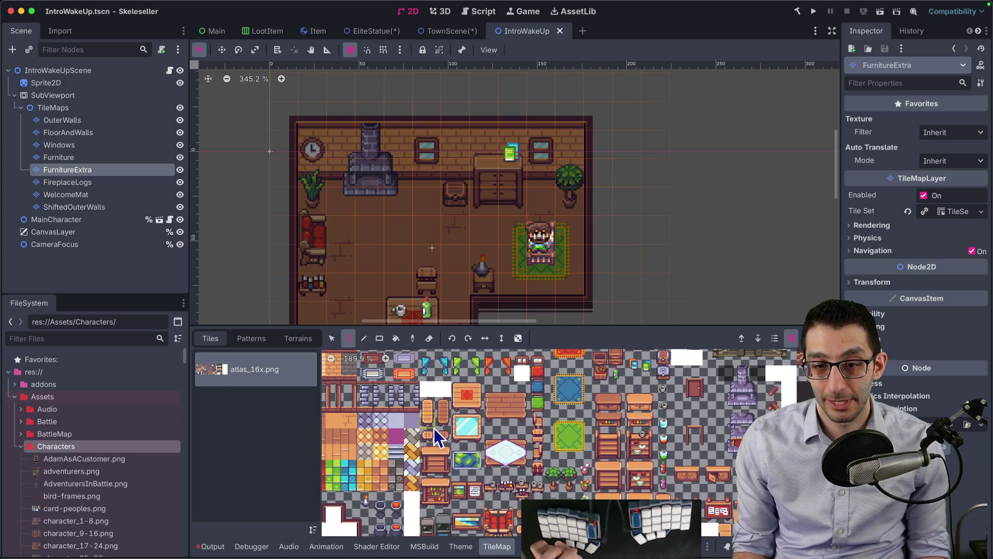
scroll(435, 430, "down", 4)
scroll(522, 437, "right", 2)
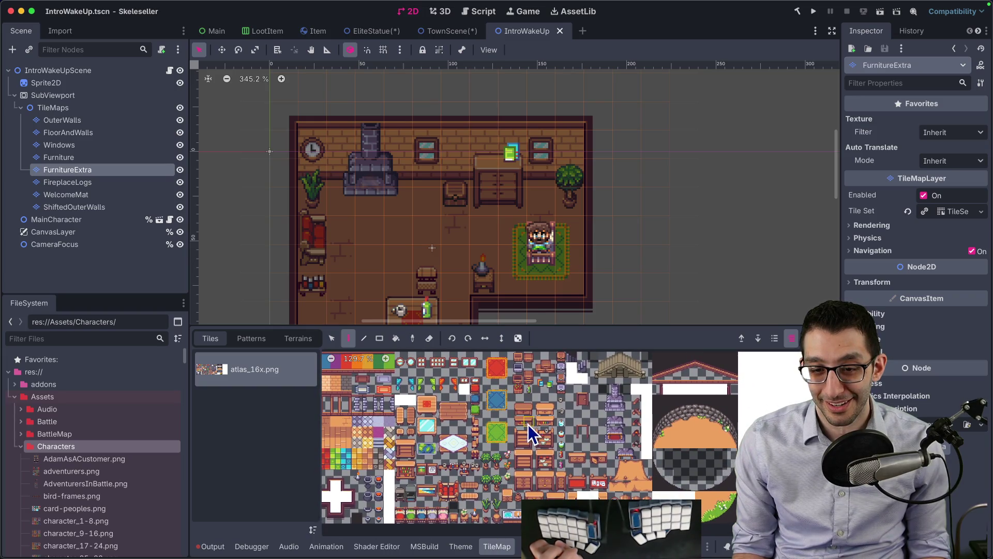
scroll(439, 385, "left", 2)
scroll(440, 386, "up", 1)
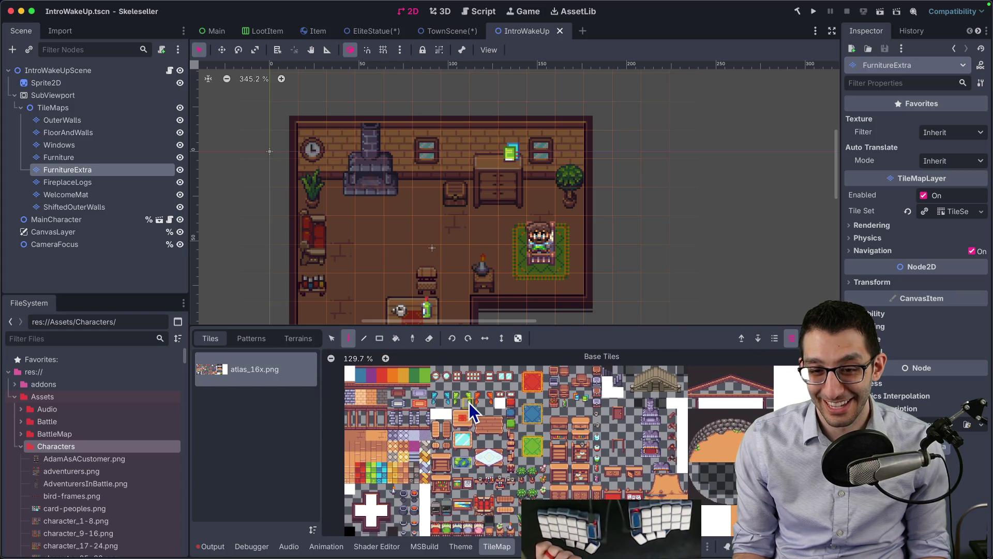
scroll(469, 403, "right", 2)
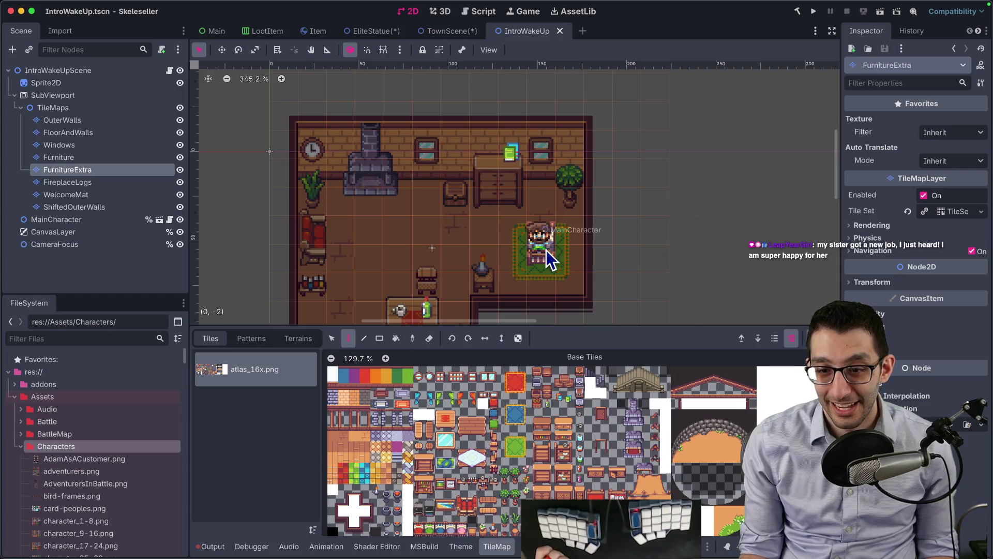
mouse_move(512, 557)
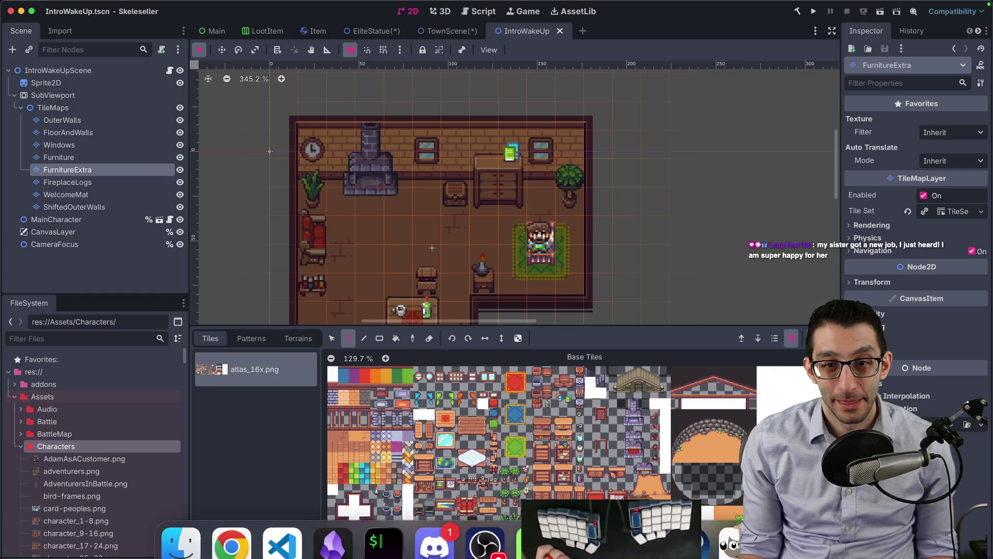
scroll(613, 439, "up", 2)
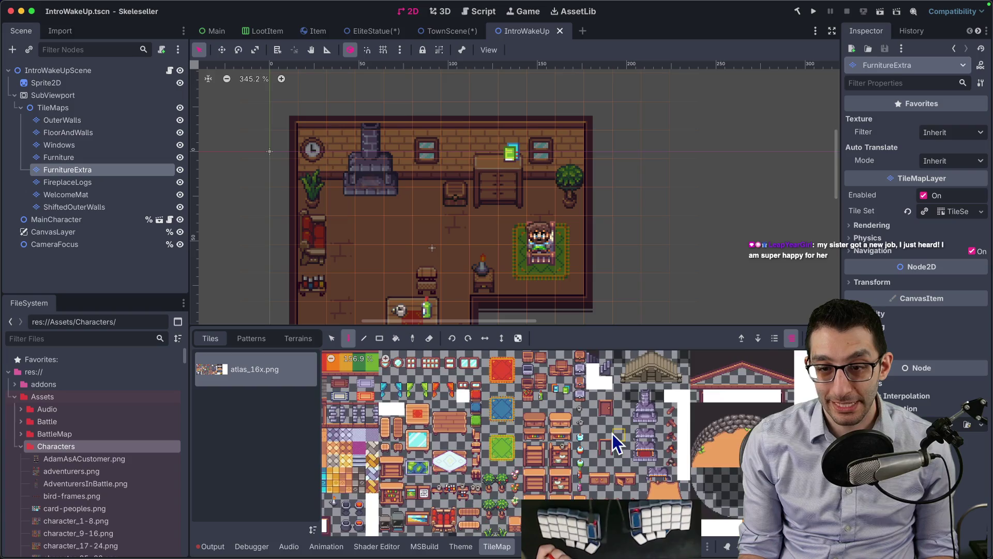
scroll(612, 434, "up", 1)
left_click_drag(591, 456, 610, 439)
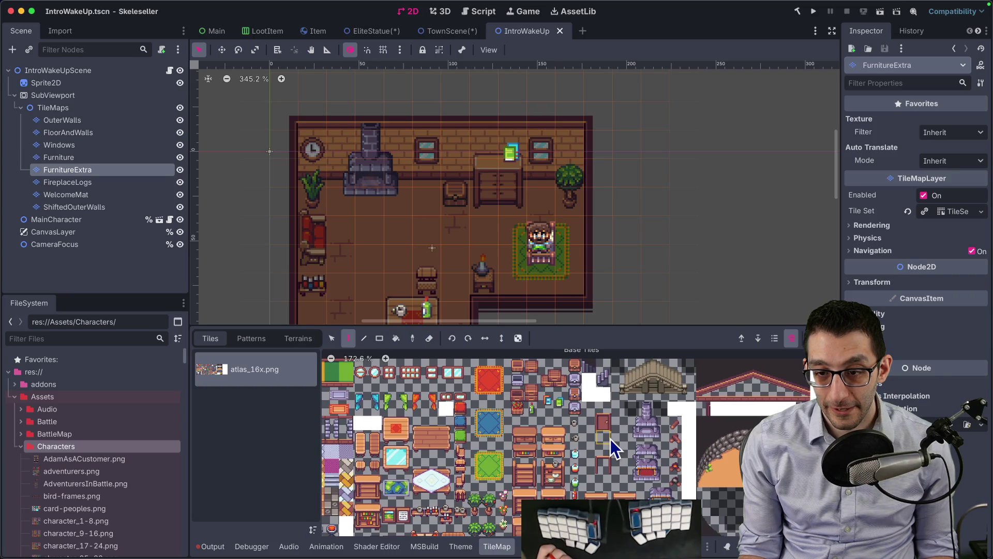
- Switch to TownScene, then bring the Finder asset folders forward
left_click(454, 32)
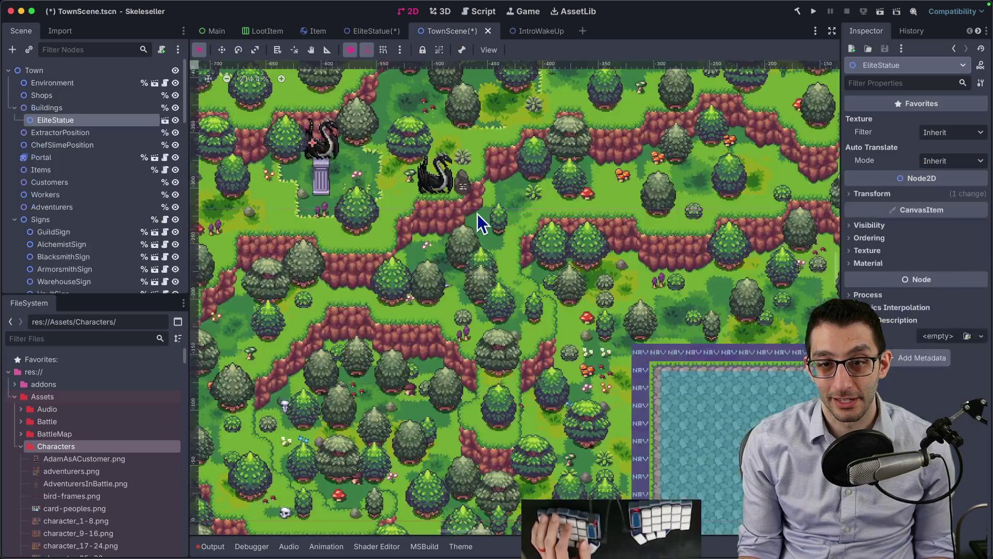
mouse_move(212, 537)
left_click(183, 528)
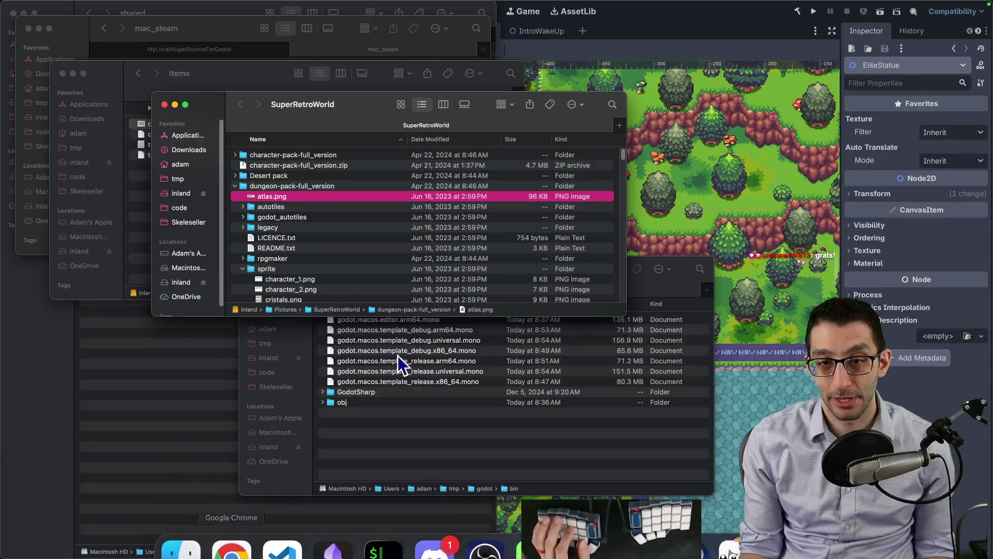
- Quick Look the dungeon pack's atlas.png, then return to Godot
key("space")
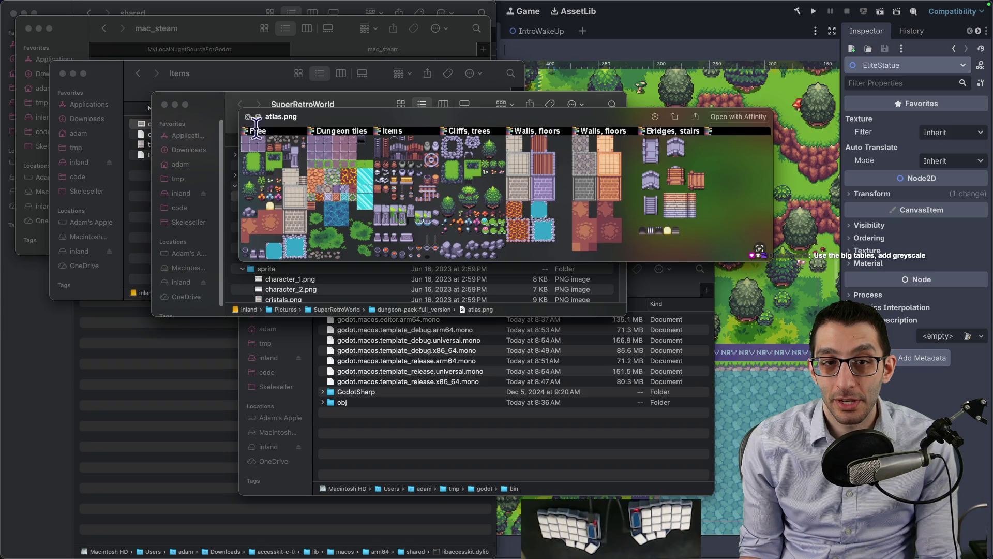
key("super+Tab")
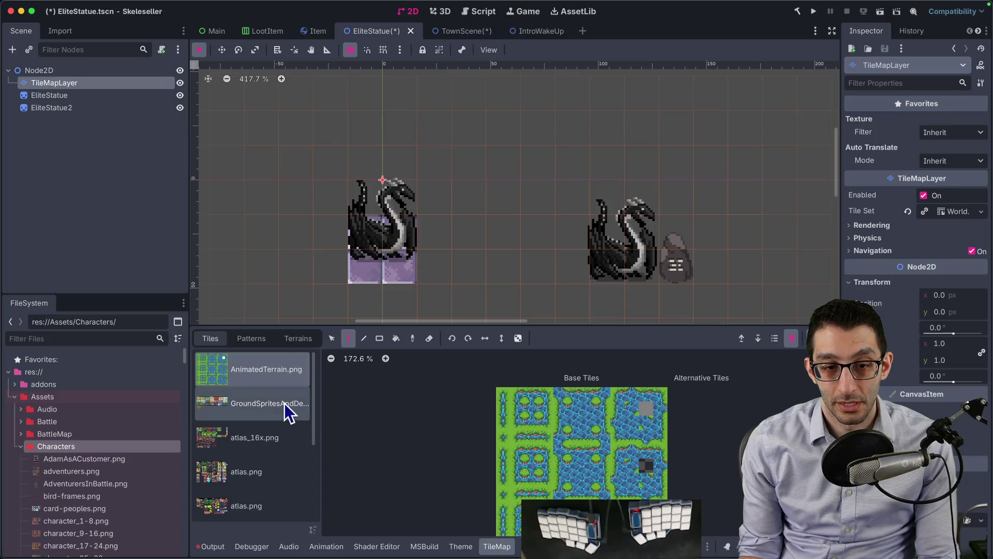
- Browse the ground sprites and atlas_16x.png tile sheets in the TileMap panel
left_click(274, 411)
scroll(423, 423, "left", 5)
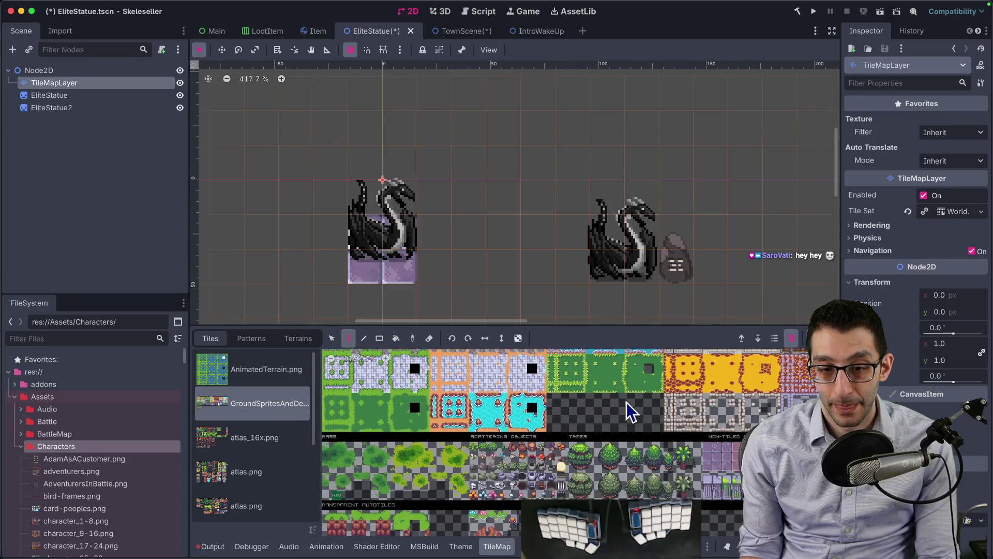
scroll(640, 481, "right", 10)
scroll(640, 481, "down", 3)
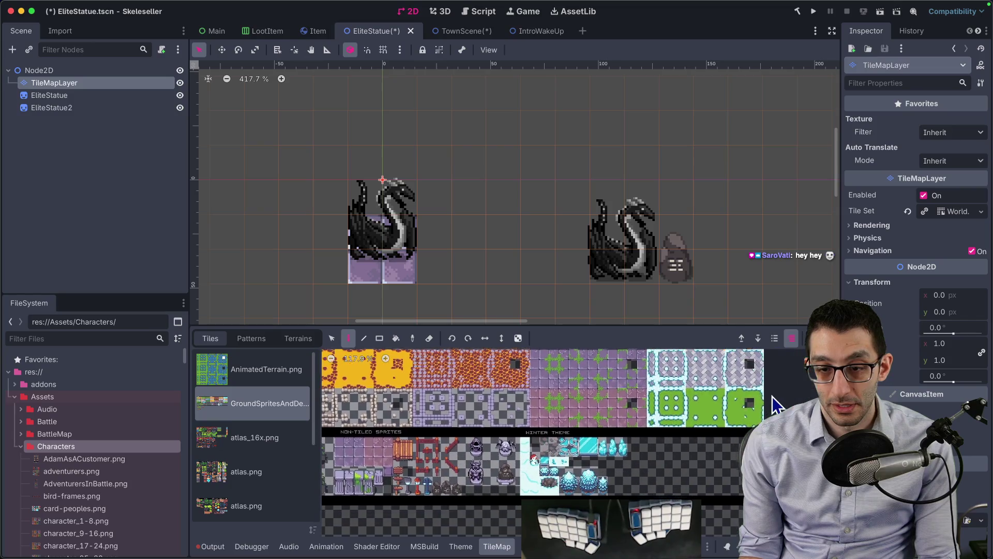
left_click(271, 437)
scroll(498, 417, "left", 5)
scroll(574, 382, "up", 4)
scroll(575, 383, "right", 2)
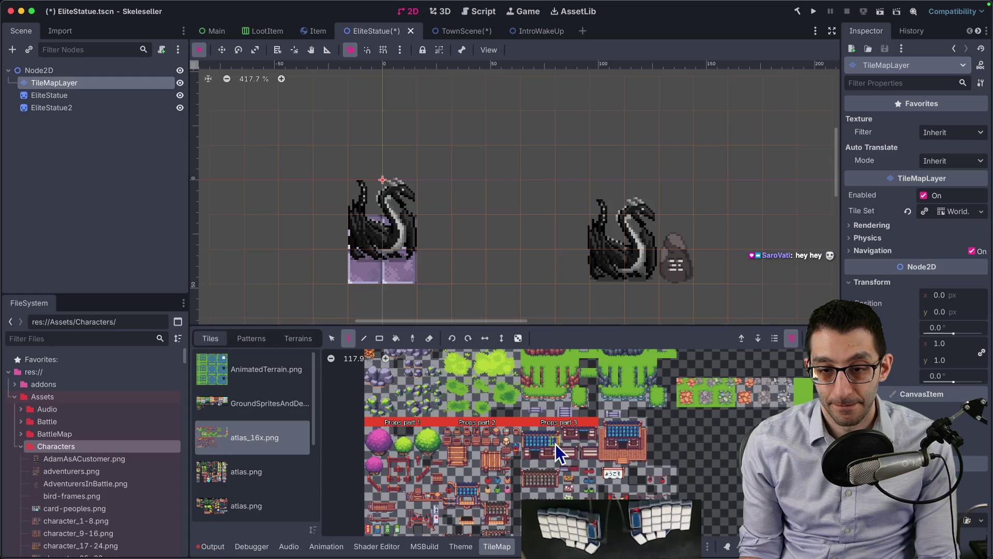
- Browse the atlas.png tiles for purple stone under the left statue
left_click(271, 468)
scroll(415, 445, "up", 5)
scroll(415, 445, "left", 3)
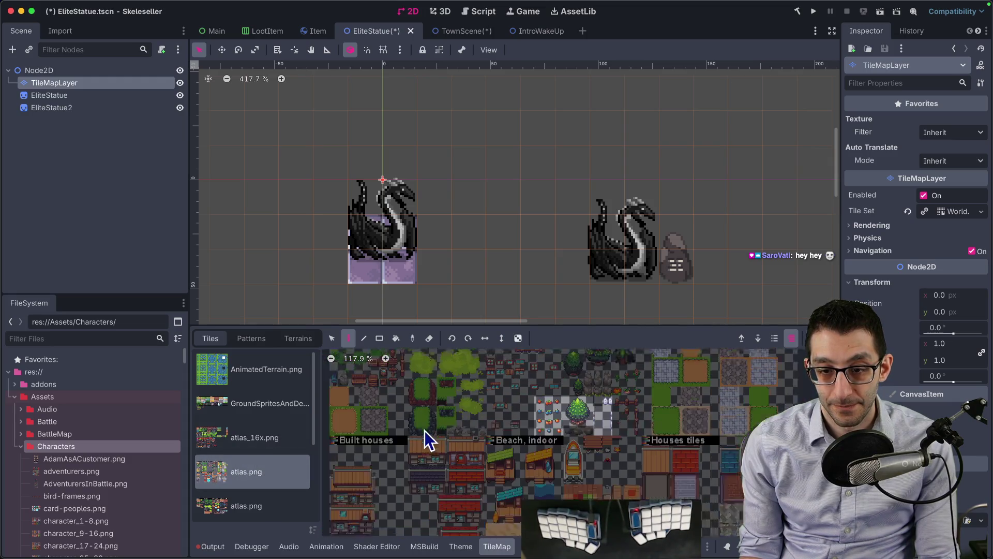
scroll(435, 495, "down", 5)
scroll(436, 495, "right", 3)
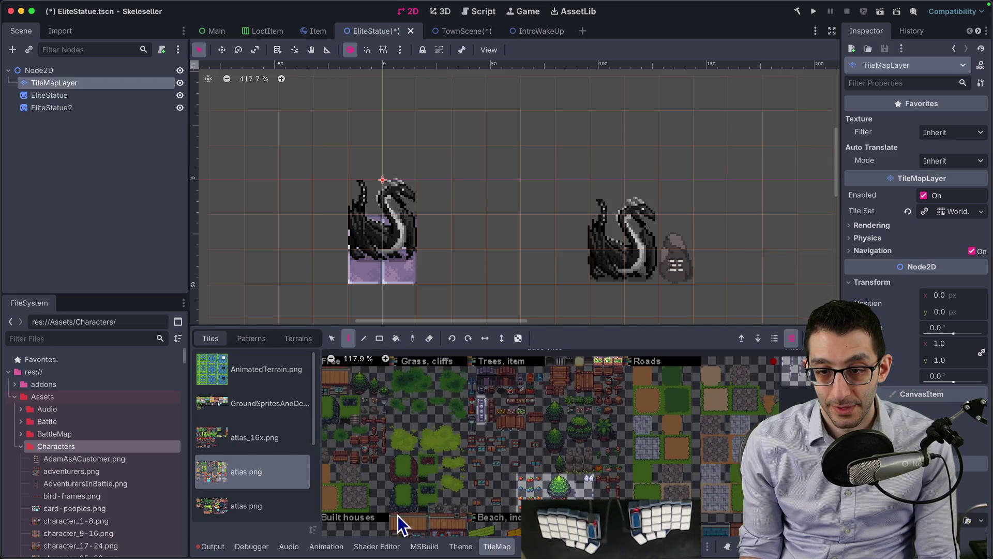
scroll(411, 355, "up", 10, "ctrl")
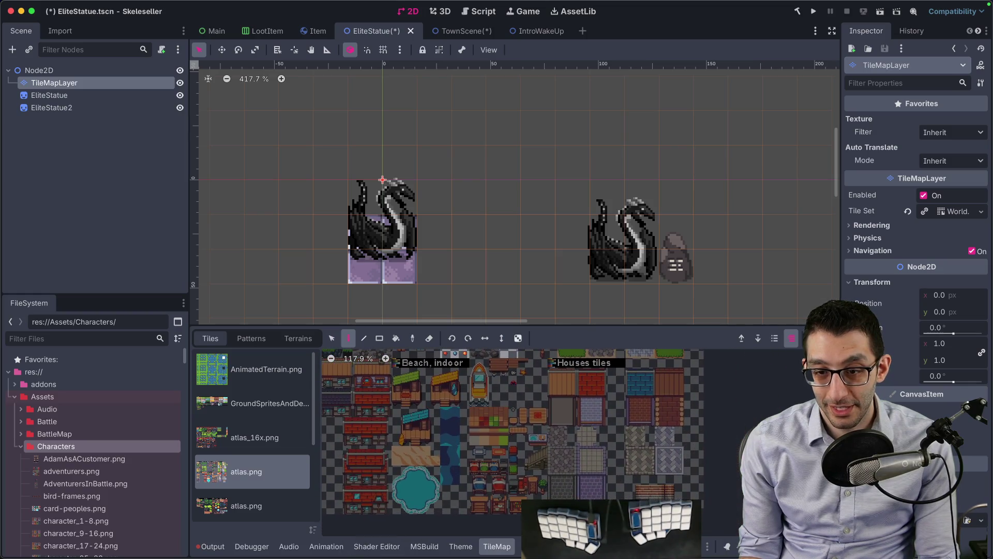
scroll(481, 455, "down", 1)
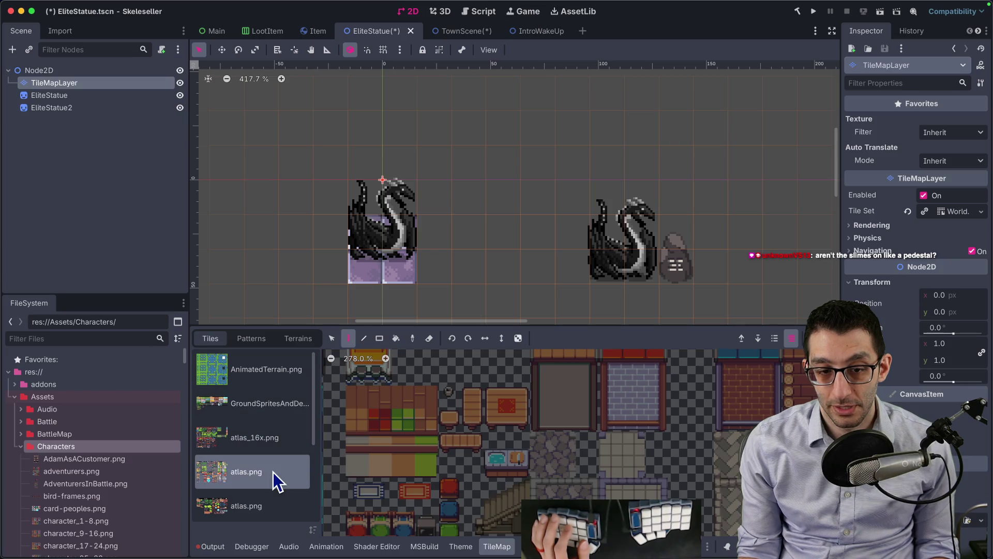
- Define a 2x2 plinth tile in the atlas setup and paint it under the left dragon
left_click(520, 551)
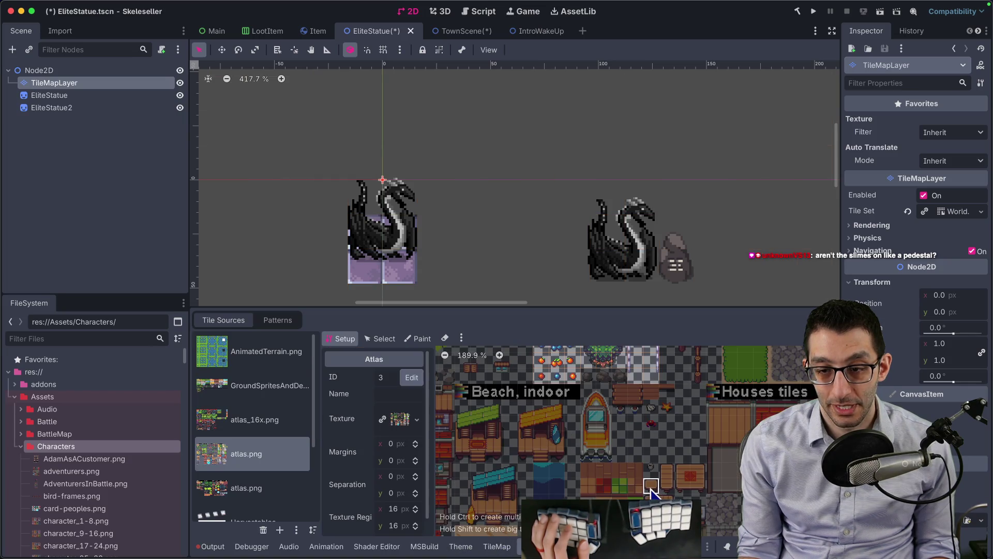
left_click_drag(651, 491, 590, 405)
left_click(635, 403)
left_click(511, 545)
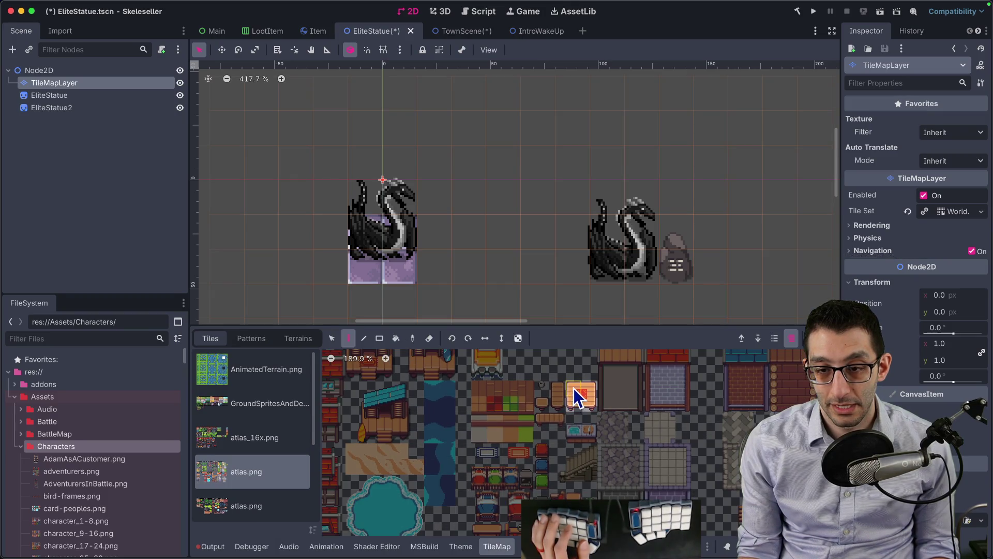
left_click(393, 251)
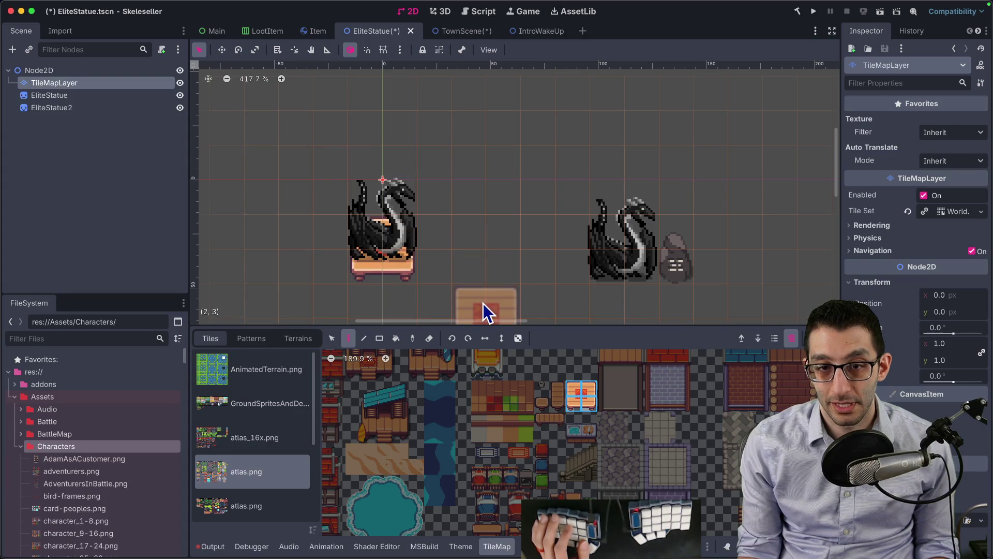
- Load Grayscale.gdshader as the TileMapLayer's material
left_click(63, 93)
left_click(55, 83)
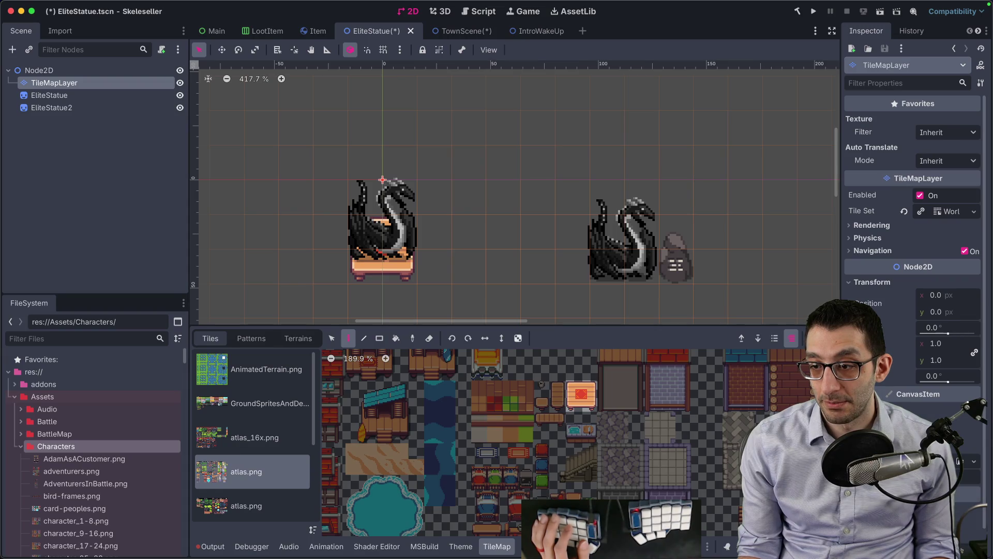
scroll(913, 259, "down", 5)
left_click(975, 313)
left_click(953, 450)
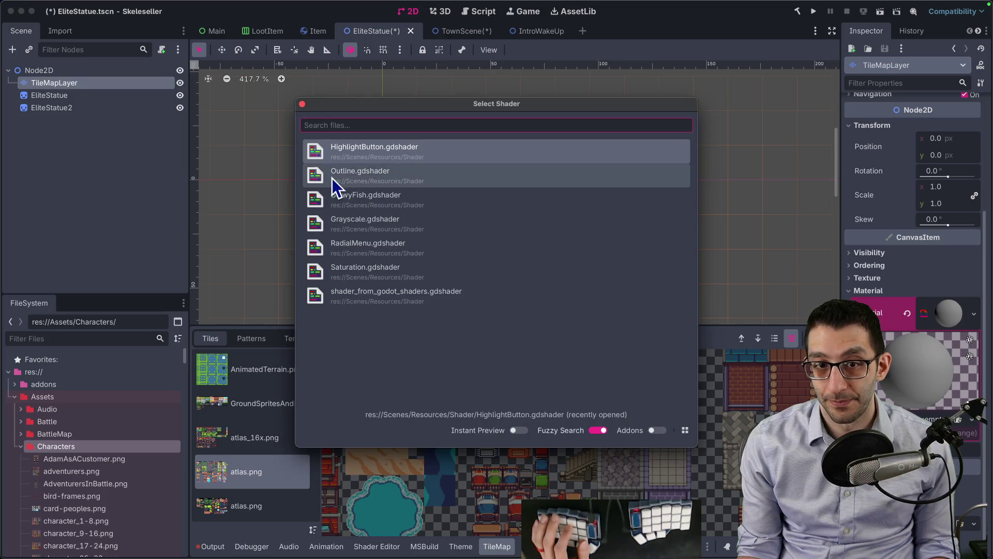
double_click(371, 193)
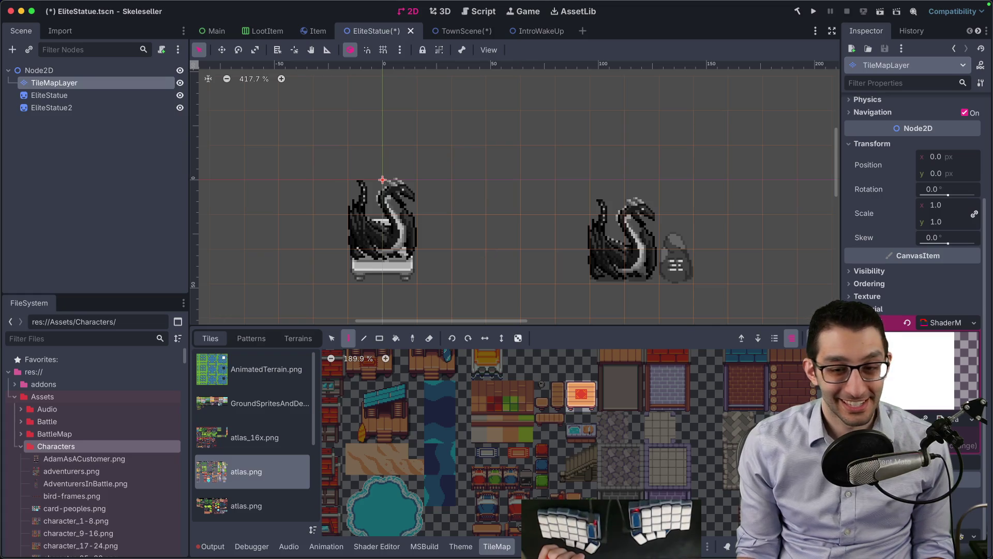
left_click(46, 96)
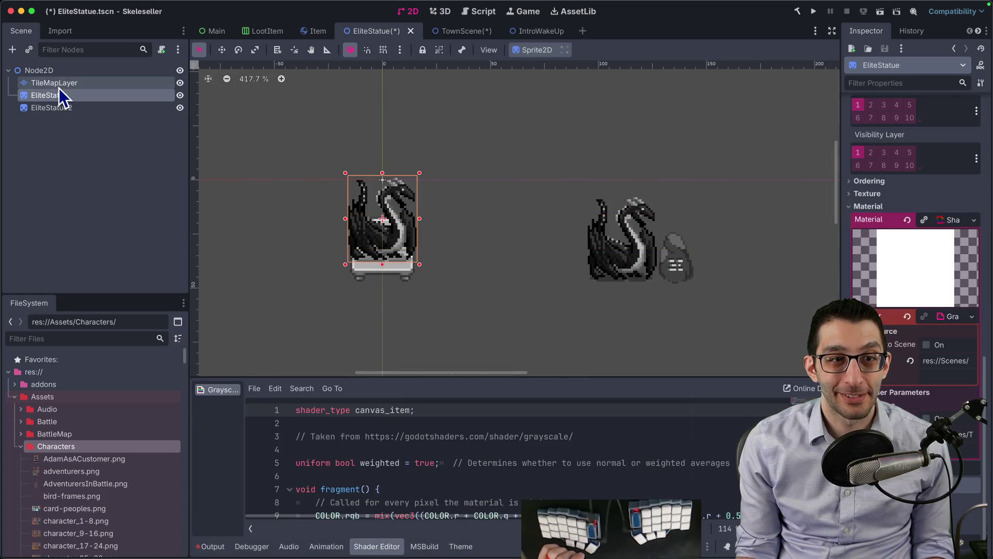
left_click(78, 71)
left_click(78, 83)
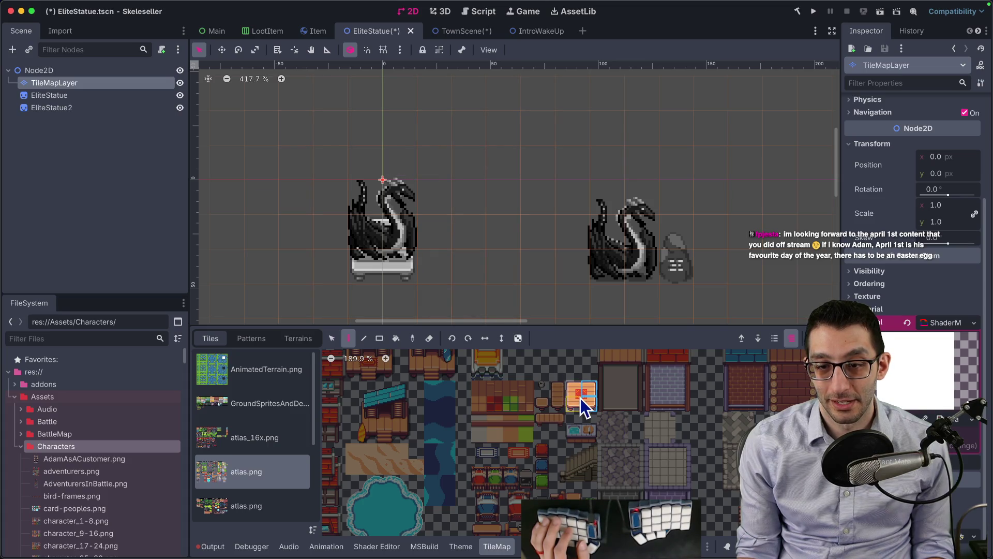
- Browse the atlas setup and pick the chest tile for painting
scroll(581, 398, "down", 3)
scroll(603, 456, "up", 1)
scroll(582, 439, "up", 2)
scroll(584, 435, "down", 3)
left_click(600, 392)
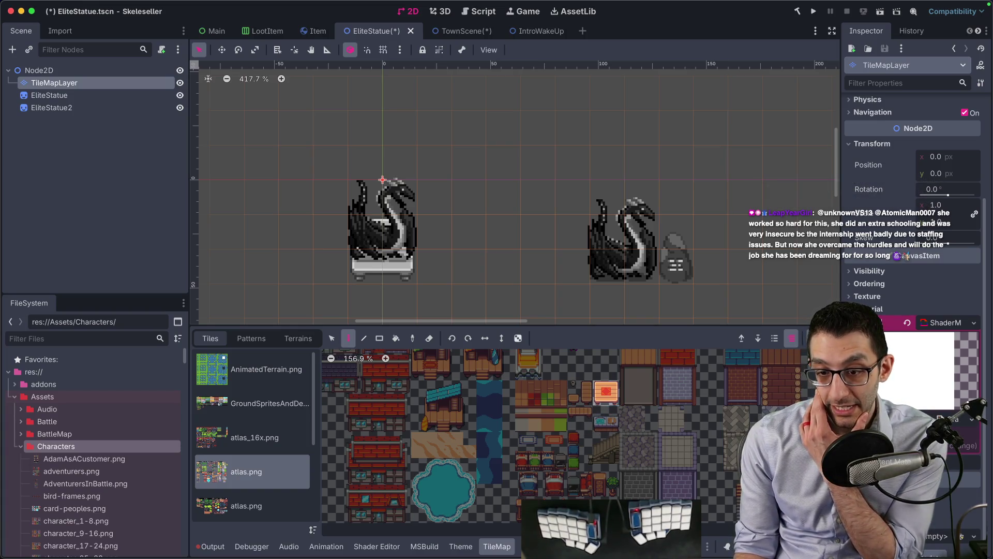
left_click(535, 547)
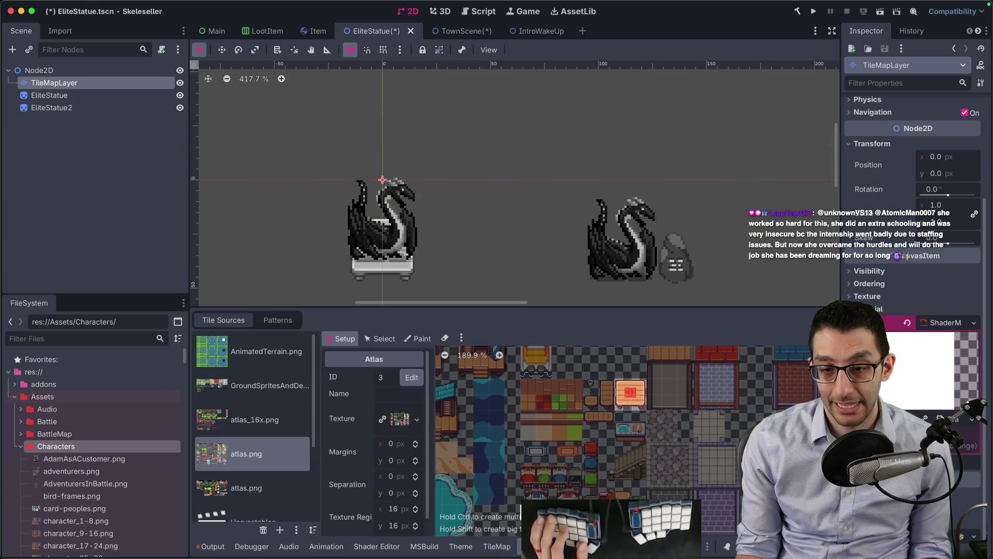
scroll(537, 470, "down", 3)
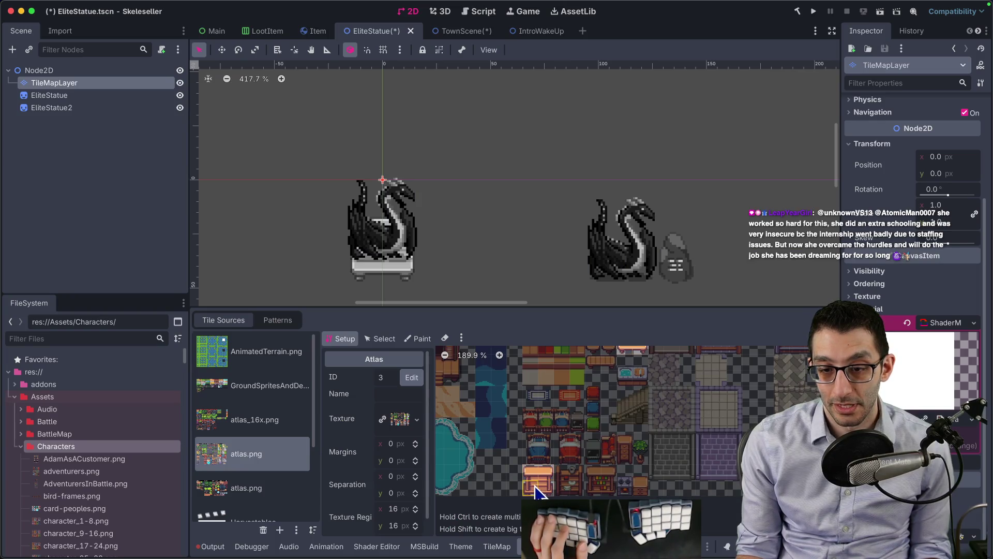
left_click(498, 546)
left_click(489, 481)
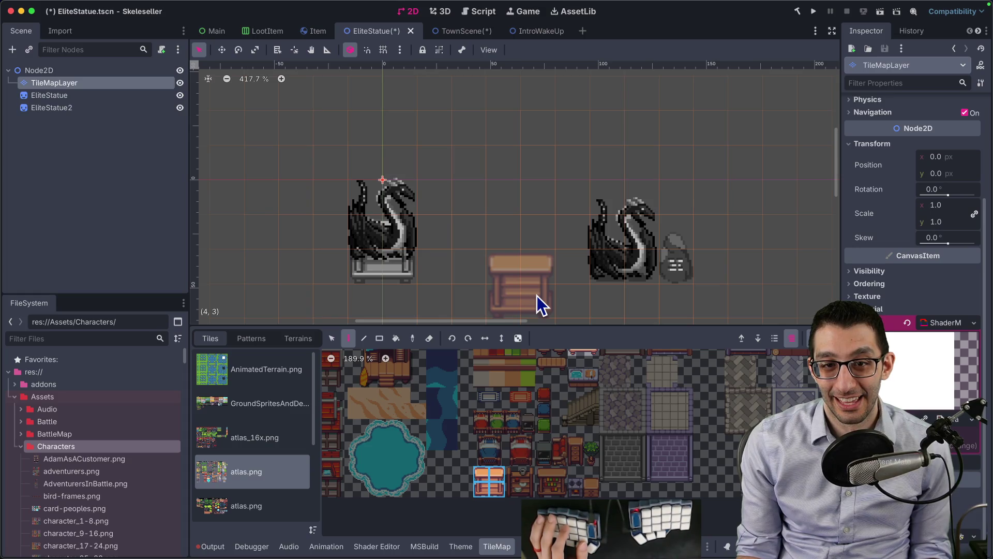
- Nudge the left dragon statue down onto its grey plinth
left_click(56, 97)
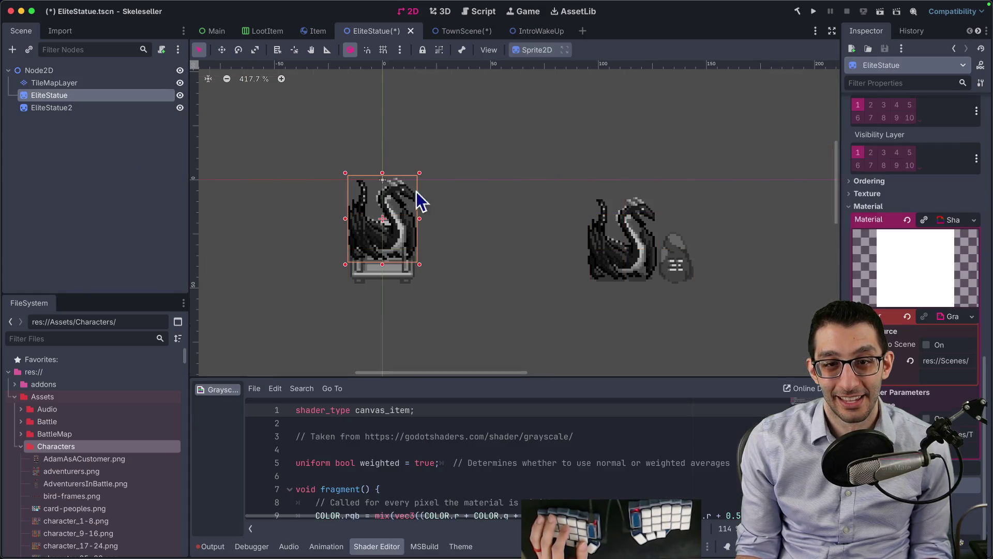
mouse_move(410, 237)
left_mouse_down()
mouse_move(406, 226)
mouse_move(397, 238)
mouse_move(412, 243)
left_mouse_up()
left_click(523, 276)
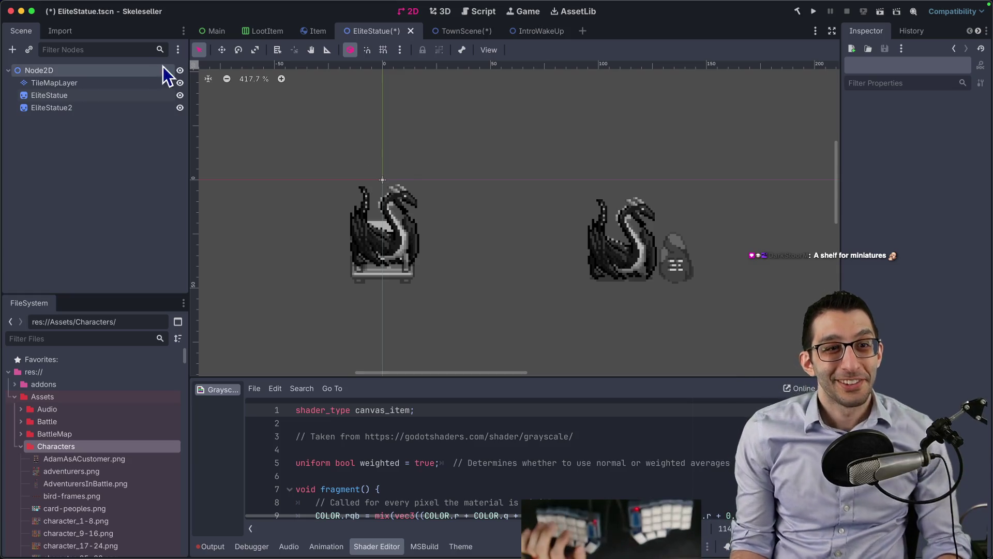
- Check the tileset source files in Finder, then return to the editor
left_click(117, 83)
left_click(119, 95)
left_click(78, 84)
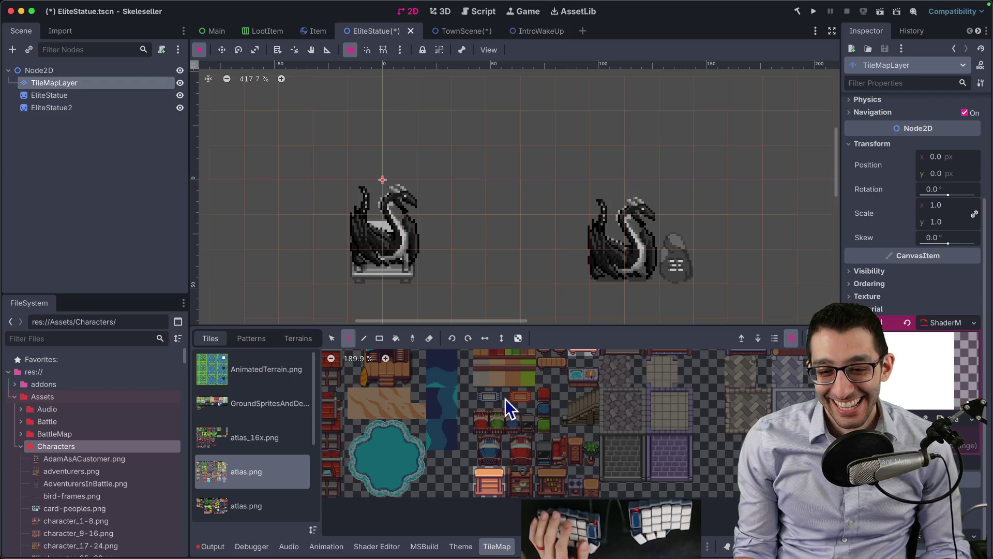
key("super+Tab")
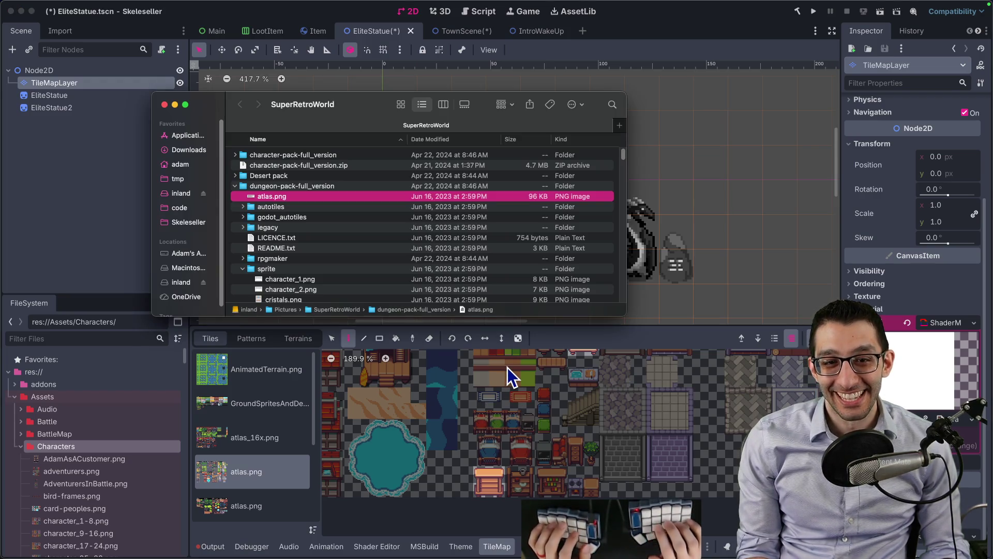
left_click(74, 337)
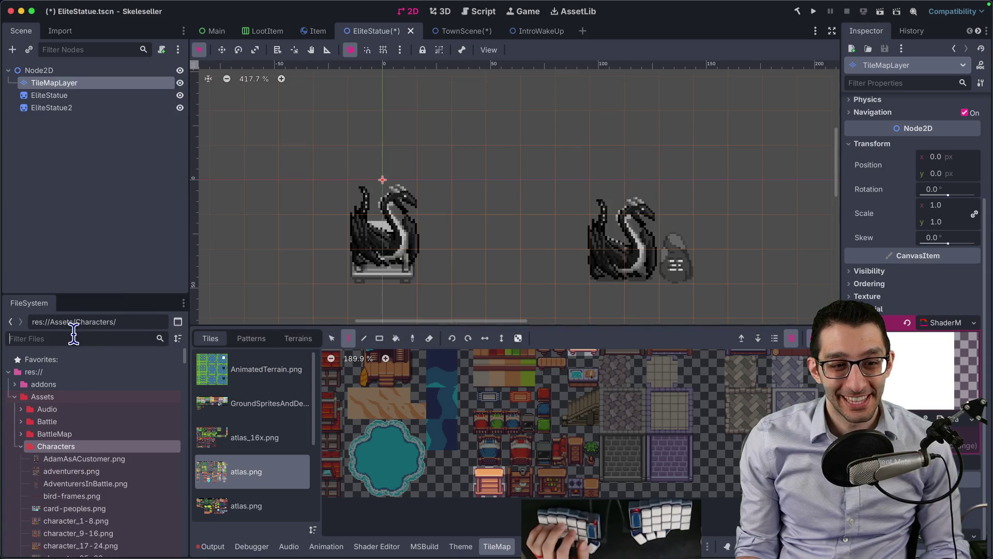
- Add a Shelving sprite from shelving.png (filtered by 'shel') and stretch it wider
type("shel")
left_click_drag(68, 410, 484, 165)
scroll(521, 175, "up", 1)
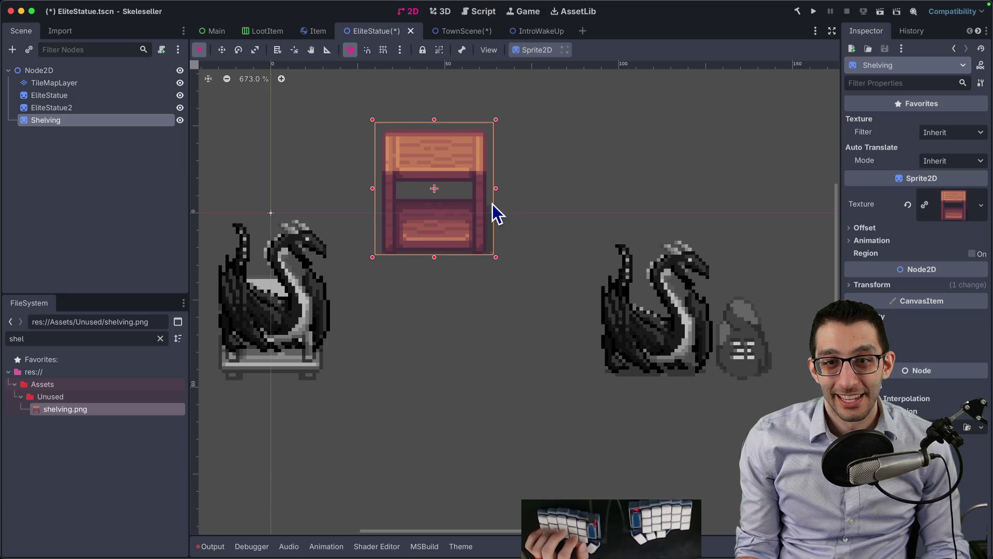
mouse_move(497, 189)
left_mouse_down()
mouse_move(780, 195)
mouse_move(641, 207)
mouse_move(450, 260)
mouse_move(487, 257)
left_mouse_up()
- Move EliteStatue above the shelf and reorder it below Shelving so it draws in front
left_click(289, 311)
mouse_move(290, 296)
left_mouse_down()
mouse_move(370, 222)
mouse_move(450, 122)
left_mouse_up()
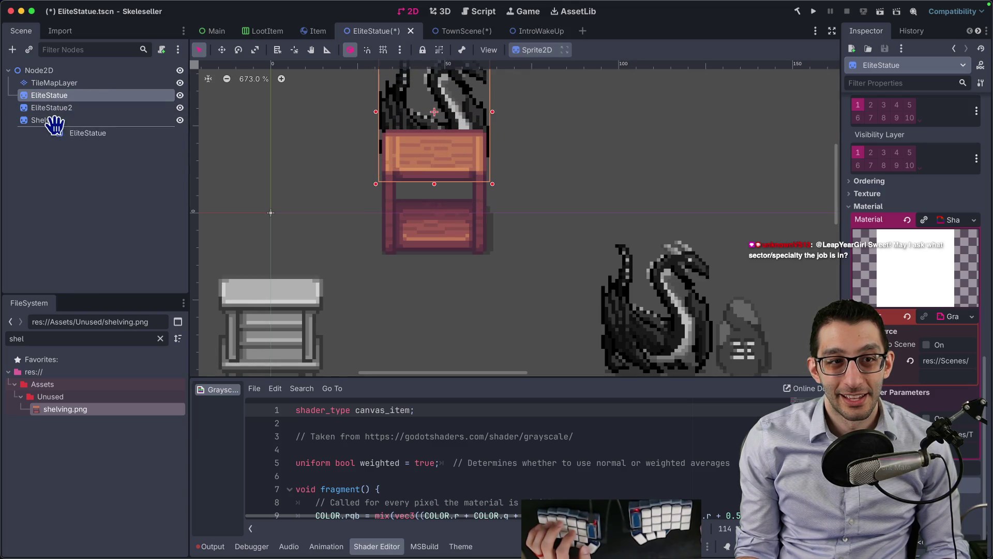
left_click_drag(54, 124, 55, 127)
- Scale the dragon statue to 0.25 and set it on top of the shelf
scroll(531, 141, "down", 2)
left_click_drag(531, 140, 451, 280)
scroll(288, 185, "down", 1)
scroll(905, 311, "up", 8)
scroll(906, 311, "down", 10)
scroll(898, 367, "up", 10)
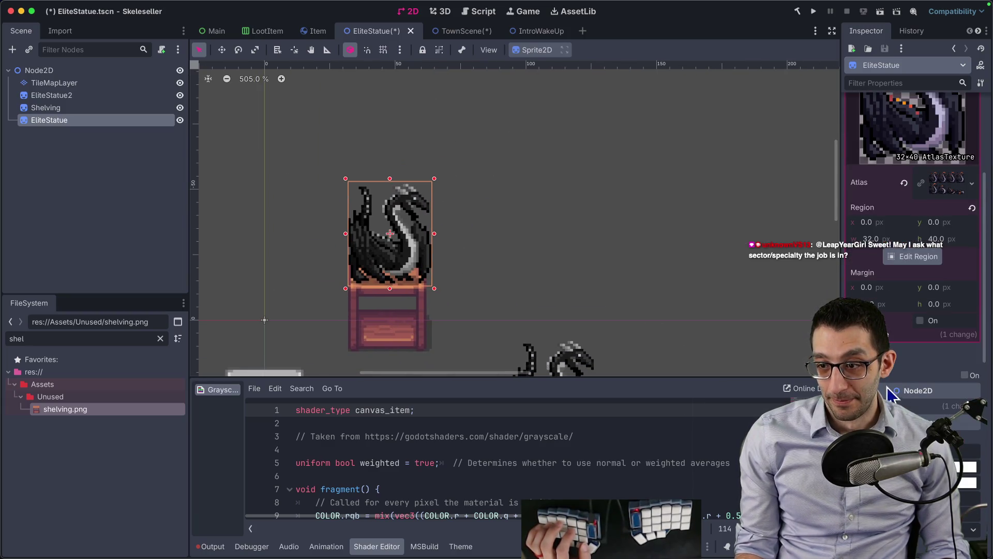
scroll(942, 401, "down", 2)
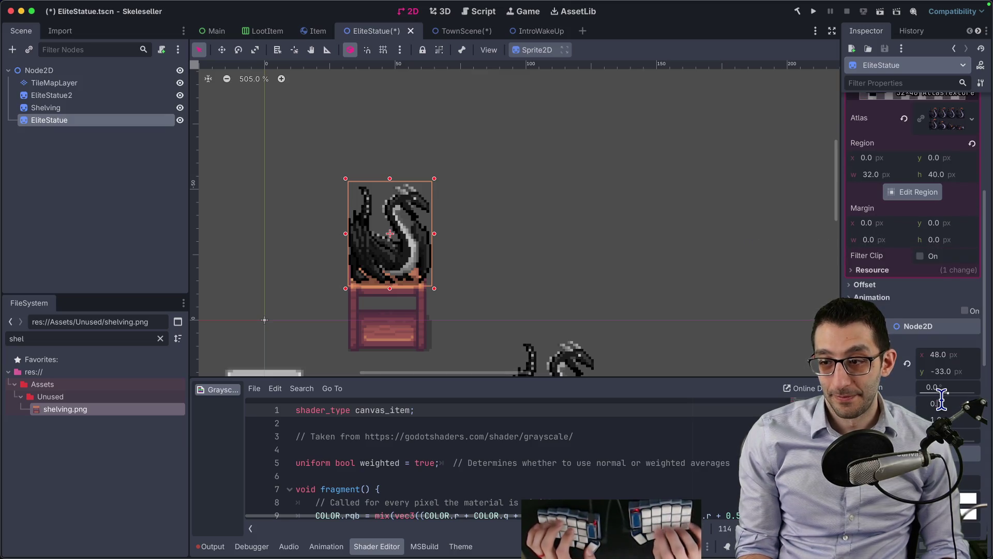
key("Return")
left_click_drag(391, 241, 372, 272)
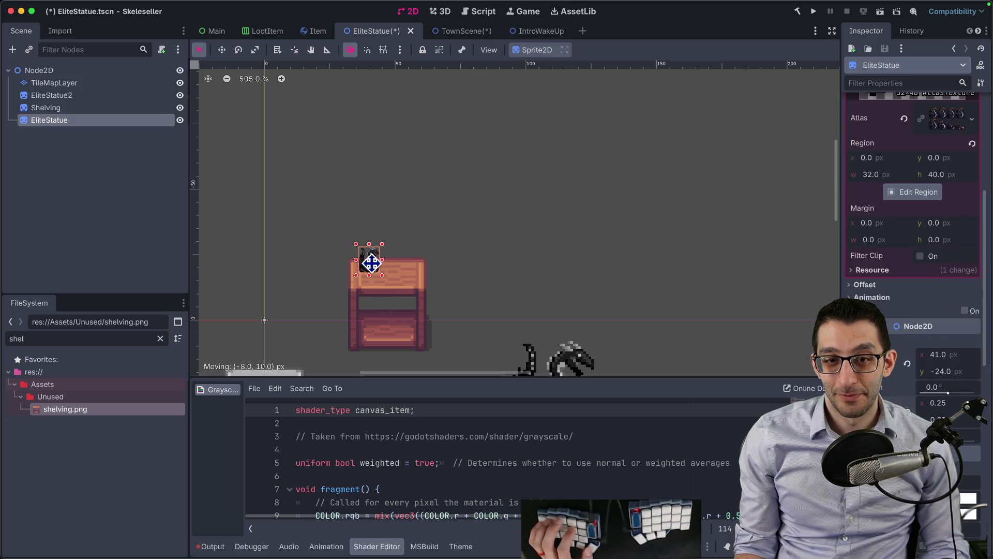
scroll(378, 275, "up", 8)
scroll(440, 173, "down", 5)
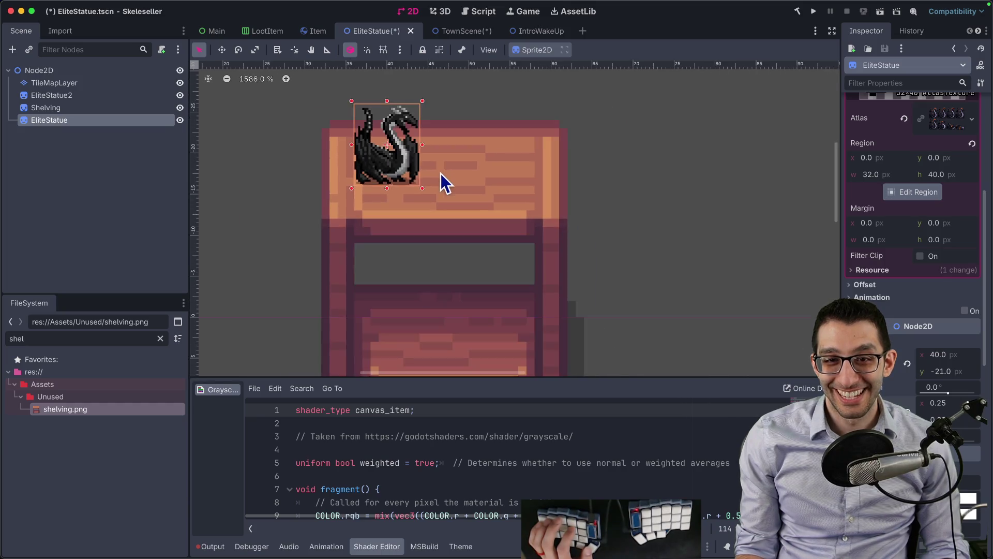
- Check the Shelving and EliteStatue position and scale values, ending with EliteStatue2 selected
left_click(45, 107)
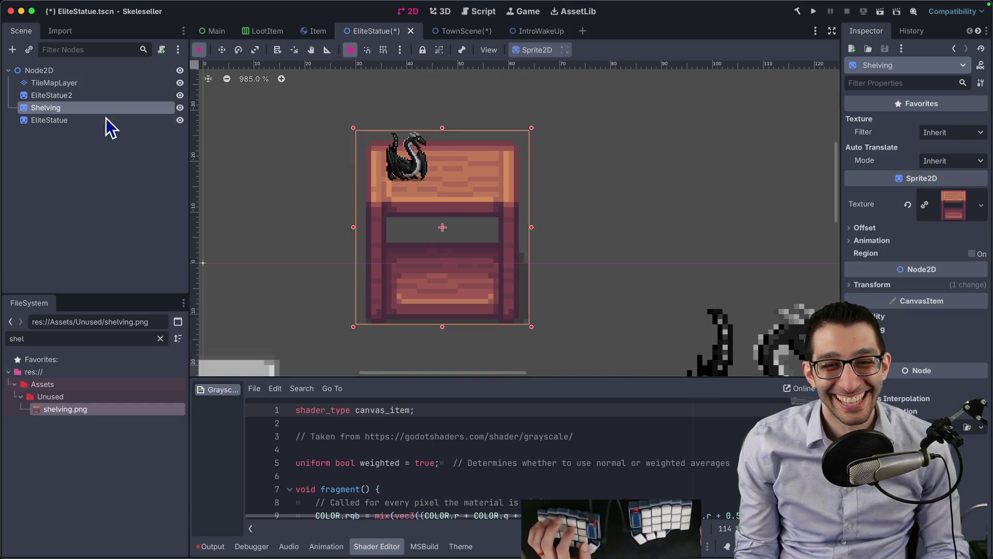
left_click(893, 288)
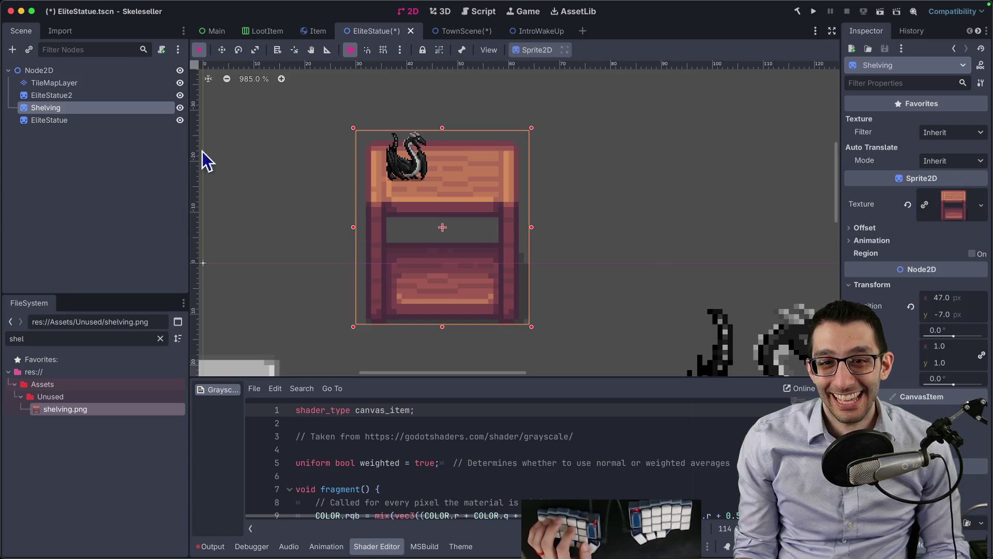
left_click(70, 120)
left_click(482, 170)
left_click(622, 188)
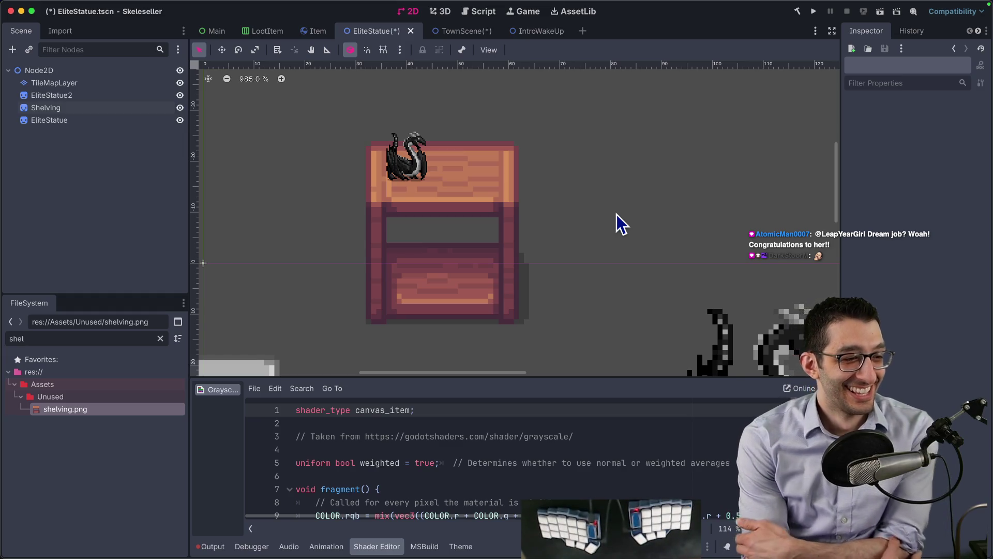
left_click(18, 120)
scroll(461, 141, "down", 5)
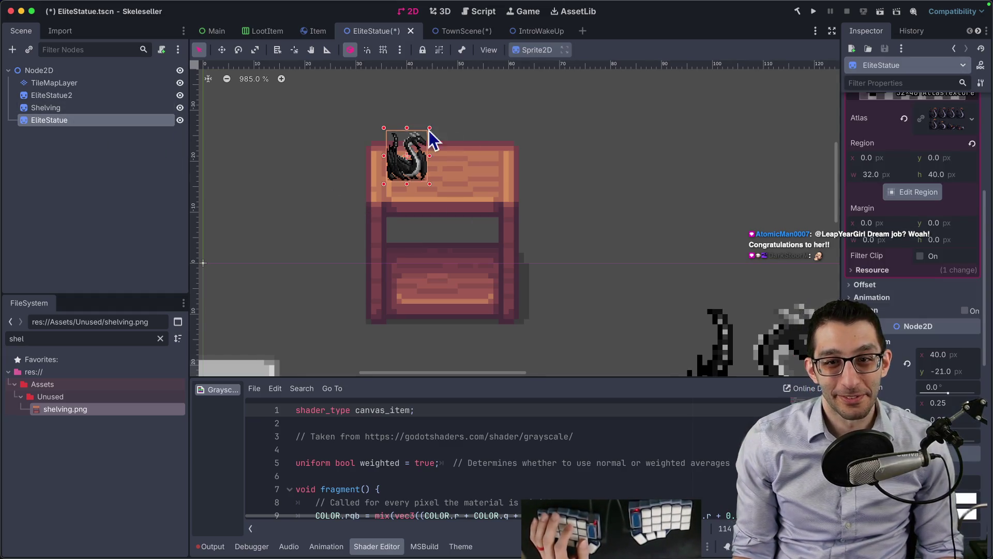
left_click(124, 108)
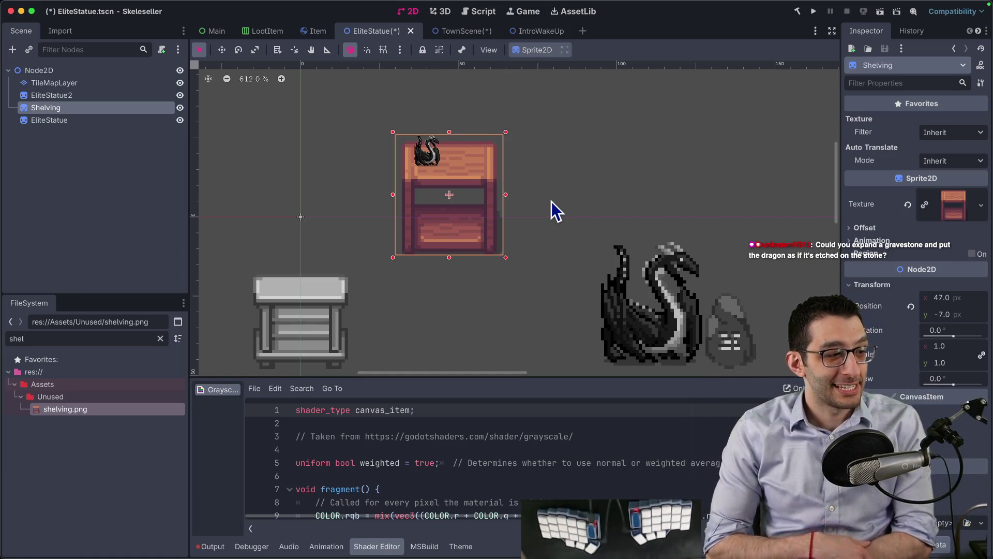
left_click(79, 99)
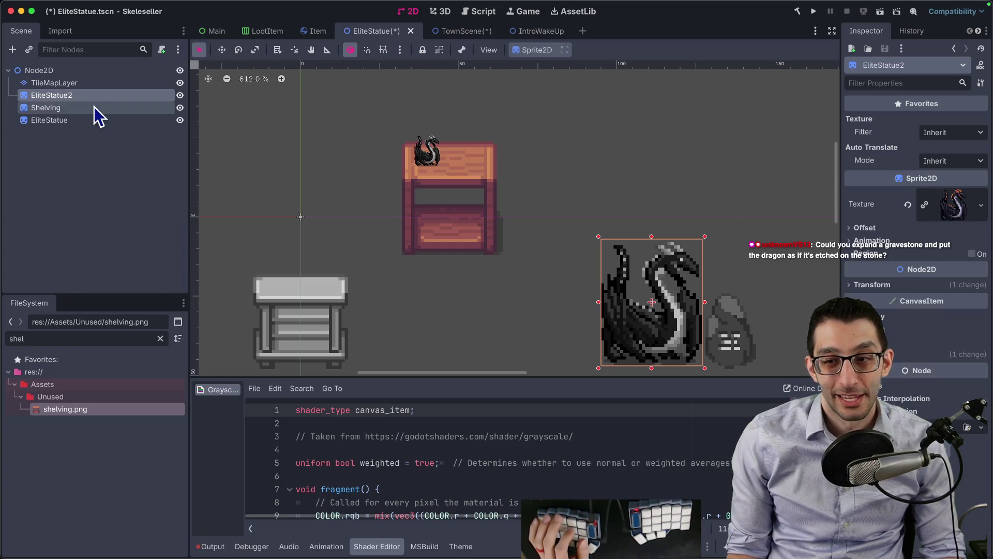
- Paint a stone statue tile from the GroundSprites source onto the TileMapLayer
left_click(101, 85)
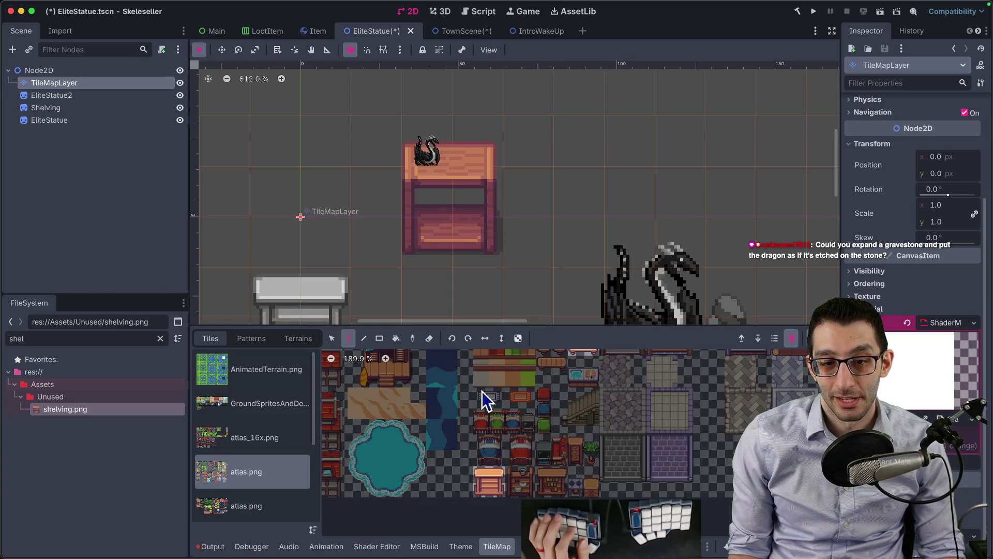
left_click(95, 105)
left_click(55, 83)
scroll(513, 421, "down", 5)
scroll(513, 421, "down", 2)
left_click(280, 440)
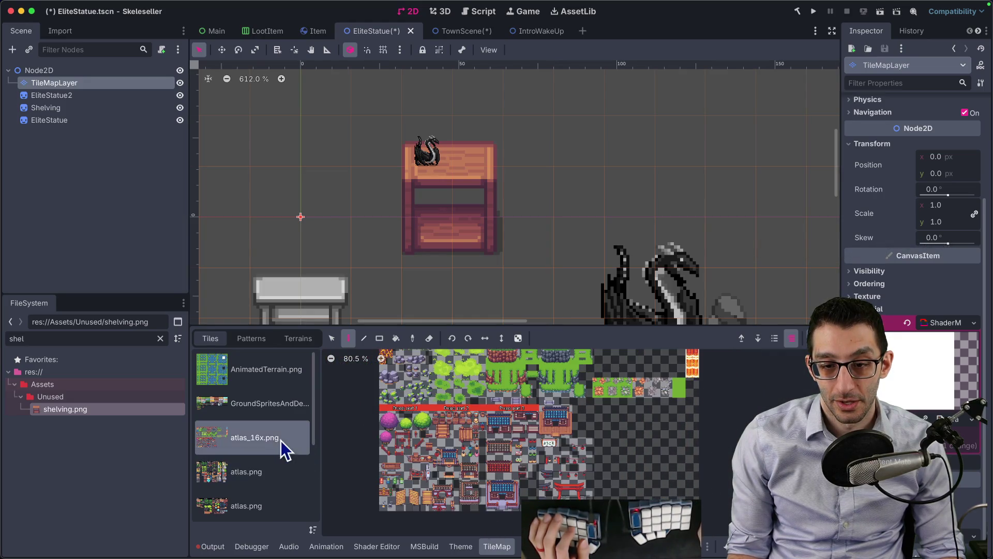
left_click(243, 413)
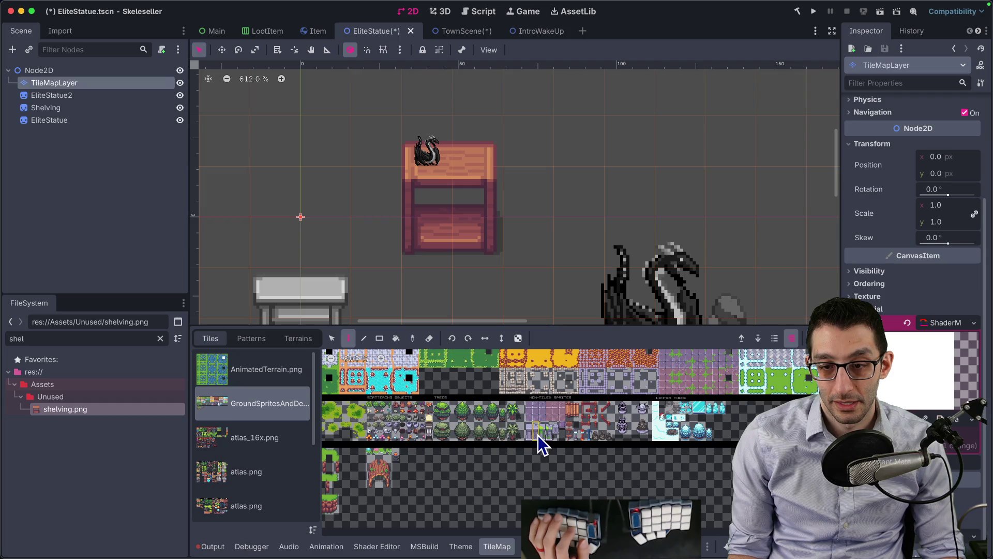
left_click(647, 432)
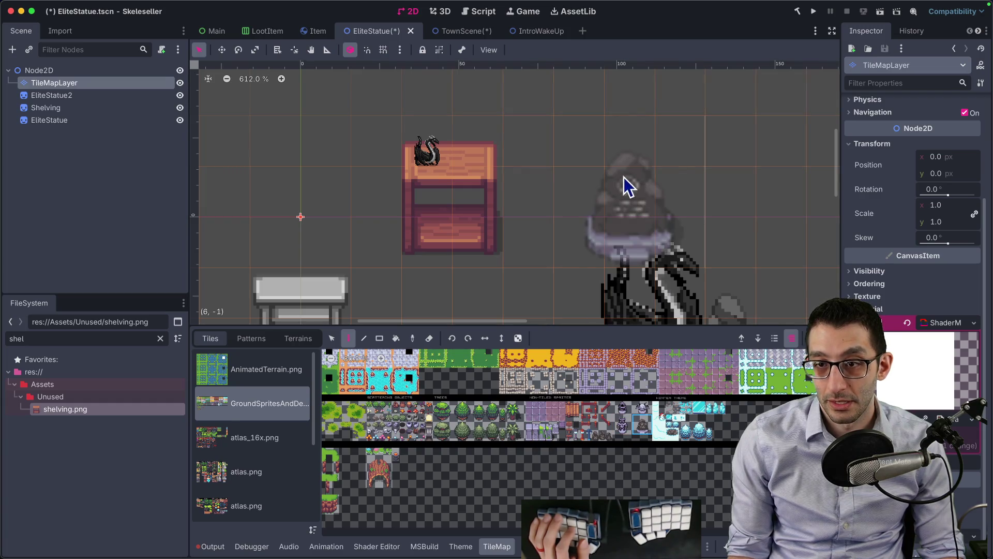
left_click(628, 155)
- Set the TileMapLayer Scale to 2
scroll(695, 178, "right", 3)
left_click(68, 96)
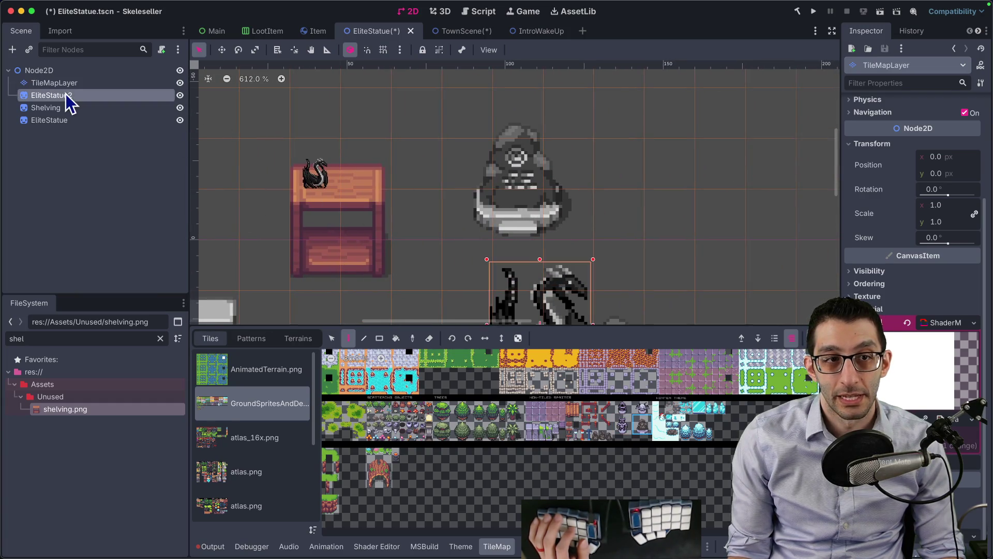
left_click(52, 122)
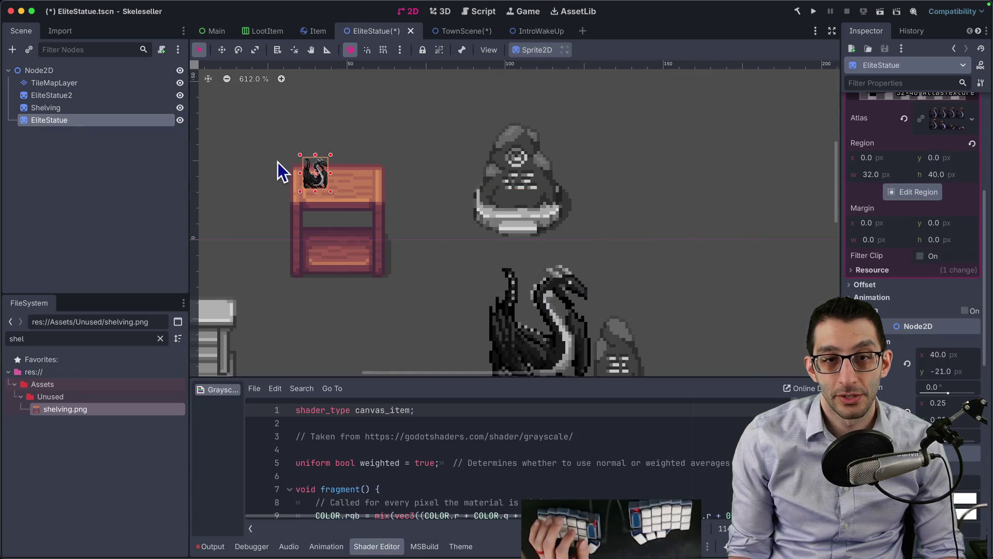
left_click(73, 84)
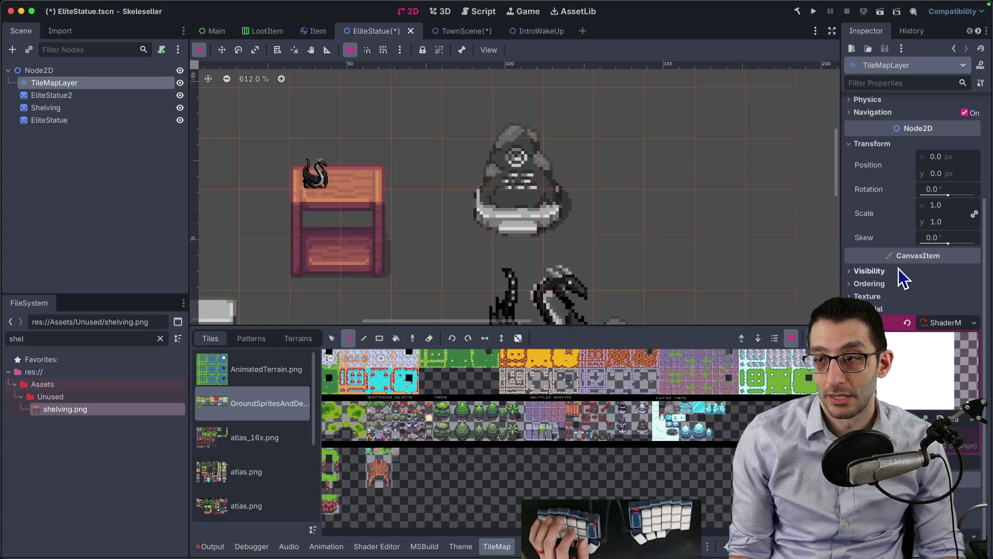
scroll(932, 279, "up", 3)
left_click(945, 350)
type("2")
key("Return")
scroll(572, 251, "down", 2)
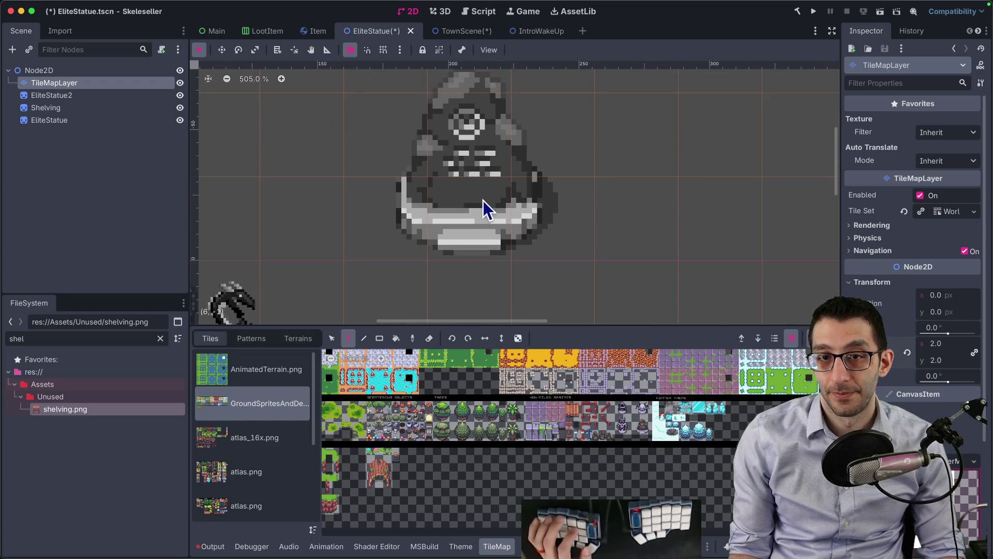
scroll(486, 210, "down", 3)
- Move the EliteStatue2 dragon onto the statue plinth, centred on top
left_click(109, 98)
left_click_drag(298, 301, 483, 166)
scroll(485, 166, "up", 2)
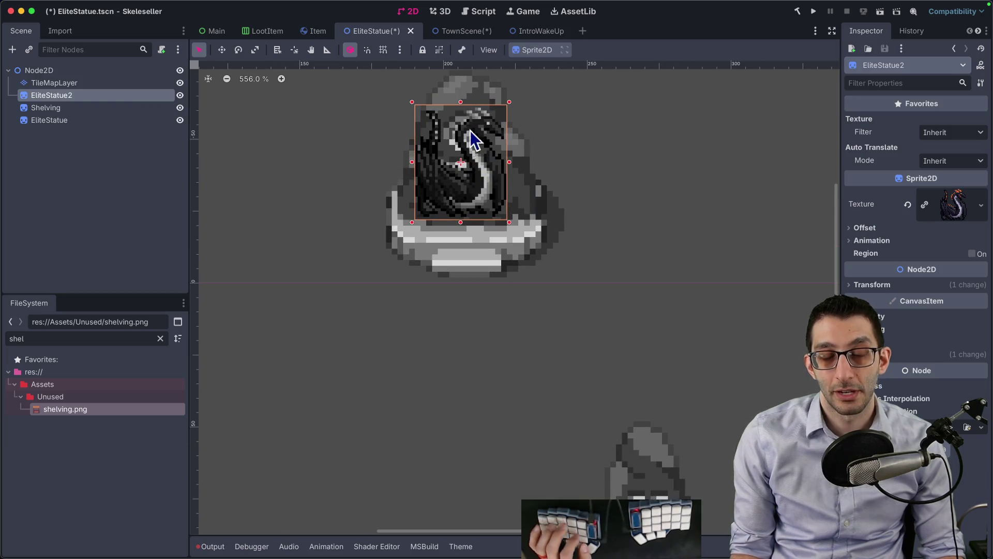
mouse_move(465, 215)
left_mouse_down()
mouse_move(450, 188)
mouse_move(466, 181)
mouse_move(465, 198)
left_mouse_up()
- Paint a second, different statue tile from the atlas beside the dragon
left_click(79, 83)
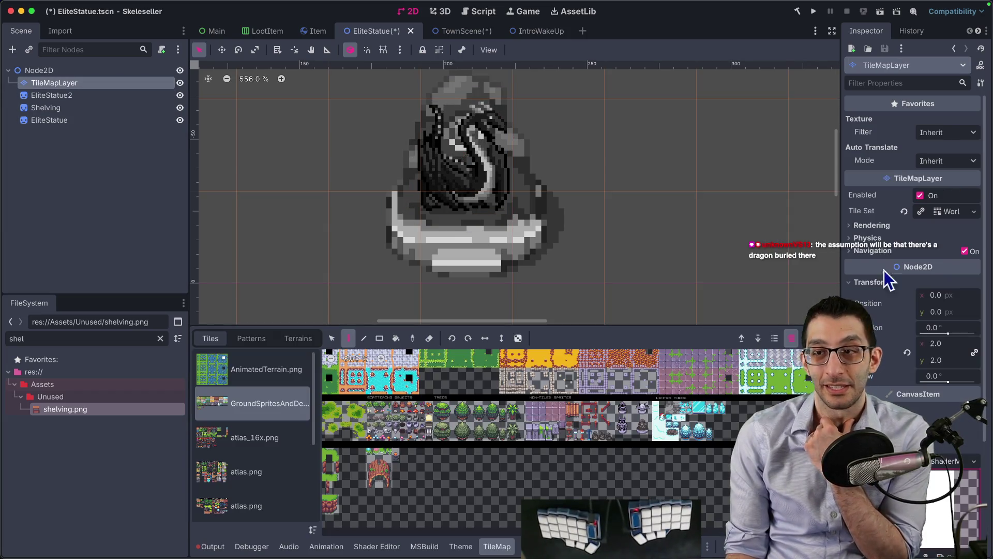
scroll(932, 316, "up", 4)
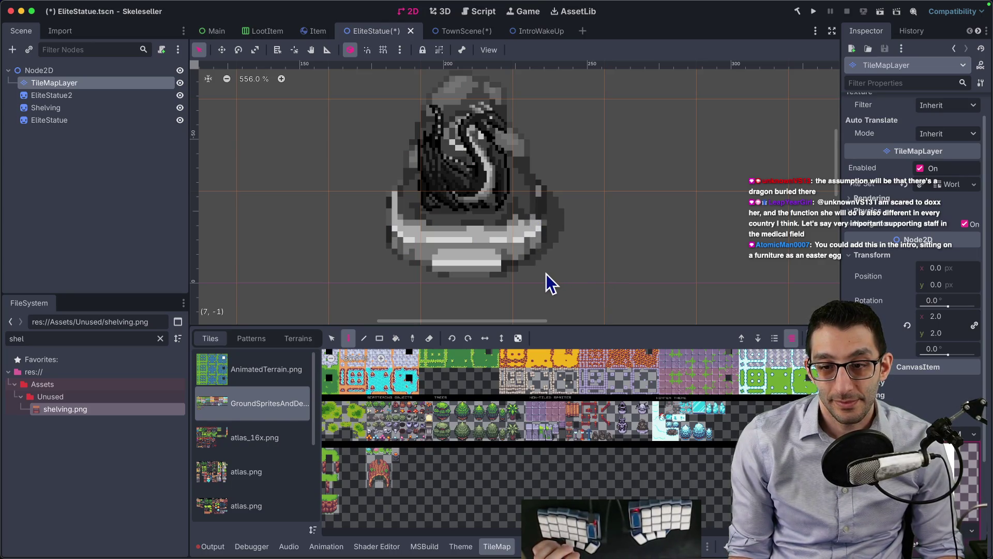
left_click(656, 436)
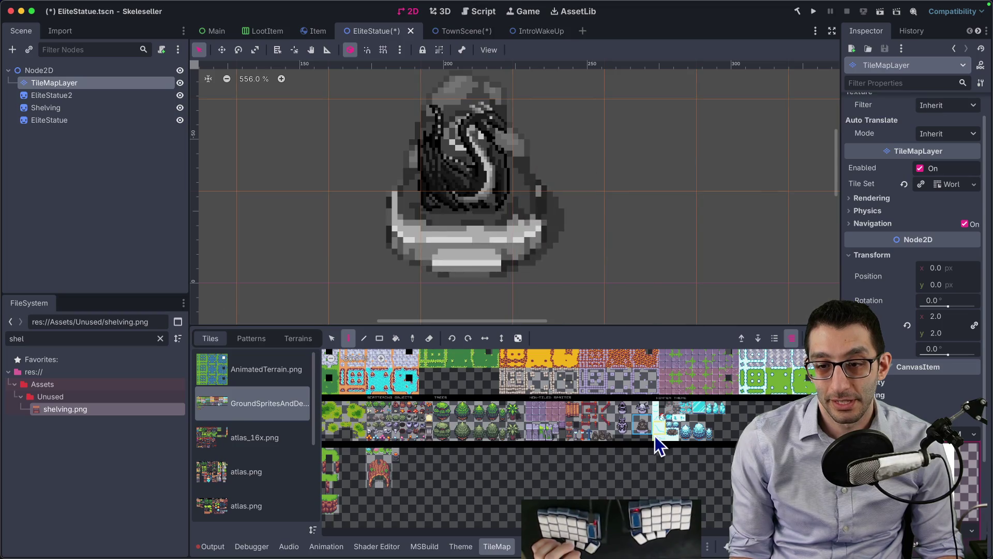
scroll(644, 426, "up", 8)
left_click_drag(734, 427, 567, 464)
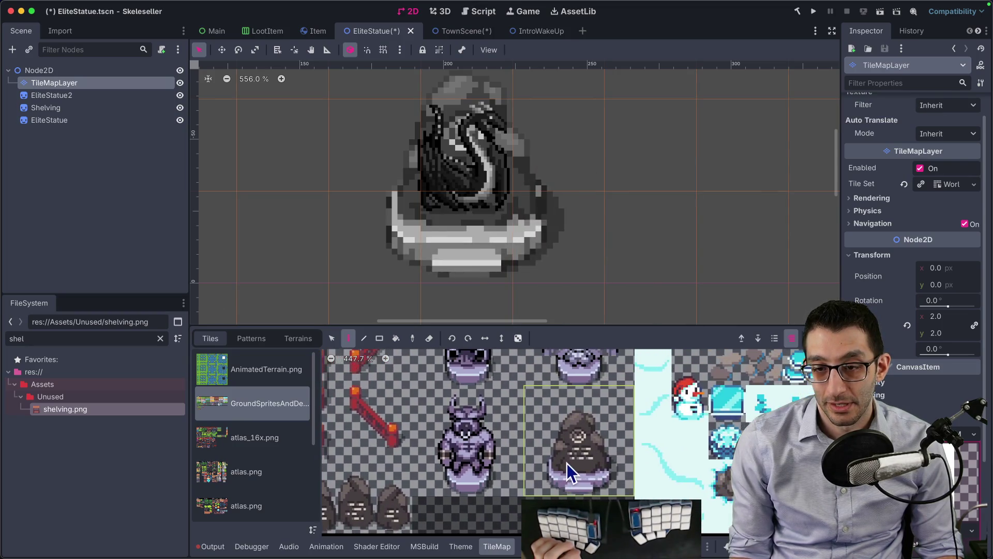
scroll(608, 448, "down", 3)
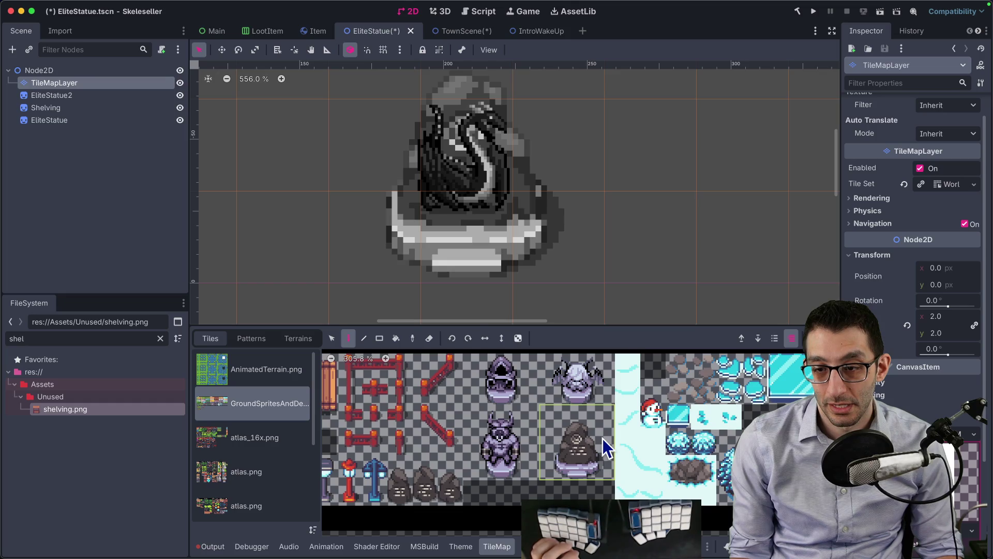
scroll(603, 438, "down", 3)
left_click(524, 403)
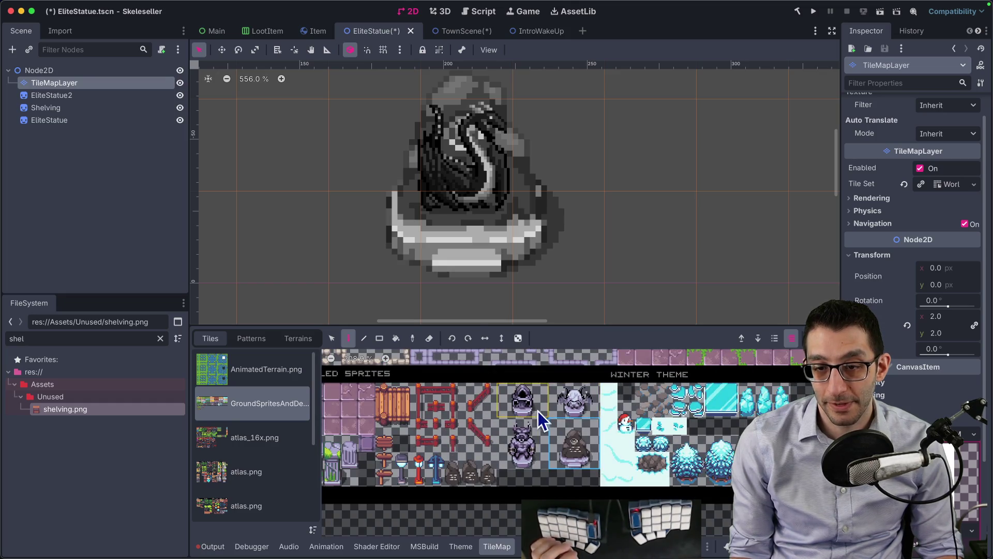
left_click(641, 181)
left_click_drag(720, 169, 650, 241)
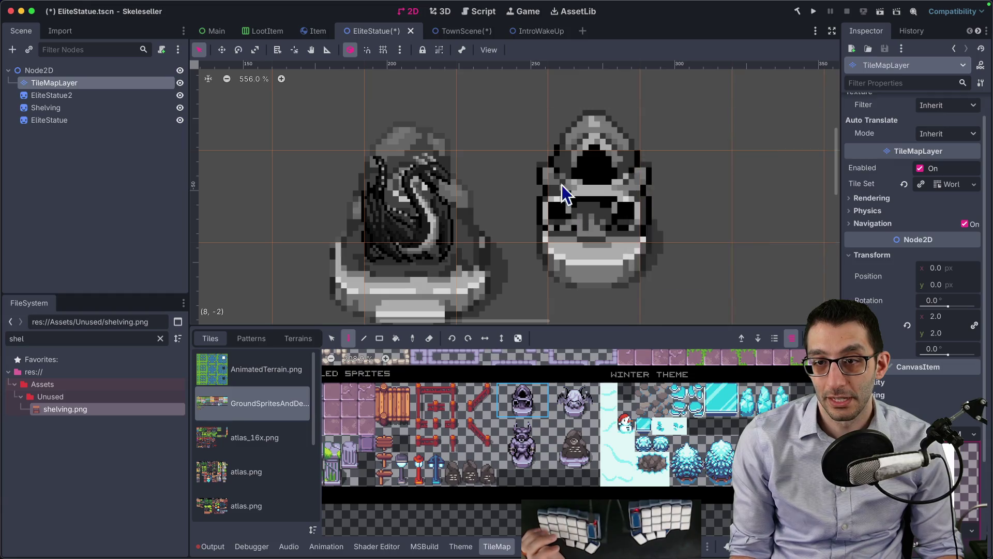
scroll(674, 232, "down", 4)
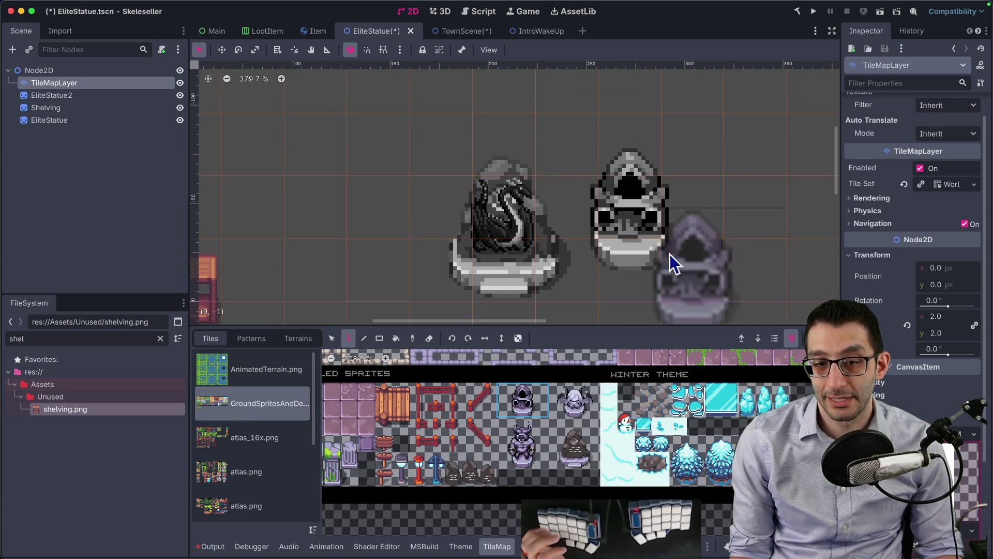
scroll(569, 409, "left", 5)
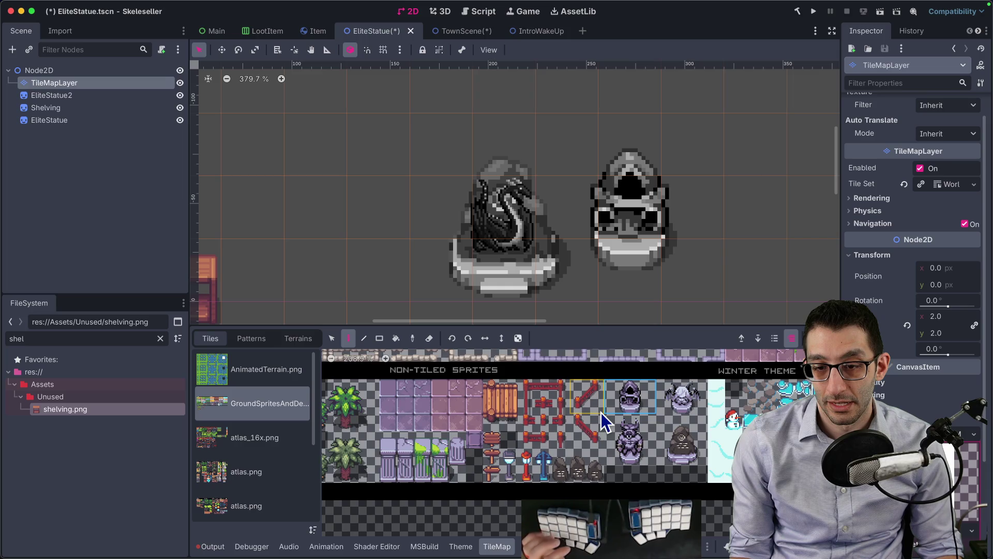
scroll(598, 465, "up", 5)
scroll(598, 466, "right", 5)
scroll(598, 472, "down", 2)
scroll(575, 443, "right", 2)
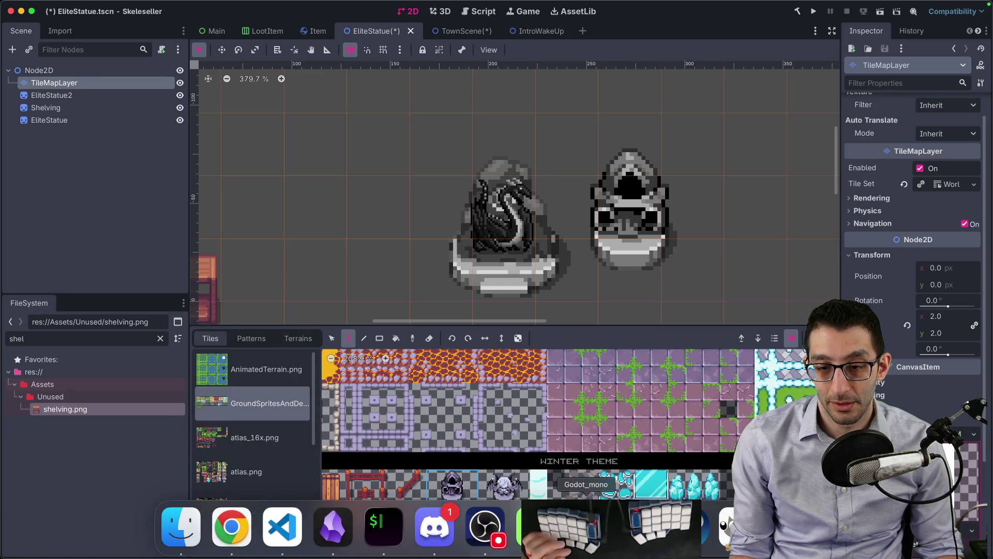
left_click(484, 548)
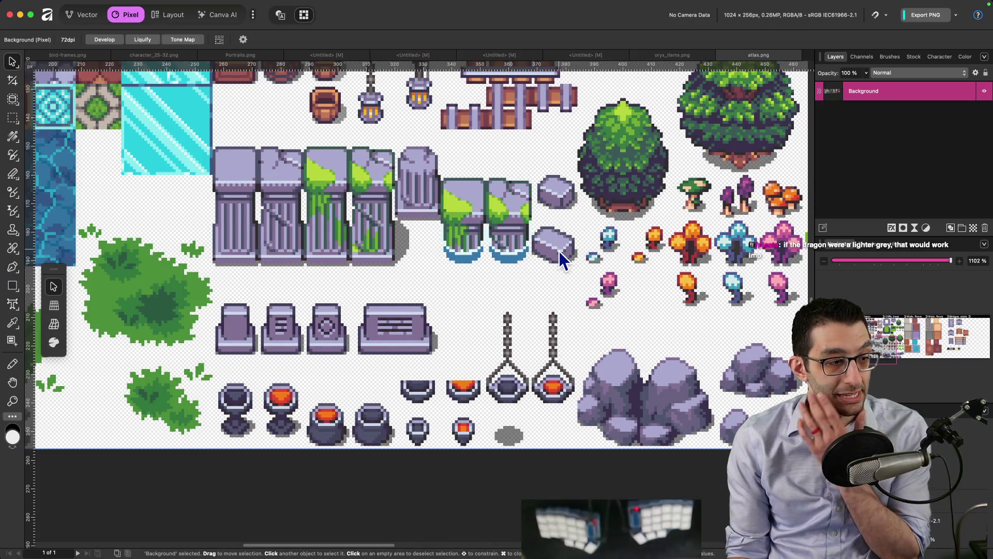
mouse_move(536, 532)
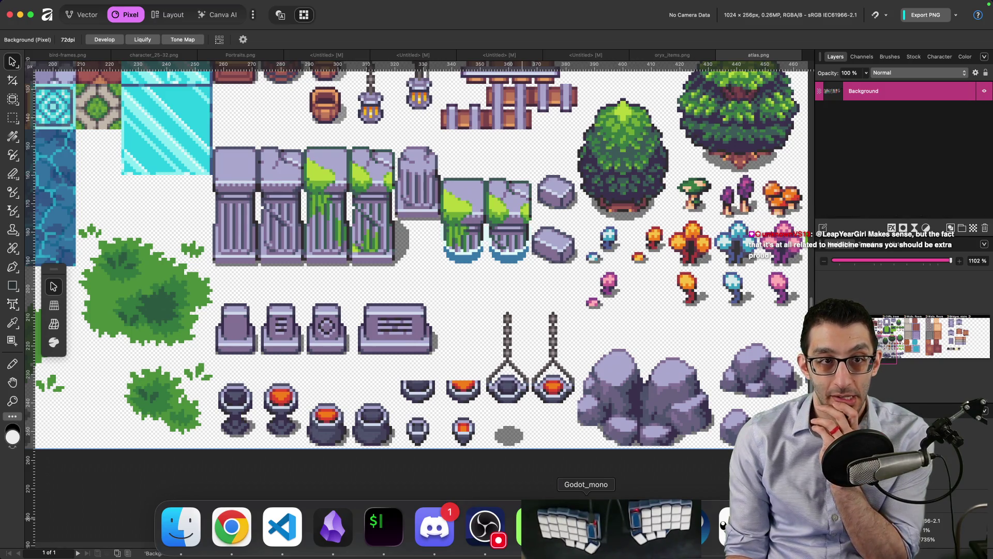
left_click(189, 528)
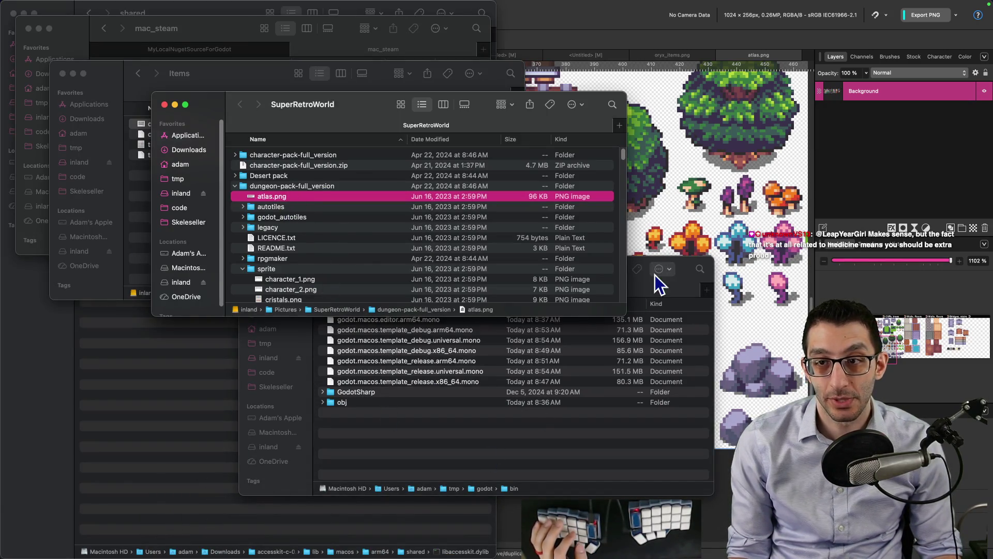
key("super+h")
mouse_move(274, 538)
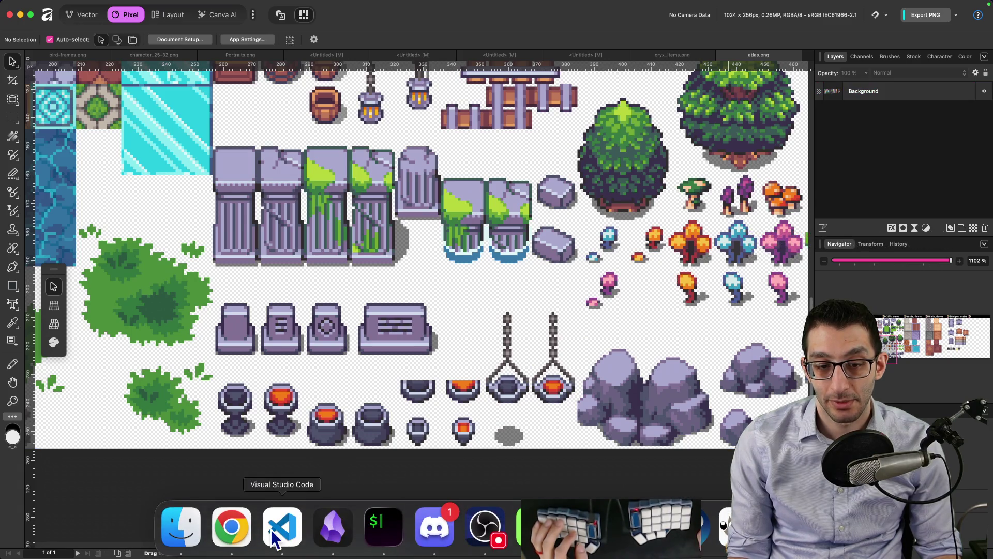
left_click(587, 528)
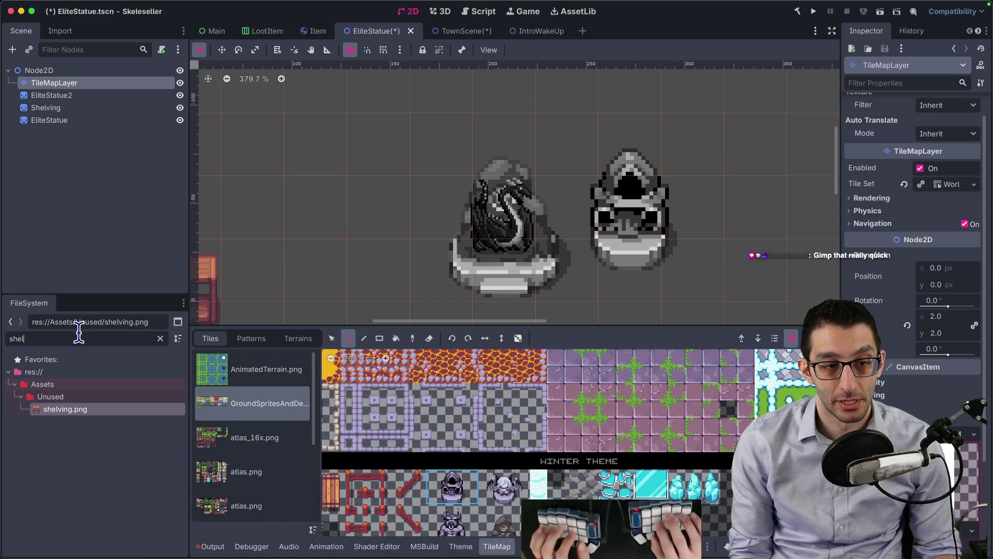
- Filter the FileSystem for 'dungeon' to find dungeon.png, undoing the accidentally added sprite
type("dungeon")
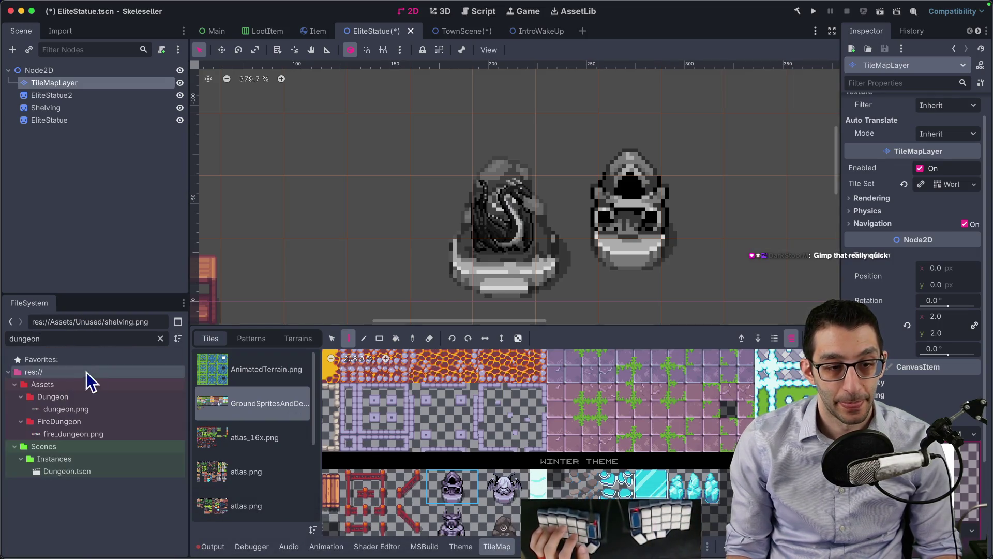
left_click(78, 410)
mouse_move(77, 410)
left_mouse_down()
mouse_move(392, 156)
mouse_move(461, 62)
mouse_move(616, 138)
mouse_move(570, 158)
left_mouse_up()
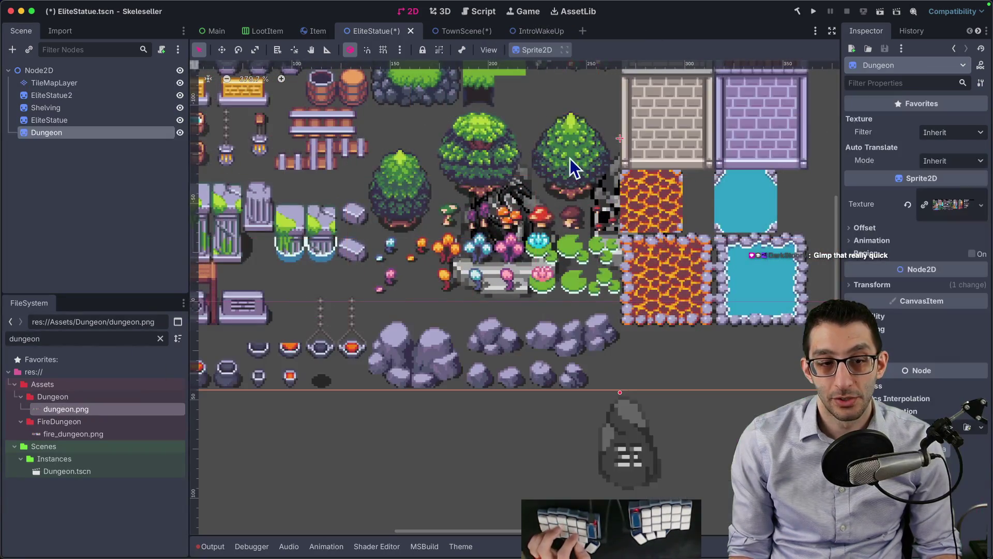
key("ctrl+z")
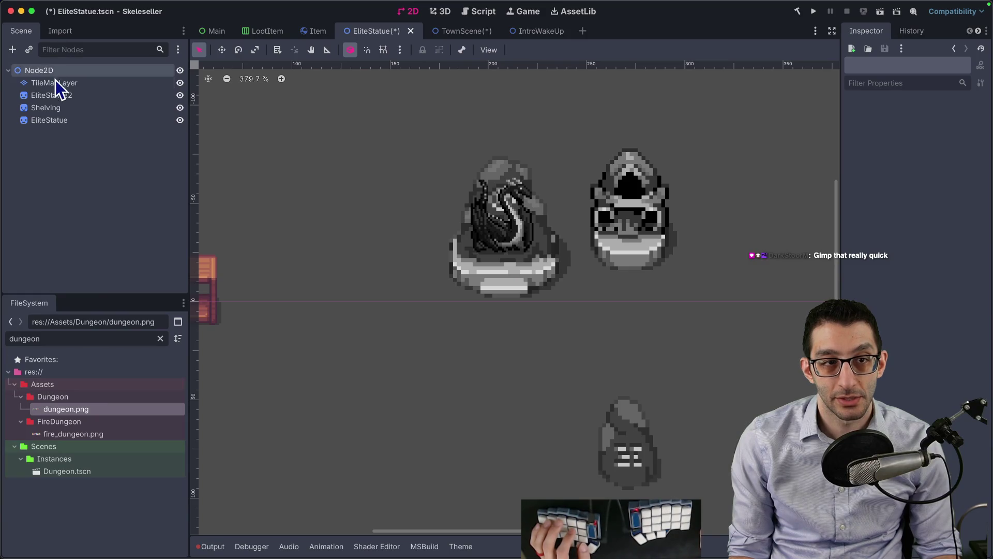
left_click(55, 82)
- Give the TileMapLayer a new empty TileSet
left_click(938, 189)
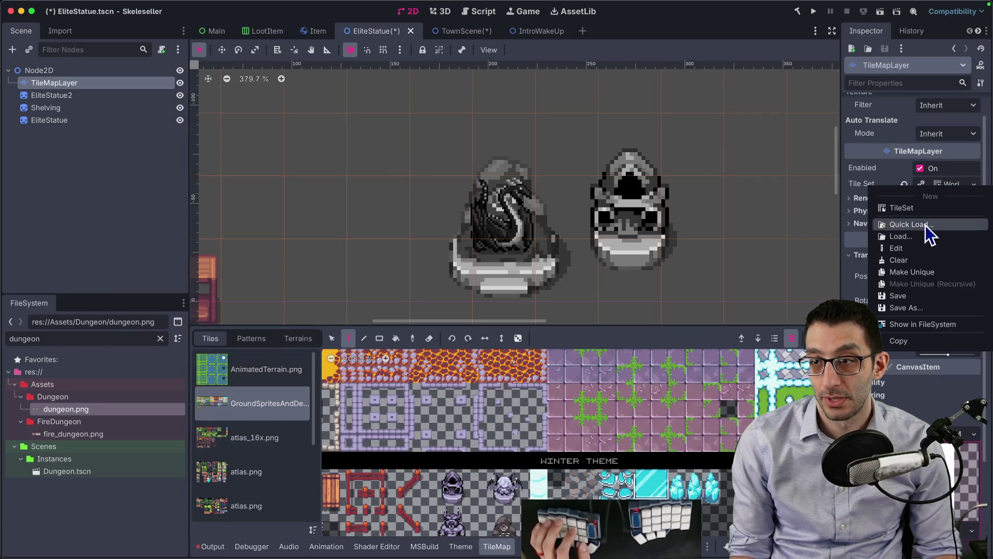
left_click(926, 225)
type("dunge")
key("BackSpace")
key("BackSpace")
key("BackSpace")
key("Escape")
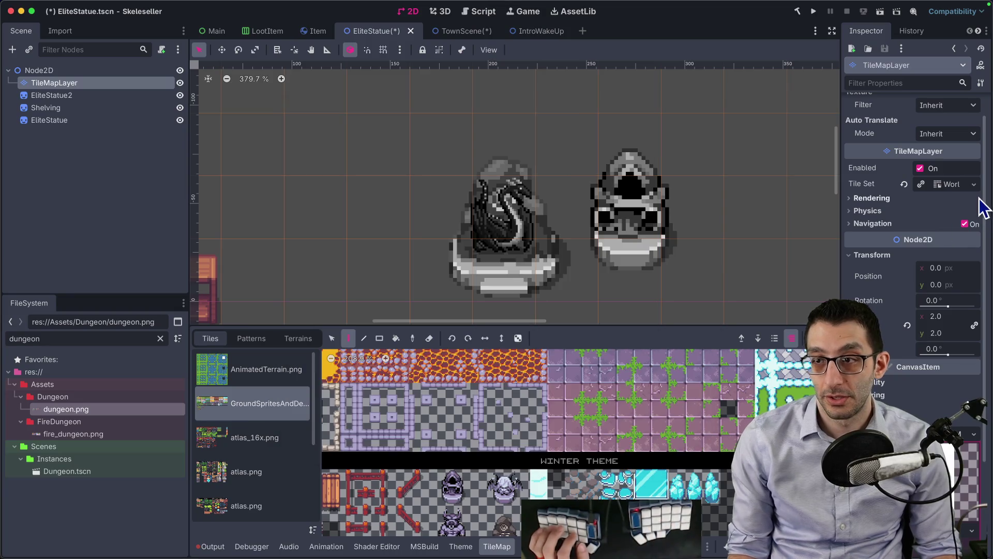
left_click(959, 186)
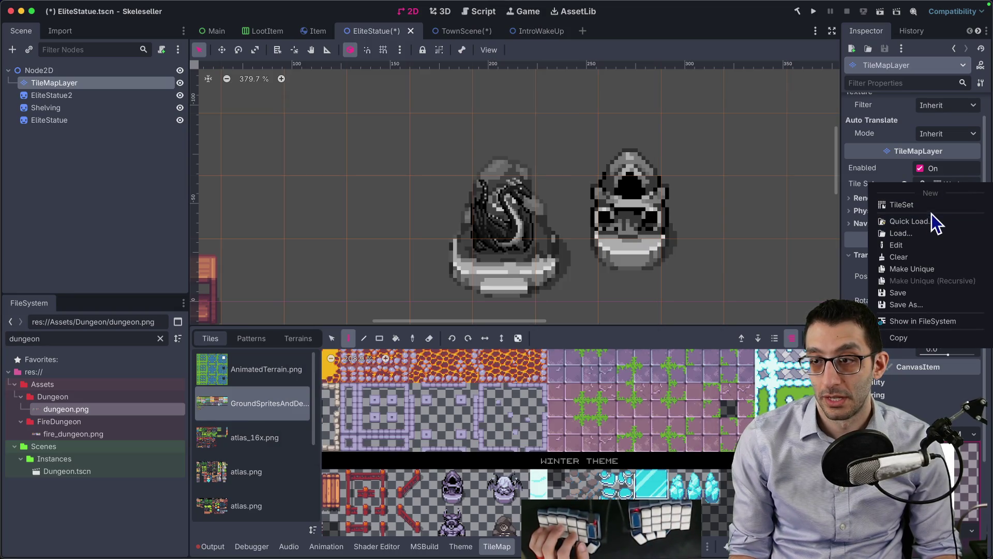
left_click(932, 206)
left_click(945, 188)
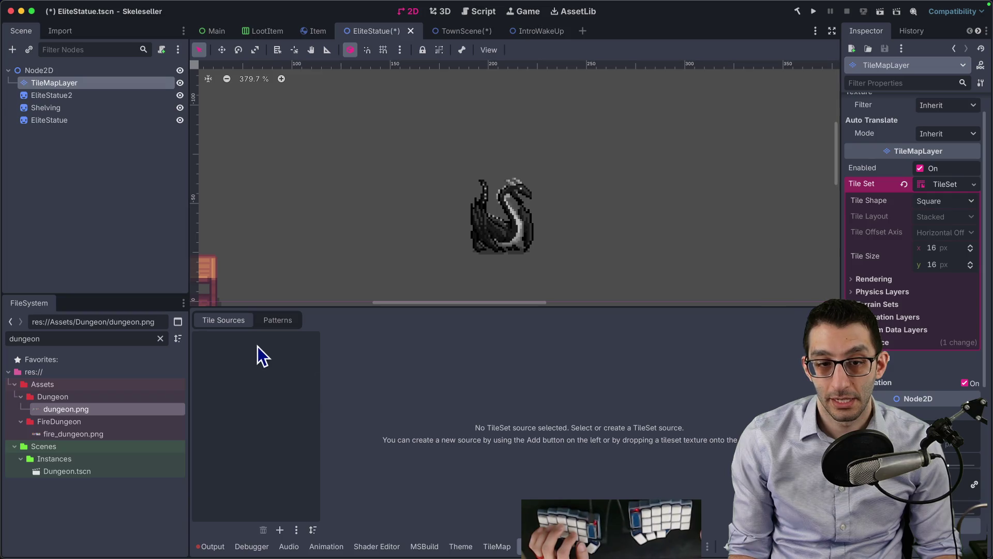
- Add Assets > Dungeon > dungeon.png as a new atlas source
left_click(279, 530)
left_click(319, 533)
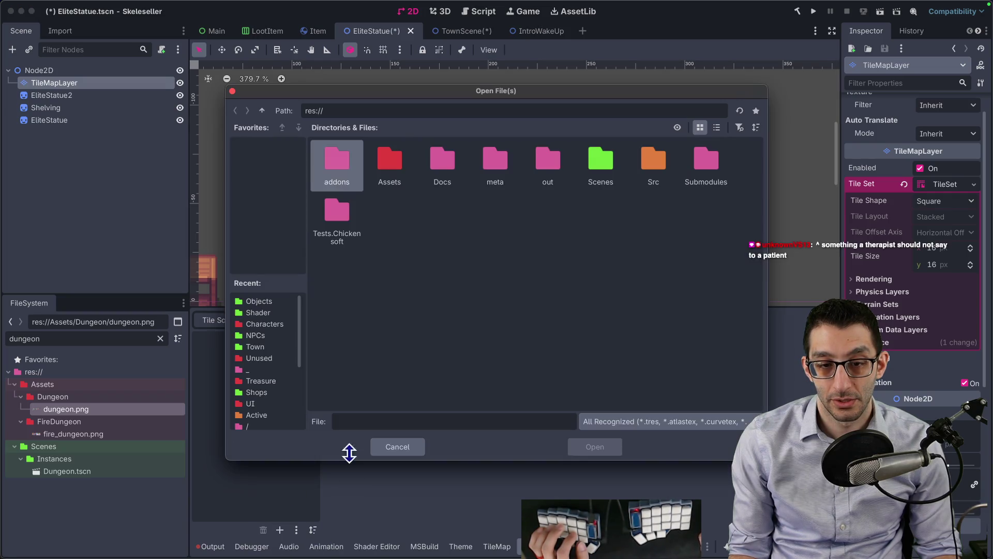
double_click(391, 170)
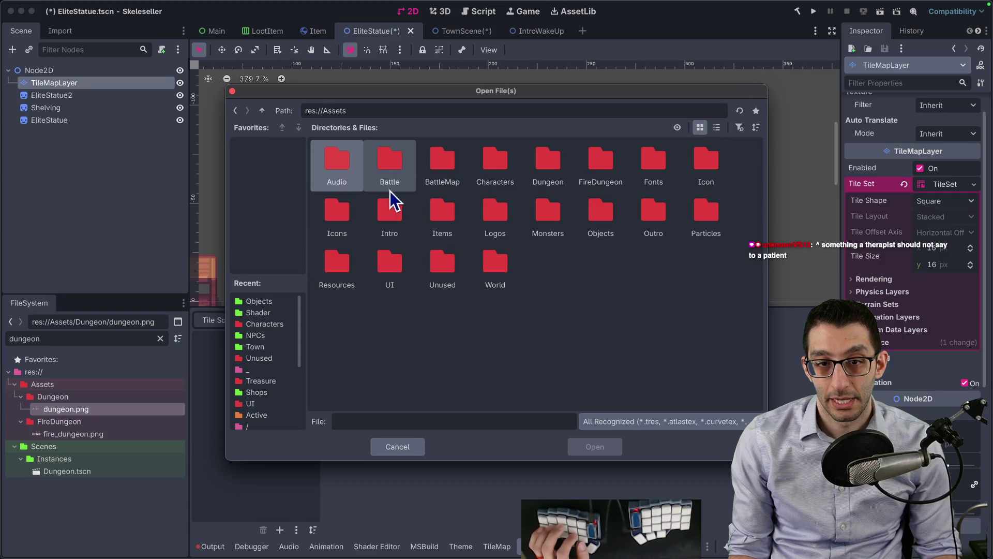
double_click(483, 265)
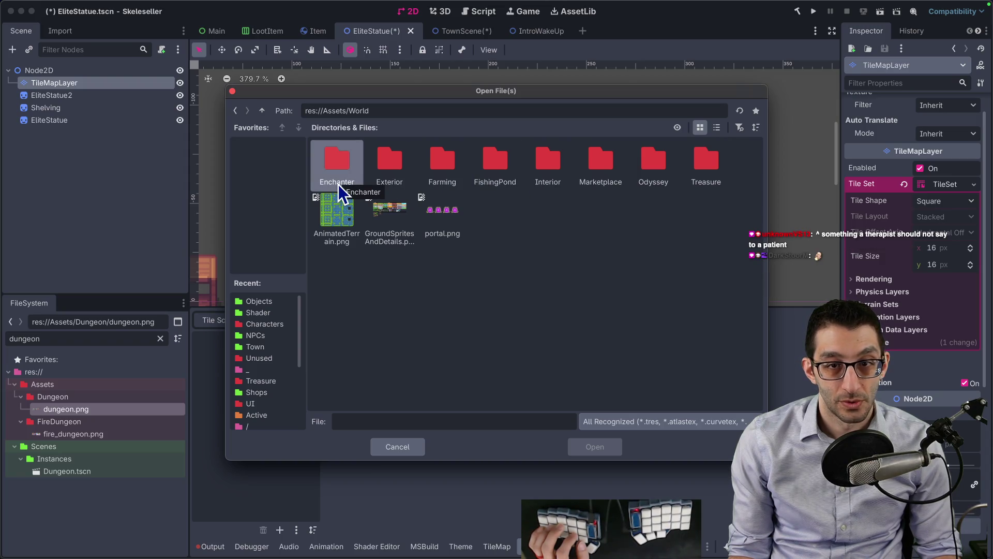
left_click(262, 110)
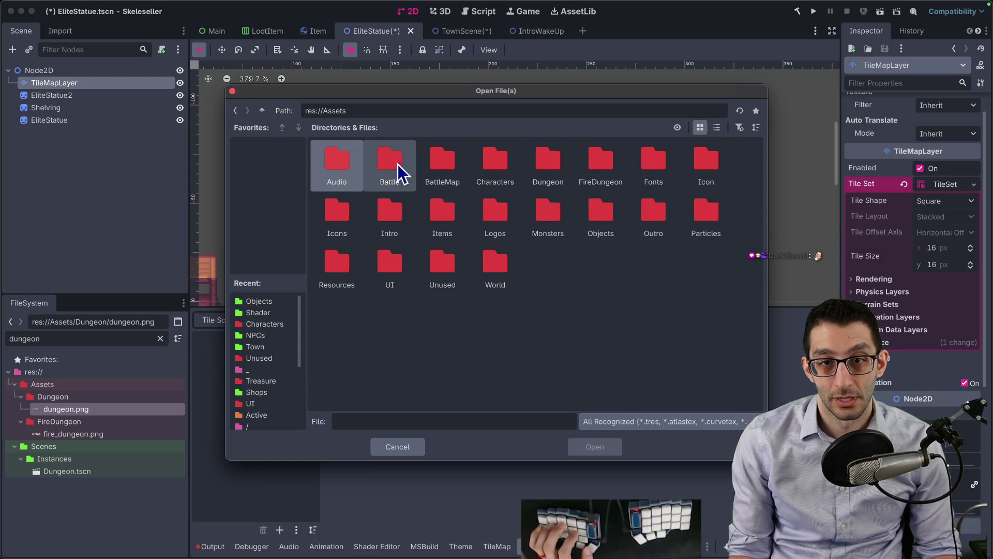
double_click(533, 166)
double_click(340, 167)
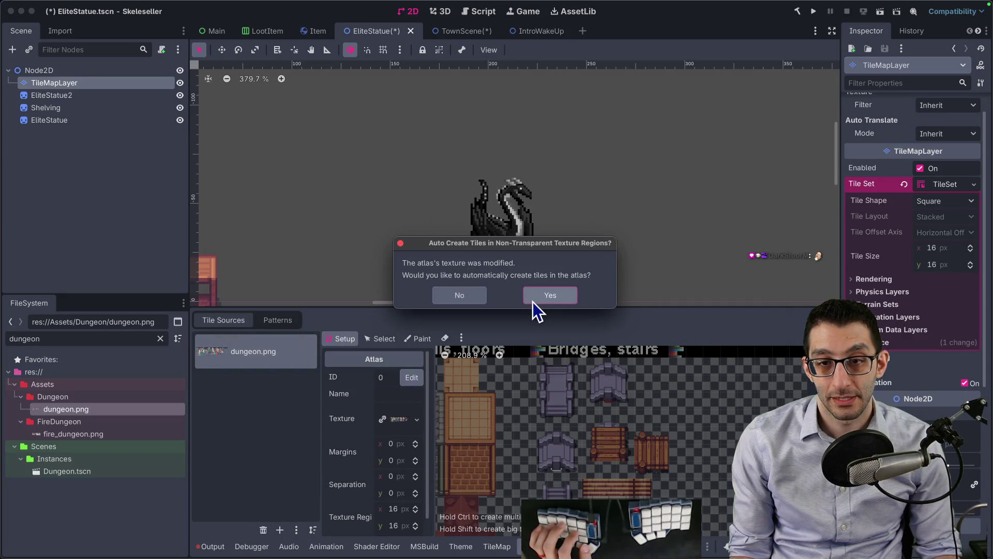
- Auto-create the dungeon.png atlas tiles, trying a stone block tile then undoing it
left_click(550, 295)
scroll(567, 389, "down", 3)
scroll(547, 426, "left", 5)
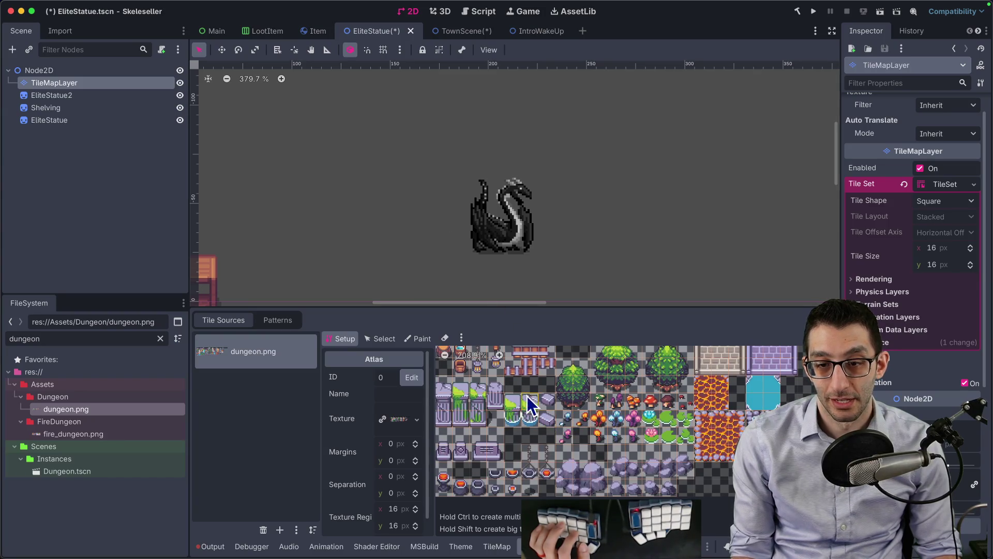
left_click(499, 540)
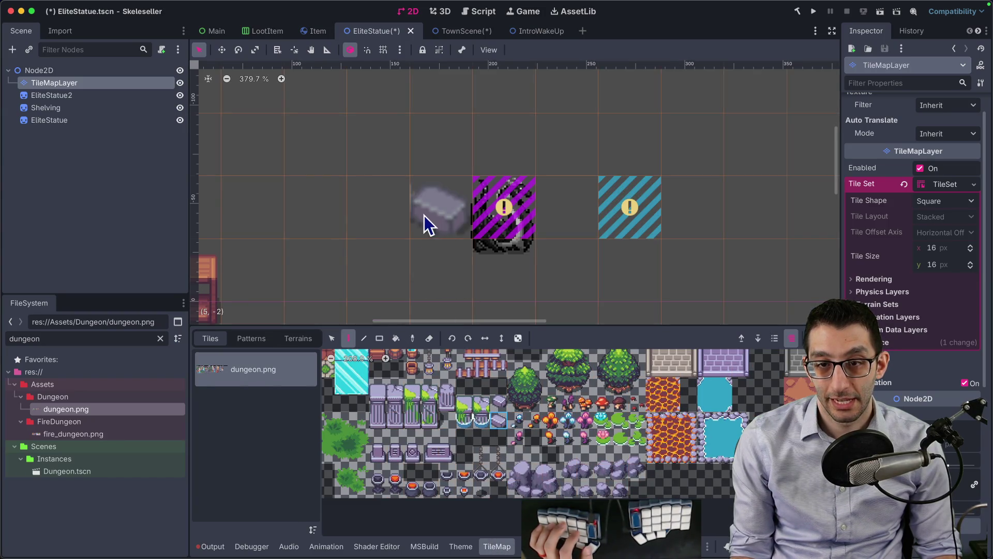
left_click(565, 270)
right_click(39, 82)
key("Escape")
scroll(577, 206, "down", 8)
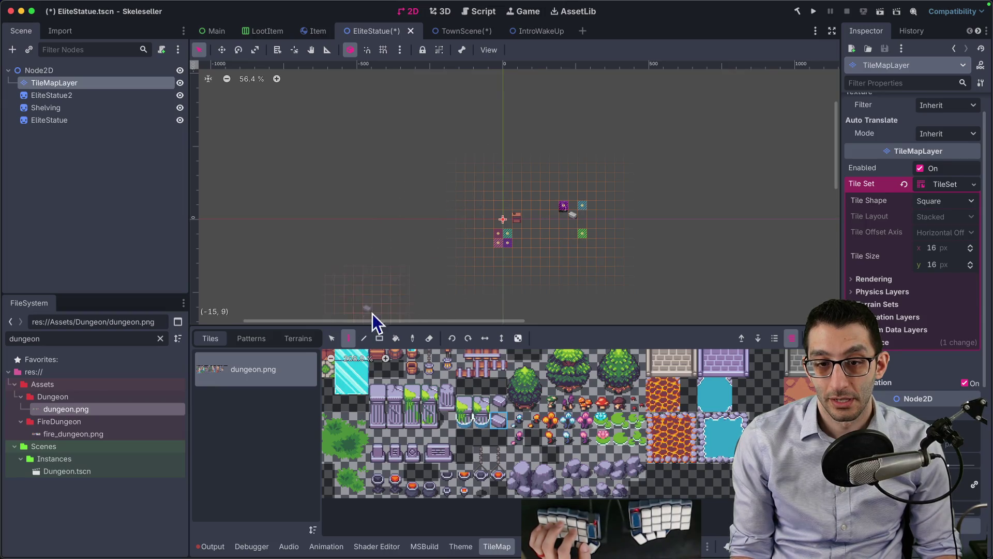
scroll(576, 225, "up", 6)
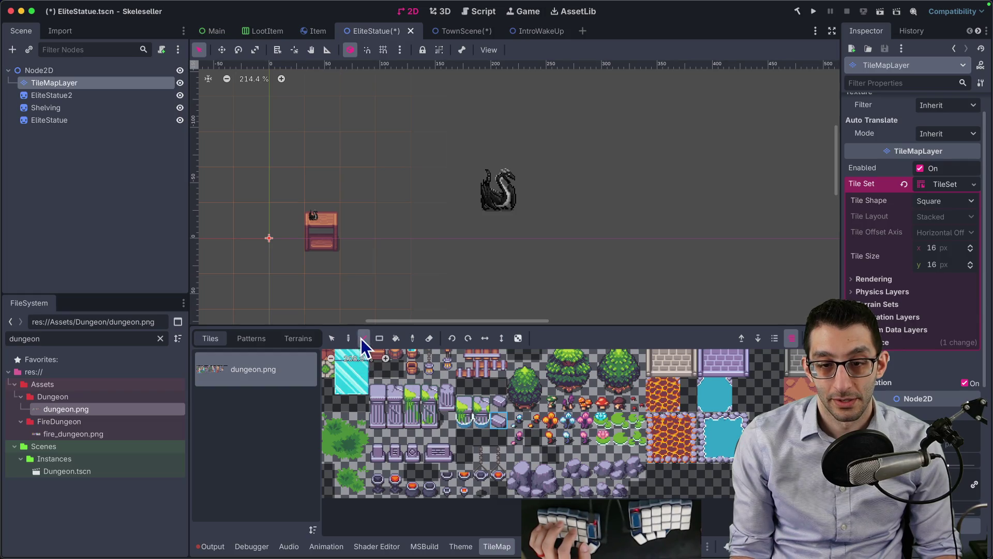
scroll(504, 225, "up", 4)
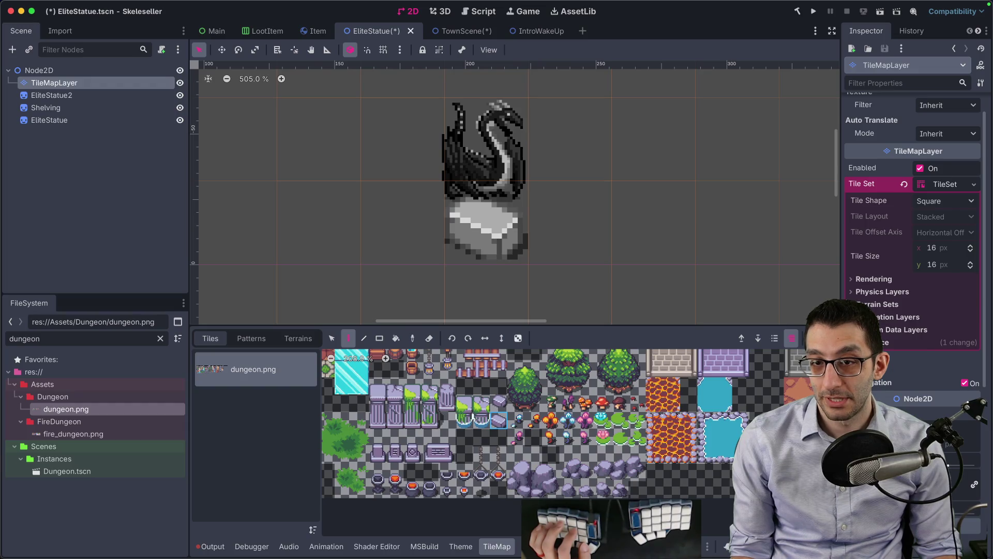
scroll(620, 256, "down", 8)
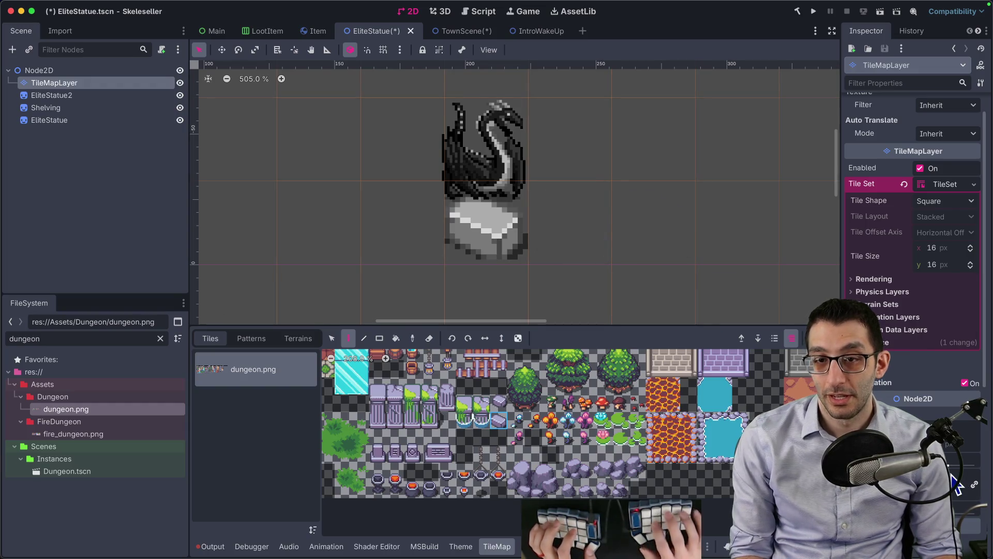
scroll(678, 254, "up", 4)
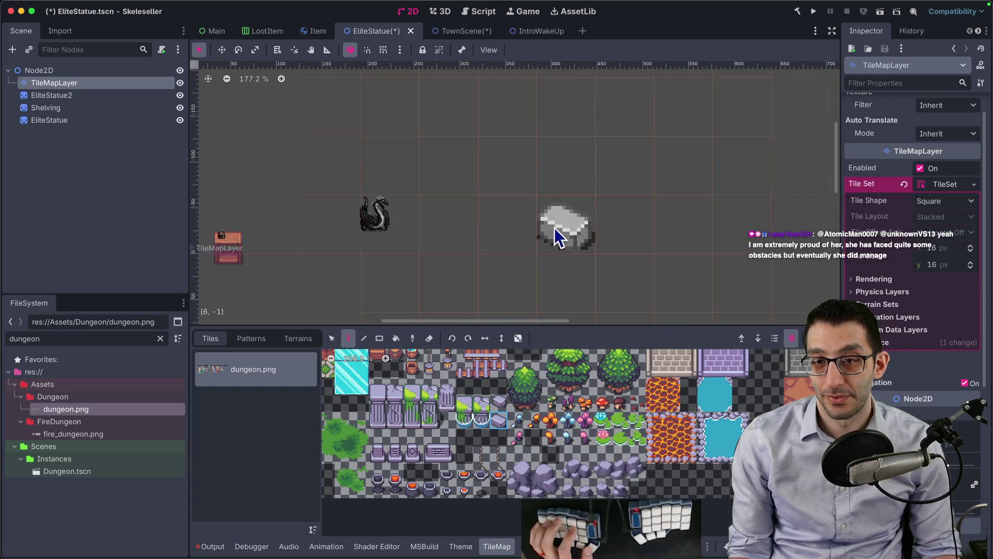
key("ctrl+z")
key("ctrl+z")
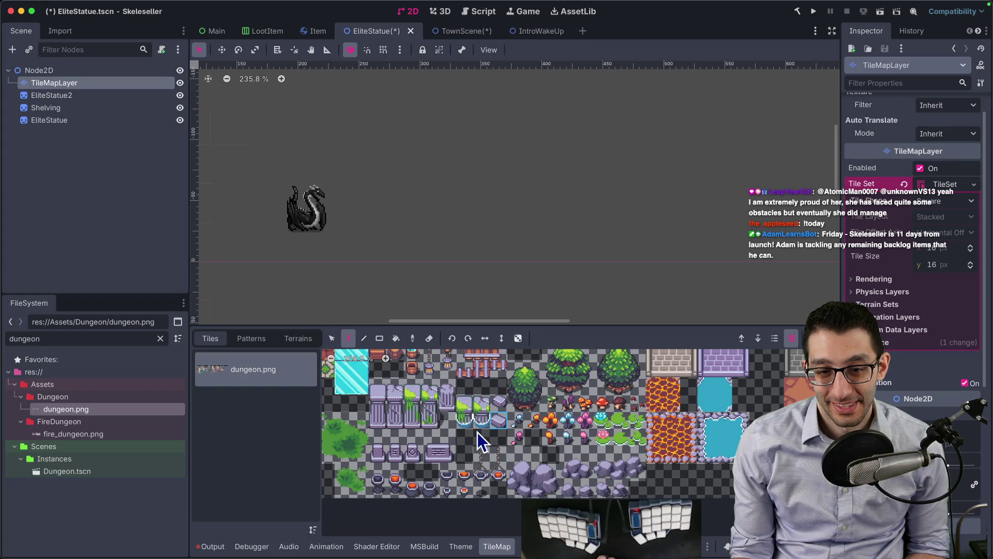
- Paint a grey seat tile and move the EliteStatue2 dragon onto it
scroll(471, 433, "up", 3)
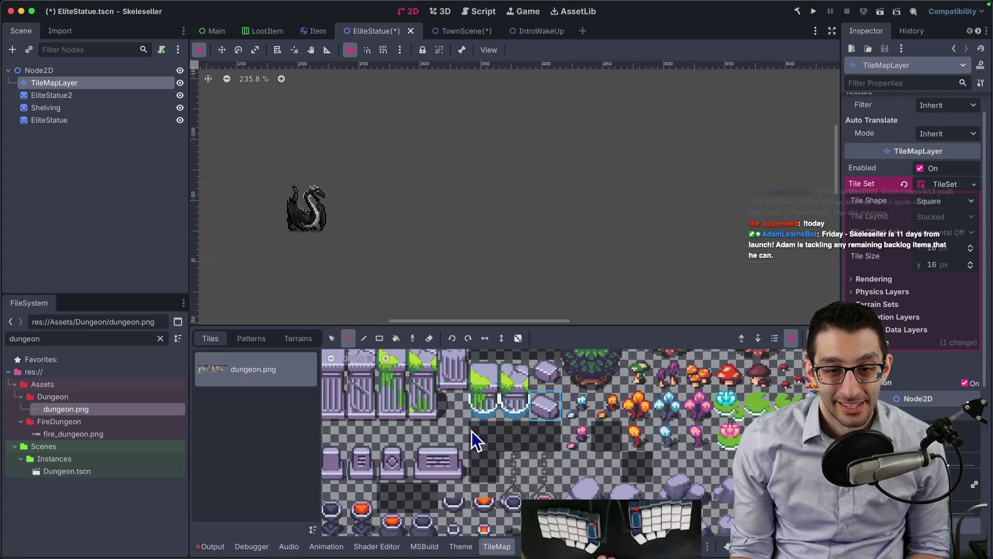
scroll(537, 405, "up", 1)
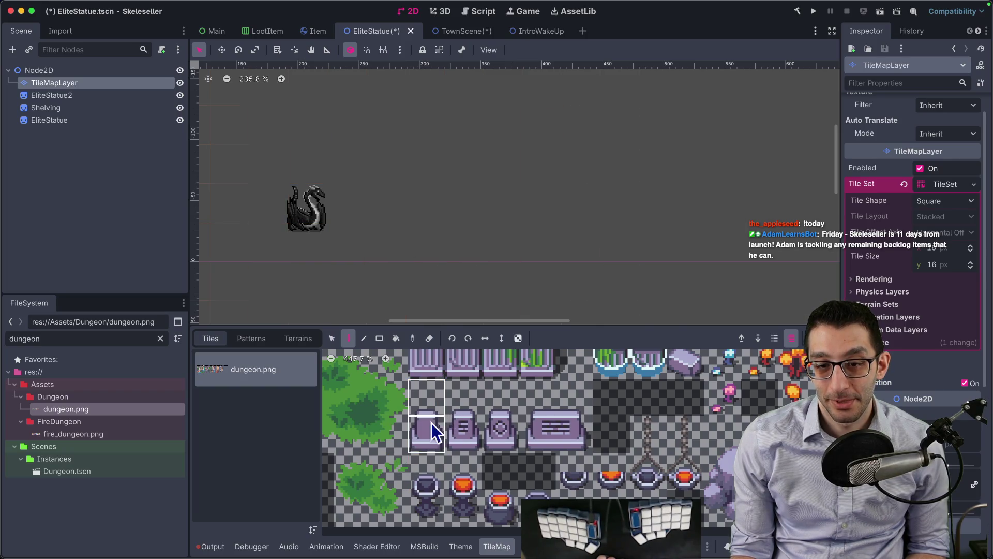
left_click(344, 235)
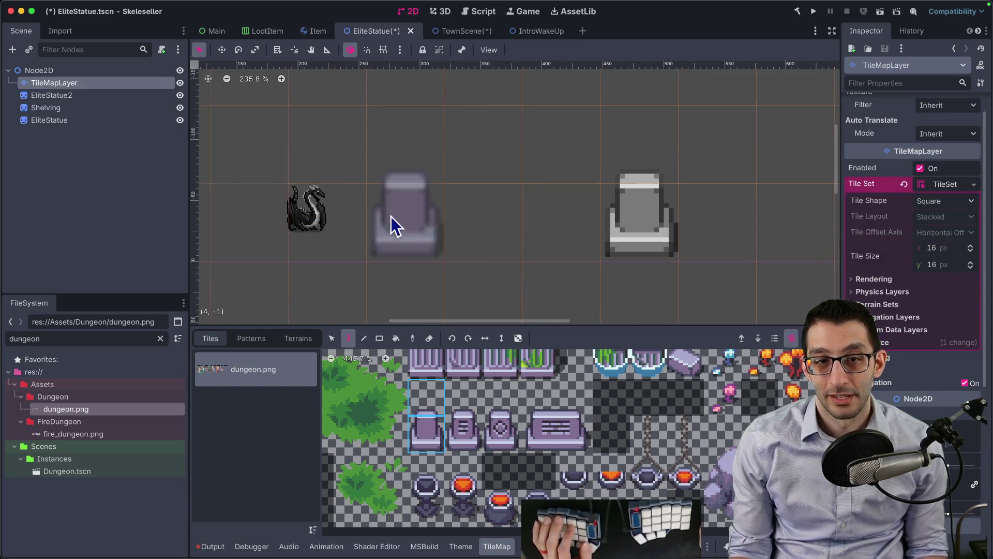
left_click(132, 96)
mouse_move(330, 217)
left_mouse_down()
mouse_move(661, 222)
mouse_move(642, 218)
left_mouse_up()
scroll(650, 218, "up", 5)
scroll(699, 231, "down", 5)
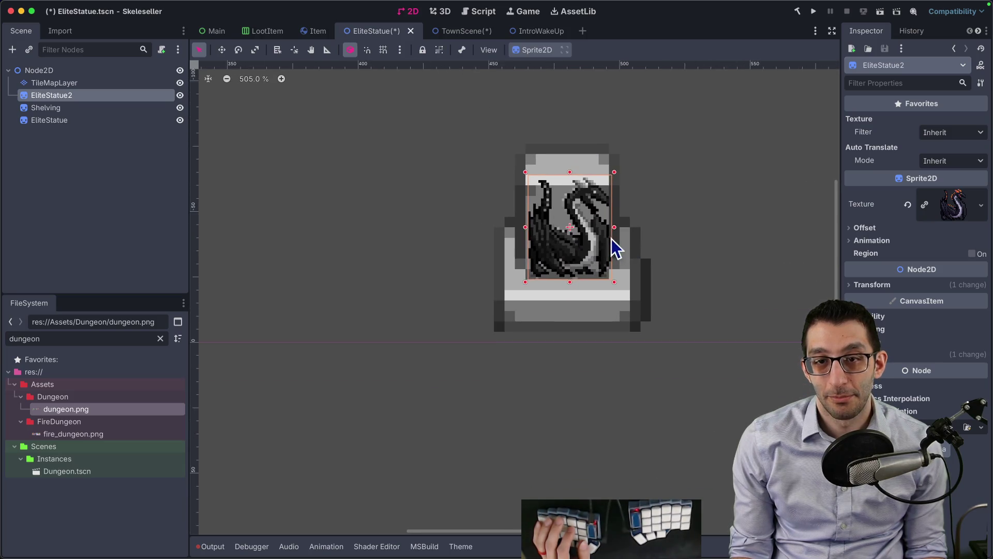
- Save the EliteStatue scene and preview the statue in TownScene
left_click(446, 31)
left_click(375, 31)
key("ctrl+s")
left_click(464, 35)
scroll(521, 187, "down", 2)
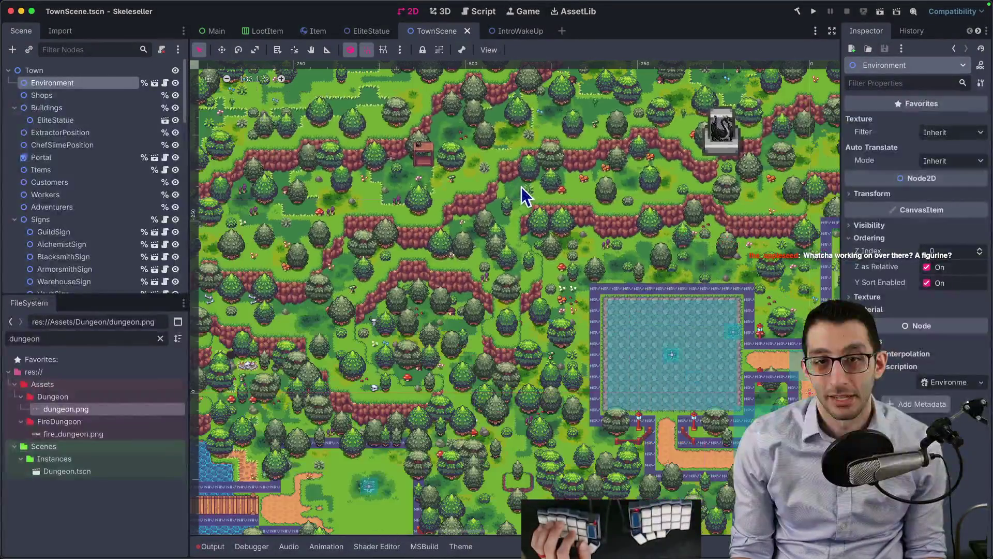
scroll(688, 146, "right", 5)
scroll(399, 252, "up", 3)
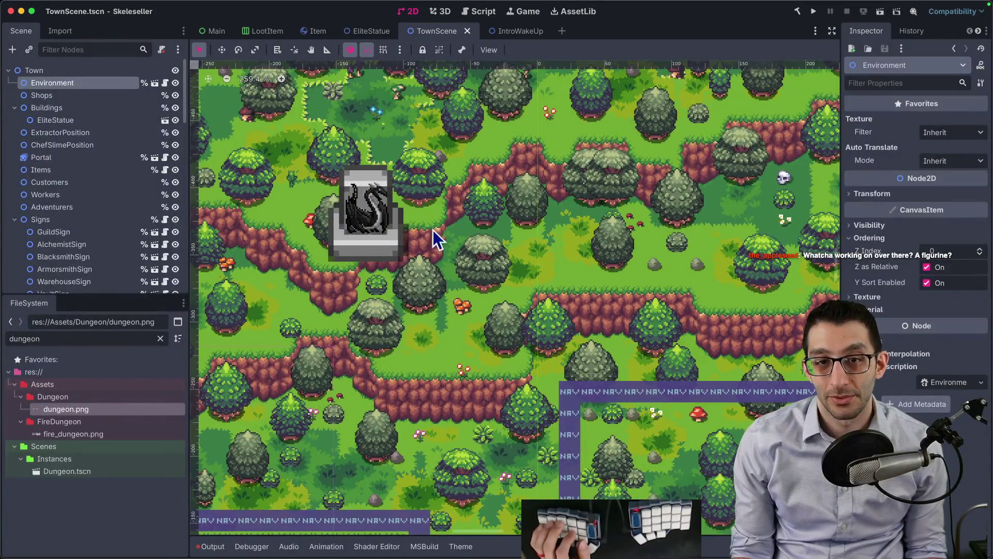
- Return to the EliteStatue scene after briefly bringing the file browser windows forward
left_click(359, 27)
mouse_move(279, 527)
left_click(181, 527)
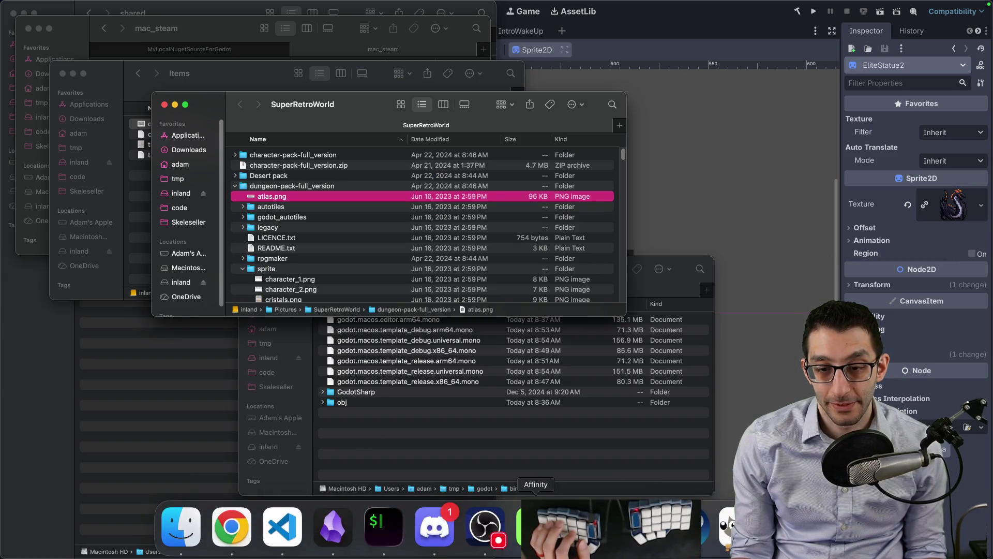
left_click(586, 527)
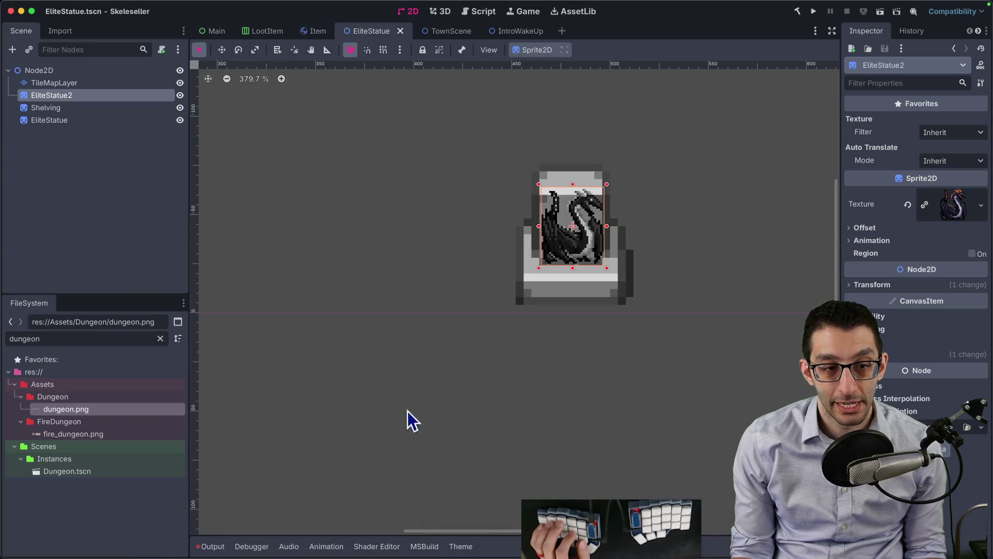
- Replace the seat tile with a light grey stone plinth tile under the dragon
left_click(62, 83)
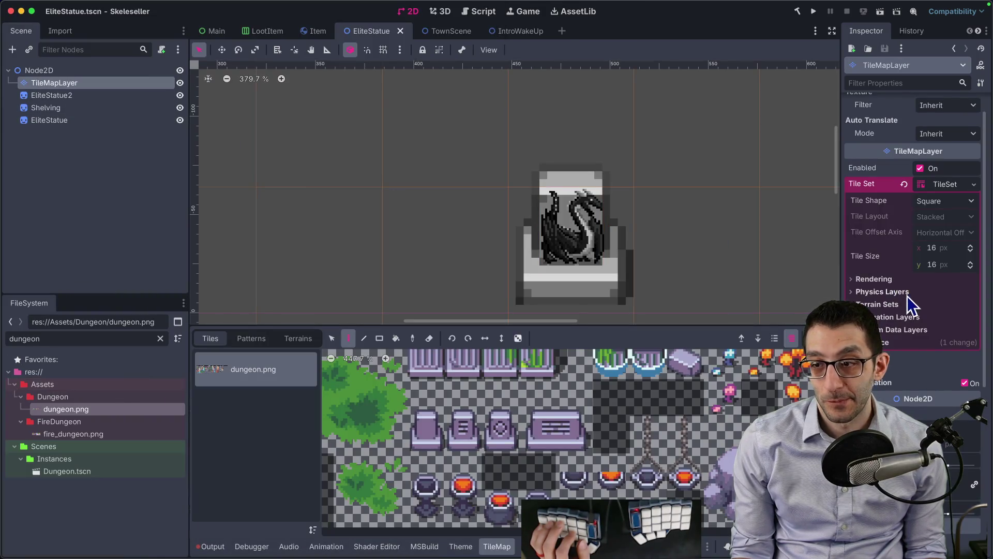
key("ctrl+z")
scroll(425, 195, "down", 7)
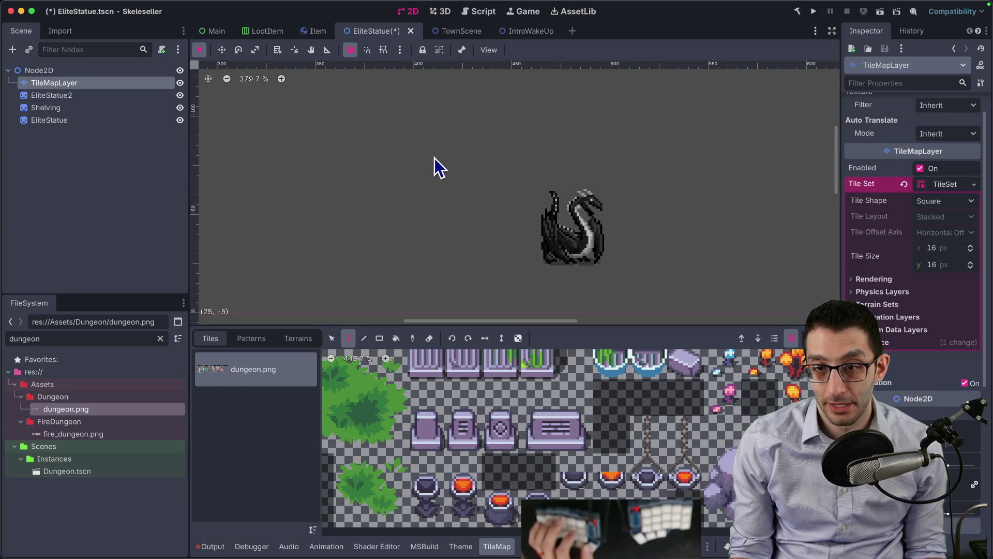
scroll(466, 202, "left", 5)
scroll(486, 195, "up", 5)
scroll(538, 448, "down", 8)
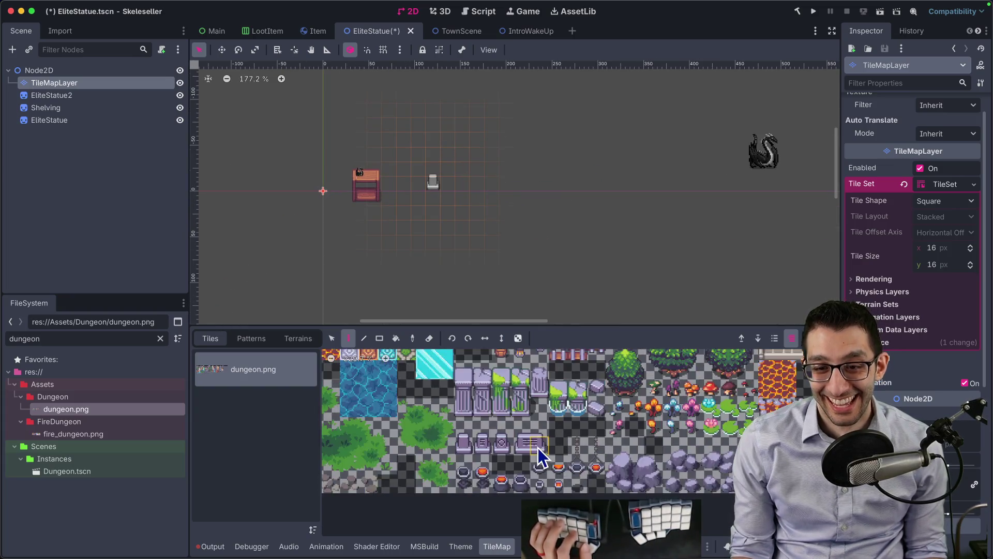
scroll(580, 428, "up", 4)
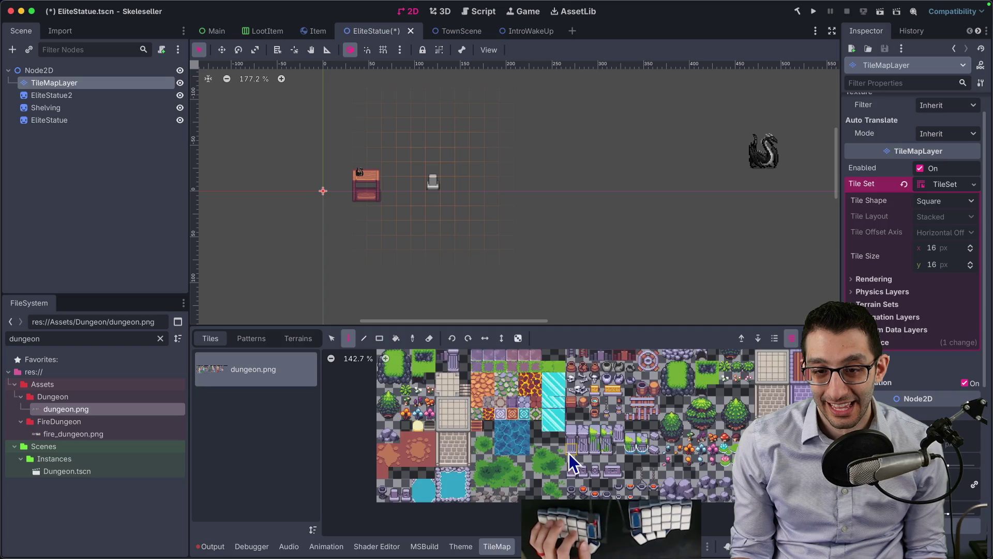
scroll(439, 422, "up", 3)
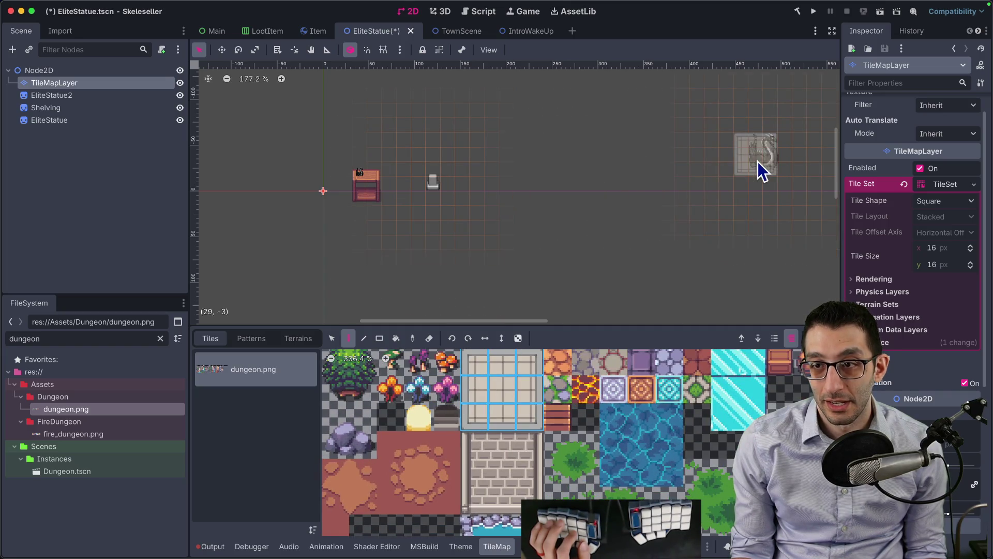
left_click(762, 194)
scroll(510, 210, "up", 6)
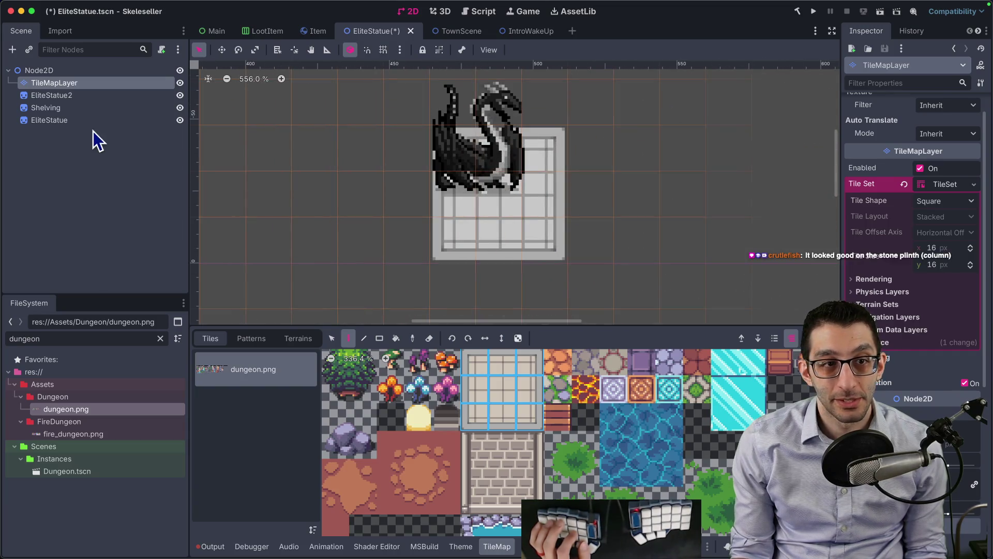
- Nudge EliteStatue2 onto the plinth, save the scene, and view TownScene
left_click(52, 96)
left_click_drag(518, 176, 525, 197)
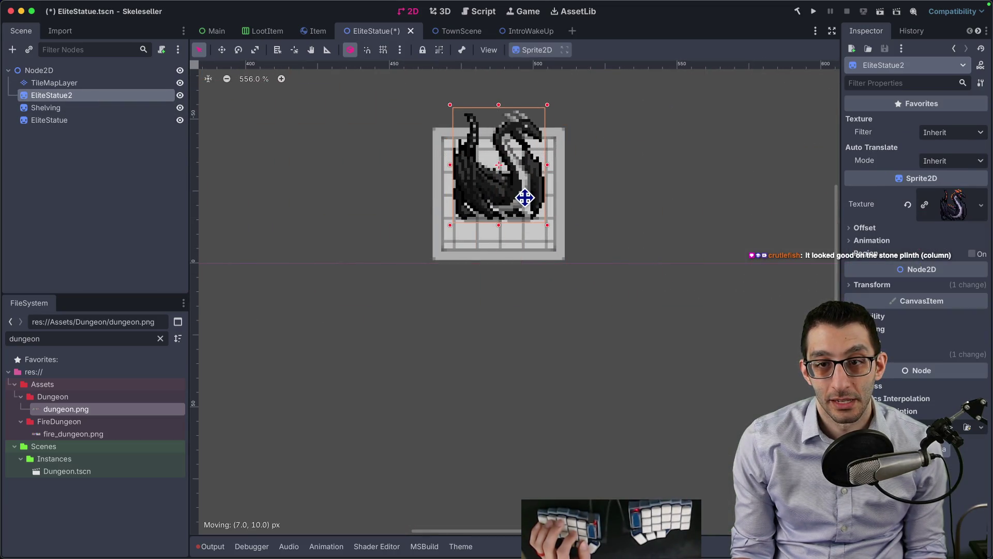
key("cmd+s")
left_click(454, 32)
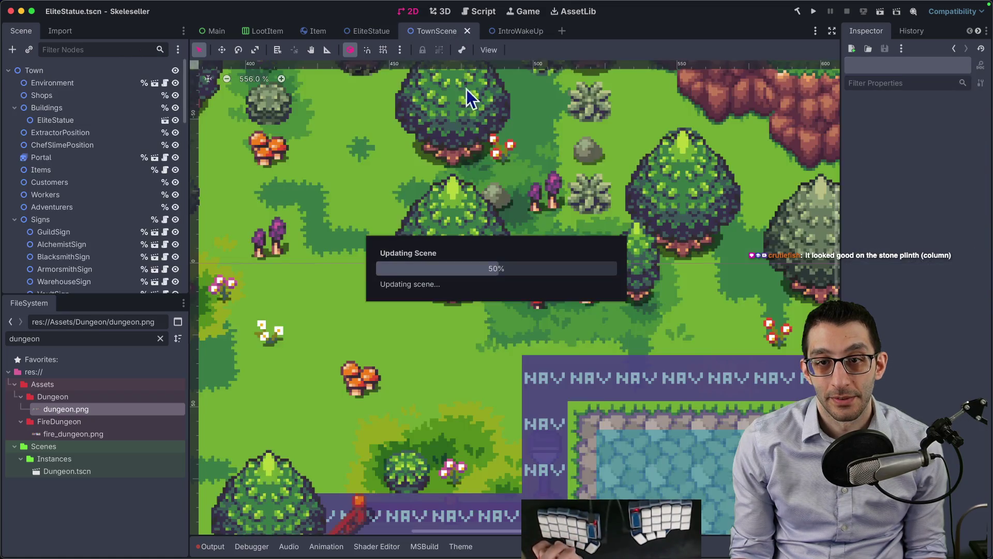
- Undo the accidental drag that moved the town tilemap instead of the statue
left_click(56, 120)
mouse_move(510, 261)
left_mouse_down()
mouse_move(592, 273)
mouse_move(437, 237)
mouse_move(322, 226)
mouse_move(393, 202)
mouse_move(579, 259)
mouse_move(607, 288)
mouse_move(556, 286)
mouse_move(523, 219)
mouse_move(600, 155)
left_mouse_up()
scroll(362, 217, "down", 2)
scroll(506, 231, "down", 6)
key("ctrl+z")
- Reselect EliteStatue and drag it upward to a spot among the trees
left_click(55, 120)
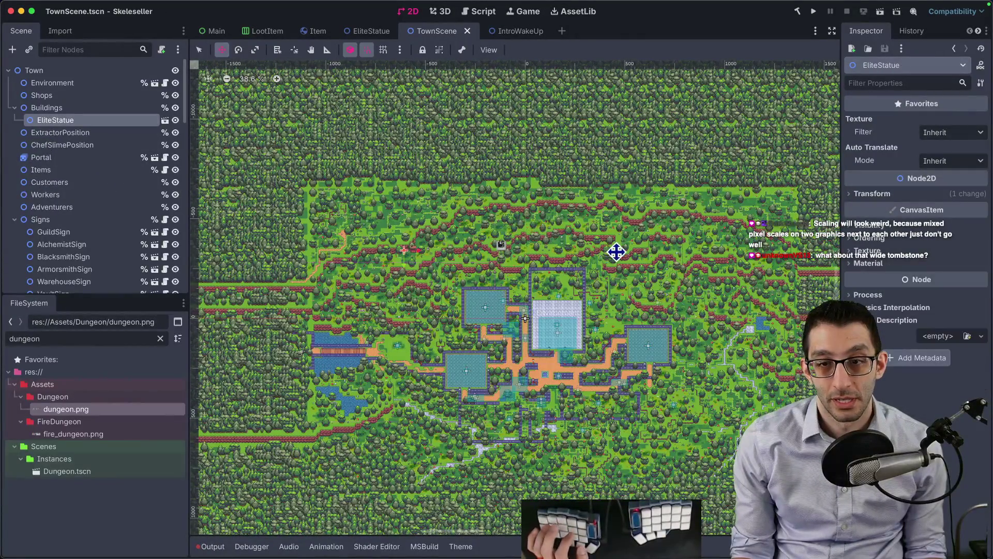
scroll(517, 243, "up", 1)
scroll(598, 277, "up", 3)
mouse_move(571, 265)
left_mouse_down()
mouse_move(598, 277)
mouse_move(567, 206)
mouse_move(660, 167)
left_mouse_up()
scroll(517, 186, "up", 2)
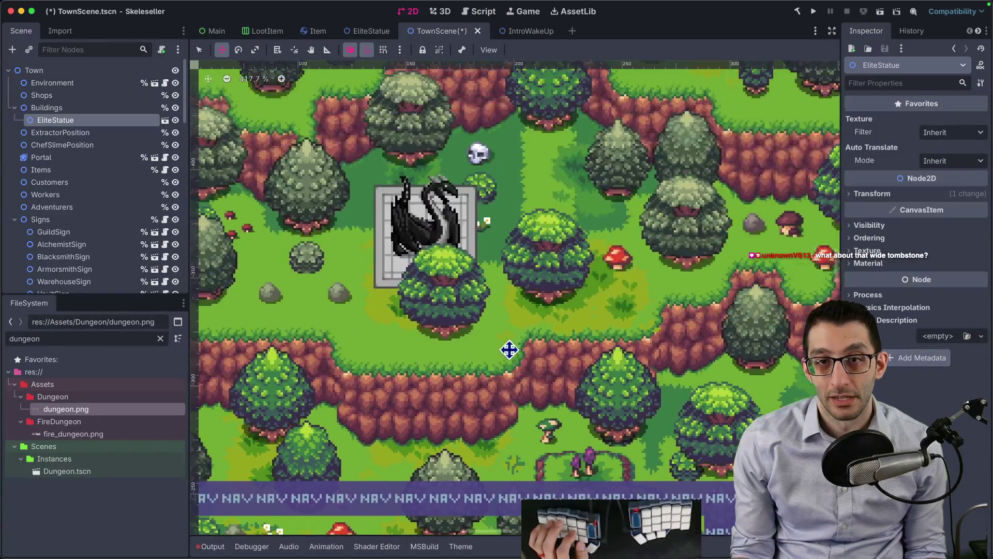
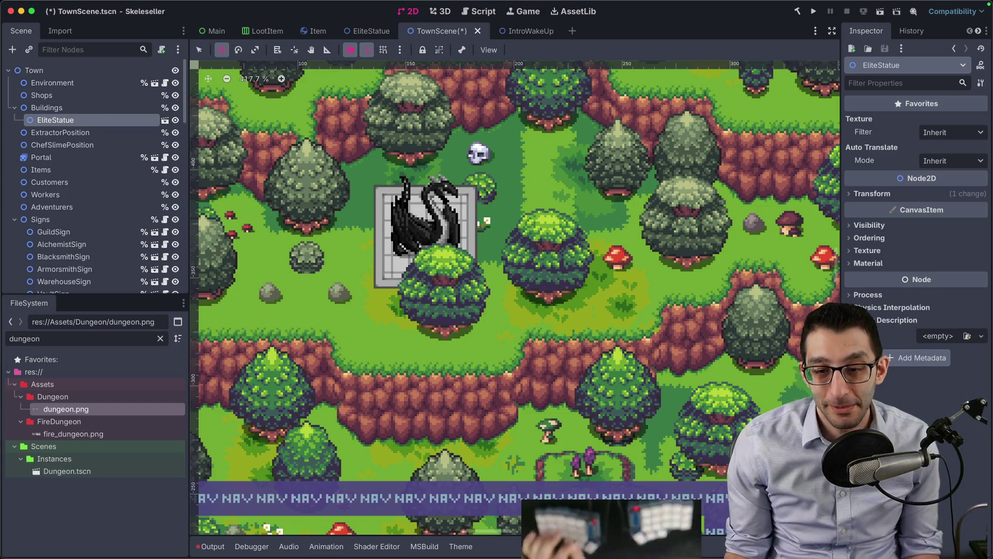
- Check the tileset in the image editor, then return to Godot's EliteStatue scene
mouse_move(587, 556)
left_click(536, 527)
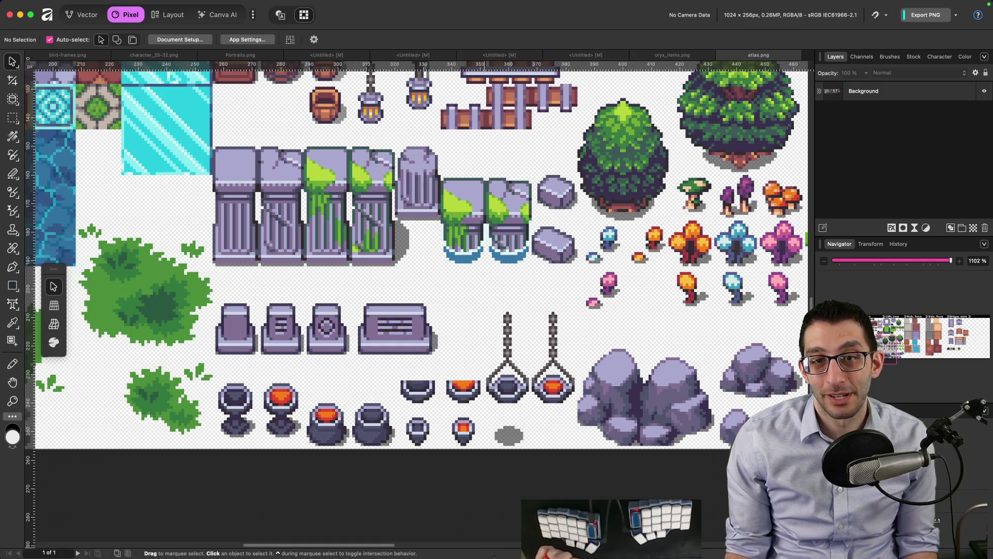
left_click(533, 527)
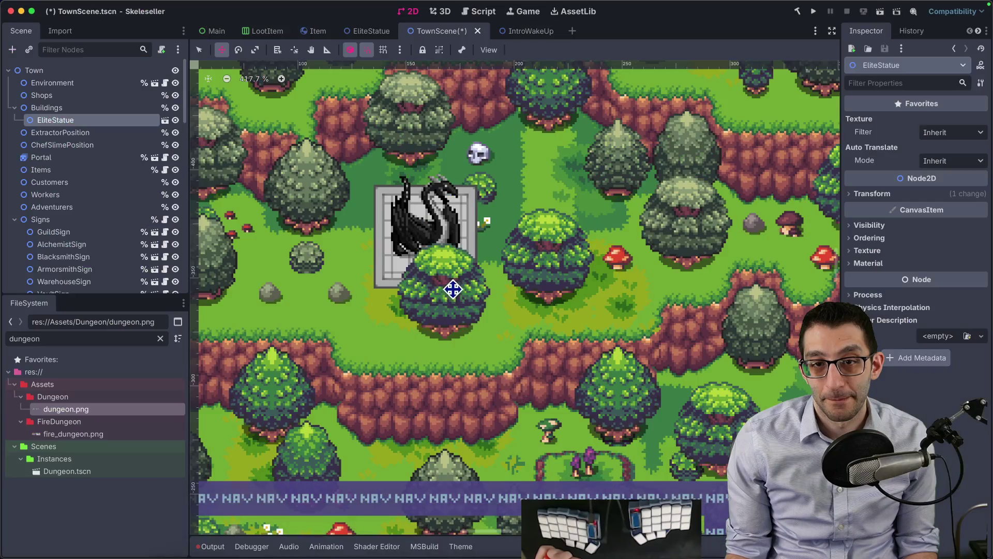
left_click(362, 32)
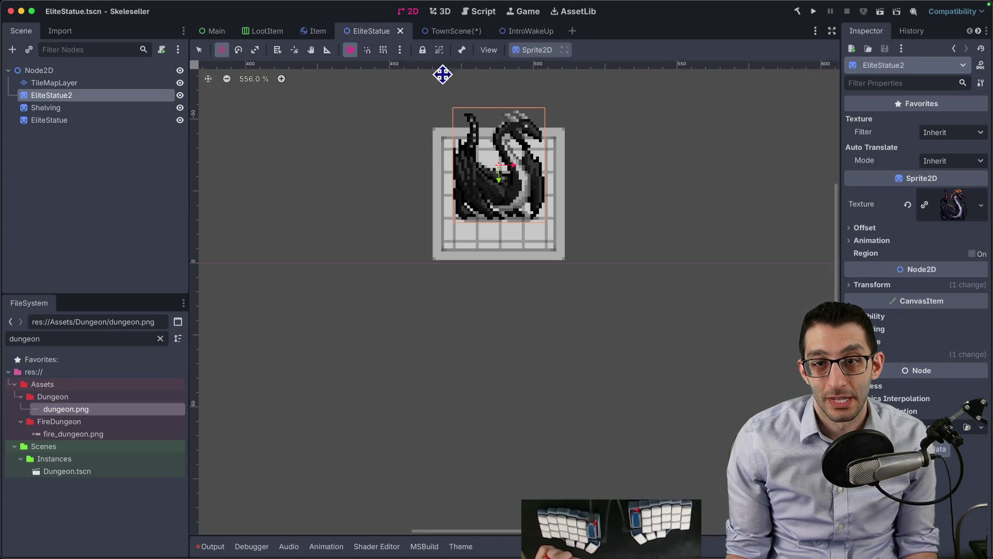
- Paint a pillar tile from the tileset into the EliteStatue scene's TileMapLayer
left_click(55, 86)
scroll(561, 408, "right", 6)
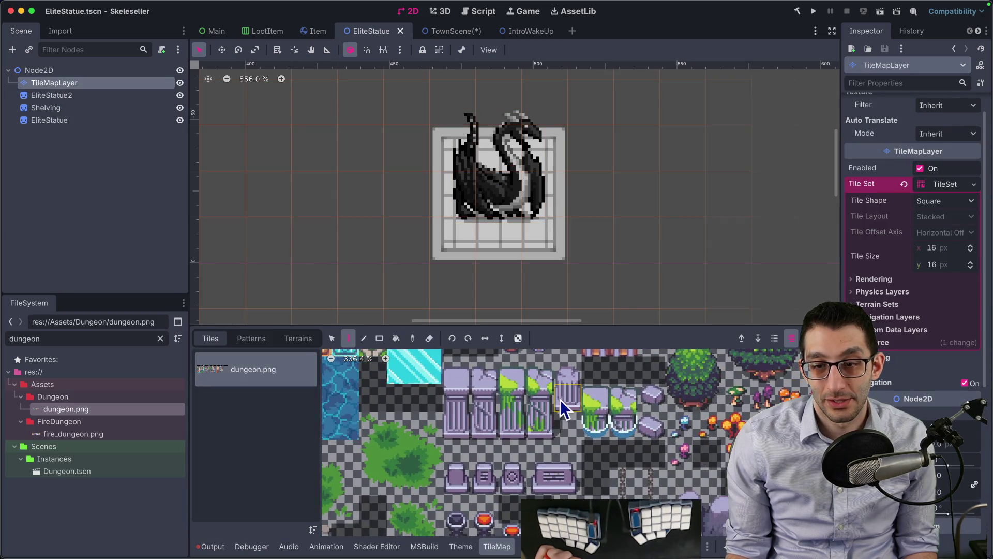
left_click(571, 411)
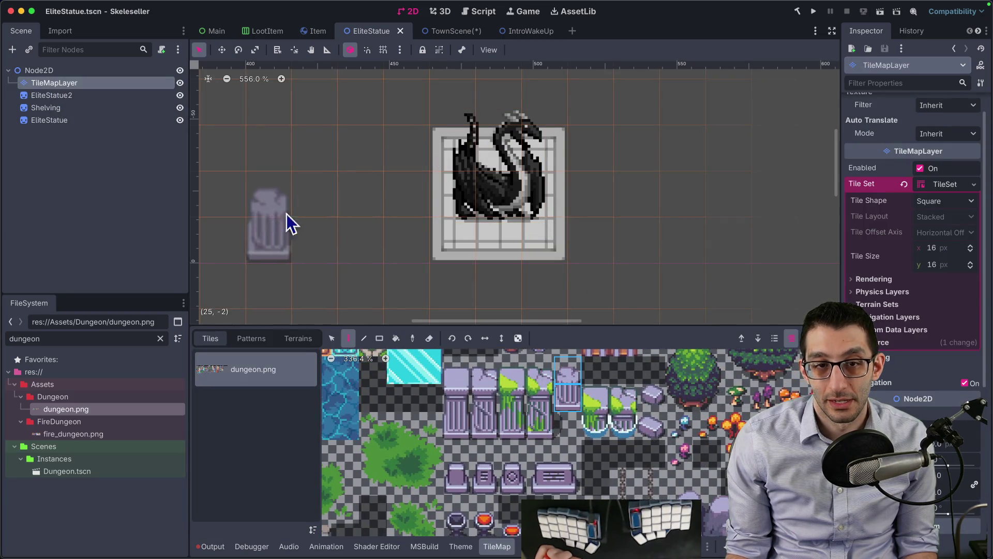
left_click(268, 225)
scroll(268, 226, "left", 4)
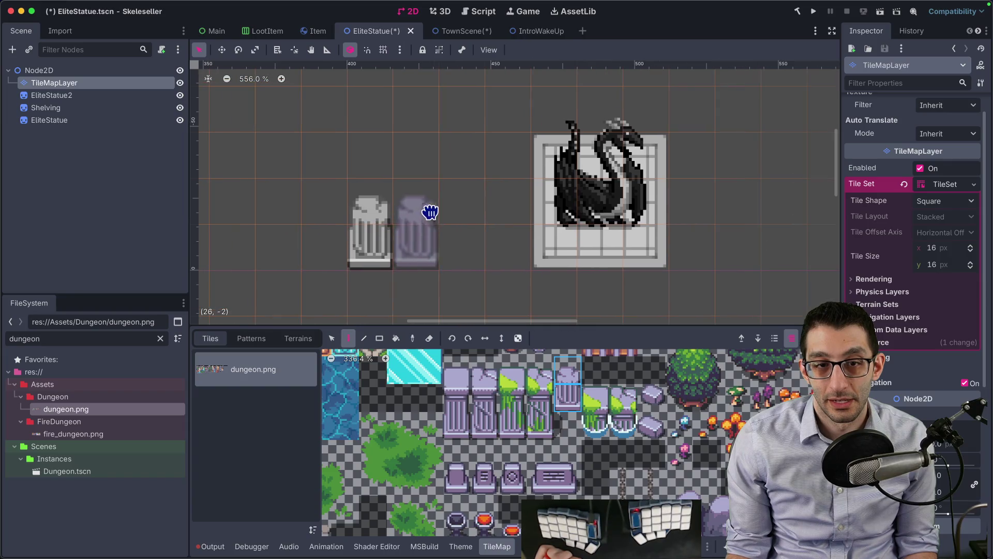
- Move the EliteStatue2 dragon sprite onto the new pillar
left_click(66, 98)
mouse_move(623, 196)
left_mouse_down()
mouse_move(396, 183)
mouse_move(382, 193)
mouse_move(384, 178)
left_mouse_up()
key("Escape")
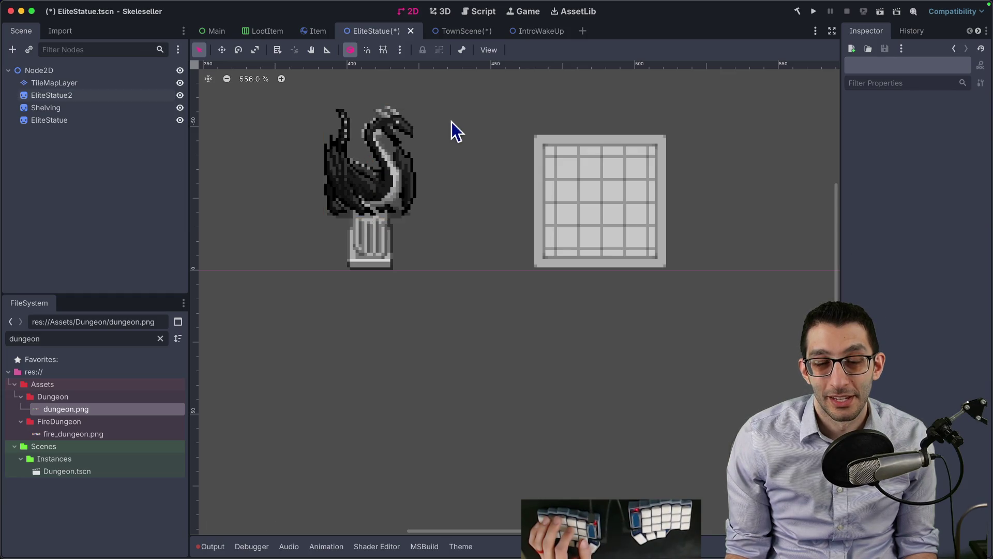
scroll(455, 129, "down", 2)
- Erase the window tiles from the TileMapLayer and check the node selection
left_click(54, 82)
mouse_move(510, 162)
left_mouse_down()
mouse_move(604, 155)
mouse_move(543, 228)
left_mouse_up()
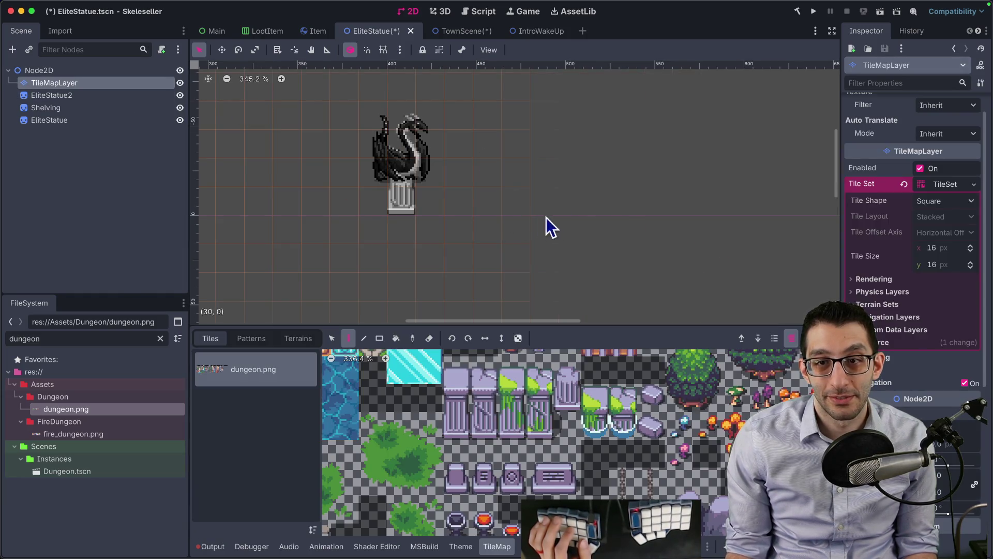
scroll(545, 228, "left", 5)
left_click(86, 119)
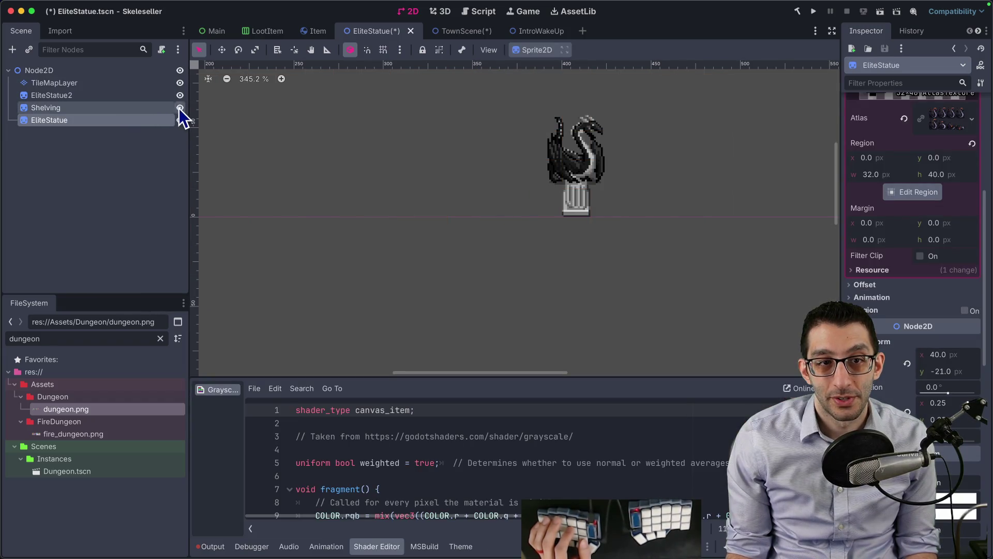
left_click(75, 93)
left_click(76, 86, "shift")
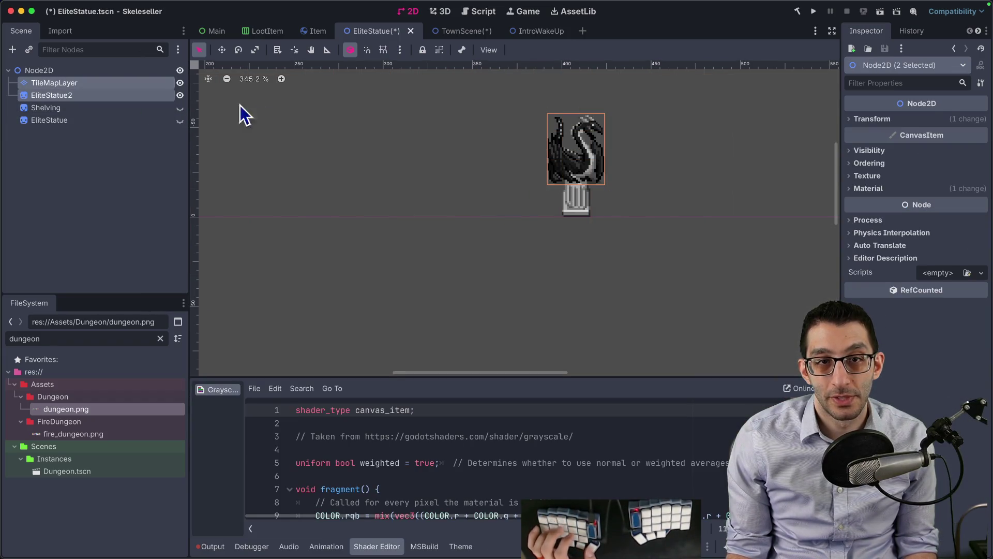
left_click(532, 222)
left_click(68, 94)
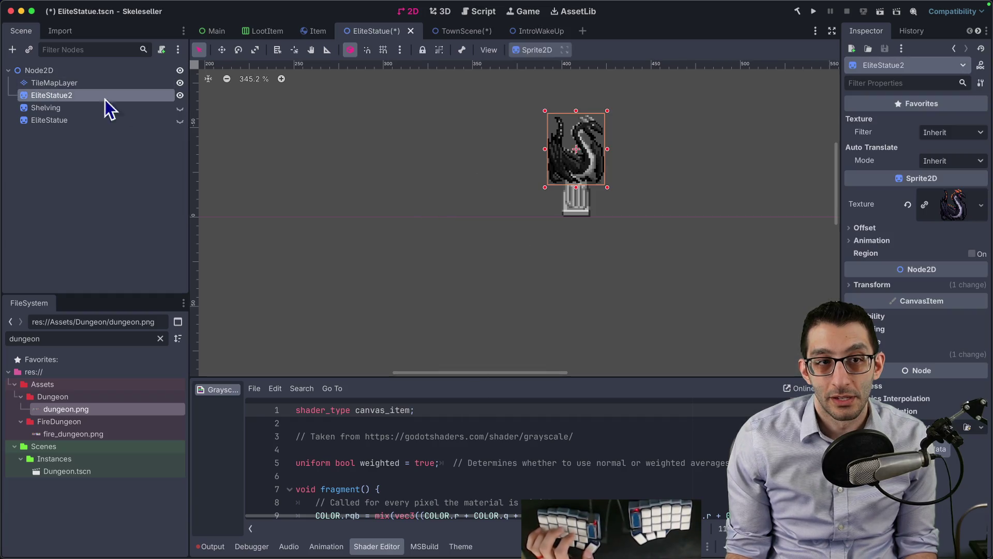
scroll(376, 151, "down", 5)
left_click(60, 83)
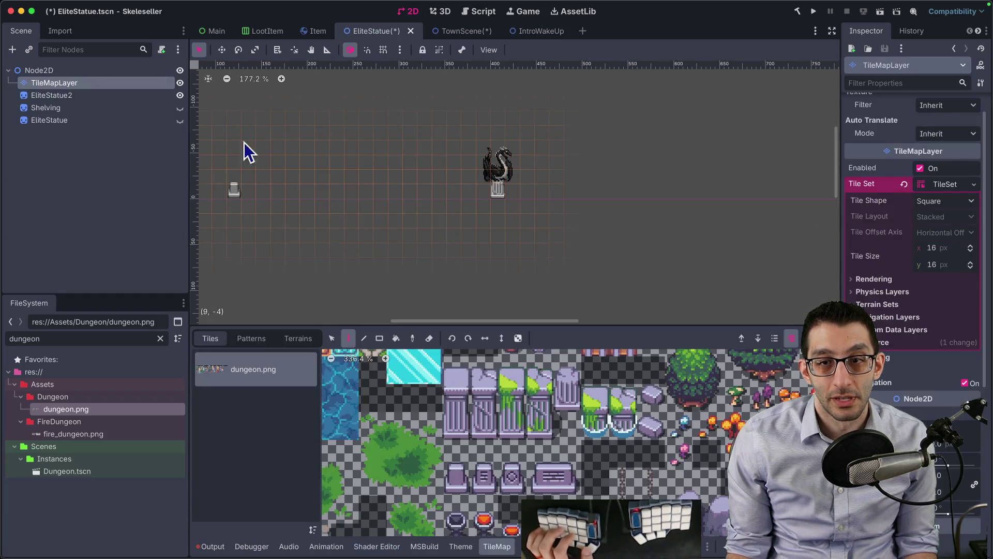
- Save the EliteStatue scene and view the statue in TownScene
key("ctrl+s")
left_click(440, 31)
left_click_drag(470, 164, 683, 200)
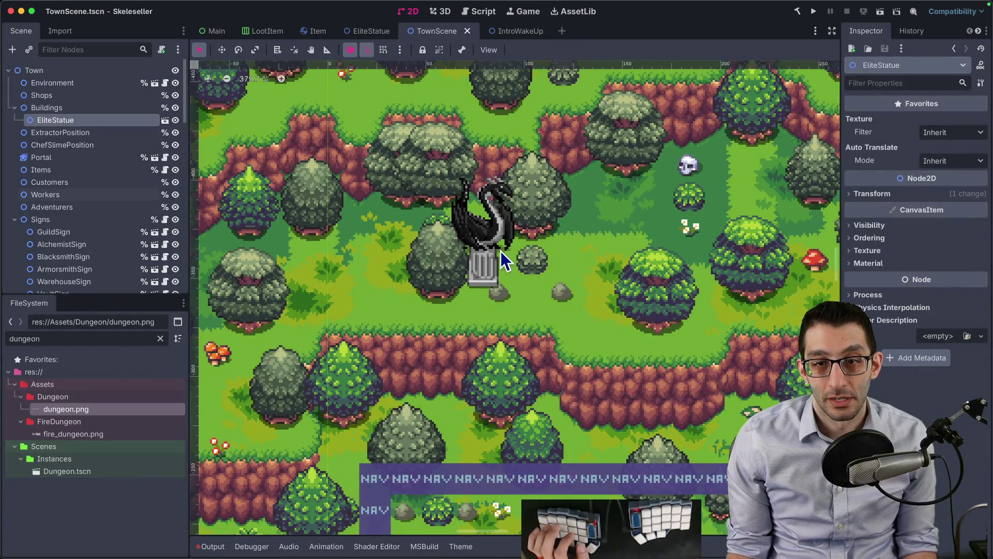
- Move the dragon statue up and to the right among the town's trees
key("w")
mouse_move(487, 245)
left_mouse_down()
mouse_move(605, 235)
mouse_move(597, 203)
mouse_move(435, 234)
mouse_move(594, 213)
mouse_move(576, 215)
left_mouse_up()
scroll(576, 215, "right", 10)
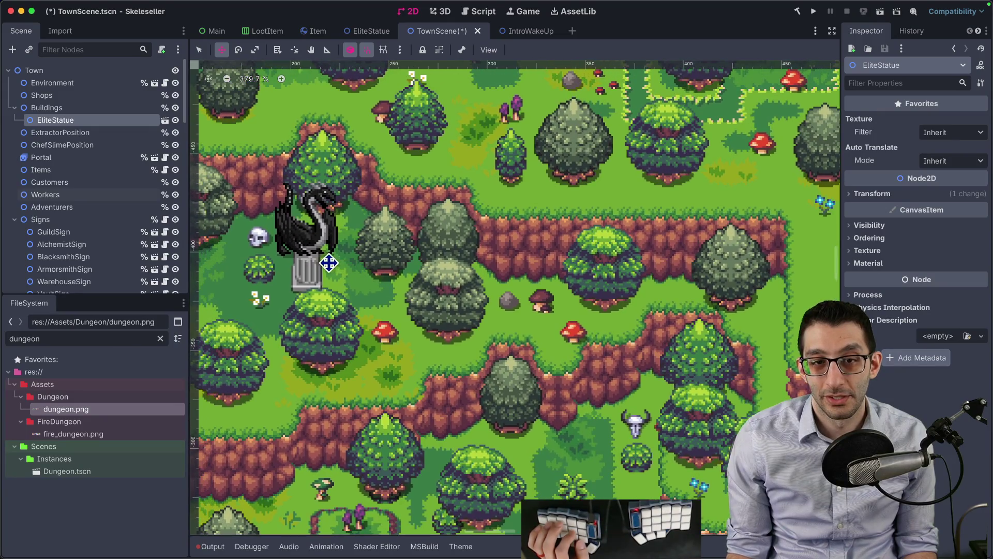
mouse_move(304, 262)
left_mouse_down()
mouse_move(312, 268)
mouse_move(474, 160)
left_mouse_up()
scroll(421, 290, "up", 7)
scroll(421, 290, "right", 4)
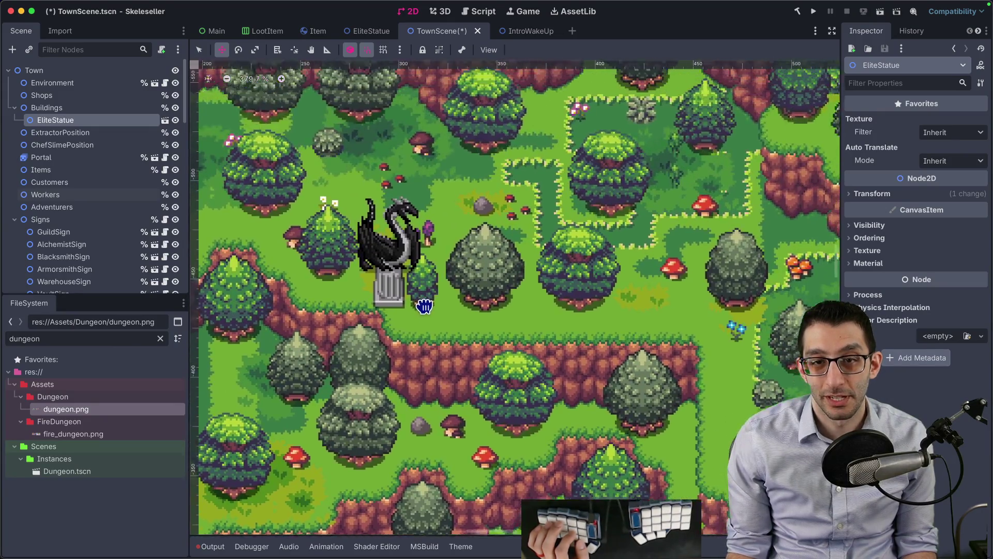
- Raise the statue further on the map, inspect it, and return to EliteStatue
left_click_drag(374, 333, 363, 278)
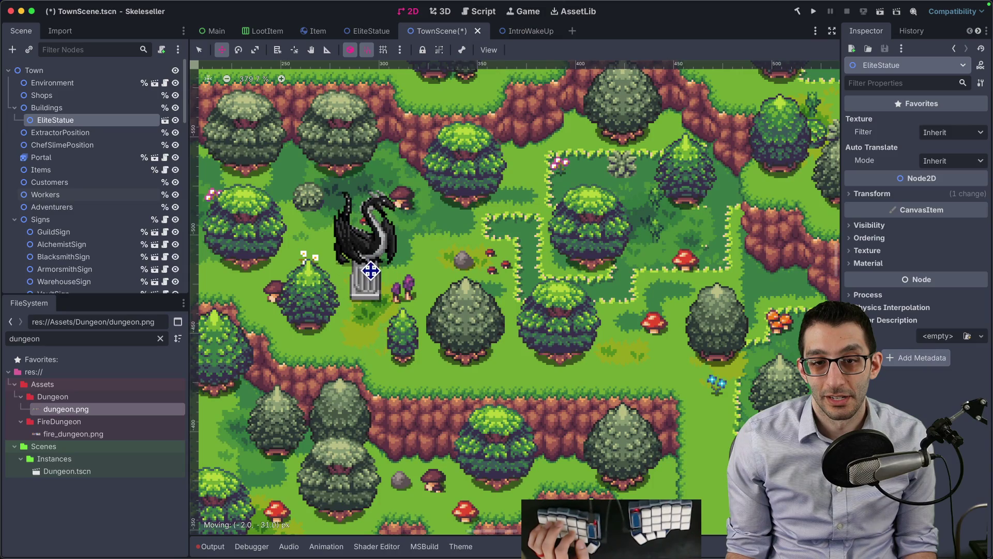
scroll(484, 304, "down", 6)
scroll(454, 332, "down", 1)
scroll(505, 259, "down", 4)
scroll(505, 260, "left", 5)
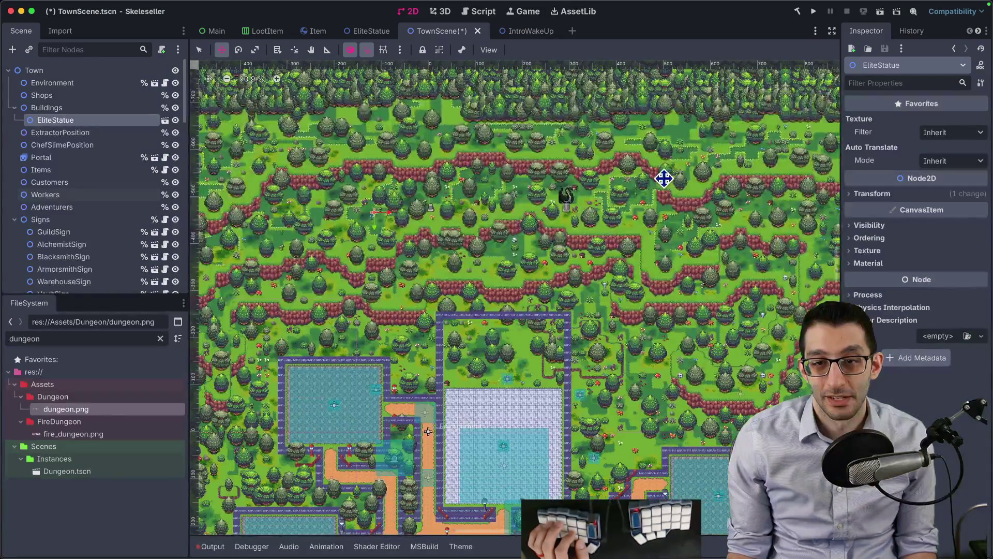
scroll(621, 197, "up", 15)
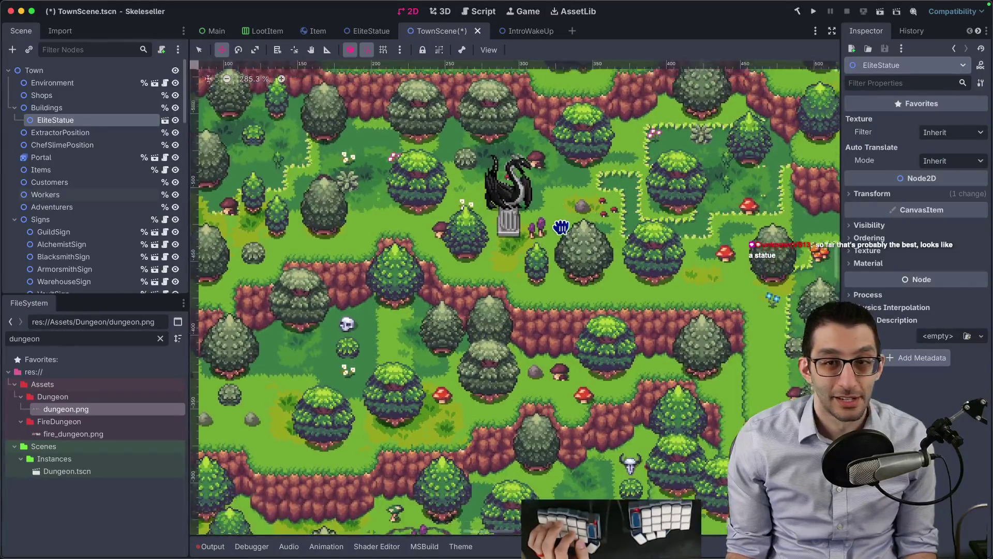
scroll(531, 257, "up", 2)
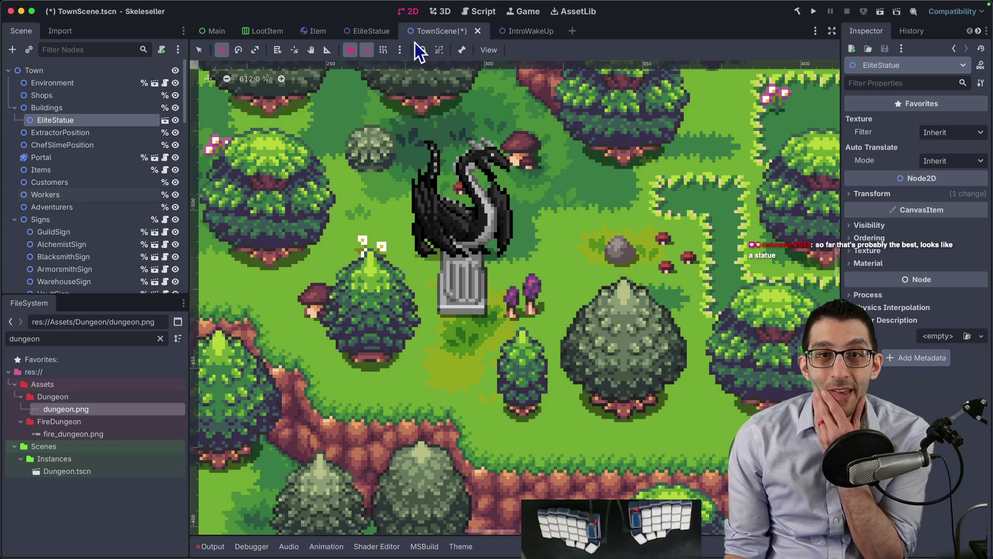
left_click(372, 32)
left_click_drag(483, 183, 488, 183)
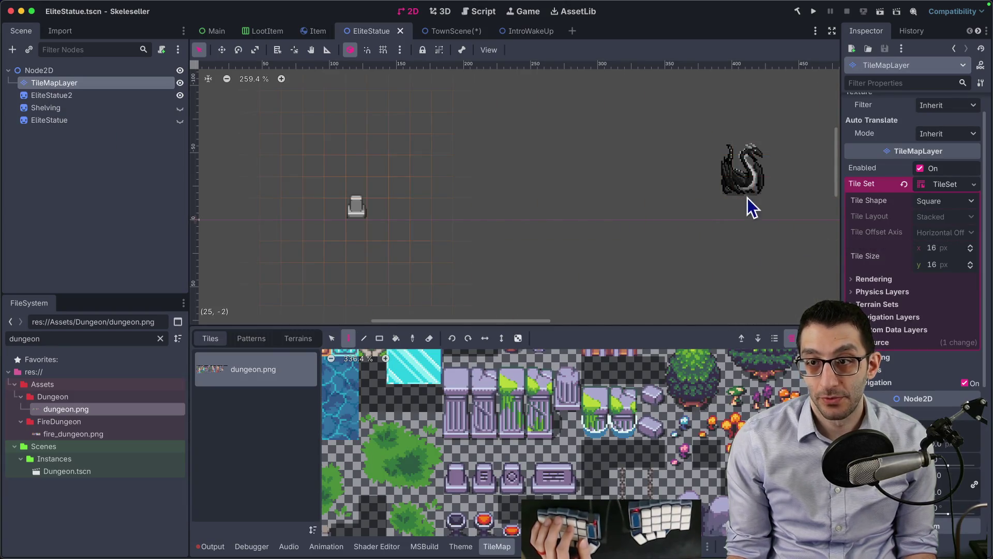
- Move the EliteStatue2 dragon onto the pillar at the scene origin
scroll(356, 203, "left", 5)
scroll(511, 204, "down", 1)
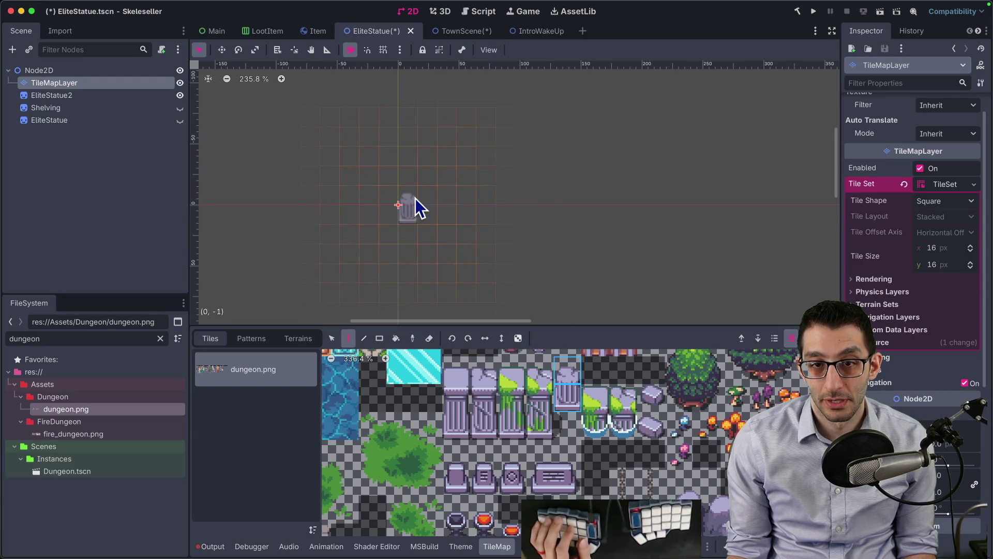
left_click_drag(477, 204, 368, 211)
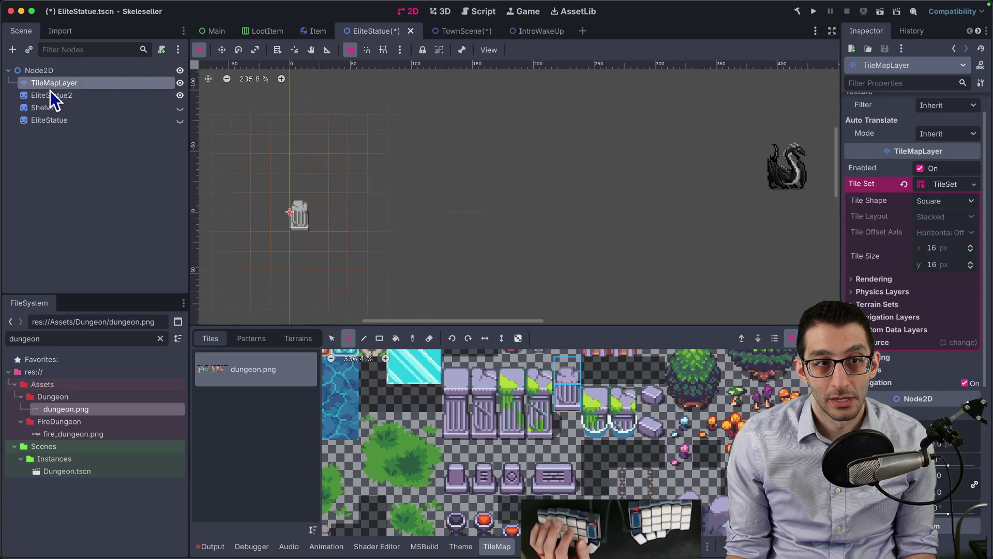
left_click(50, 95)
key("w")
mouse_move(689, 198)
left_mouse_down()
mouse_move(343, 195)
mouse_move(217, 210)
left_mouse_up()
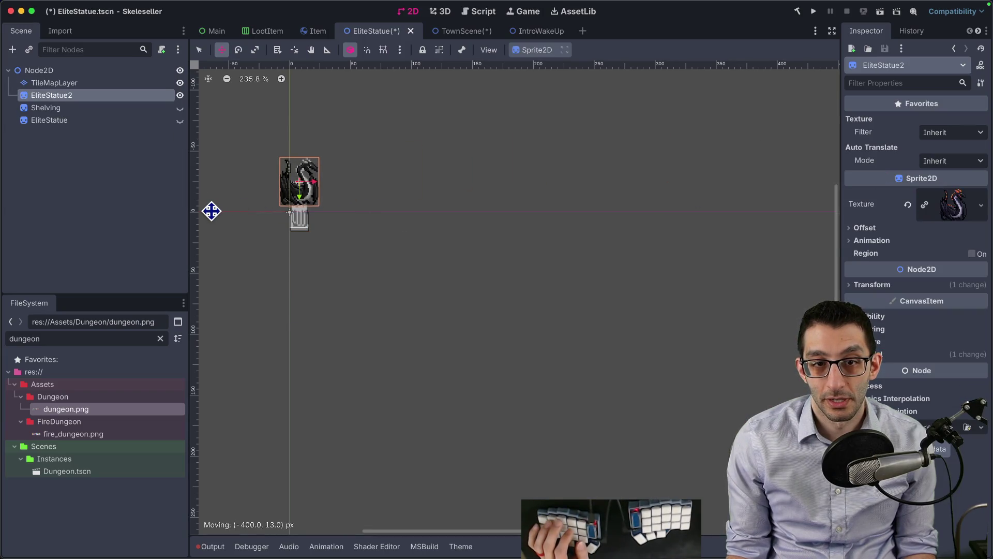
scroll(344, 194, "up", 10)
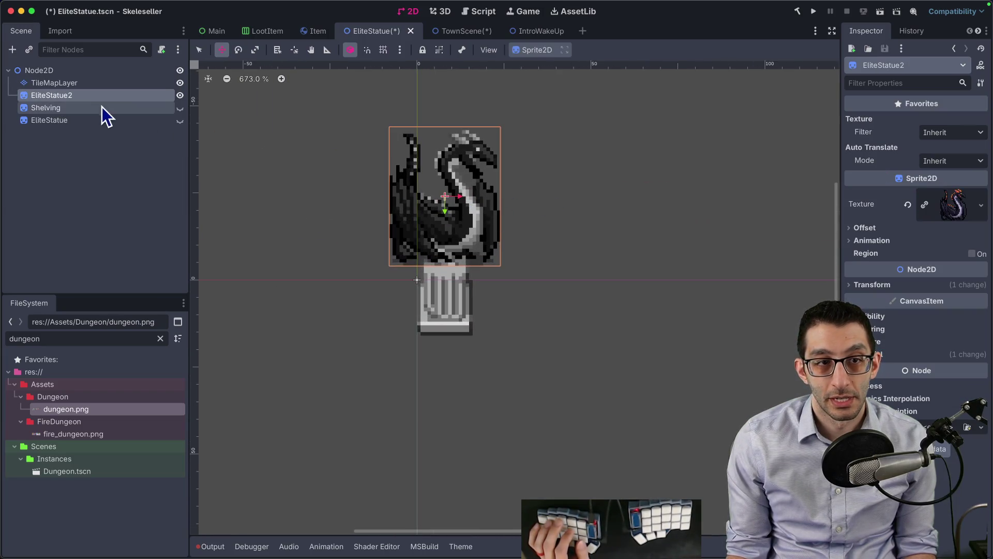
- Delete the Shelving and EliteStatue nodes and save the scene
left_click(79, 106)
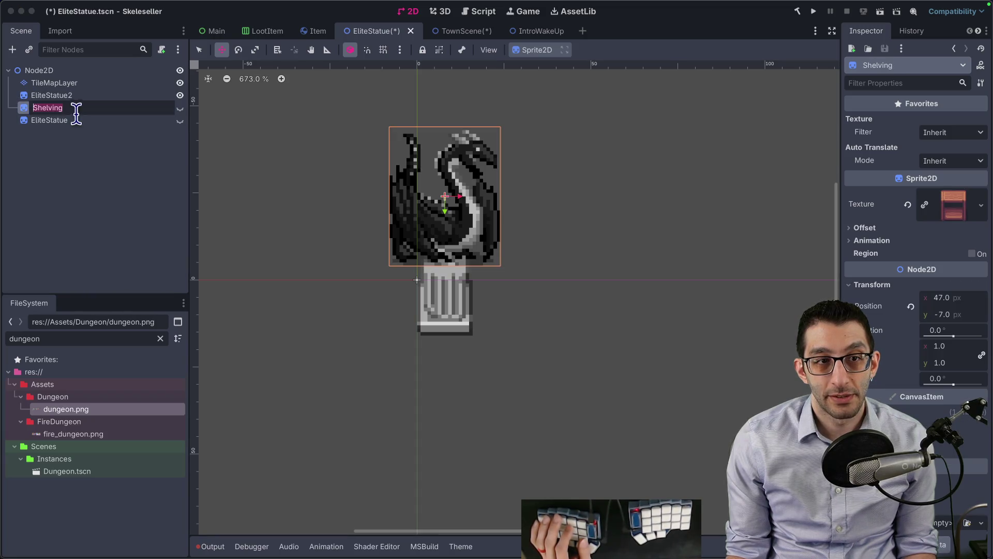
left_click(77, 118)
left_click(85, 110)
left_click(104, 119)
left_click(180, 108)
left_click(180, 120)
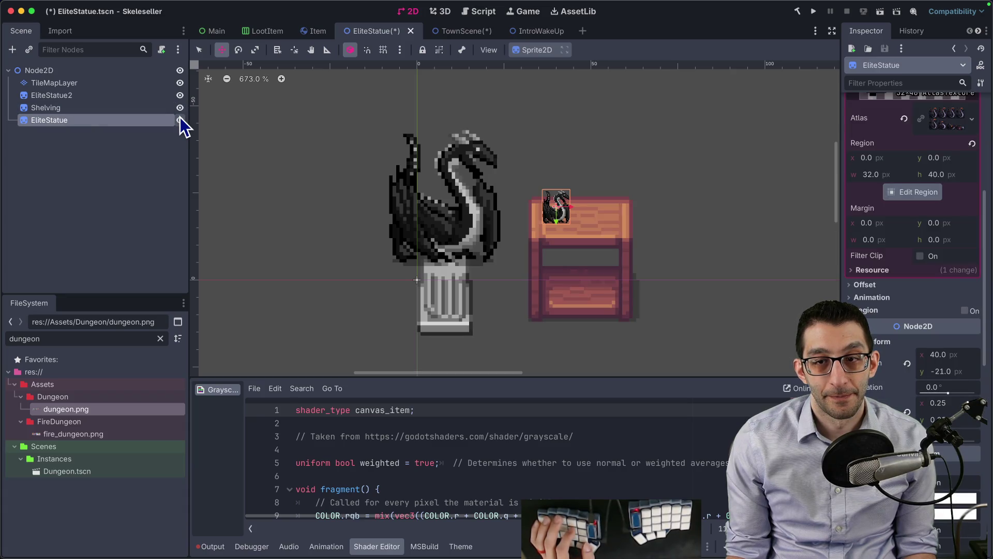
left_click(132, 110, "shift")
key("Delete")
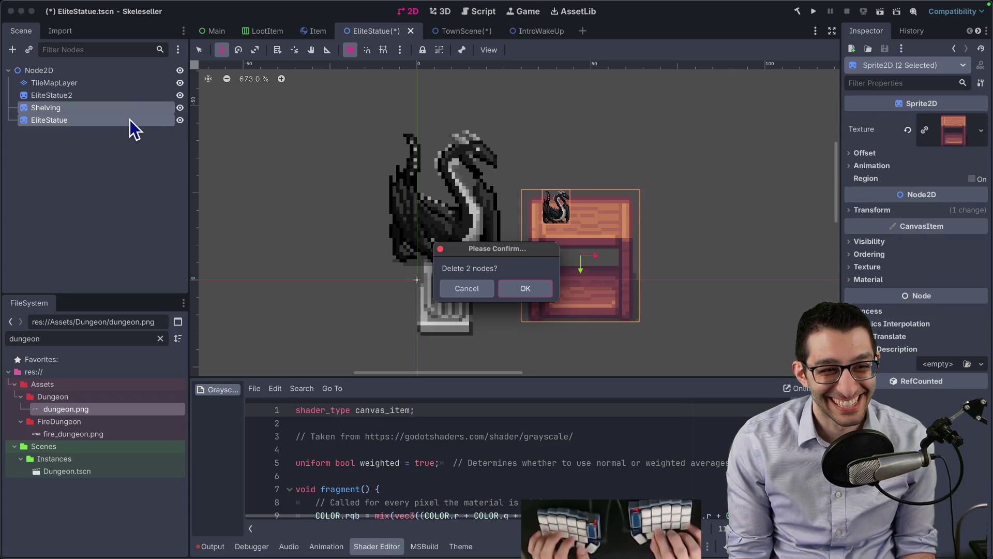
key("Return")
key("ctrl+s")
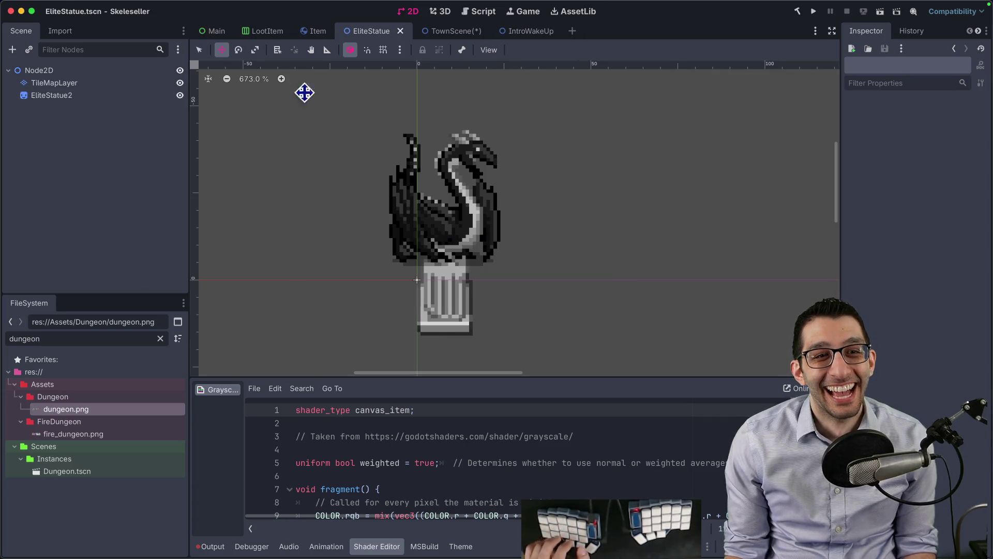
left_click(439, 31)
- Shift the town's dragon statue slightly left and rename its node DragonStatue
scroll(534, 176, "down", 2)
scroll(444, 171, "up", 5)
left_click_drag(428, 195, 404, 207)
double_click(77, 122)
type("Dragon")
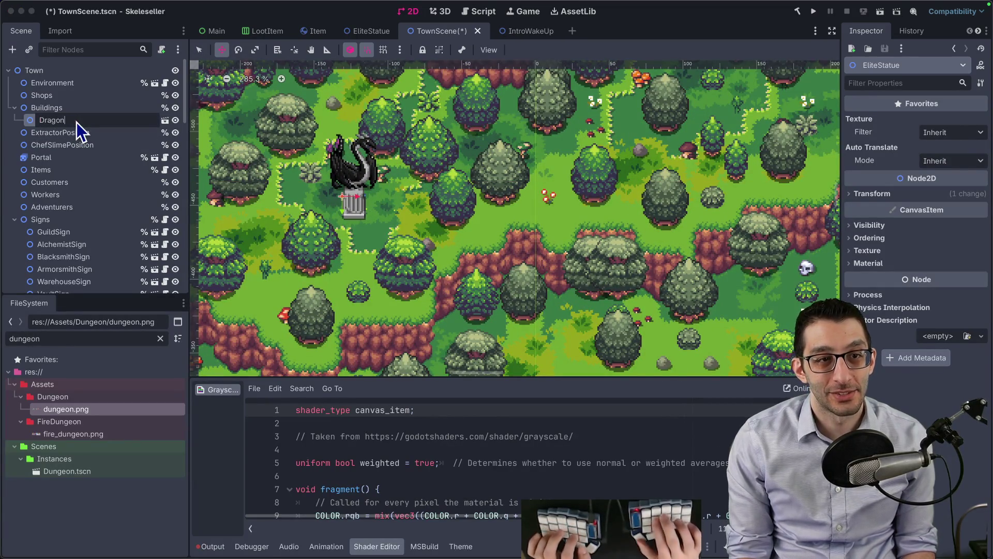
type("Statue")
key("Return")
- Duplicate DragonStatue, move the copy right, and make its children editable
key("super+d")
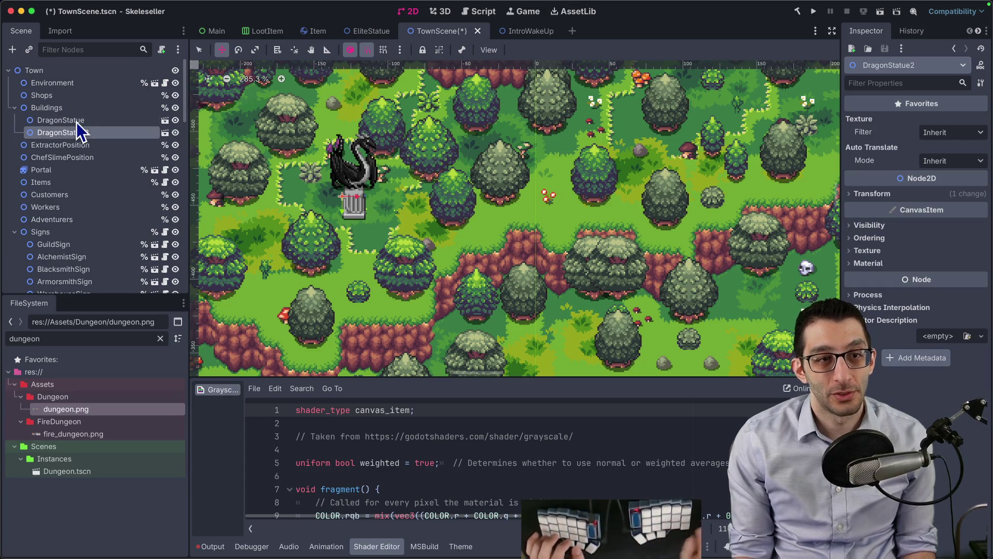
left_click_drag(416, 201, 490, 211)
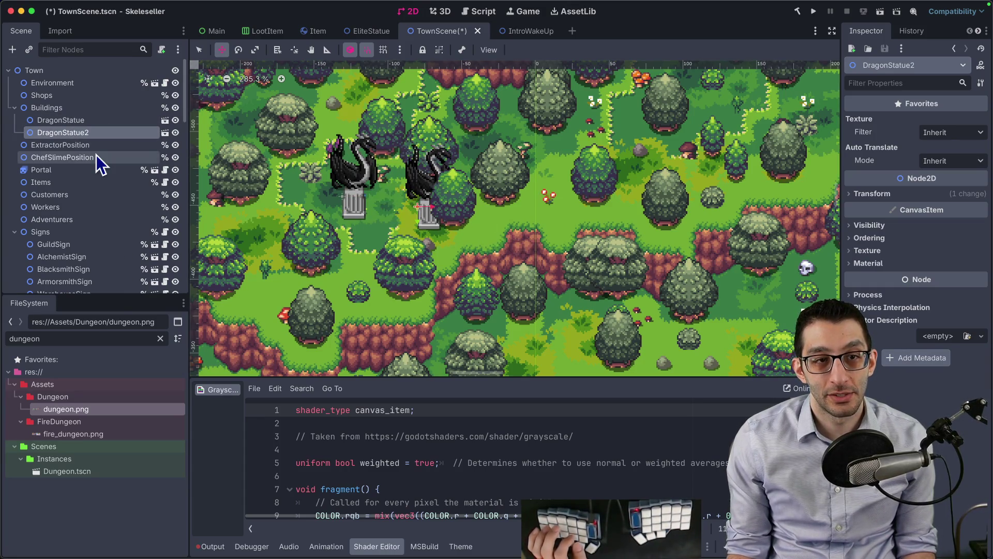
right_click(101, 133)
left_click(266, 374)
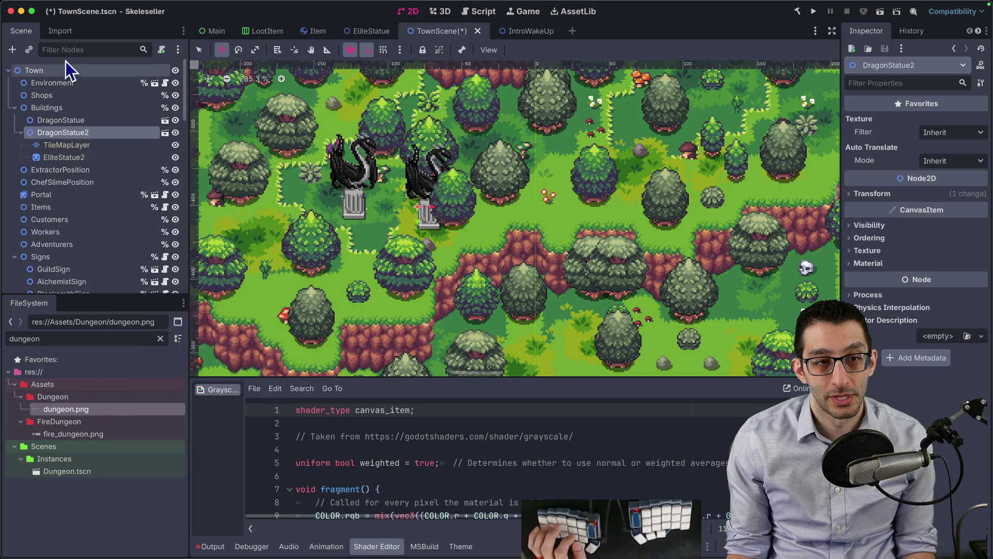
- Give the copy's EliteStatue2 sprite the dungeon texture, then a new AtlasTexture
left_click(64, 157)
right_click(959, 210)
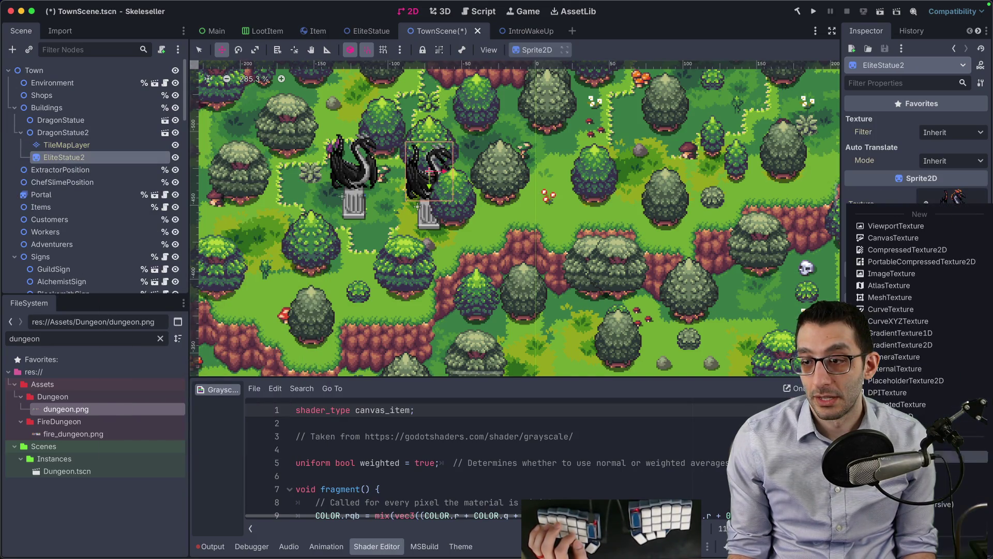
left_click(915, 444)
type("dungeon")
key("Return")
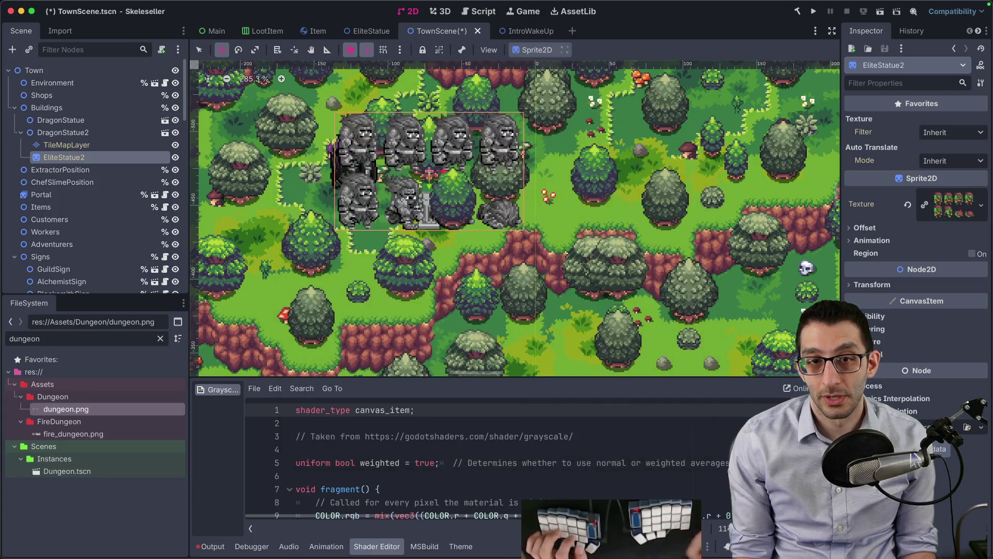
right_click(952, 210)
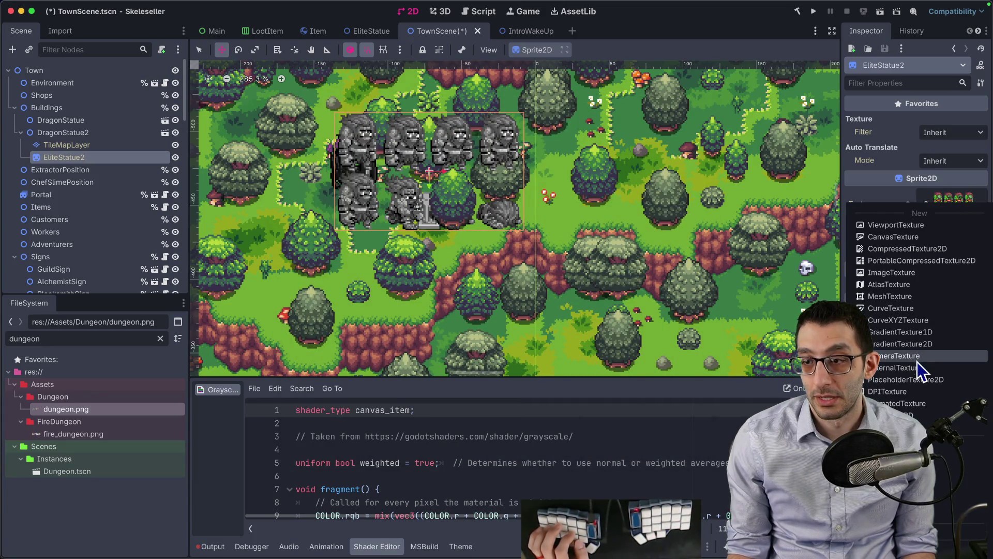
left_click(921, 285)
left_click(957, 195)
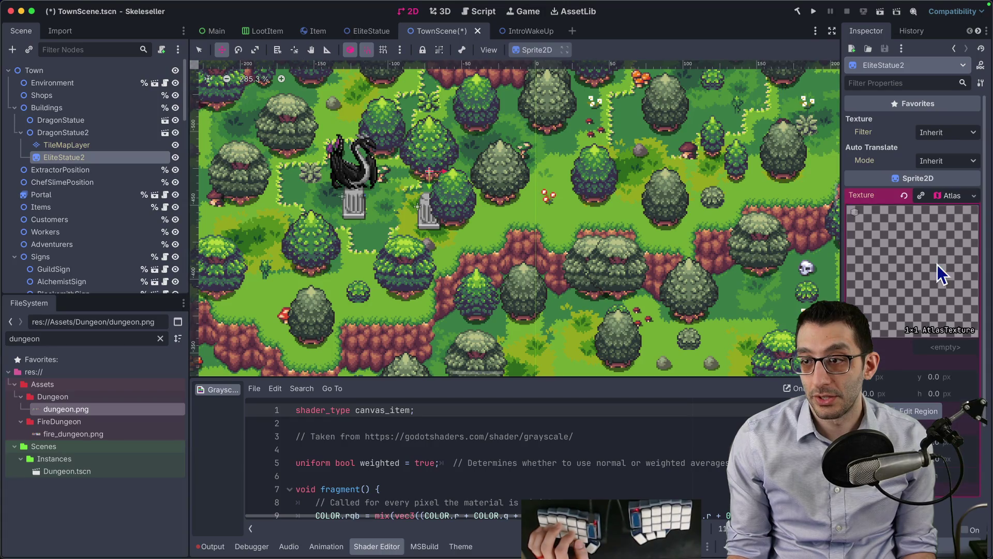
- Delete the DragonStatue2 duplicate from TownScene after confirming the dialog
right_click(76, 158)
left_click(66, 160)
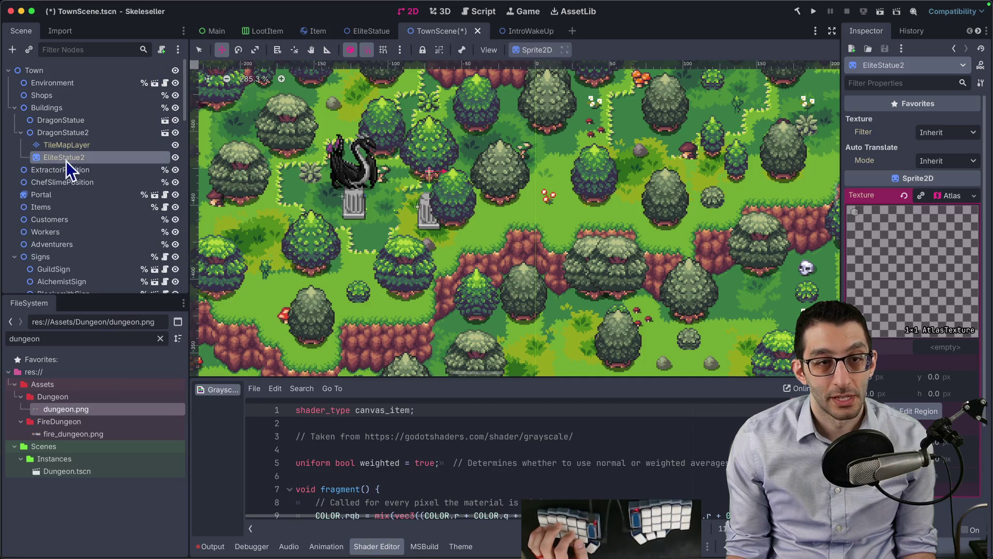
right_click(76, 159)
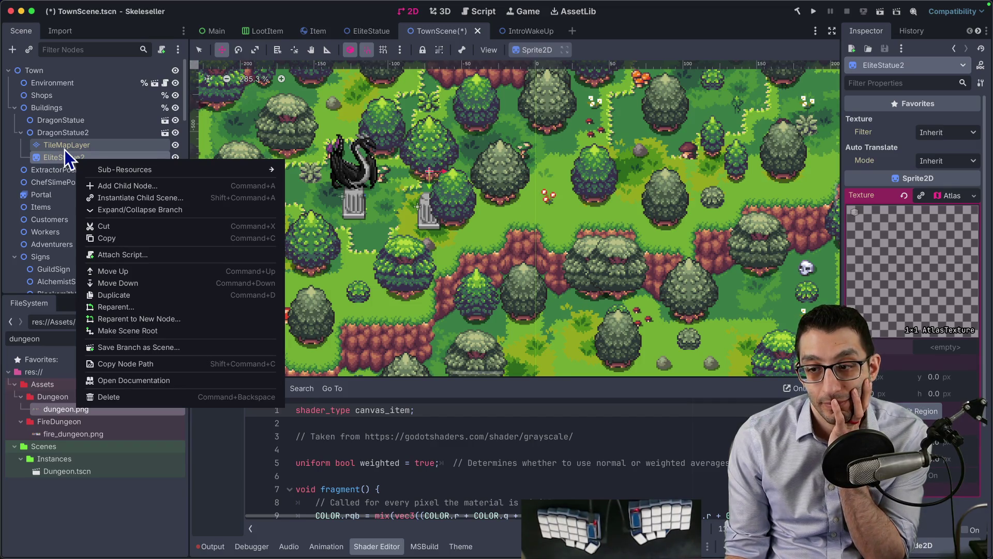
left_click(58, 138)
right_click(58, 138)
key("Escape")
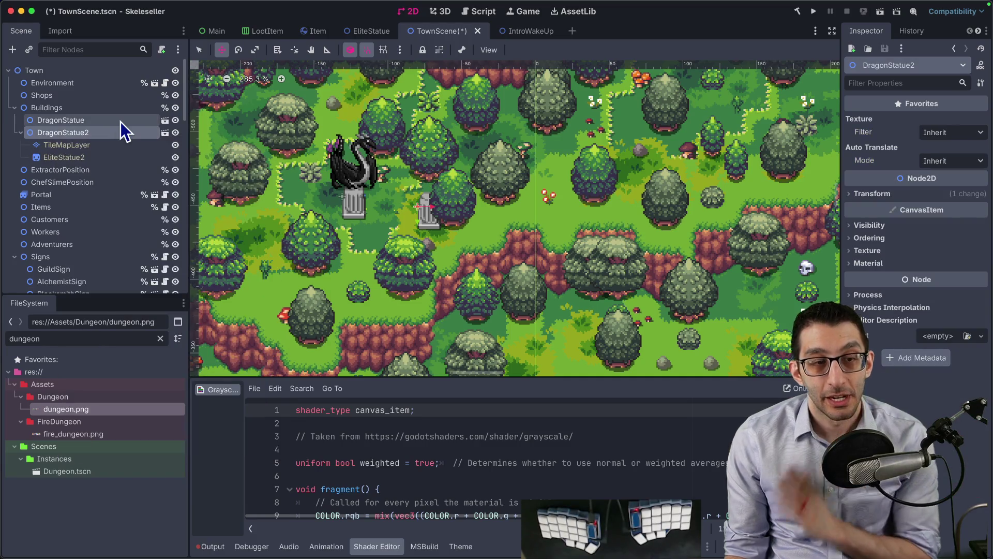
key("super+BackSpace")
key("Return")
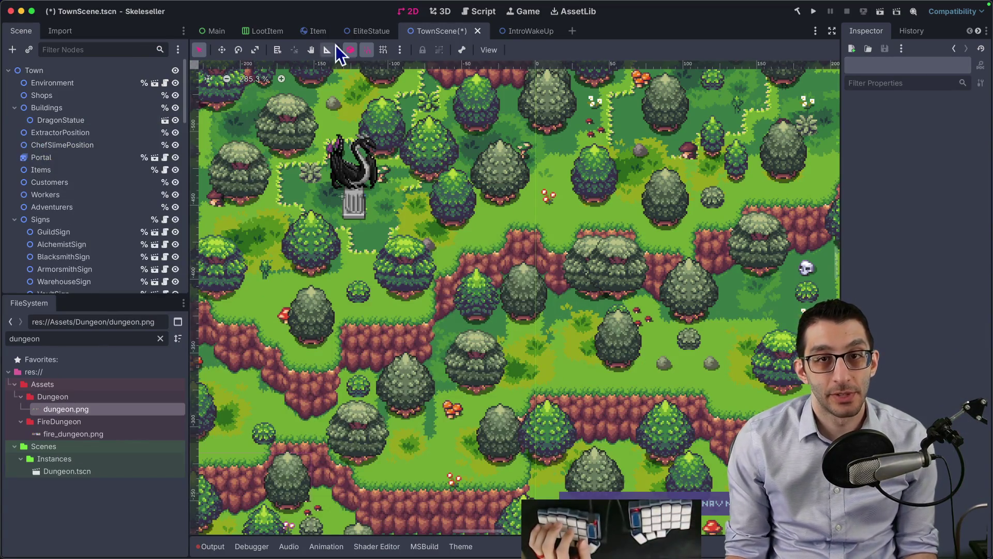
left_click(366, 32)
- Paint additional pillar tiles to the right of the dragon statue
left_click(69, 84)
left_click(69, 95)
left_click(70, 87)
left_click_drag(536, 269, 346, 198)
scroll(346, 198, "down", 3)
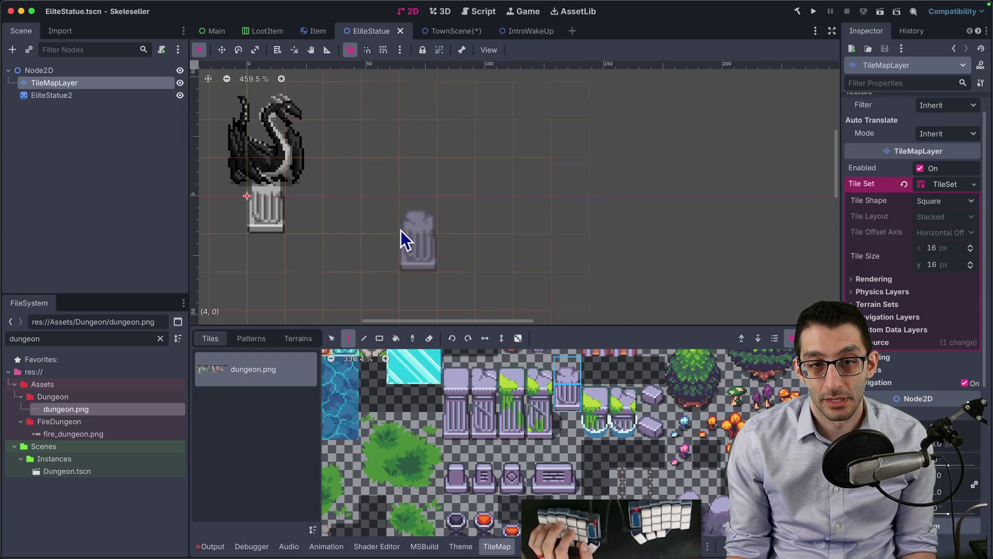
left_click(431, 205)
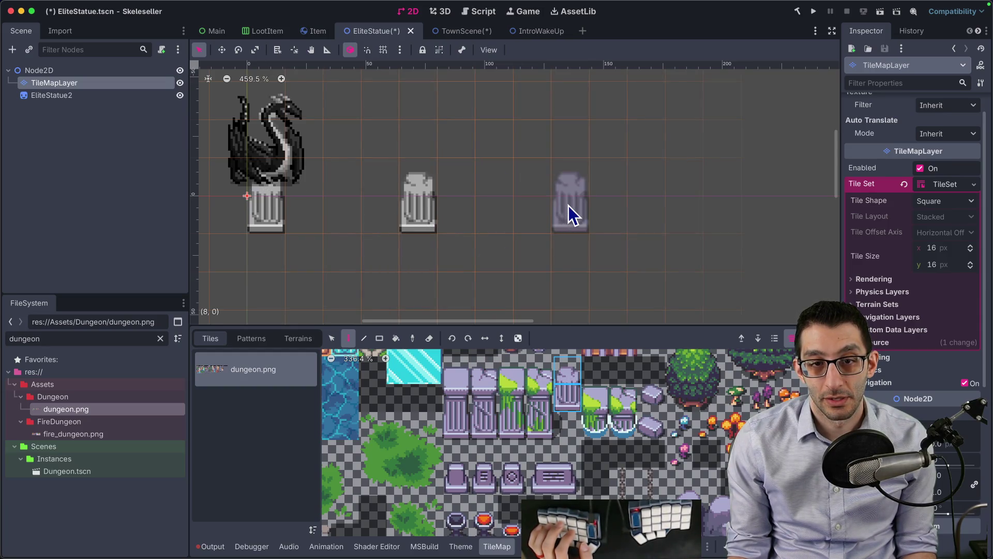
scroll(621, 222, "down", 3)
left_click(564, 142)
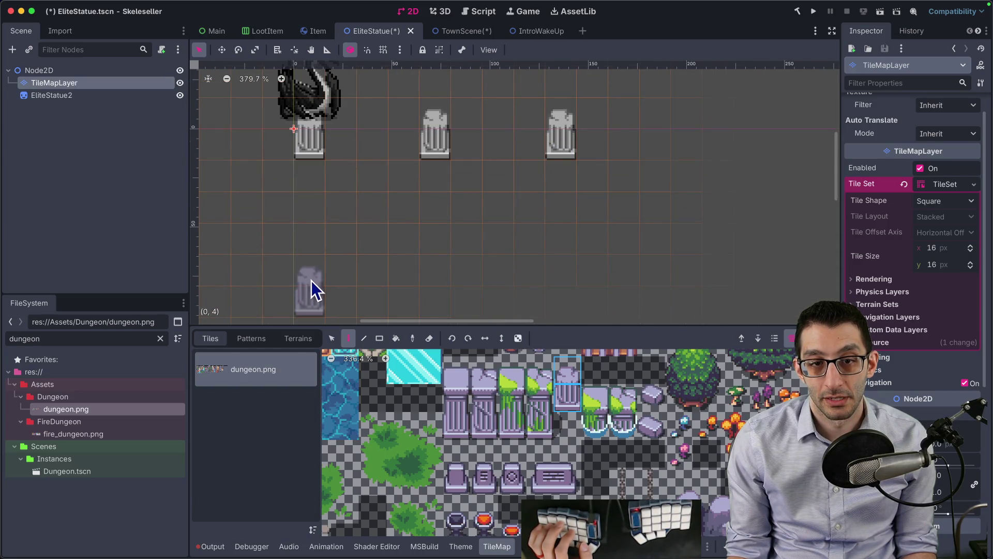
scroll(526, 255, "down", 3)
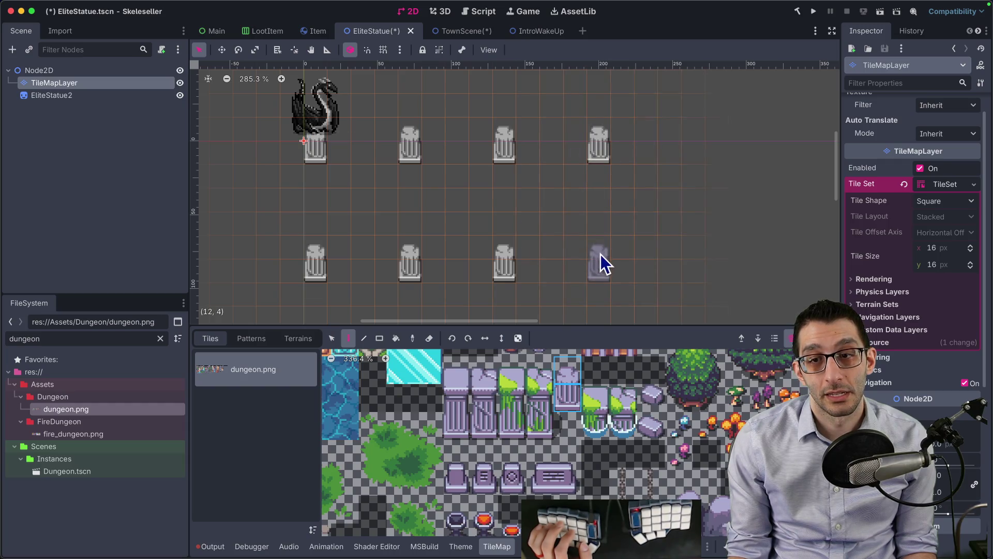
- Duplicate EliteStatue2 as EliteStatue3 and move it onto the second pillar
left_click(56, 96)
key("super+d")
key("w")
left_click_drag(320, 115, 416, 117)
- Give EliteStatue3 a new AtlasTexture using the orc sprite sheet
right_click(960, 208)
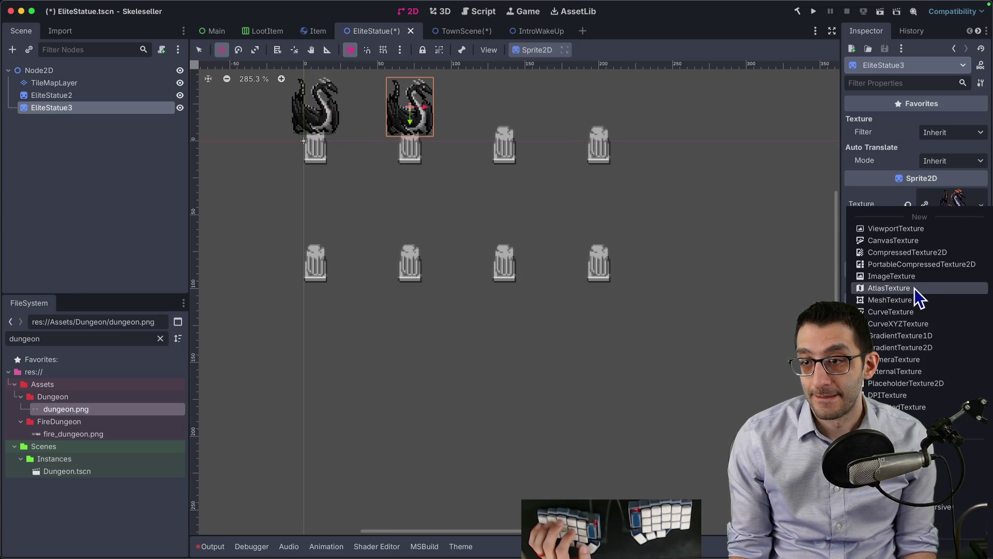
left_click(915, 288)
left_click(952, 200)
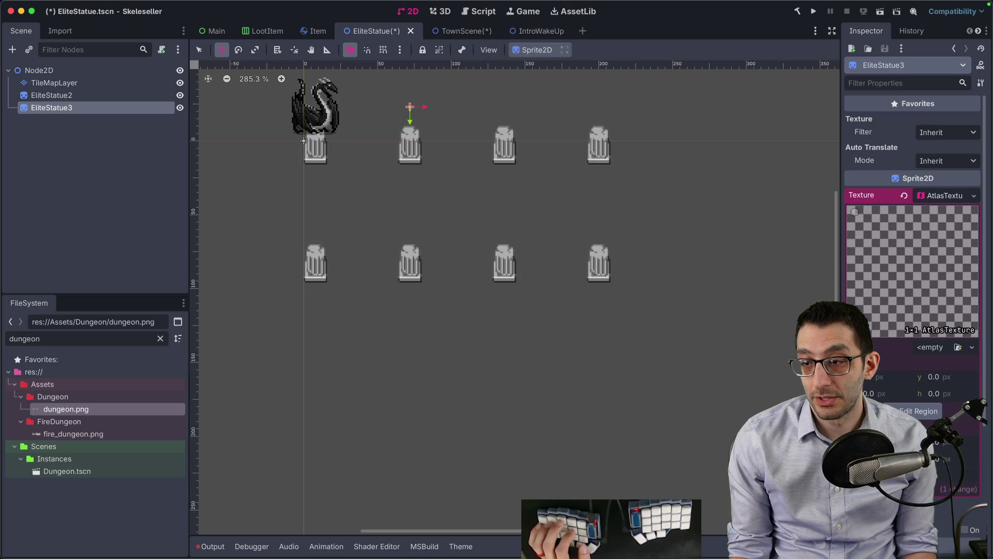
left_click(946, 350)
left_click(911, 497)
double_click(377, 195)
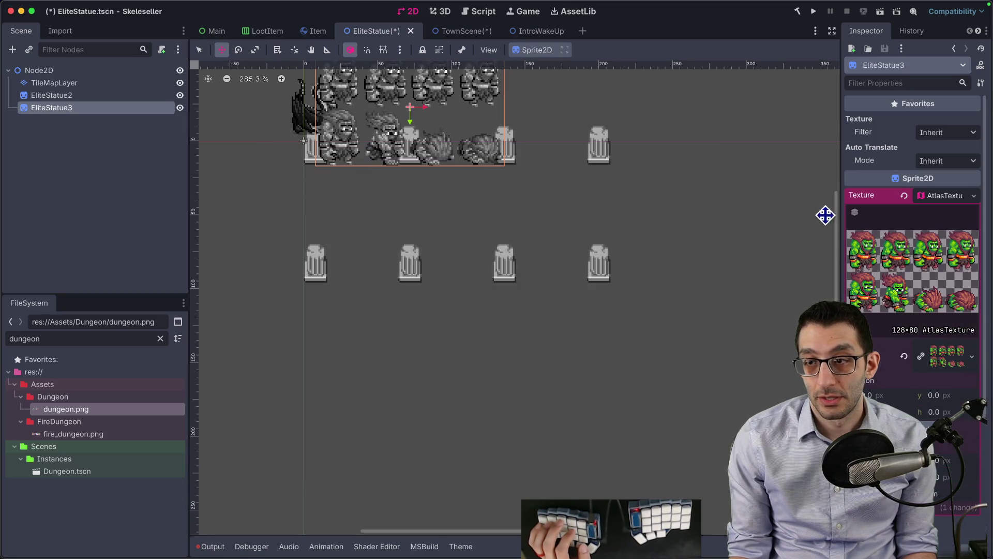
- Set the atlas region to 32×40
type("36")
key("Tab")
type("40")
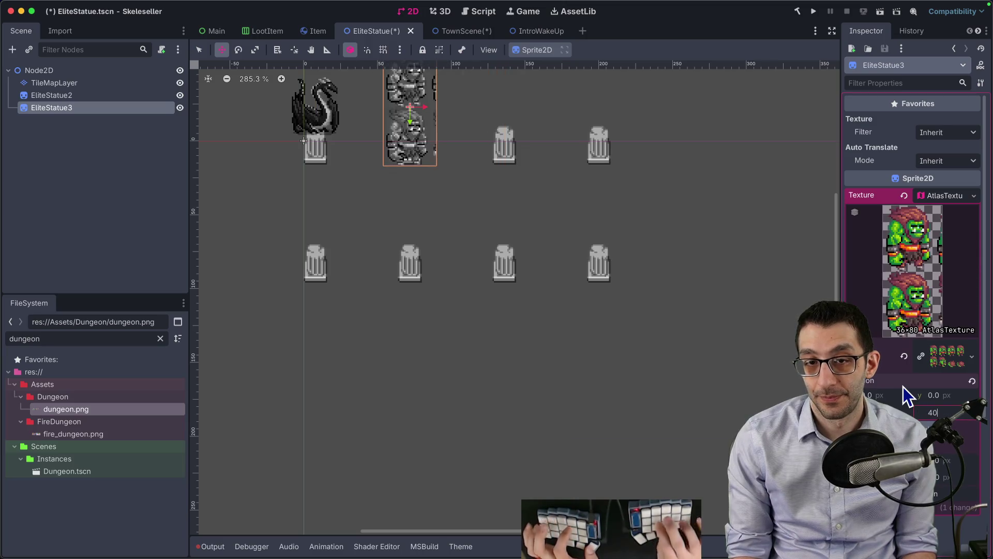
key("Return")
scroll(446, 162, "up", 2)
scroll(447, 162, "up", 3)
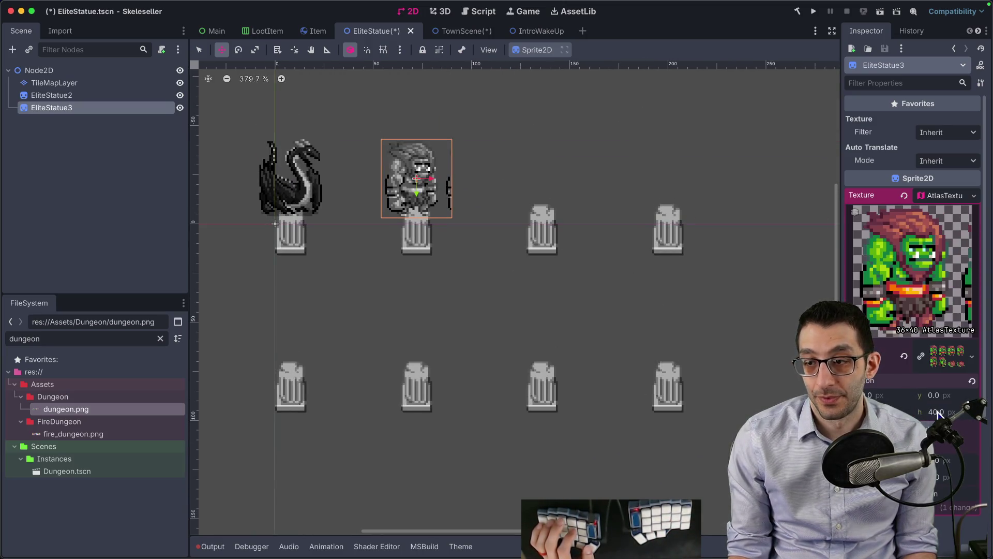
type("32")
key("Tab")
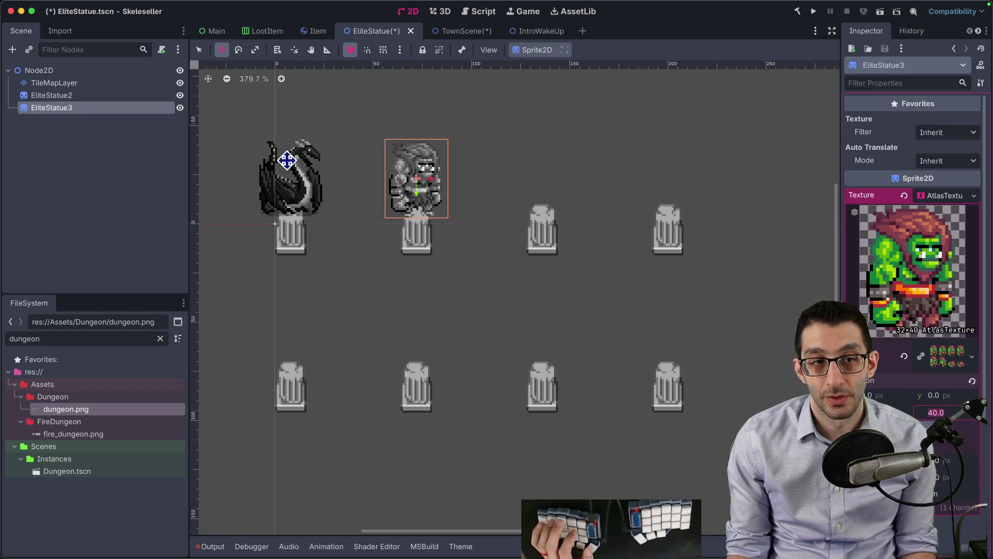
- Duplicate the orc statue as EliteStatue4 and move it onto the third pillar
left_click(60, 133)
left_click(57, 107)
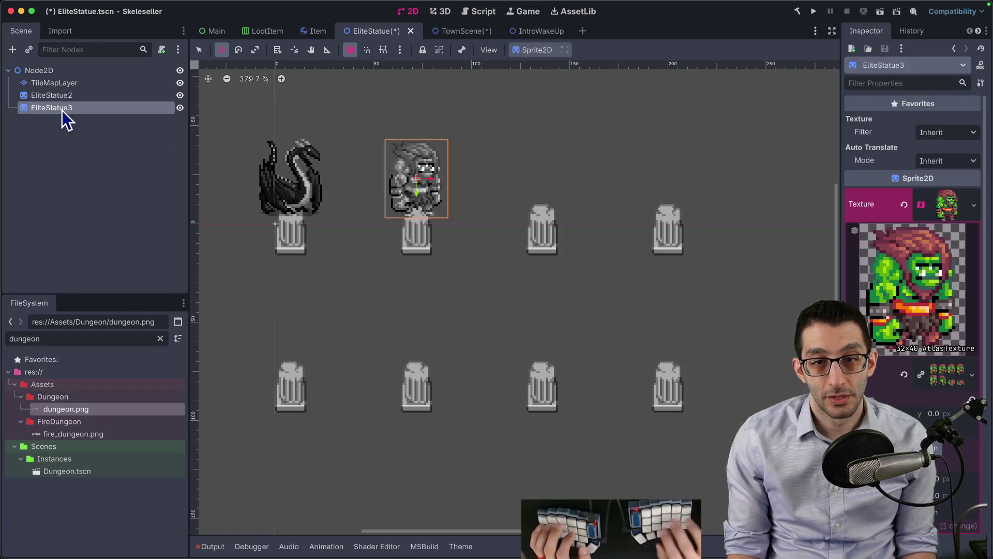
key("ctrl+d")
left_click(94, 121)
left_click_drag(422, 232, 545, 231)
left_click(982, 205)
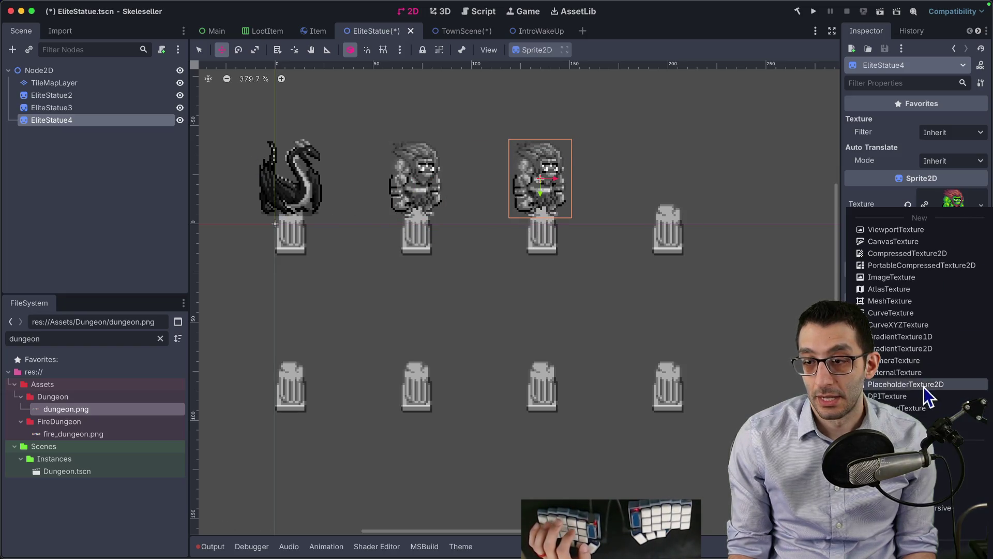
- Quick-load the blue-enchantress image as the statue's texture
left_click(900, 461)
type("enchan")
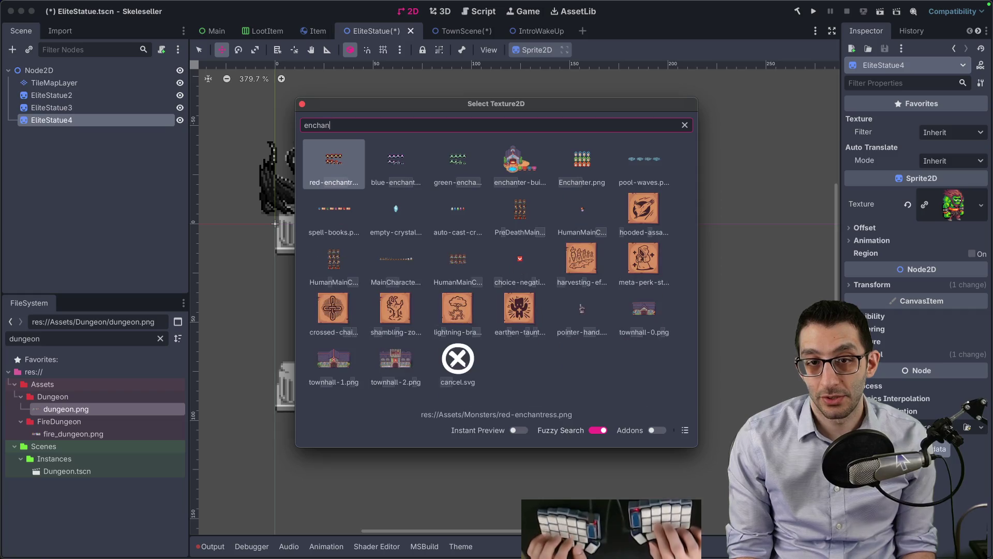
key("Right")
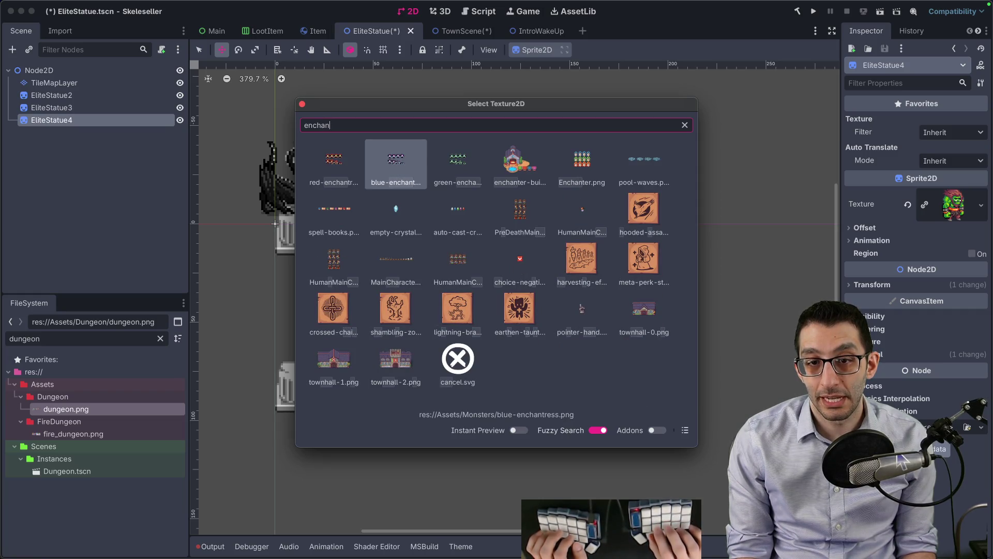
key("Return")
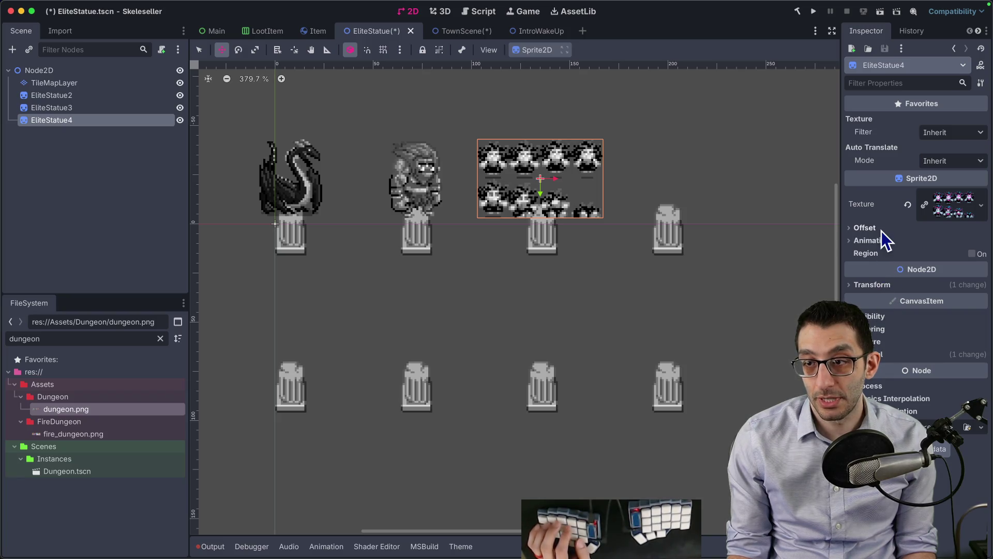
- Replace the texture with a new AtlasTexture whose source is the enemies sprite sheet
left_click(886, 285)
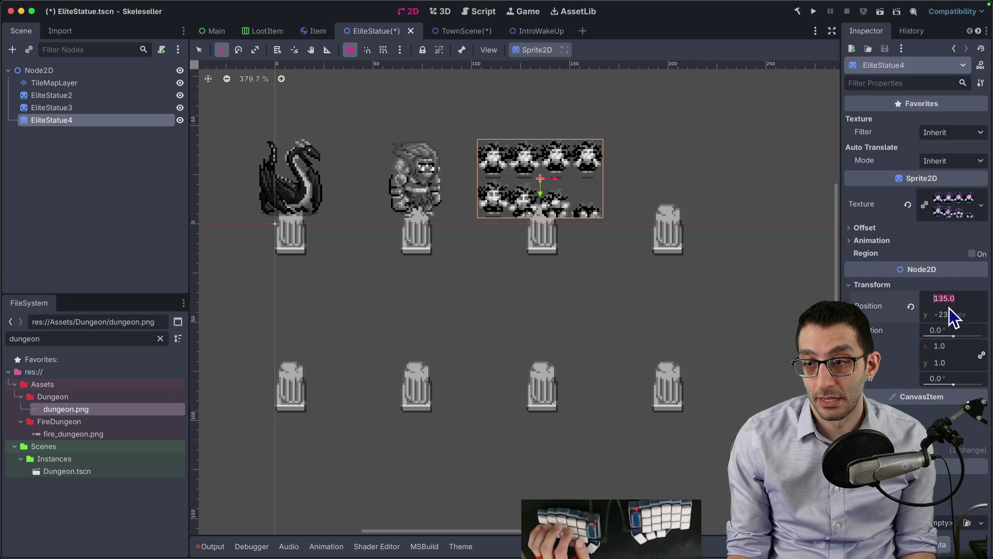
left_click(943, 212)
right_click(943, 212)
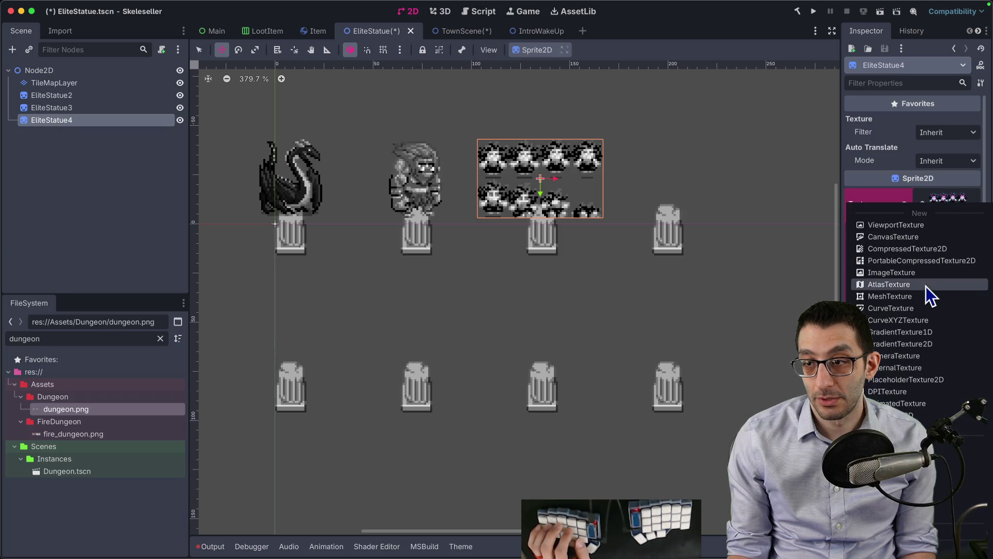
left_click(911, 290)
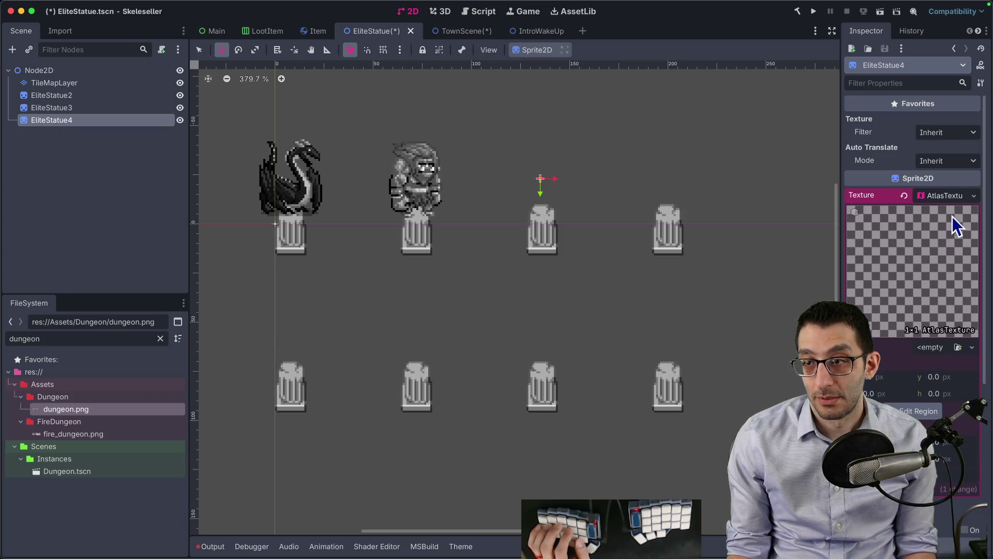
right_click(930, 353)
left_click(962, 519)
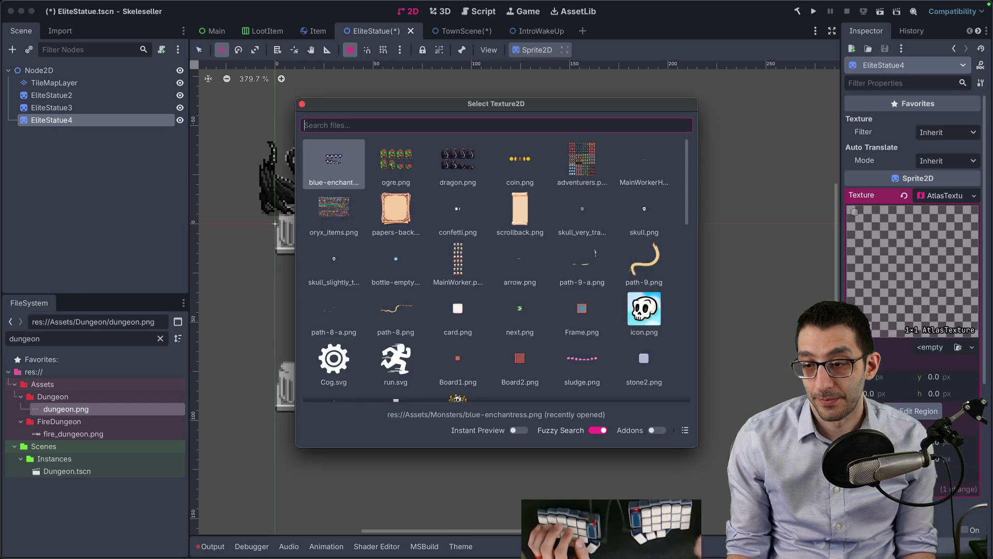
type("enemies")
key("Return")
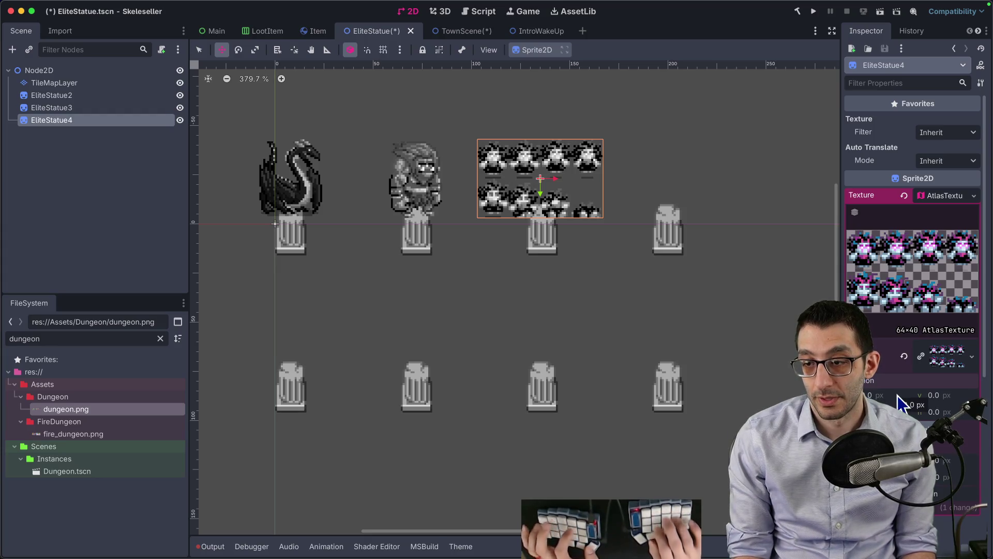
- Set the atlas region to 166×20, narrow the width to 16, and place the figure on pedestal three
type("166")
key("Tab")
type("20")
key("Return")
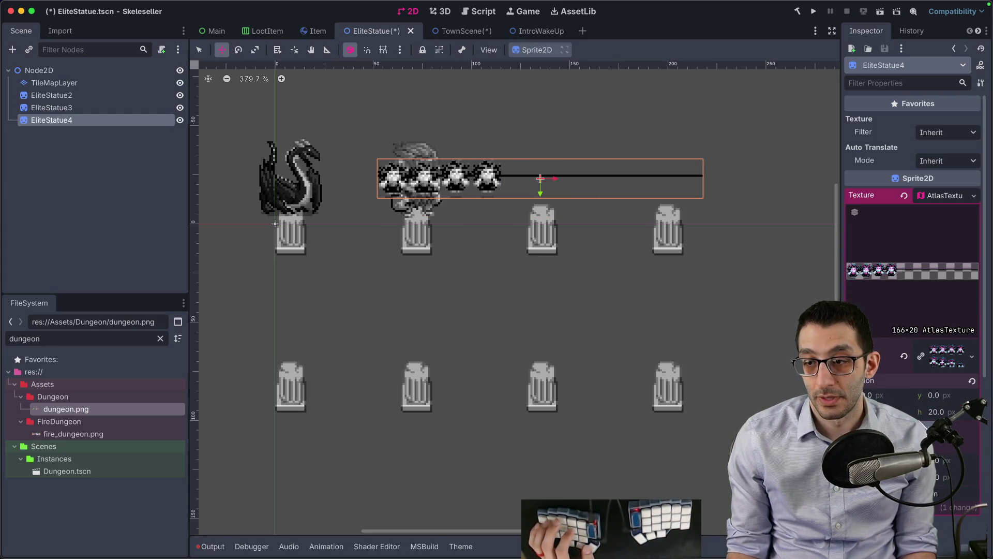
type("16")
key("Return")
left_click_drag(551, 181, 554, 198)
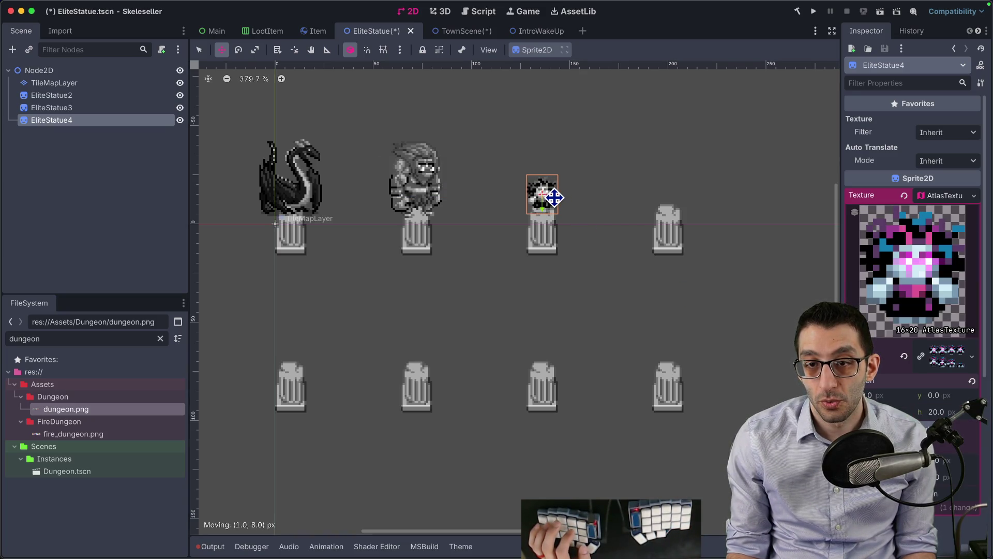
- Duplicate the statue and move the copy onto the fourth top pedestal
left_click(89, 108)
key("ctrl+d")
mouse_move(67, 133)
left_mouse_down()
mouse_move(56, 77)
mouse_move(78, 89)
left_mouse_up()
mouse_move(494, 248)
left_mouse_down()
mouse_move(747, 249)
mouse_move(822, 224)
mouse_move(721, 243)
left_mouse_up()
- Quick-load slime-boss.png as the copy's texture
right_click(953, 209)
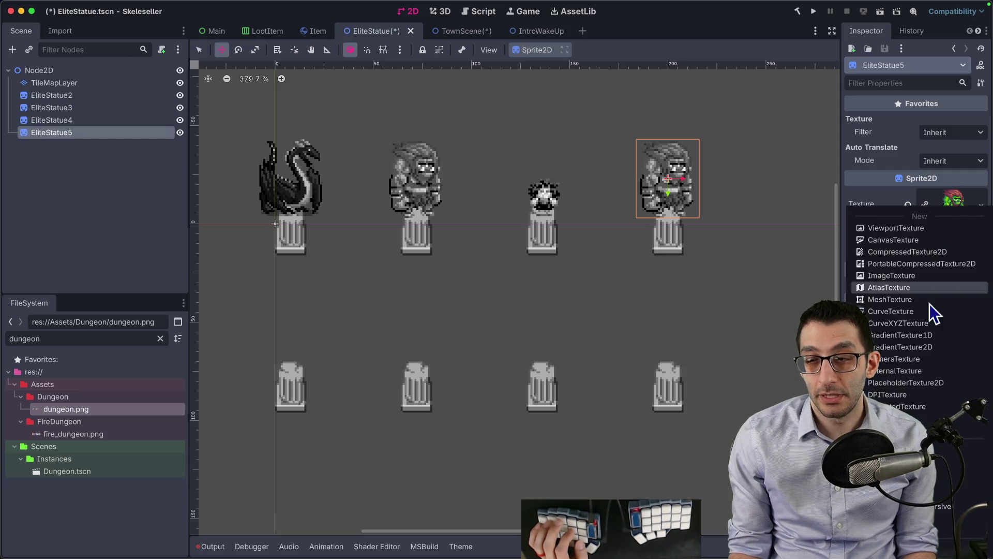
left_click(901, 459)
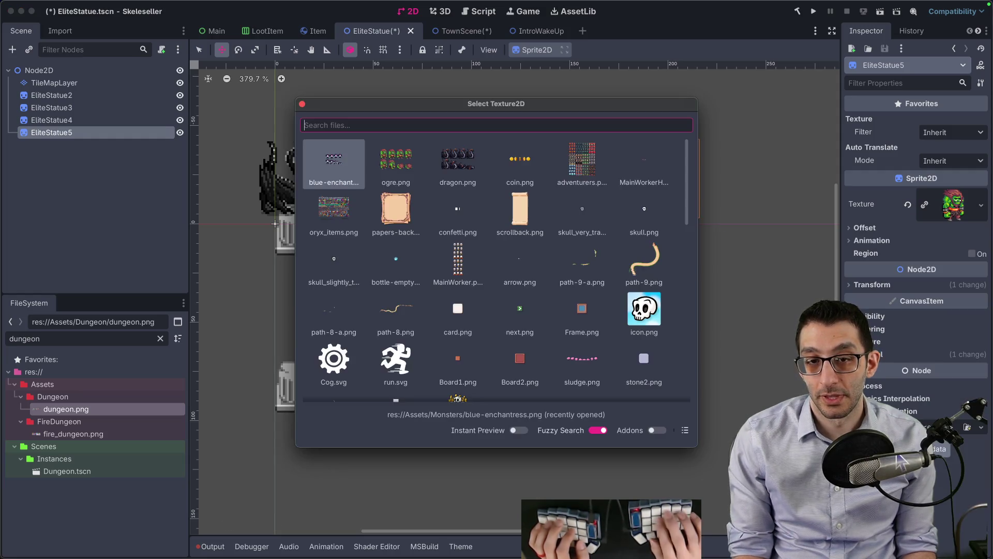
type("slim")
key("Right")
key("Right")
key("Right")
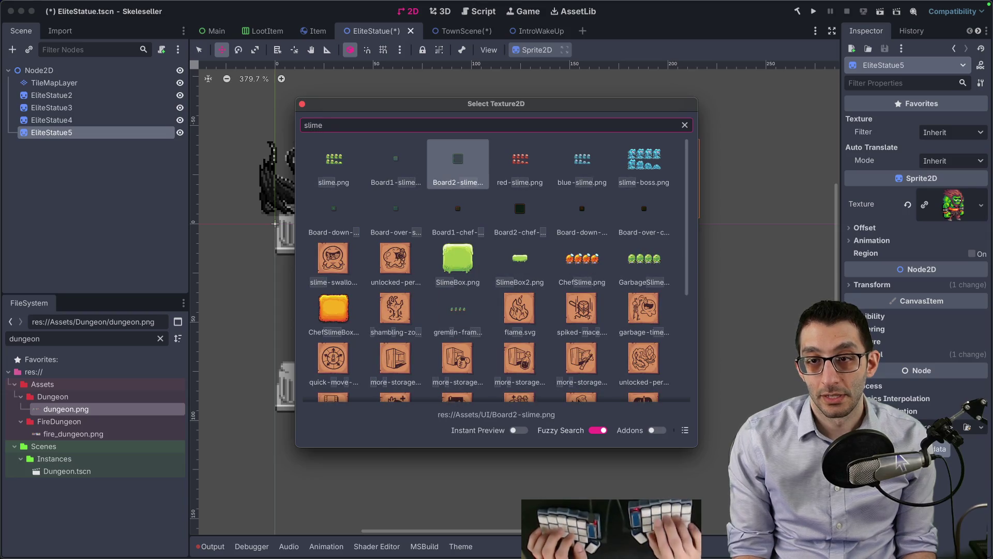
key("Return")
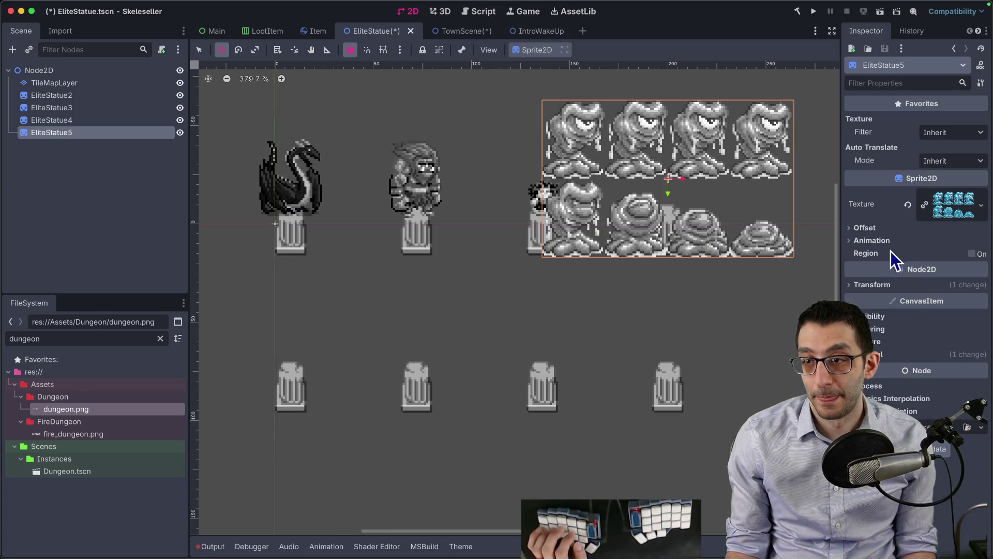
- Enable Region, crop the slime-boss sprite to 32×40, and duplicate it
left_click(973, 254)
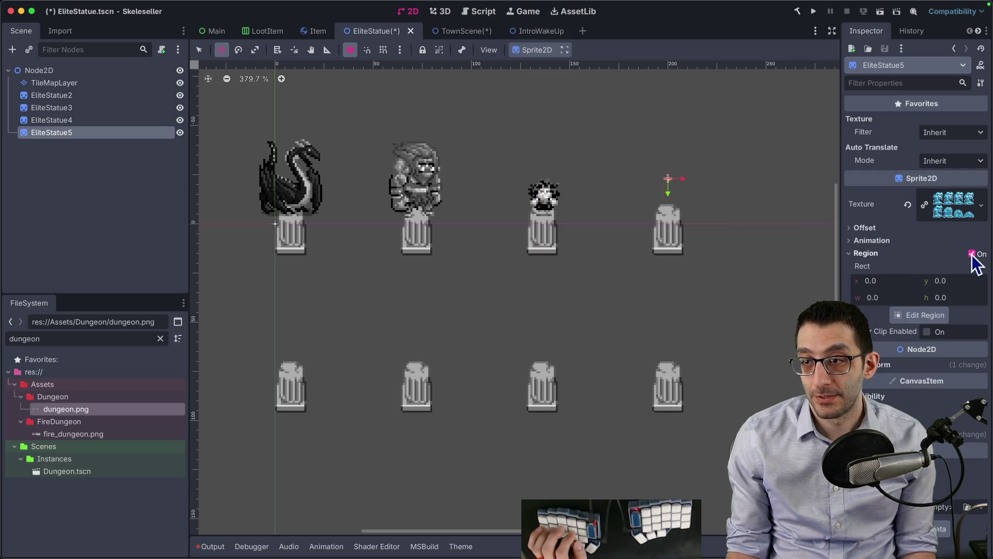
left_click(926, 282)
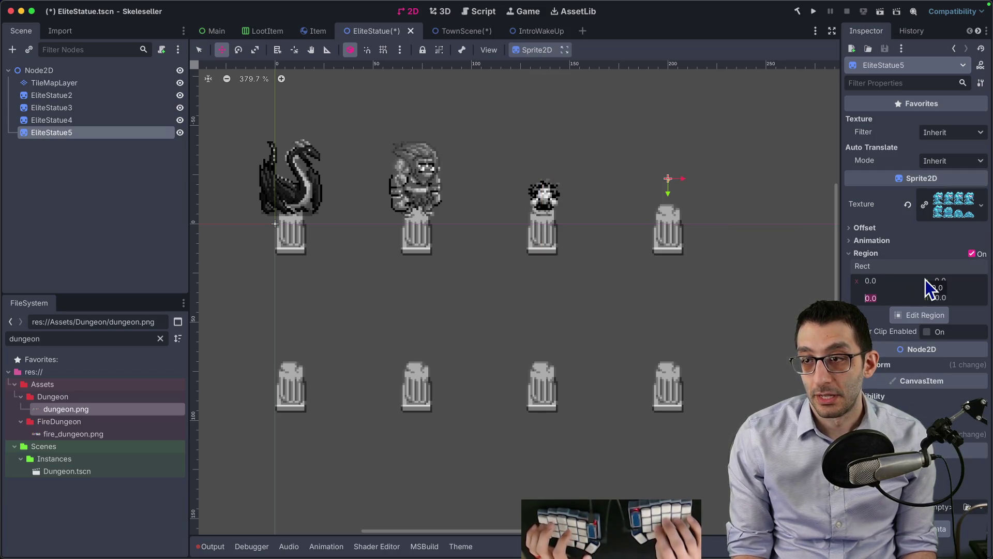
type("32")
key("Tab")
type("40")
key("Return")
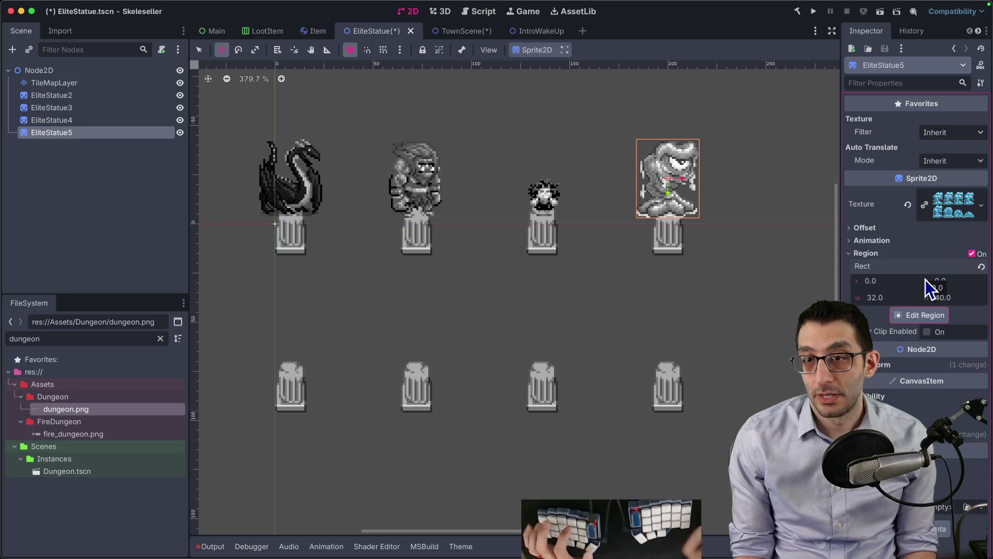
key("super+d")
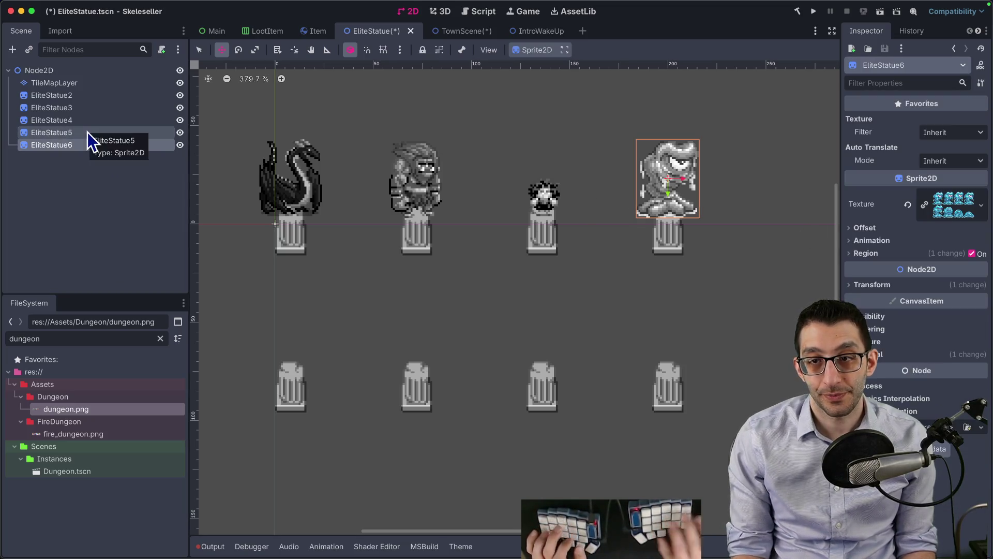
- Move the copy to the lower-left pedestal and give it the phoenix (fire) texture
mouse_move(667, 207)
left_mouse_down()
mouse_move(393, 348)
mouse_move(297, 355)
mouse_move(288, 365)
left_mouse_up()
right_click(934, 220)
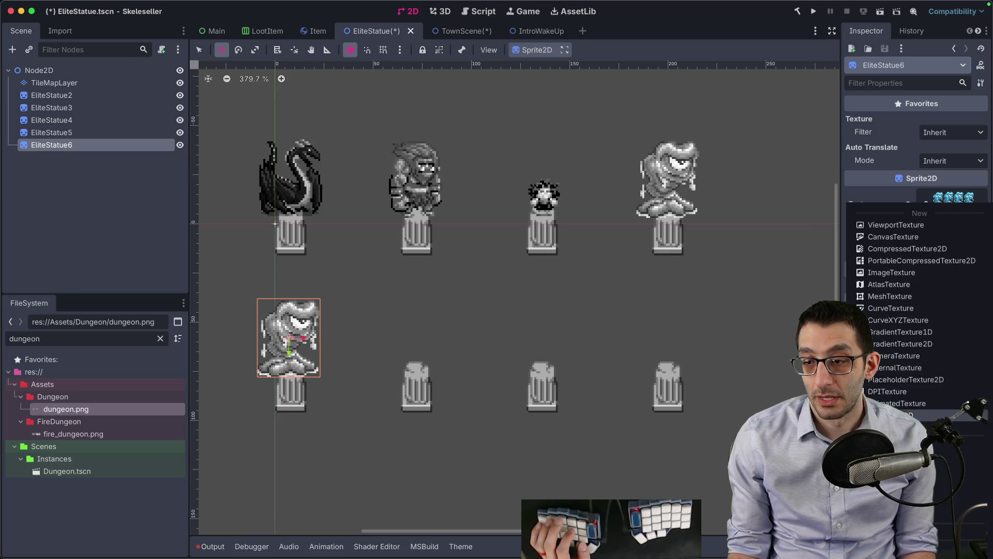
left_click(912, 456)
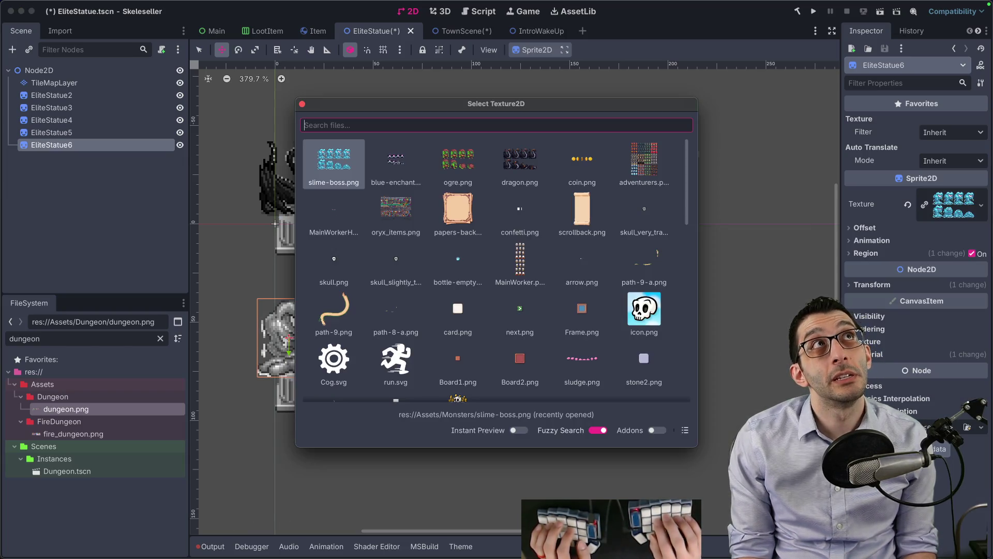
type("fire")
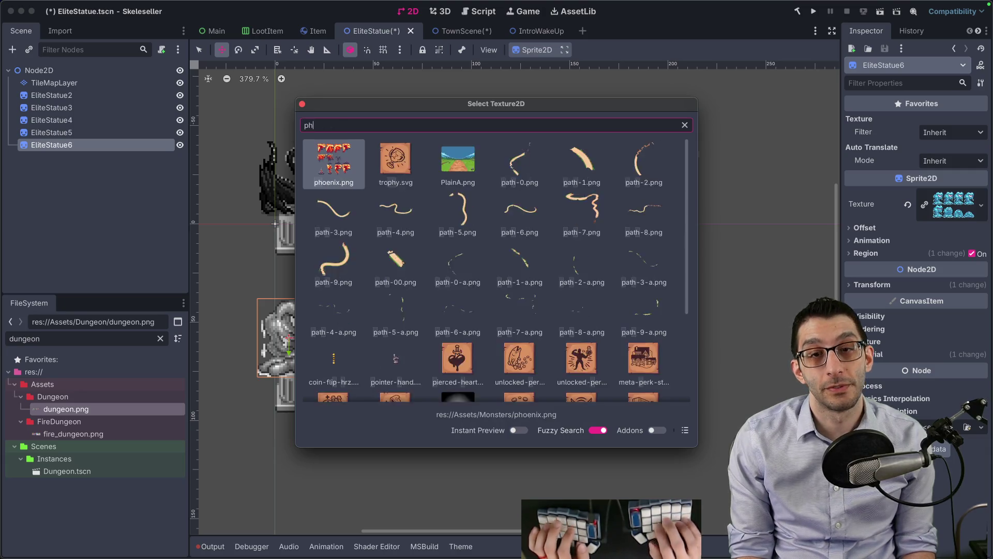
key("Return")
- Duplicate the phoenix for the second lower pedestal and settle both statues onto their pedestals
key("super+d")
left_click_drag(301, 320, 430, 327)
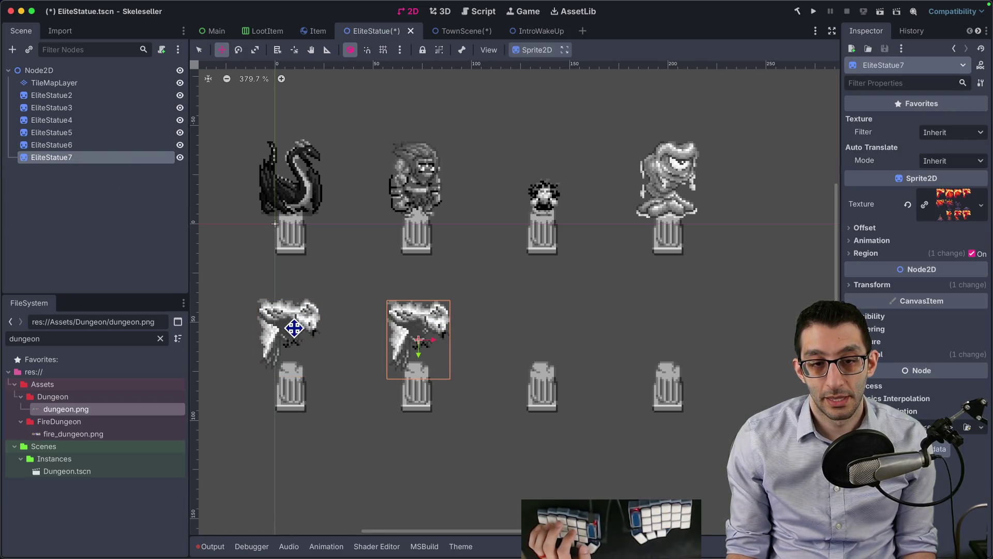
left_click(98, 146)
mouse_move(309, 322)
left_mouse_down()
mouse_move(300, 337)
mouse_move(307, 346)
left_mouse_up()
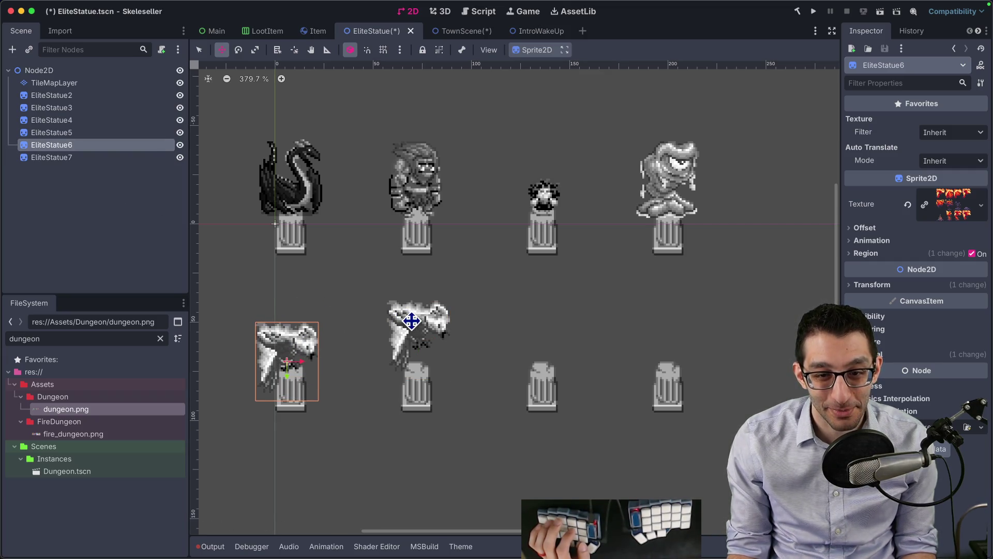
left_click_drag(397, 322, 412, 337)
- Give the second lower statue the elite-yeti texture and nudge it onto its pedestal
right_click(943, 220)
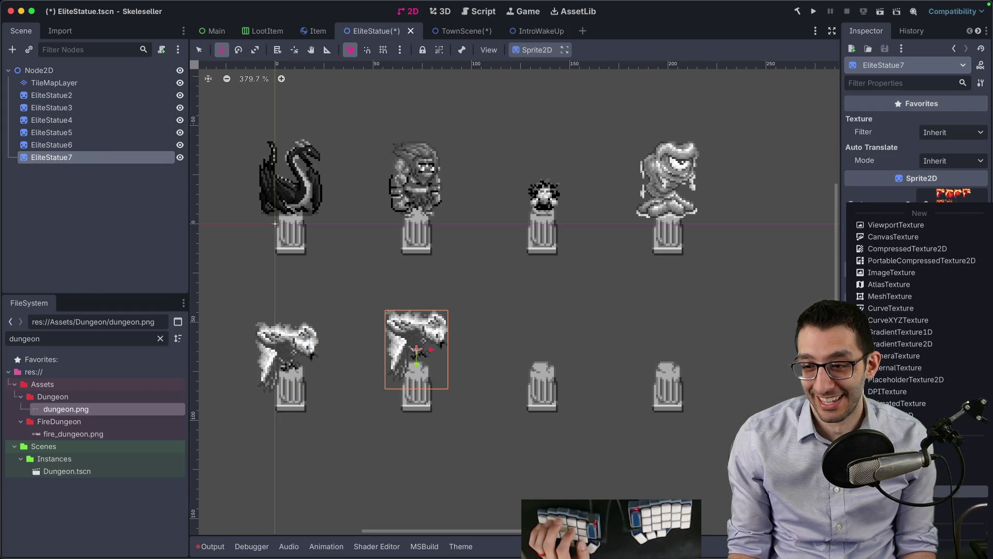
left_click(874, 383)
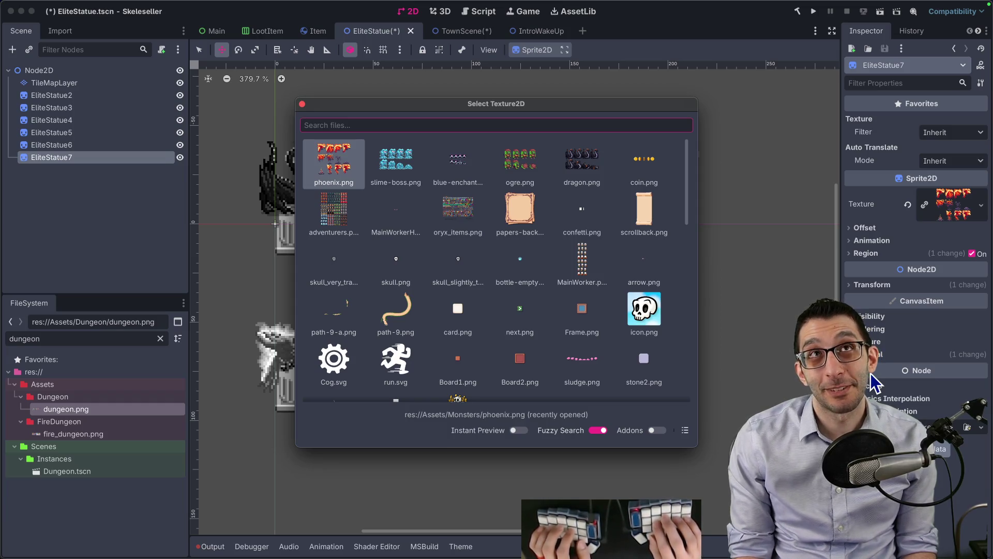
type("slime")
key("Right")
key("Right")
key("Return")
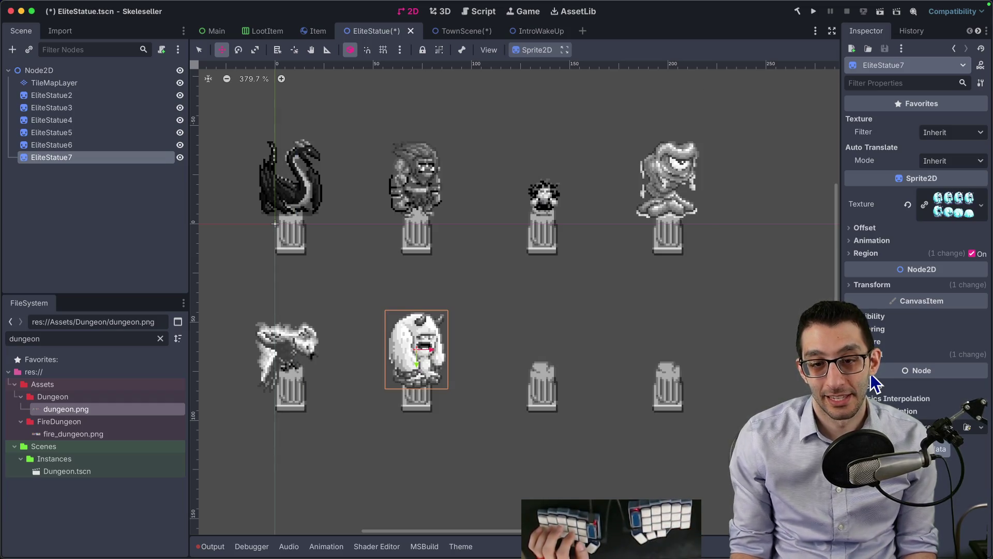
left_click_drag(442, 342, 440, 331)
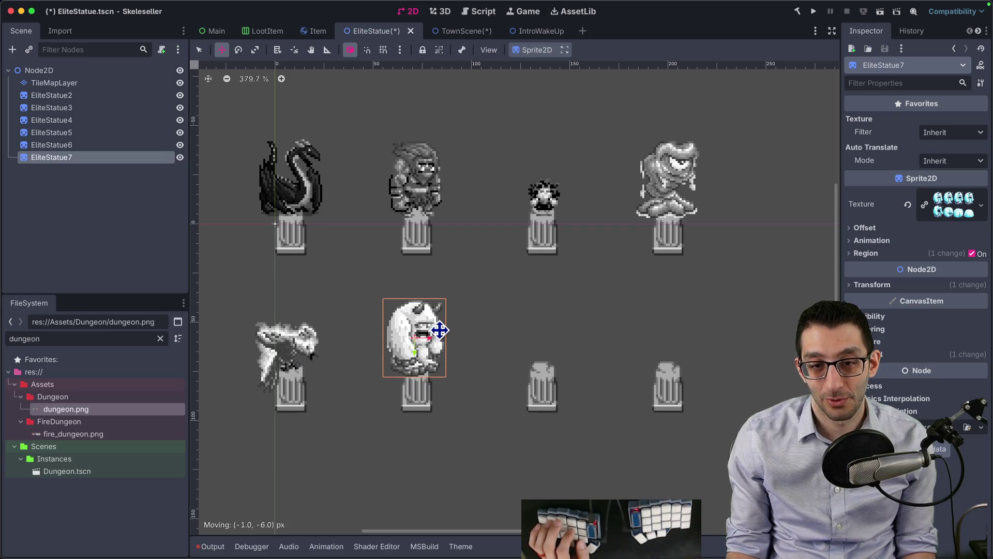
- Duplicate the yeti onto the third lower pedestal and load the elite-plant texture
key("ctrl+d")
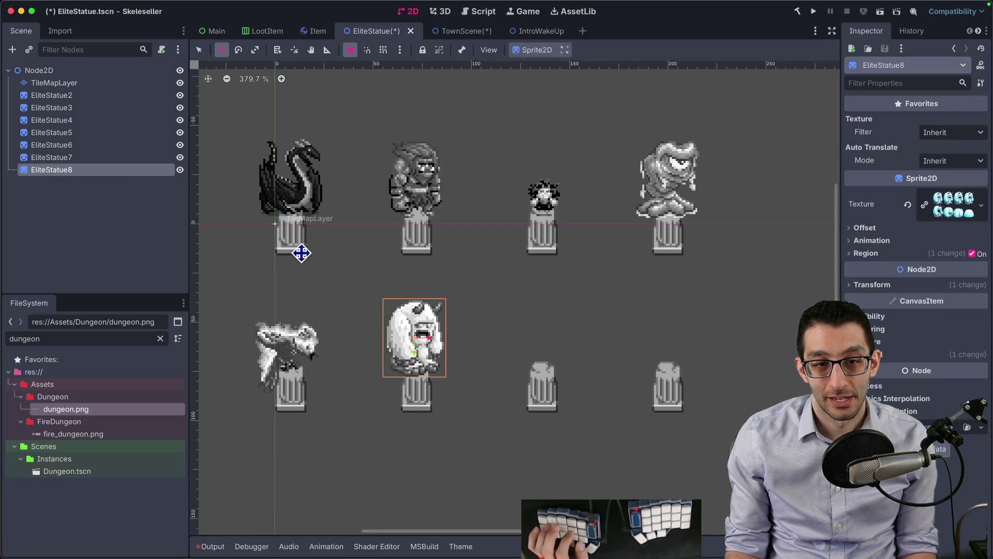
left_click_drag(406, 353, 531, 355)
right_click(947, 205)
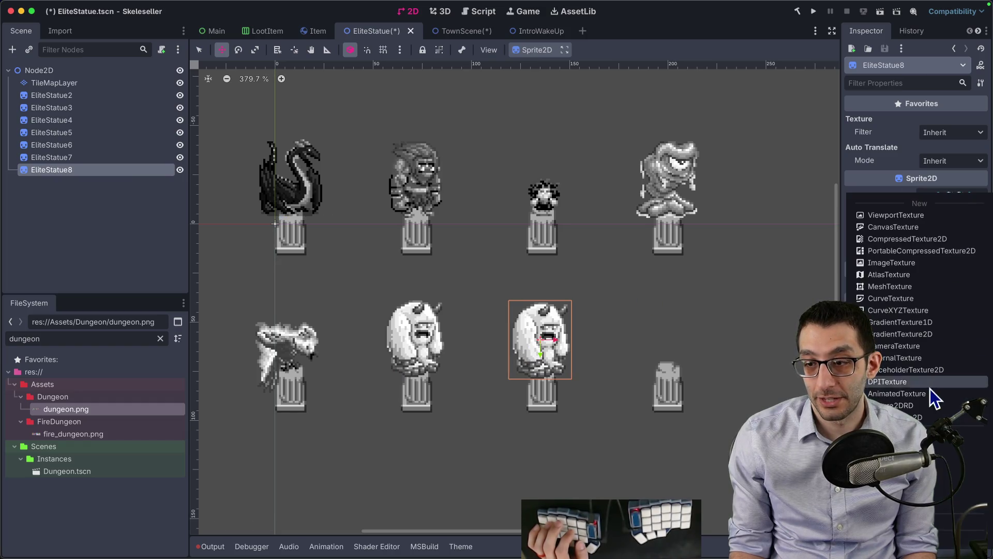
left_click(890, 445)
type("plant")
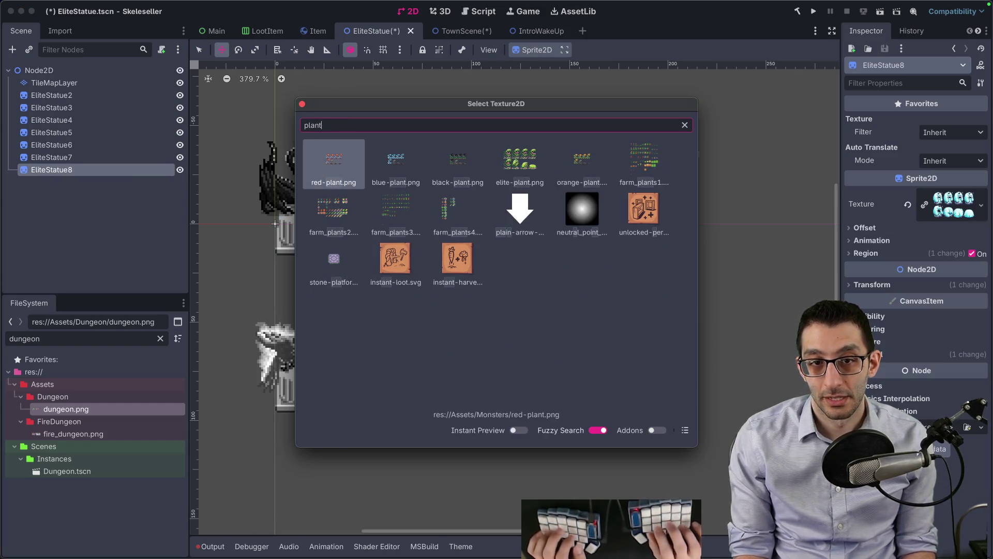
key("Right")
key("Right")
key("Right")
key("Return")
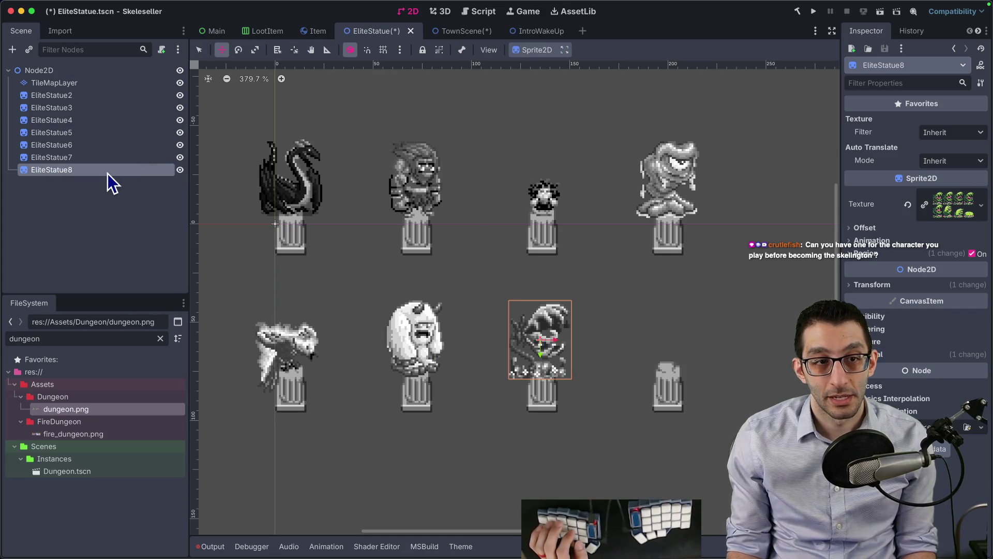
- Duplicate the plant, load the orange snake sheet, and move it to the fourth lower pedestal
key("ctrl+d")
right_click(960, 207)
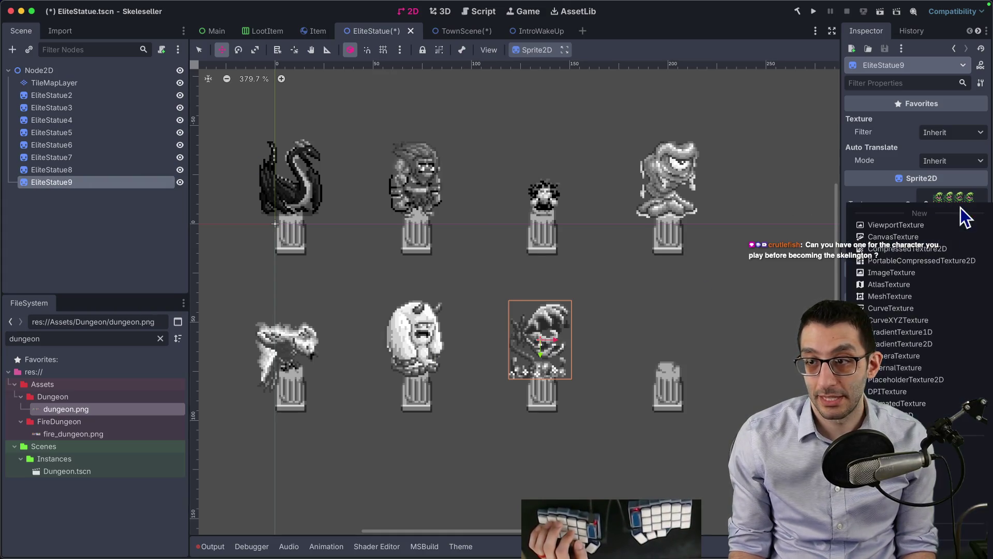
left_click(917, 456)
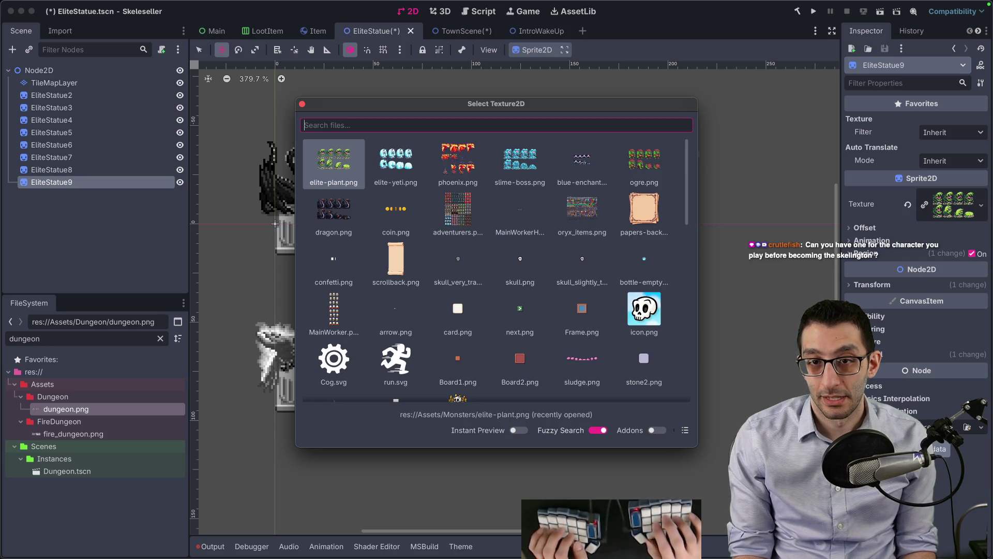
type("snake")
key("Down")
key("Up")
key("Right")
key("Right")
key("Right")
key("Return")
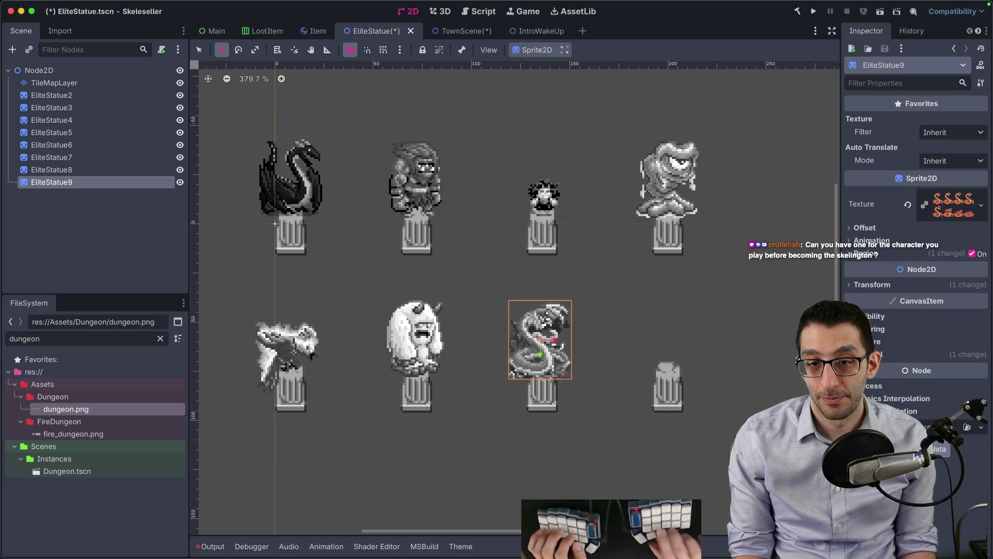
left_click_drag(608, 355, 731, 354)
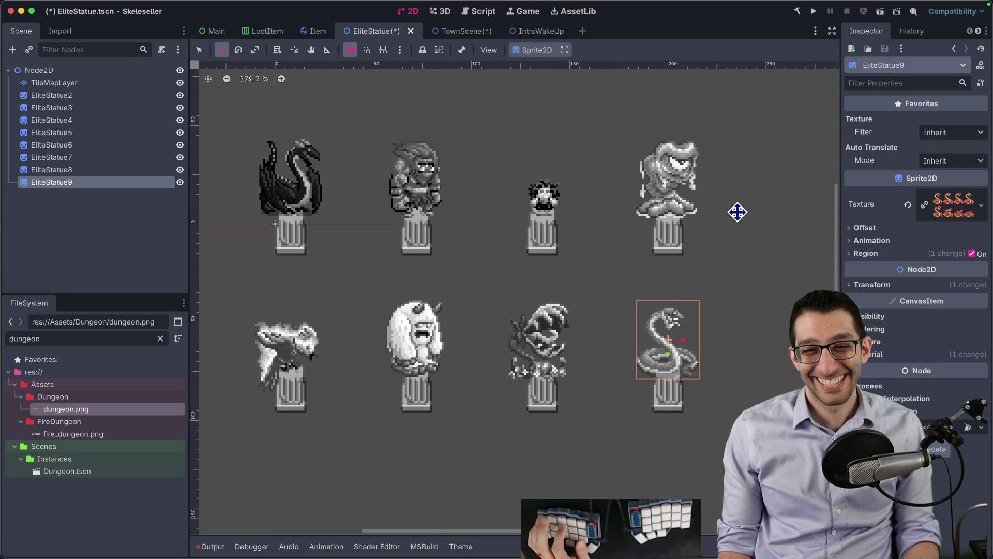
- Scroll down to the lone pedestal and move a duplicate of EliteStatue9 above it
left_click(106, 85)
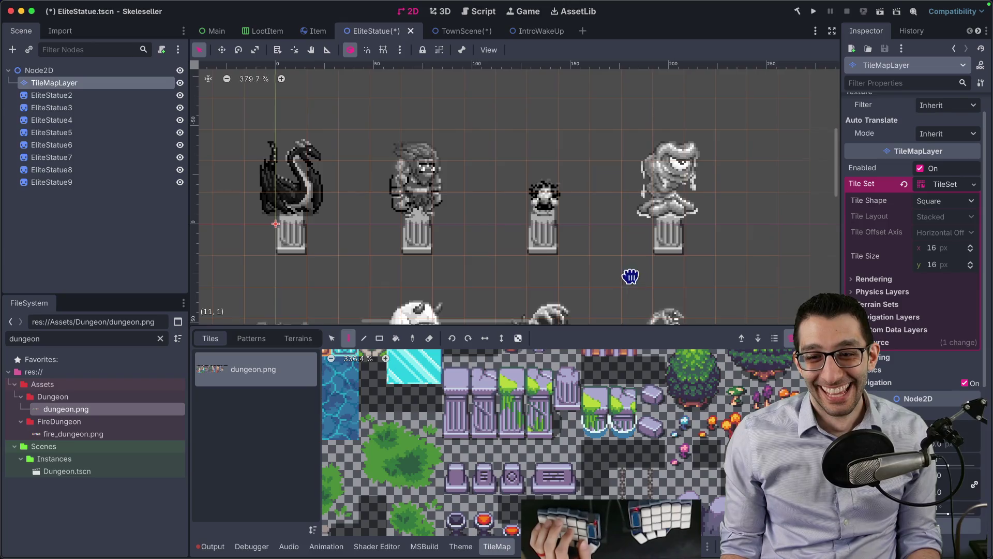
scroll(630, 277, "down", 5)
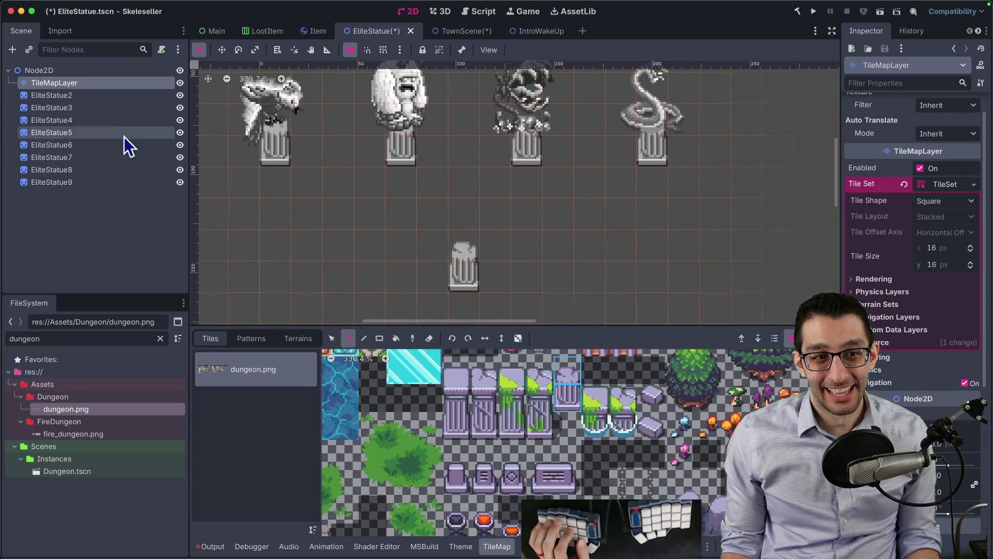
left_click(50, 73)
left_click(74, 181)
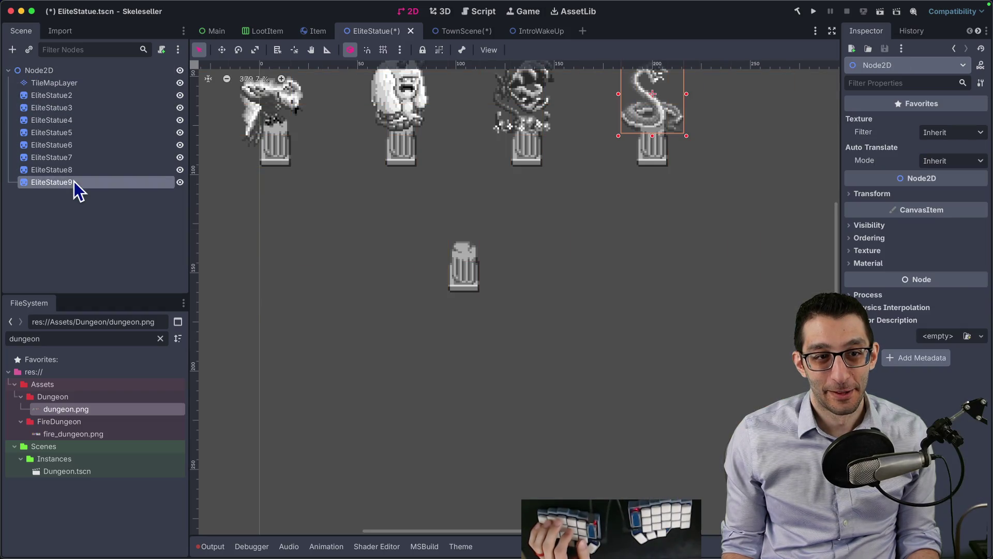
key("ctrl+d")
key("w")
mouse_move(547, 222)
left_mouse_down()
mouse_move(484, 253)
mouse_move(433, 313)
left_mouse_up()
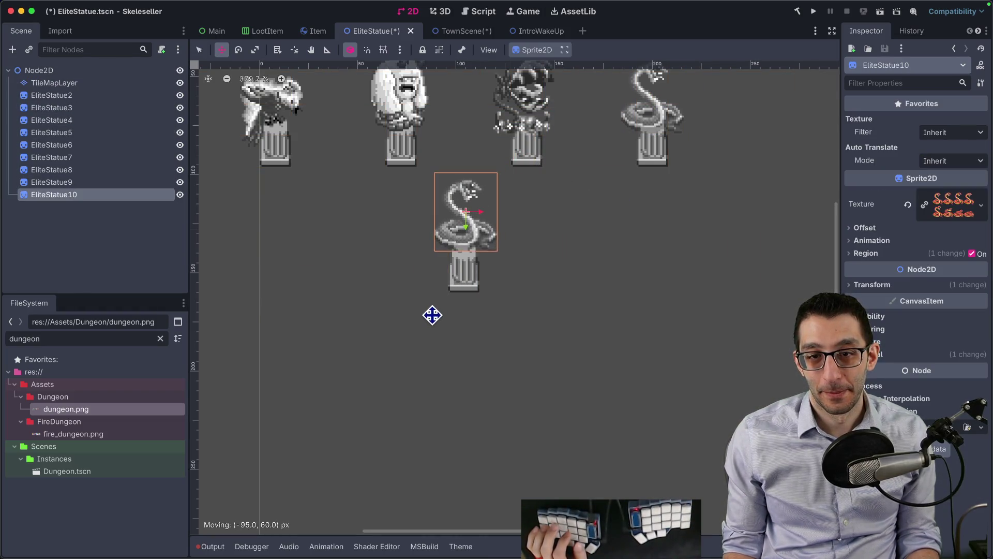
- Quick-load HumanMainCharacter-IdleBattle.png as EliteStatue10's texture
left_click(981, 206)
left_click(897, 466)
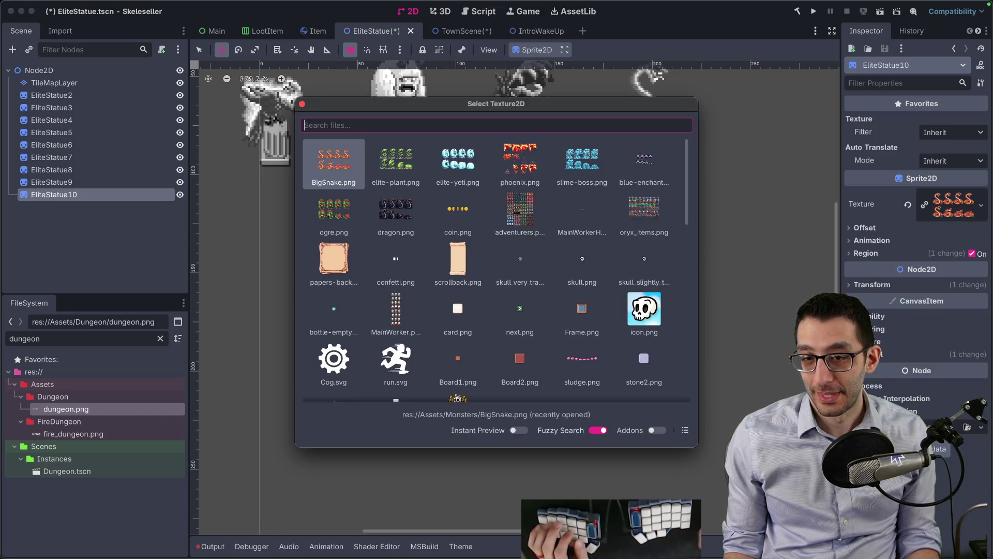
type("human")
key("Right")
key("Right")
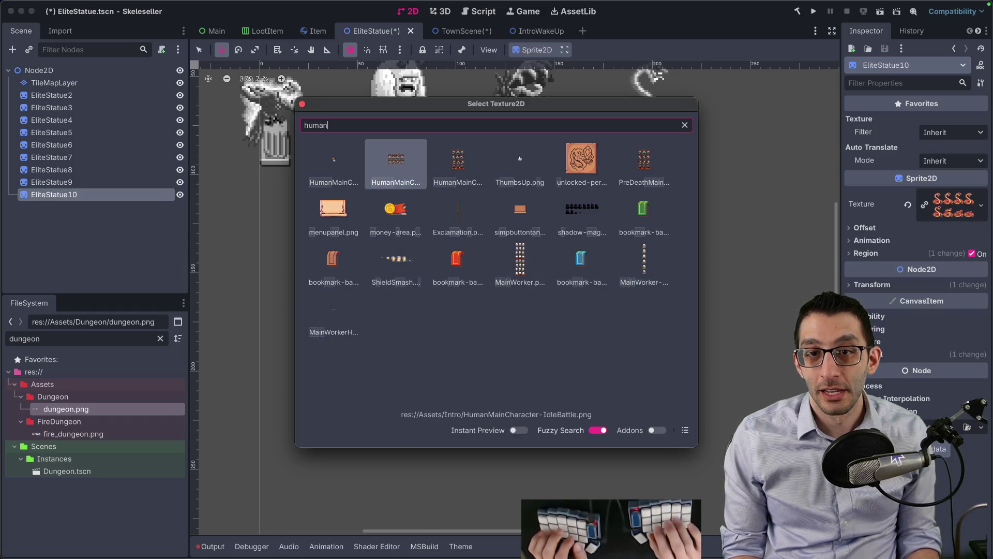
key("Left")
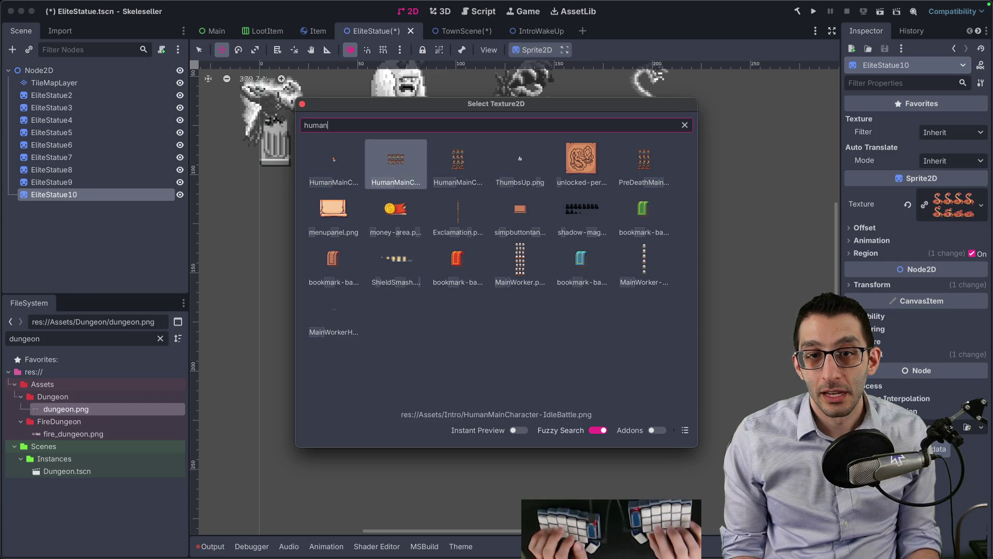
key("Return")
- Set the sprite's region to 16×20 and move the character onto its column
left_click(902, 229)
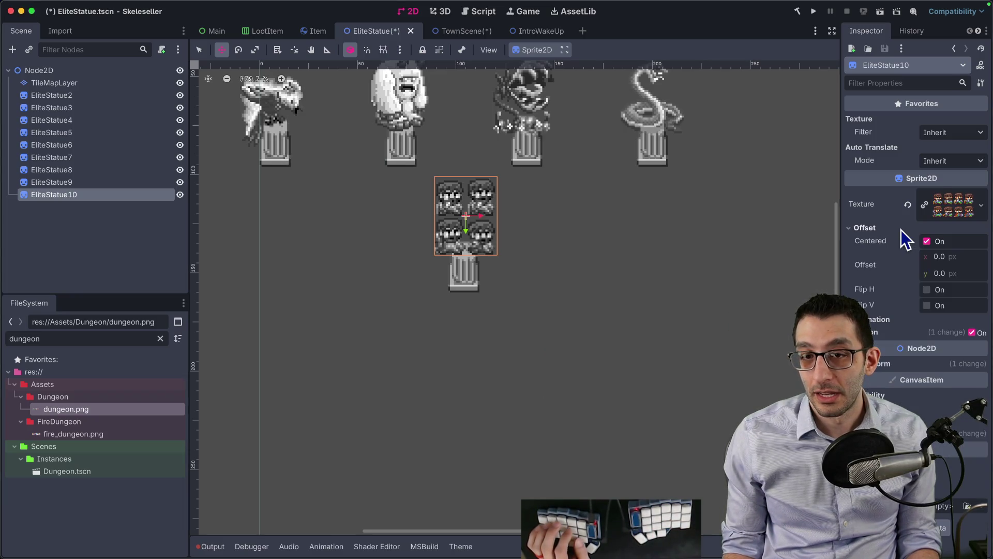
left_click(892, 336)
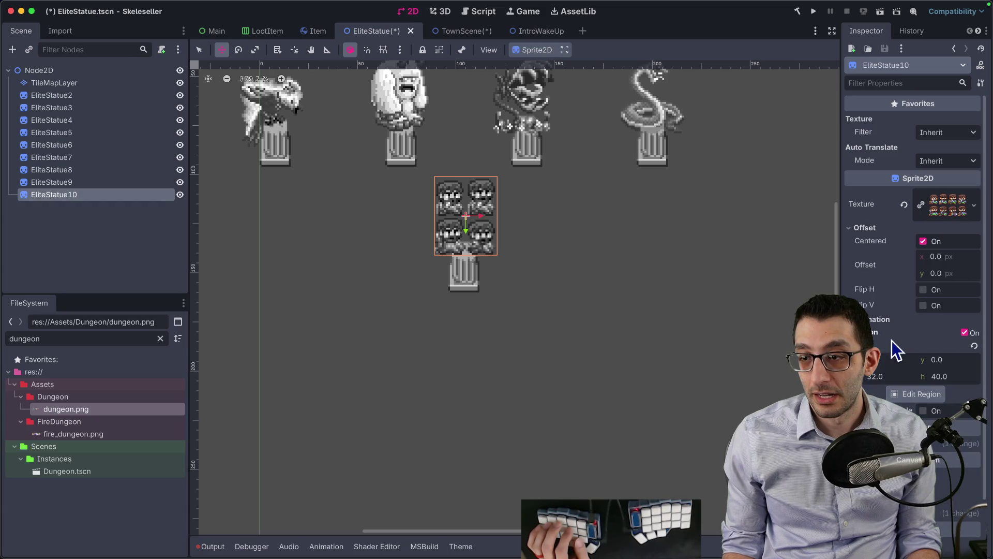
left_click(885, 376)
type("16")
key("Tab")
type("20")
key("Return")
left_click_drag(632, 219, 558, 241)
- Deselect and frame all the statues in view, then switch to Visual Studio Code
key("q")
left_click(589, 230)
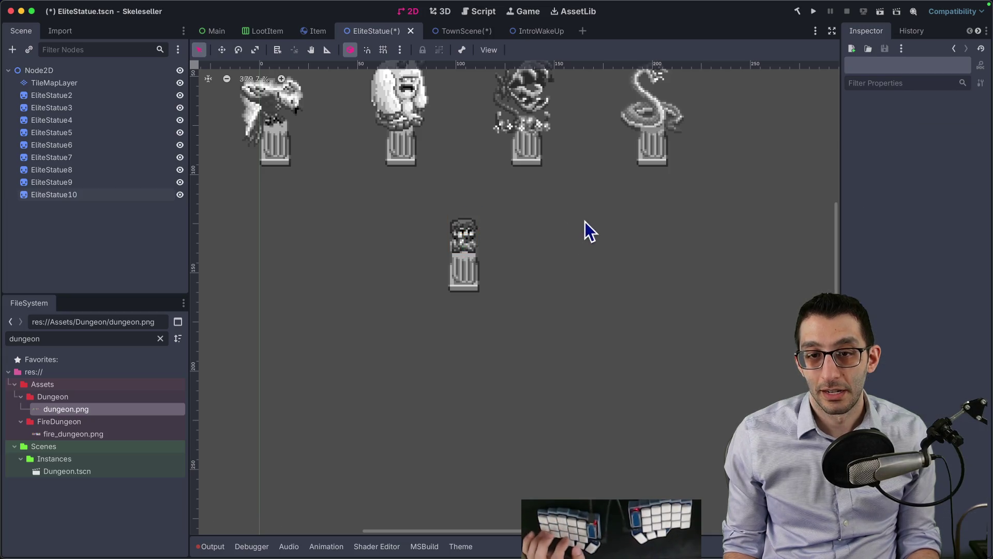
scroll(599, 226, "up", 5)
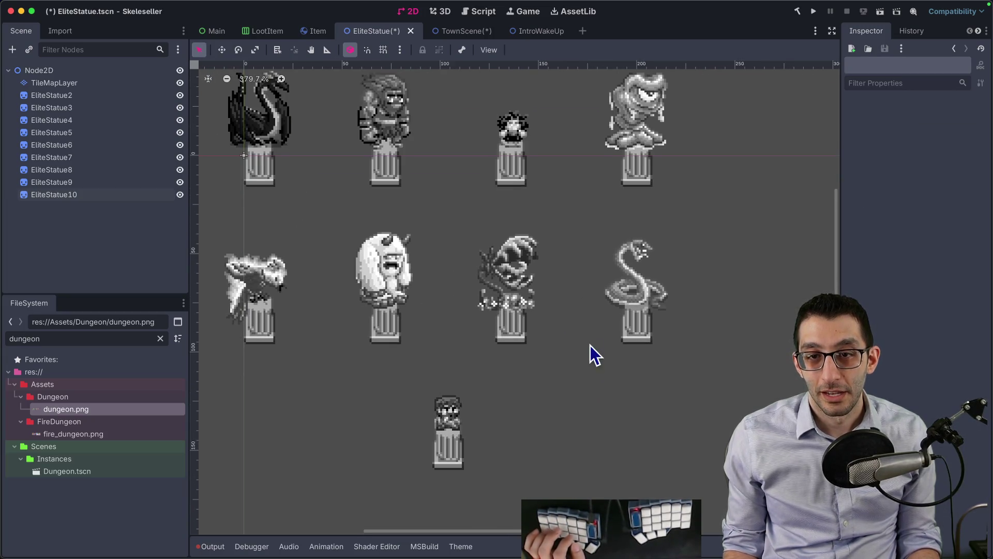
left_click_drag(594, 353, 608, 348)
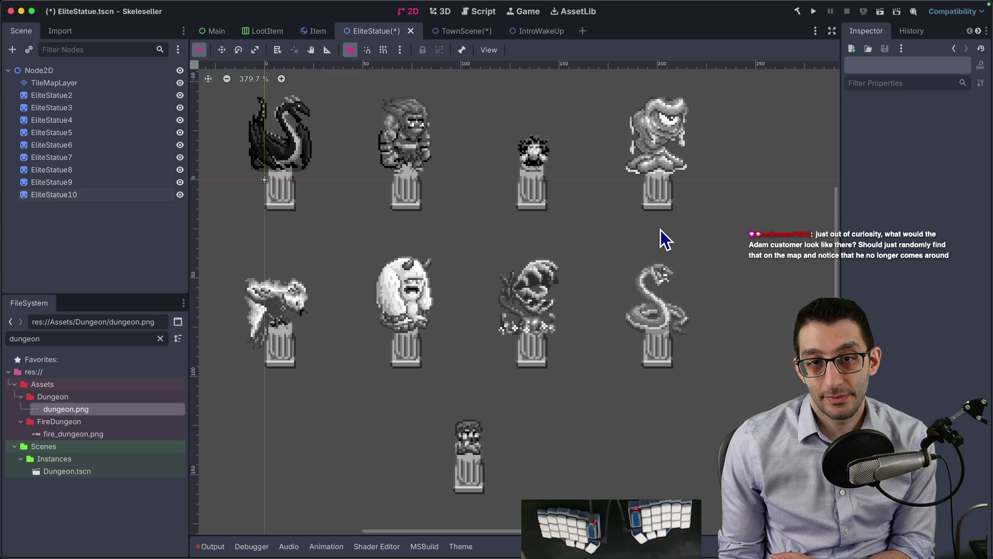
mouse_move(586, 556)
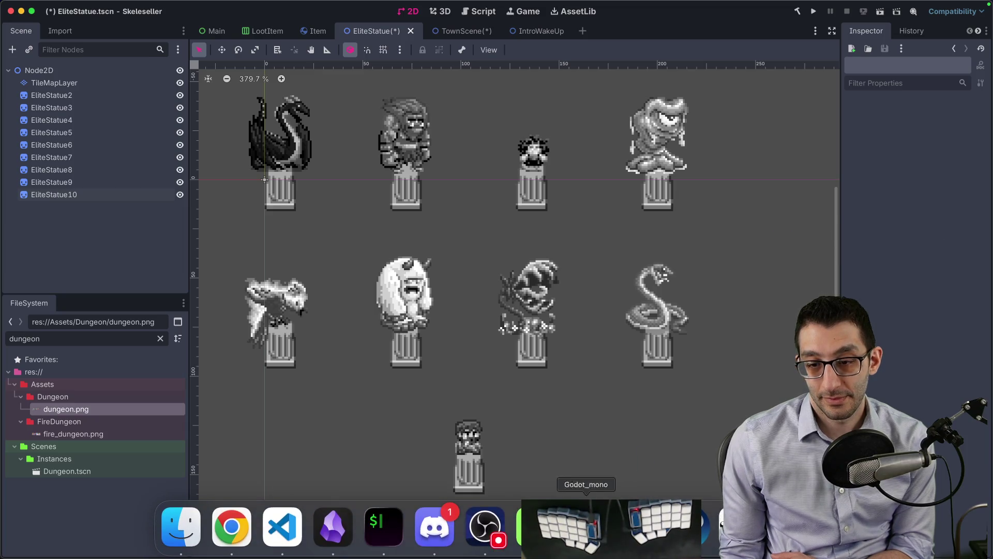
left_click(282, 527)
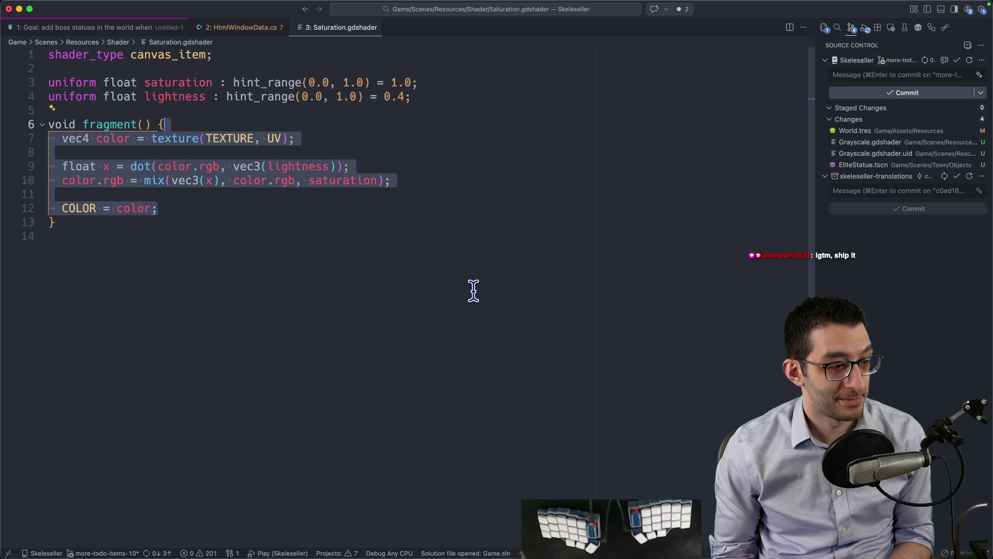
- Start debugging the Skeleseller game with F5
key("F5")
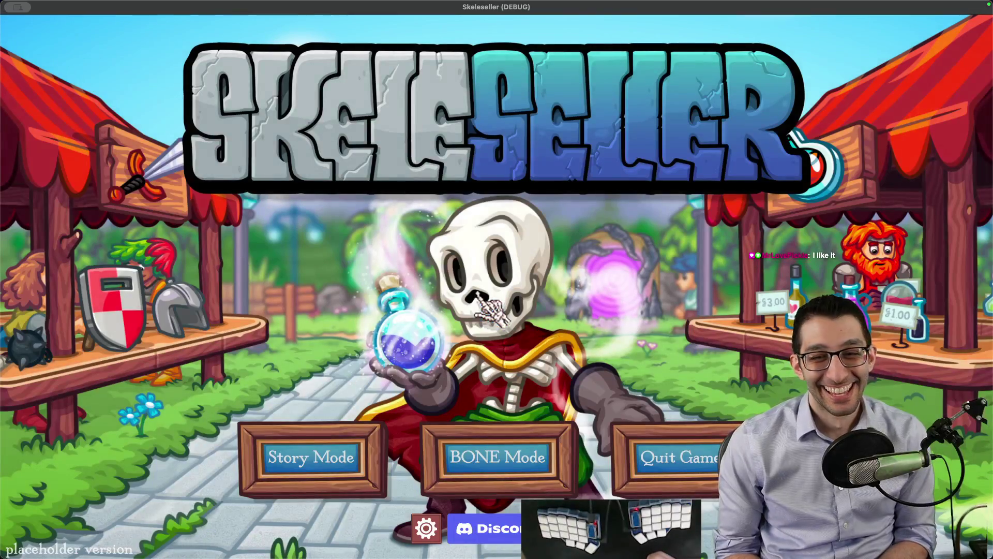
- Continue the saved game and fight a battle in the Forest
left_click(478, 321)
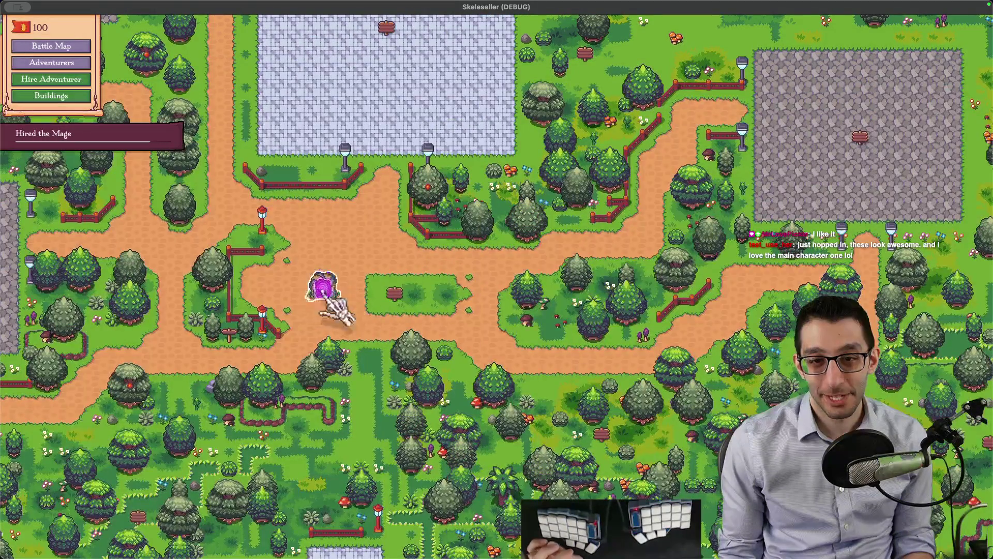
key("m")
left_click(618, 300)
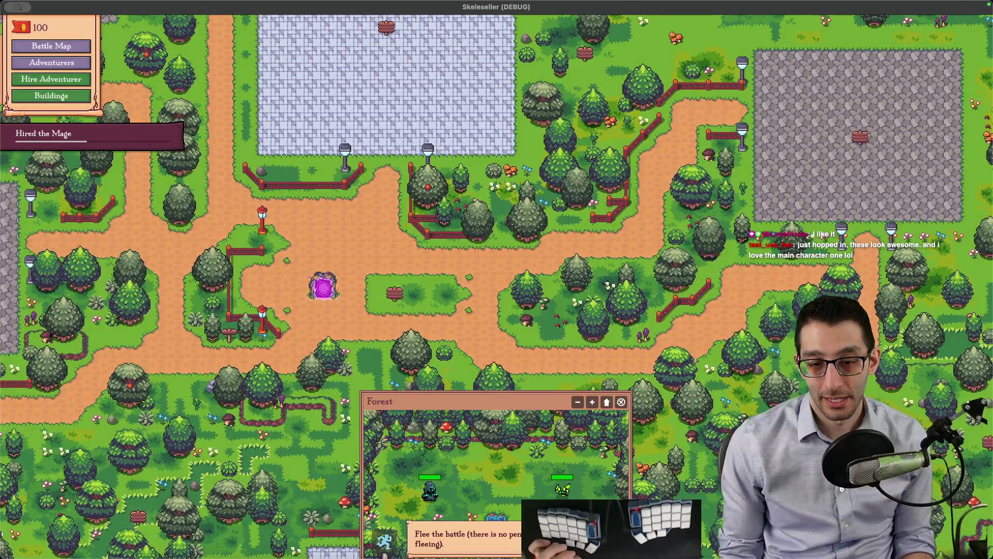
- Unlock the Canyon area, quit the game, and select EliteStatue2 back in Godot
key("m")
left_click(514, 197)
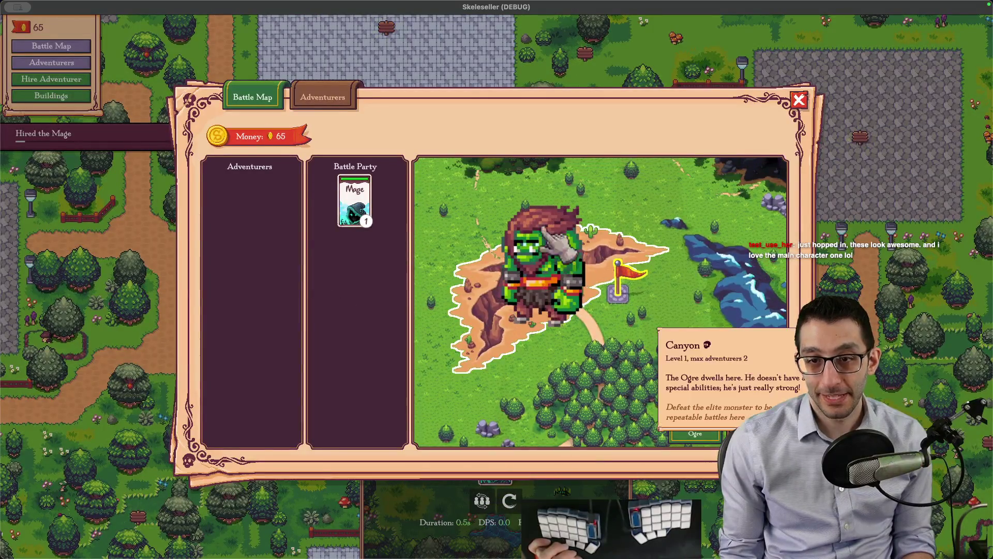
key("Escape")
key("Escape")
left_click(515, 403)
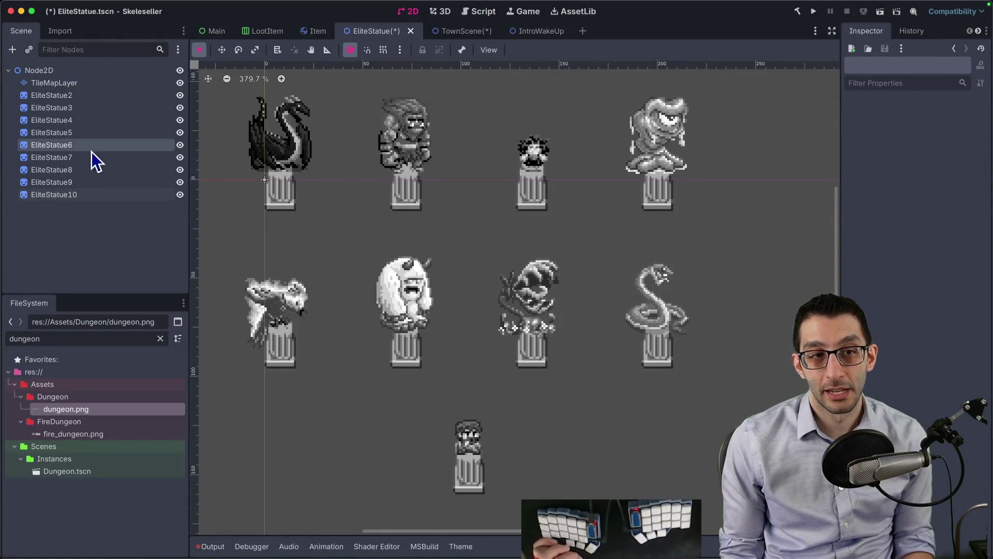
left_click(80, 97)
- Select EliteStatue2 through EliteStatue9 and turn on Flip H under Offset in the Inspector
left_click(74, 182, "shift")
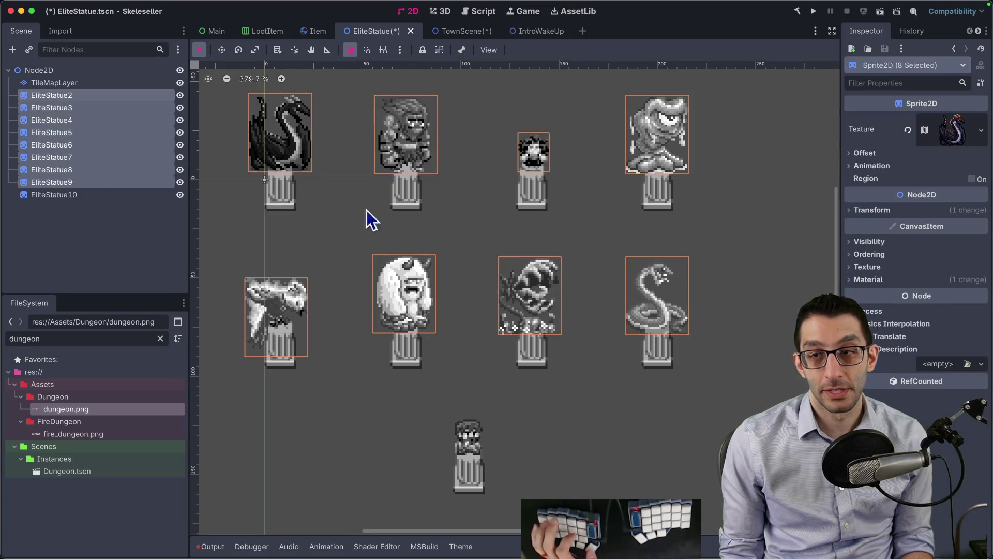
left_click(876, 166)
left_click(877, 153)
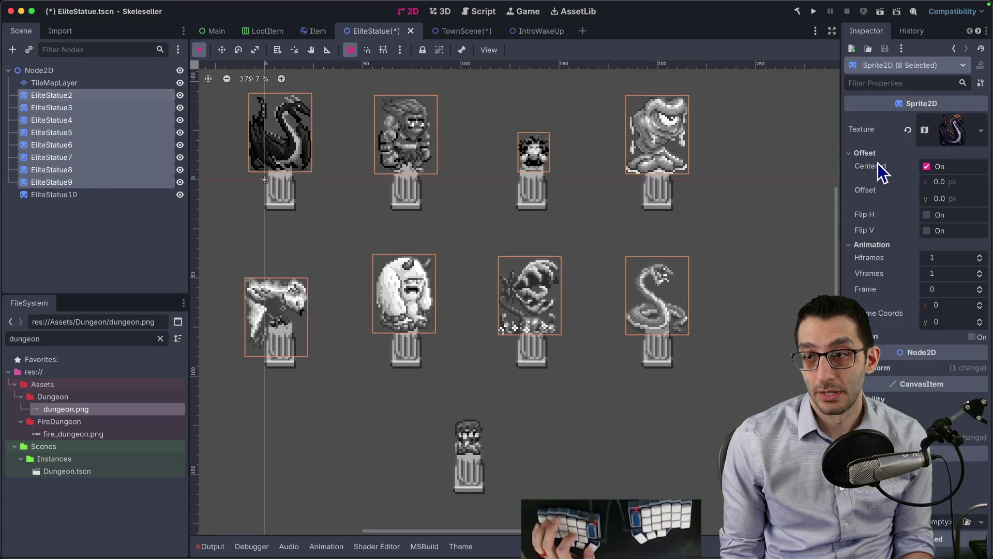
left_click(927, 214)
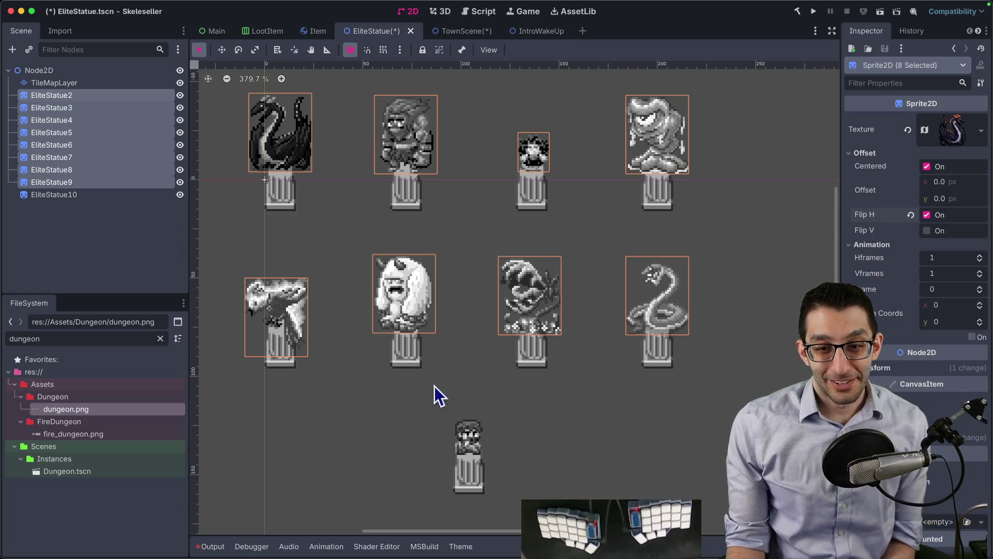
scroll(456, 443, "up", 5)
scroll(481, 443, "down", 4)
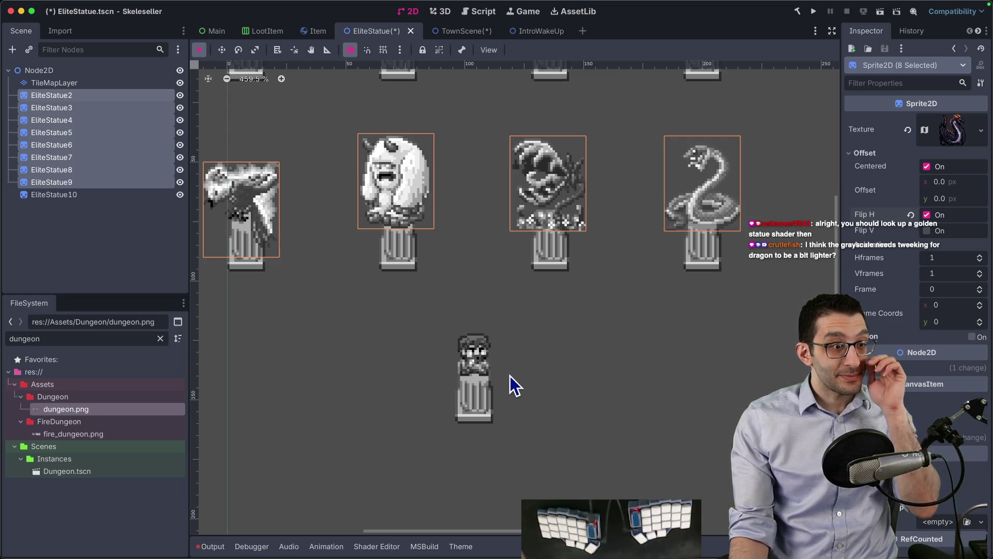
key("super+Tab")
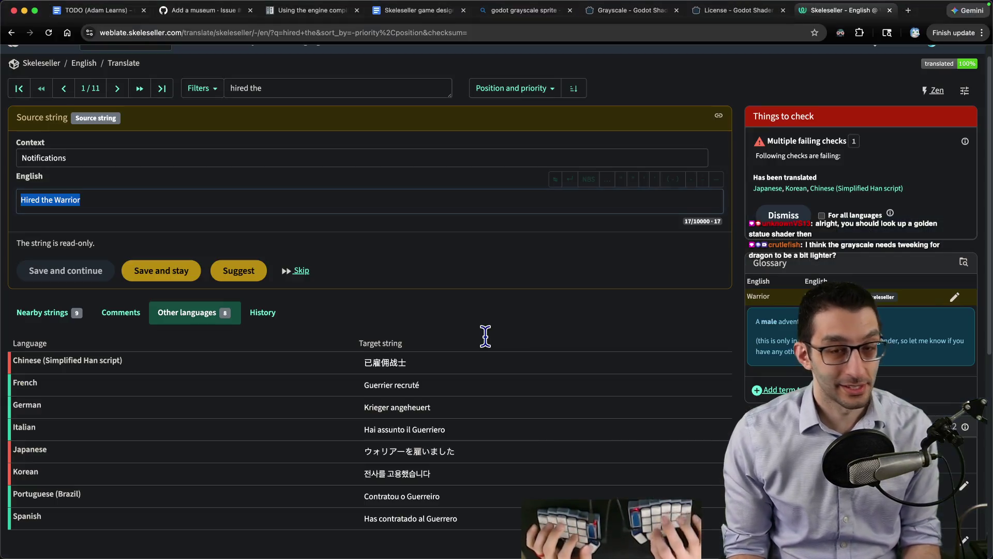
- Move from the Weblate page to the Grayscale shader tab, then the Godot Shaders home page
left_click(725, 11)
left_click(629, 10)
scroll(433, 171, "up", 7)
left_click(281, 78)
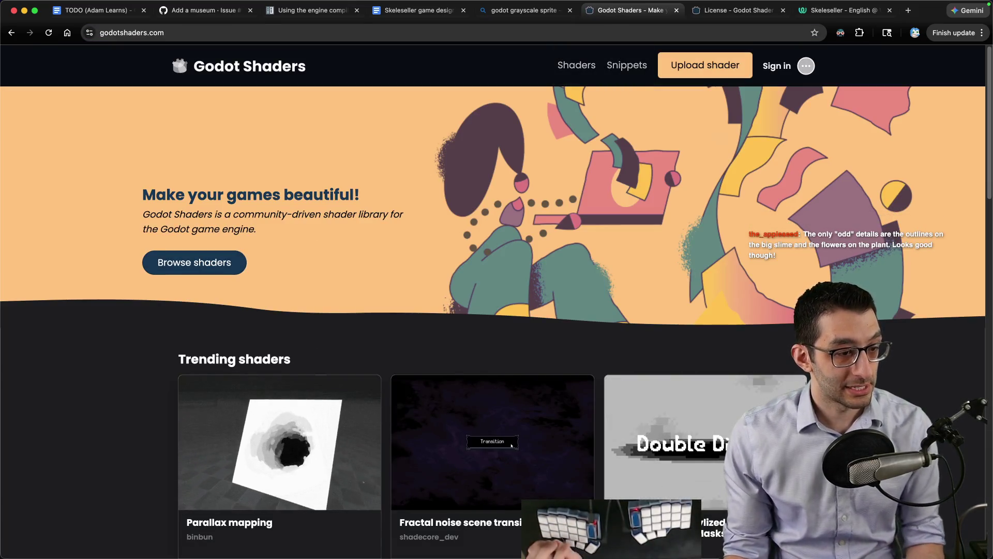
- Open Affinity with the sprite sheet, then bring the Godot editor back
mouse_move(536, 548)
left_click(537, 525)
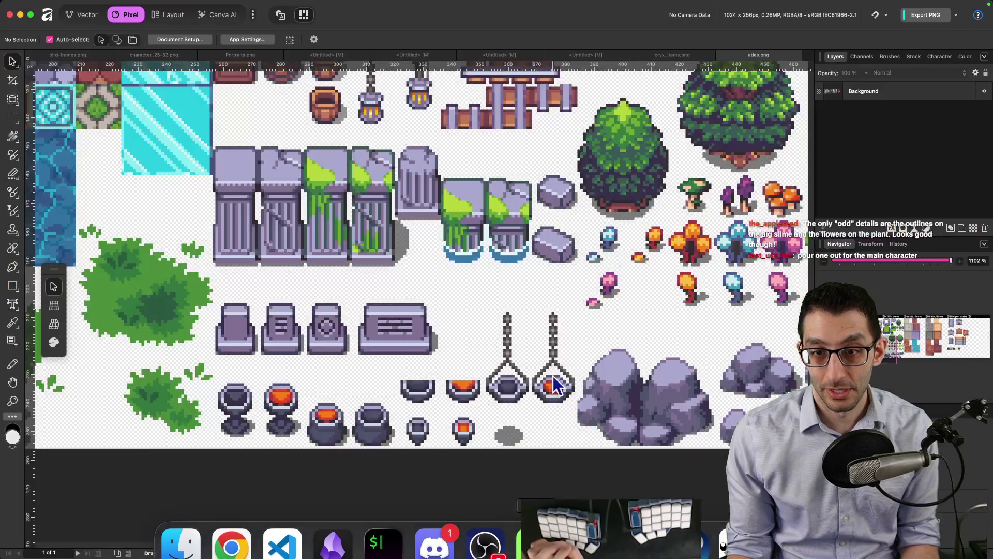
left_click(587, 525)
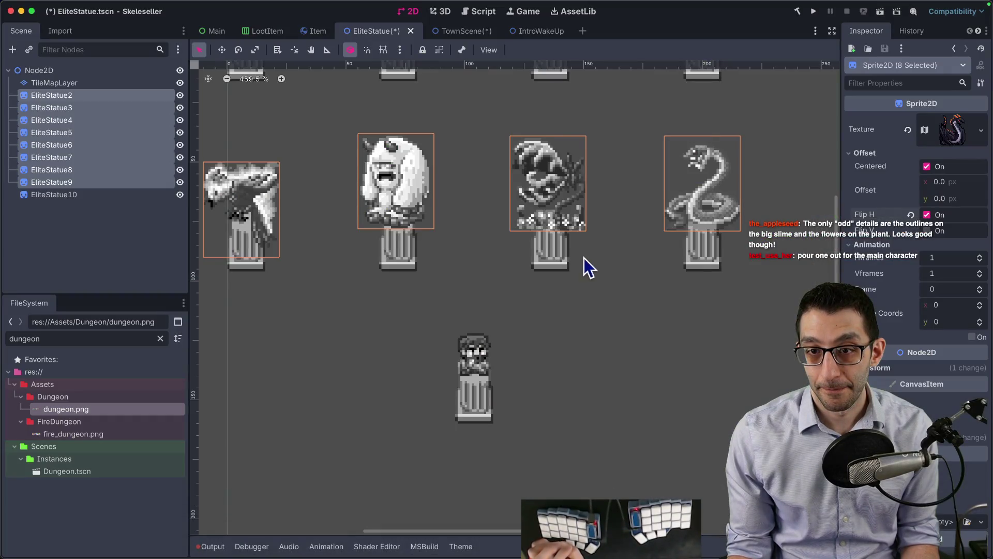
- Pan the 2D canvas onto the statues, then bring up godotshaders.com in Chrome
scroll(581, 266, "up", 5)
mouse_move(562, 387)
left_mouse_down()
mouse_move(559, 420)
mouse_move(631, 405)
left_mouse_up()
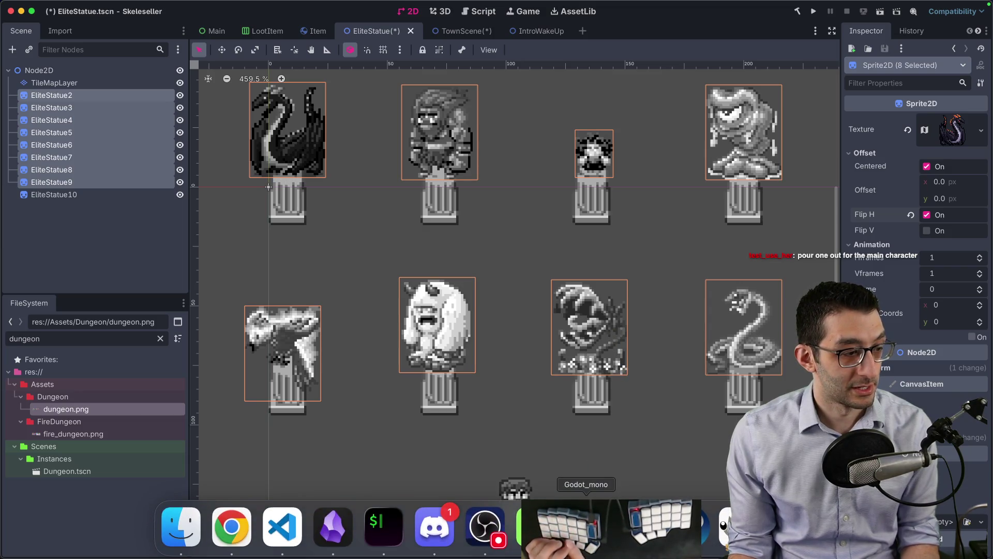
left_click(231, 528)
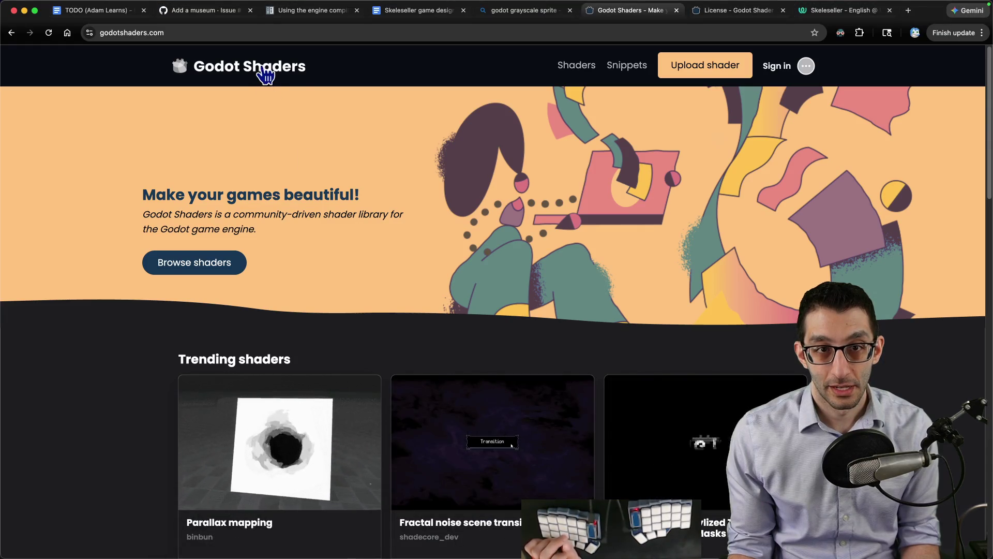
- Browse the Godot Shaders home page and open the 2D Wind Sway / Tree & Grass Motion Shader
scroll(590, 255, "down", 7)
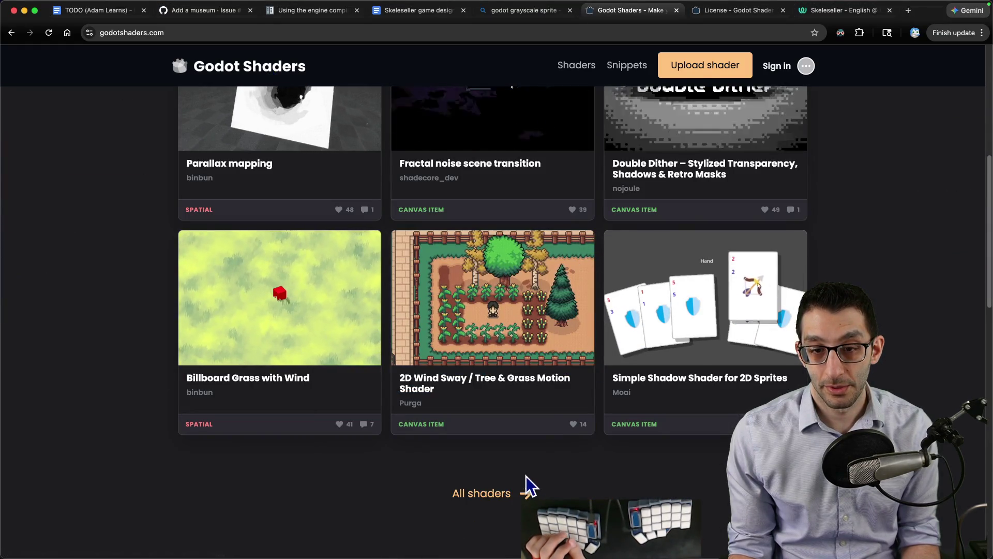
scroll(595, 473, "down", 8)
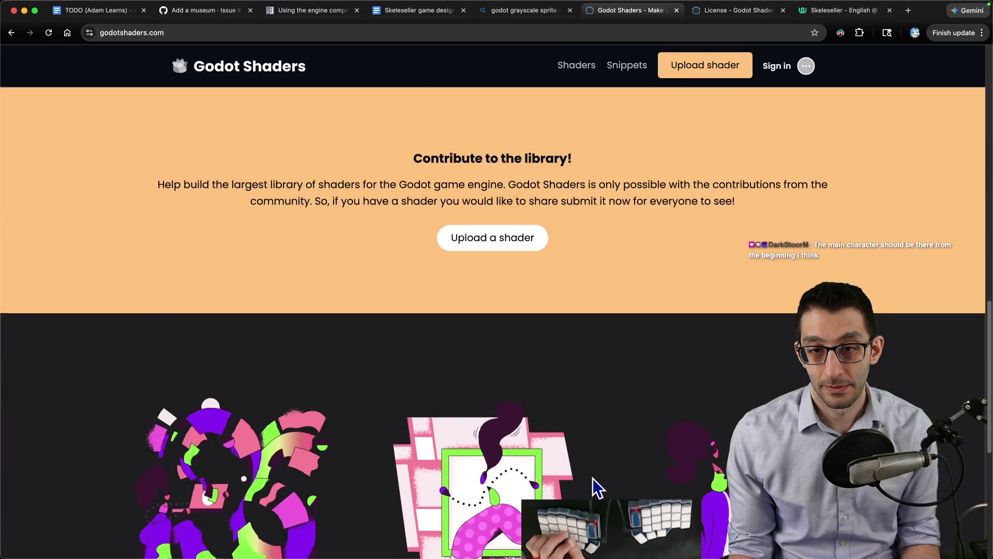
scroll(595, 486, "up", 8)
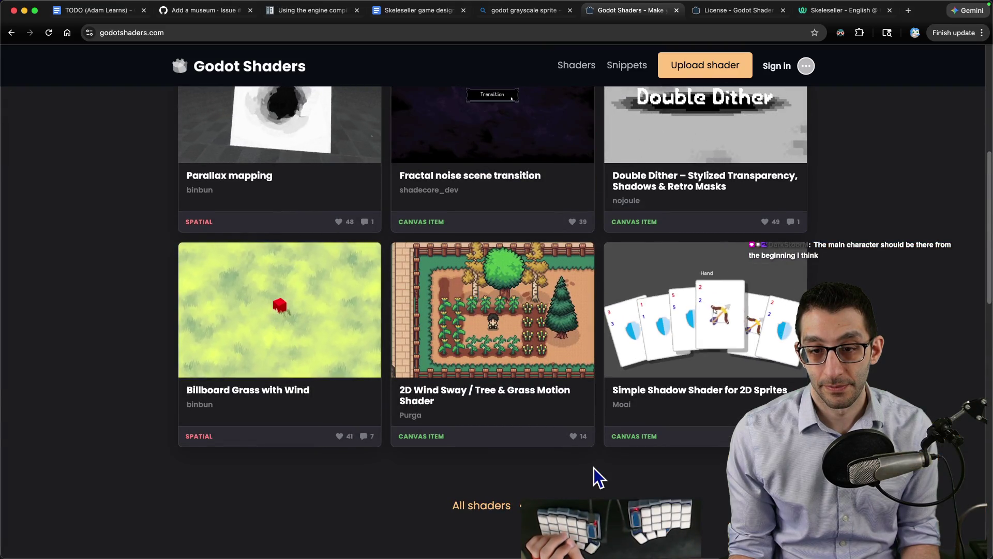
left_click(514, 350)
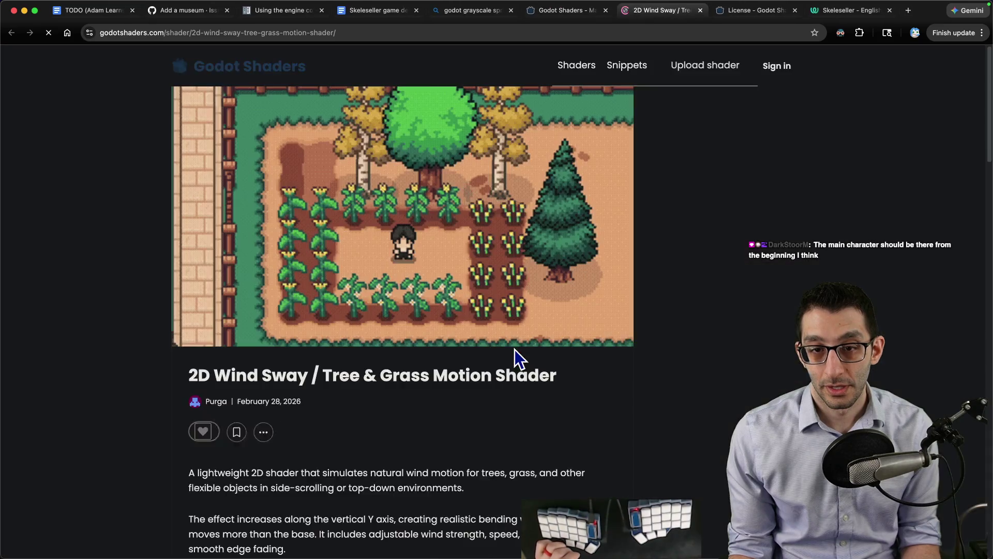
- Read through the Wind Sway shader page, select its URL, and open the TODO document
scroll(505, 350, "down", 7)
scroll(488, 370, "down", 3)
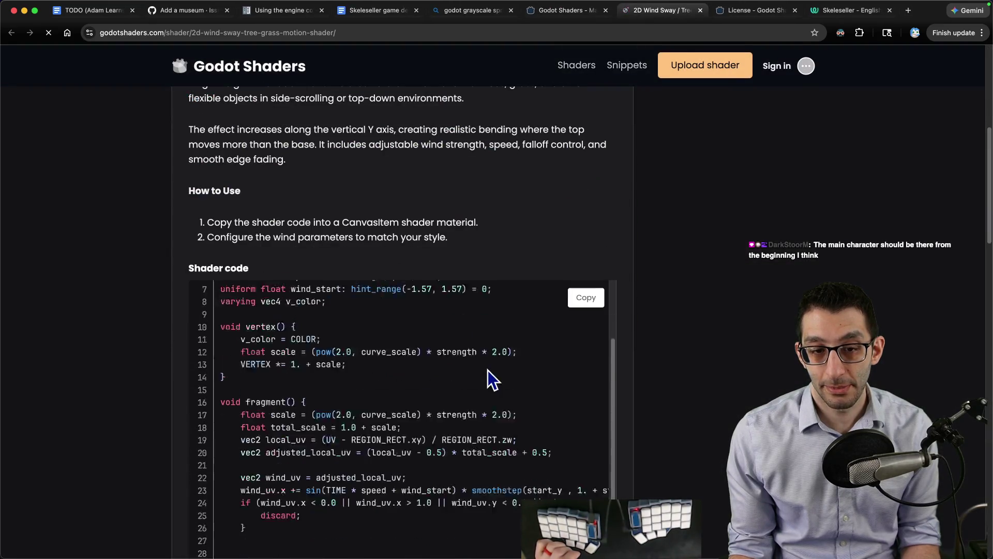
scroll(488, 371, "down", 4)
scroll(489, 369, "down", 6)
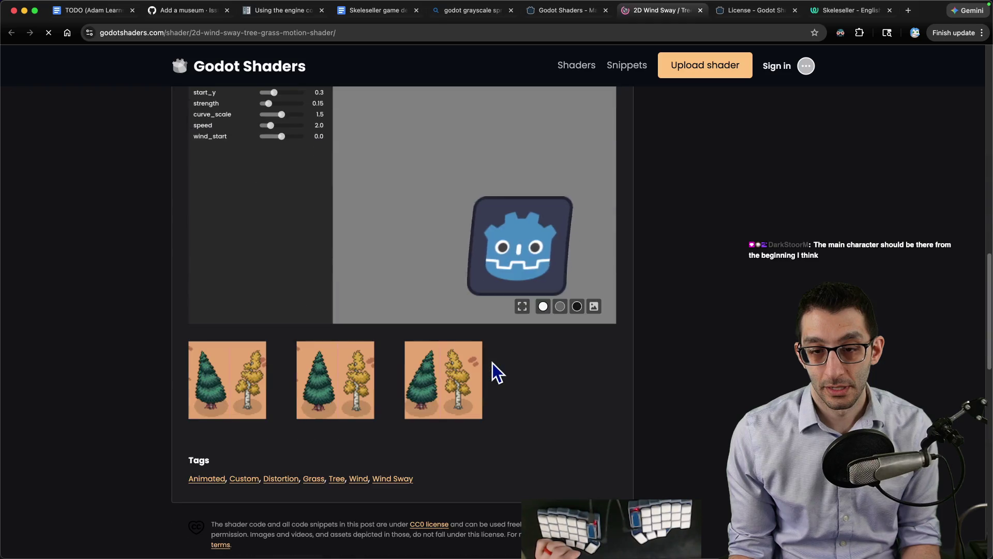
scroll(492, 364, "up", 20)
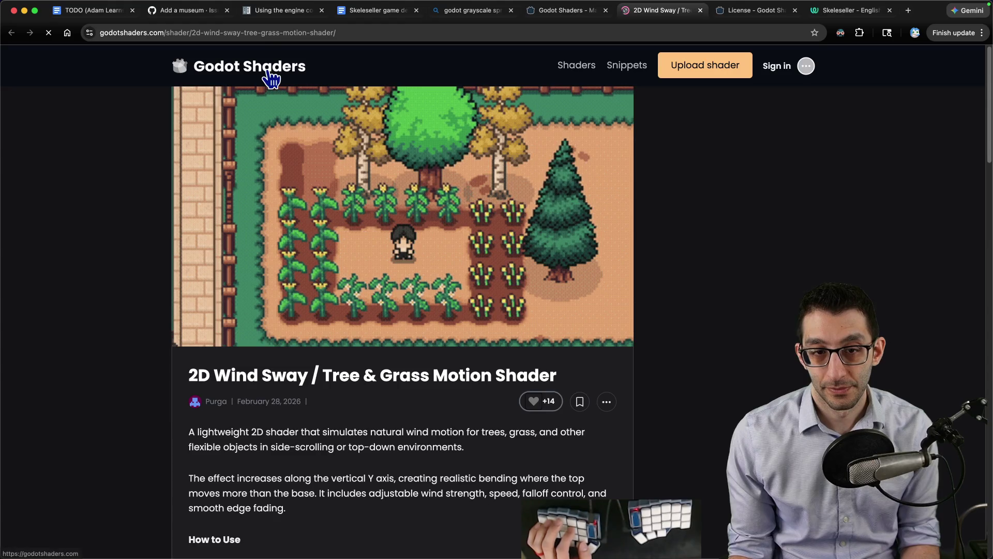
left_click(267, 31)
left_click(94, 16)
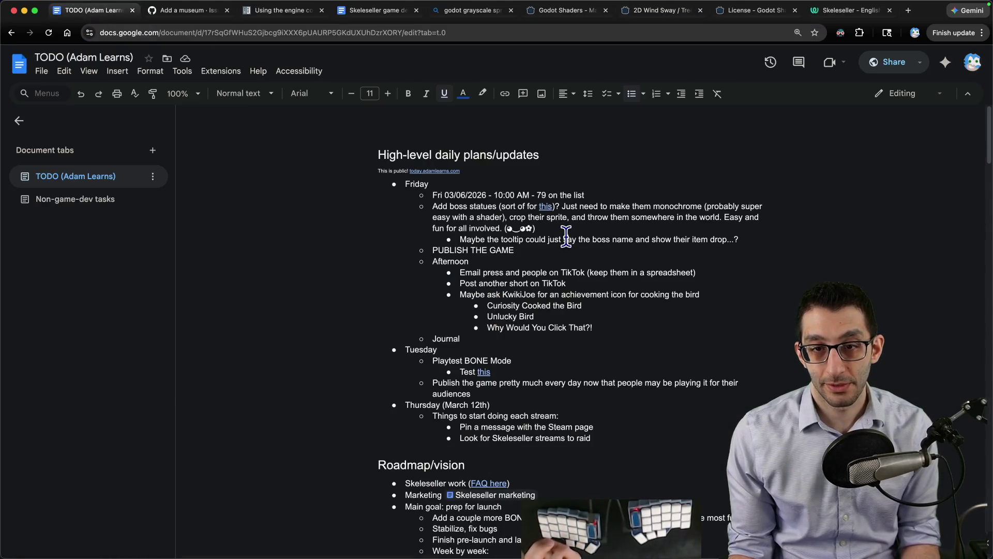
- Add a Friday bullet 'See if we should add this to the game:' with the wind-sway shader link indented beneath it
key("Return")
key("shift+Tab")
type("See if w")
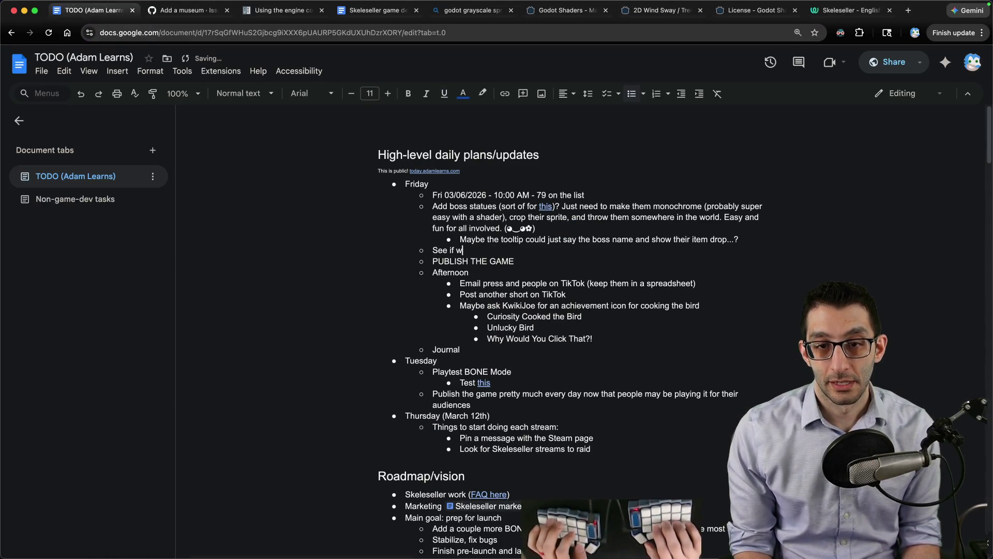
type("e should add this to the game:")
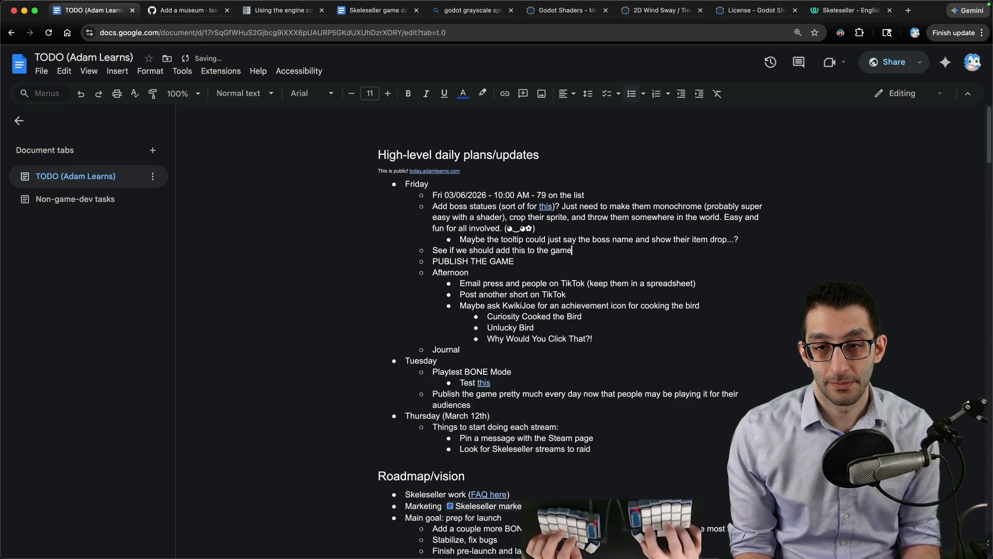
key("Return")
key("super+v")
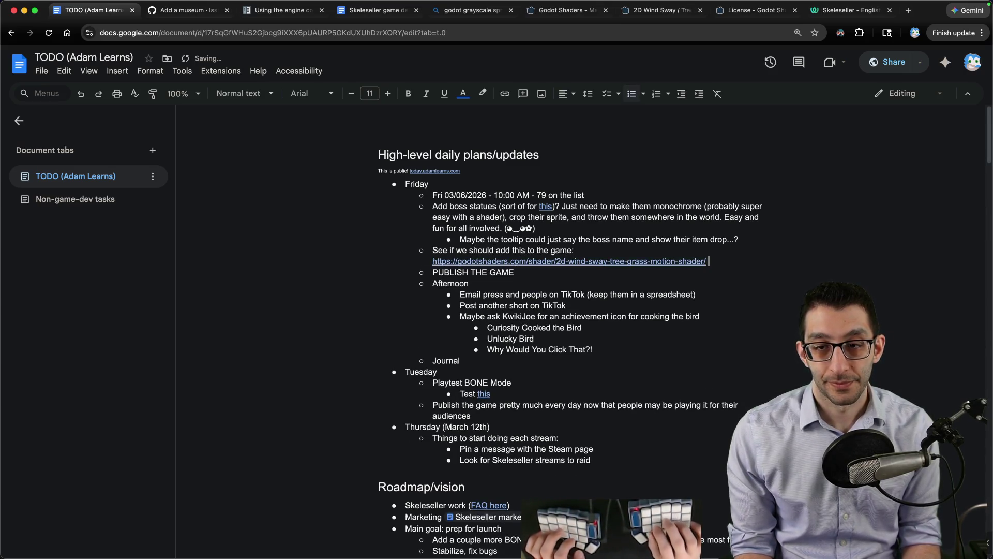
key("super+8")
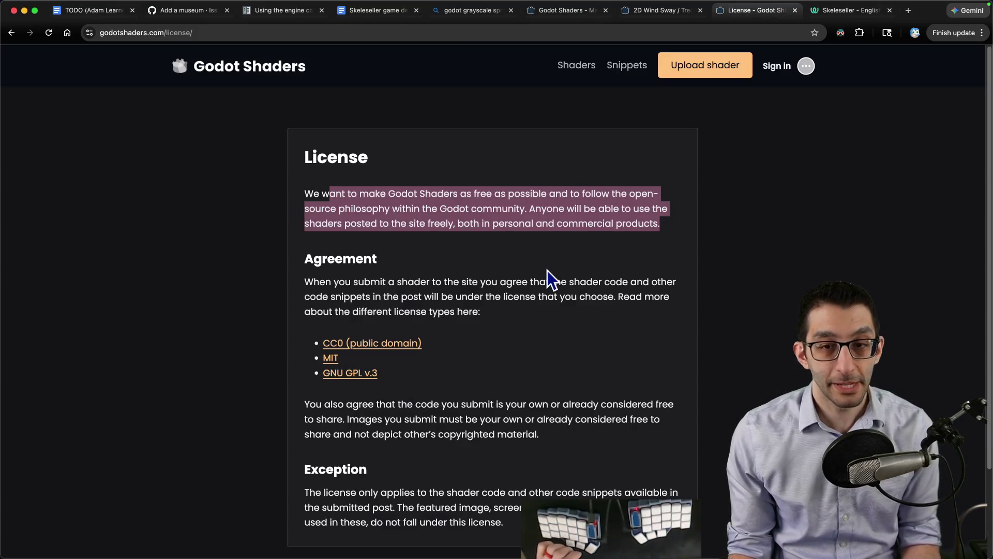
- From the Godot Shaders home page, browse all shaders and search for 'gold'
key("super+7")
key("super+6")
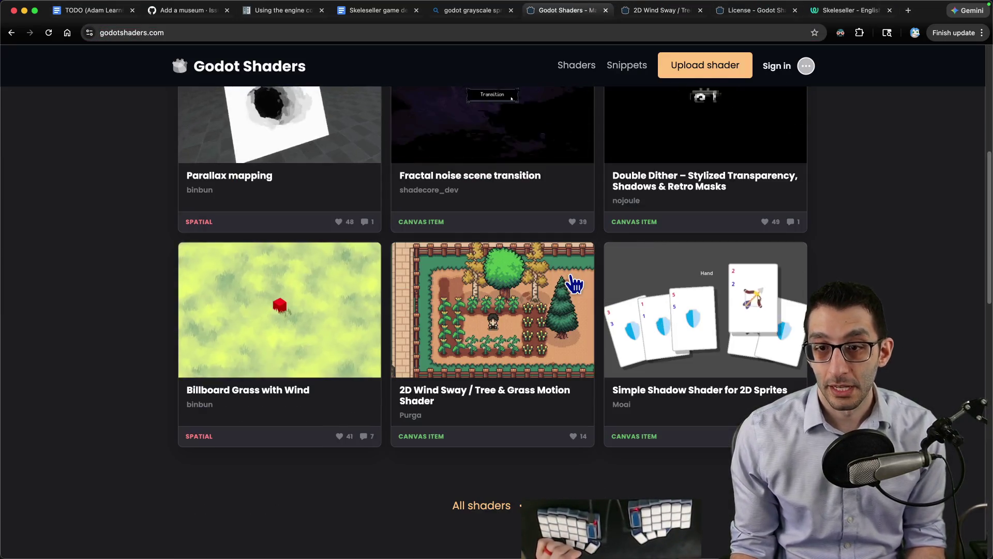
scroll(567, 292, "up", 6)
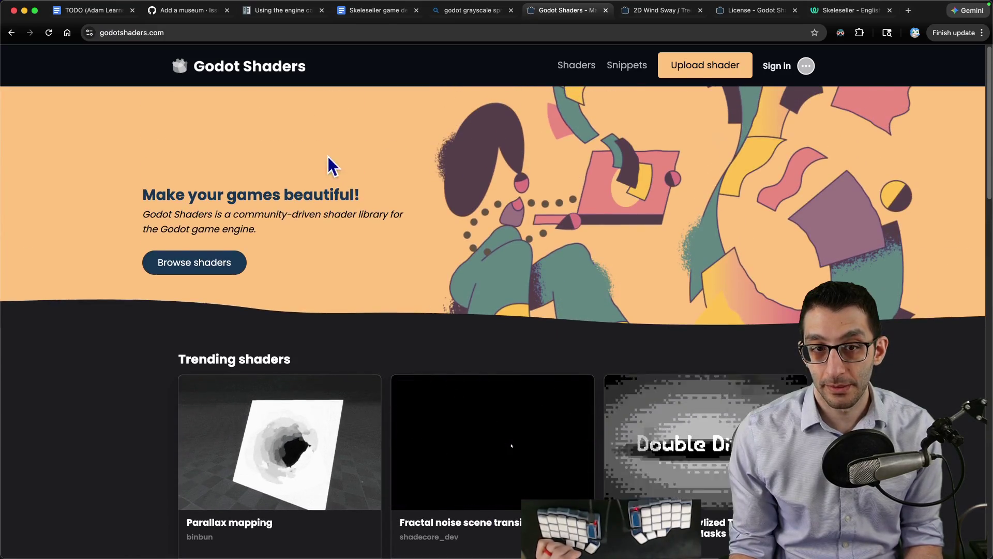
left_click(225, 265)
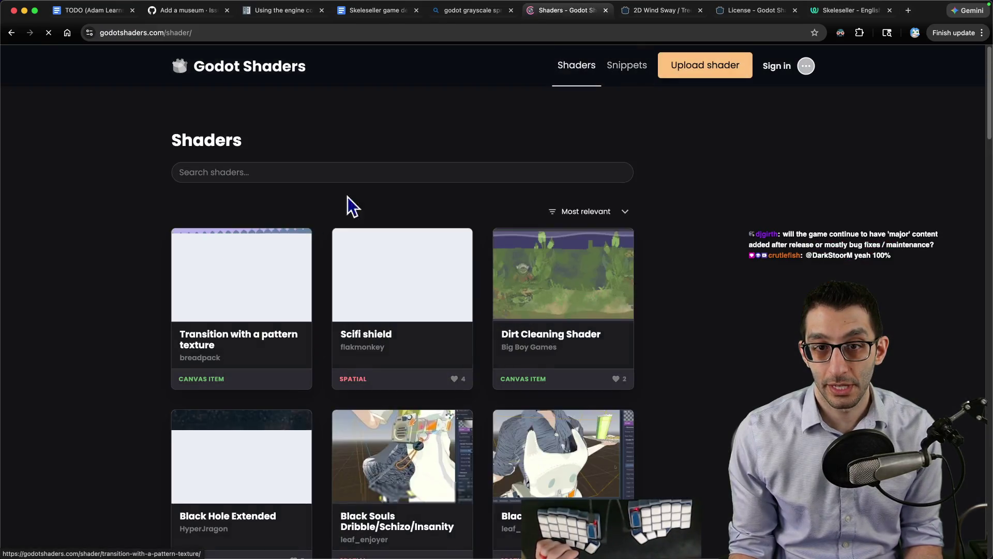
left_click(295, 173)
type("gold")
key("Return")
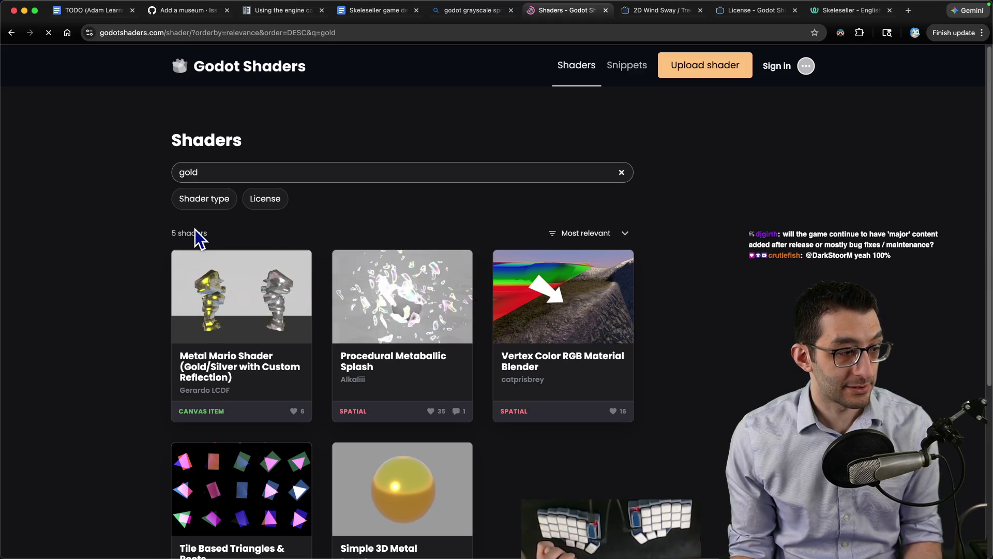
- Delete the 10:51 timestamp from line 1 of the code-editor notes, then return to the gold results
key("super+Tab")
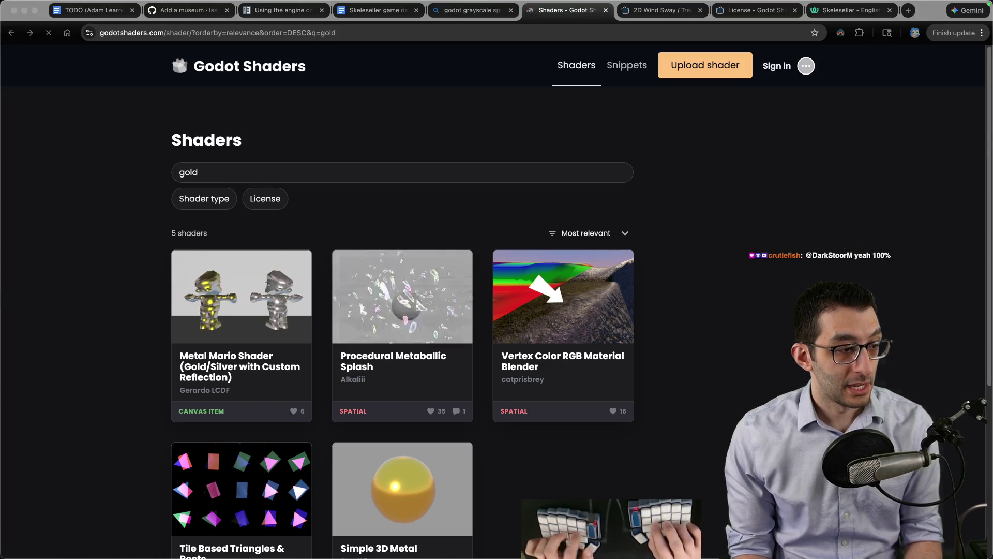
key("Up")
key("Delete")
key("Delete")
key("Delete")
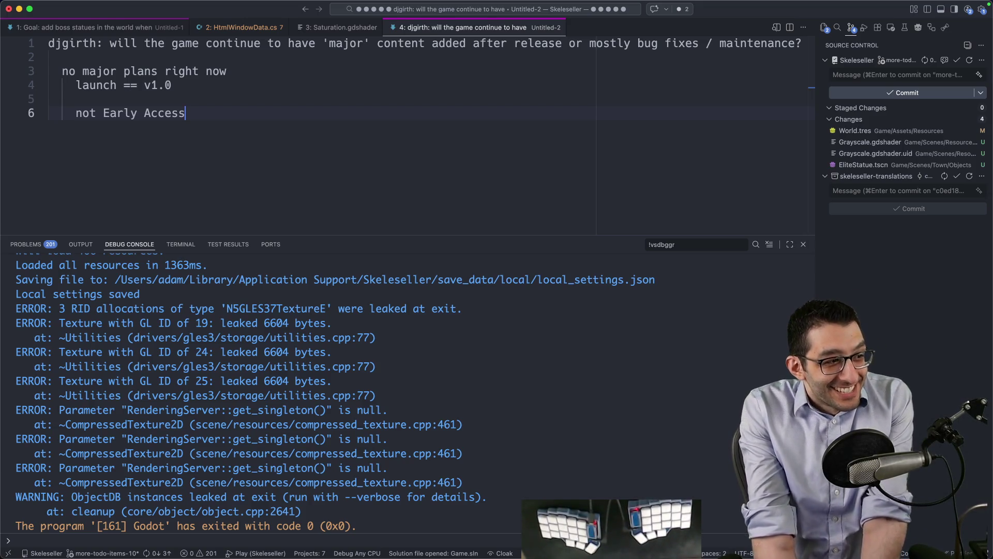
mouse_move(637, 528)
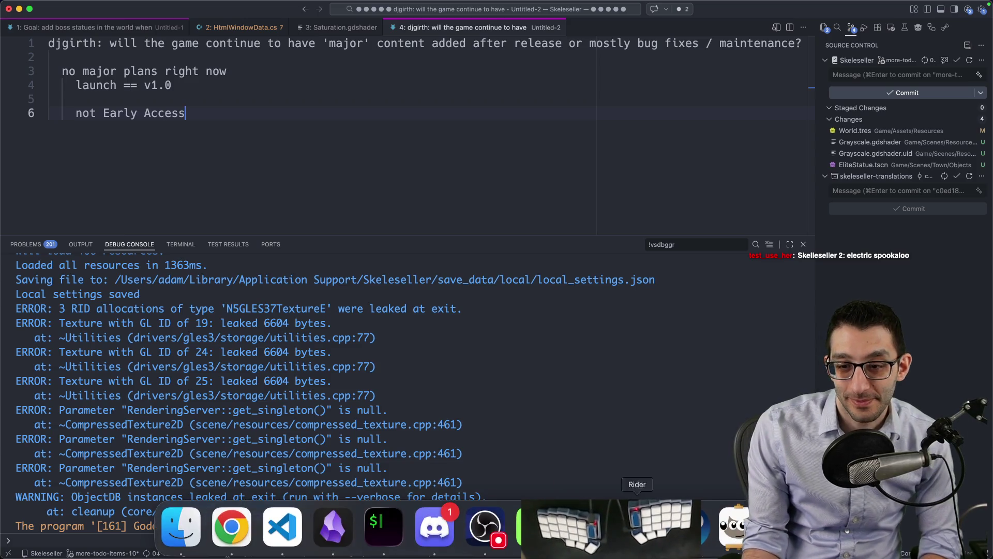
left_click(243, 527)
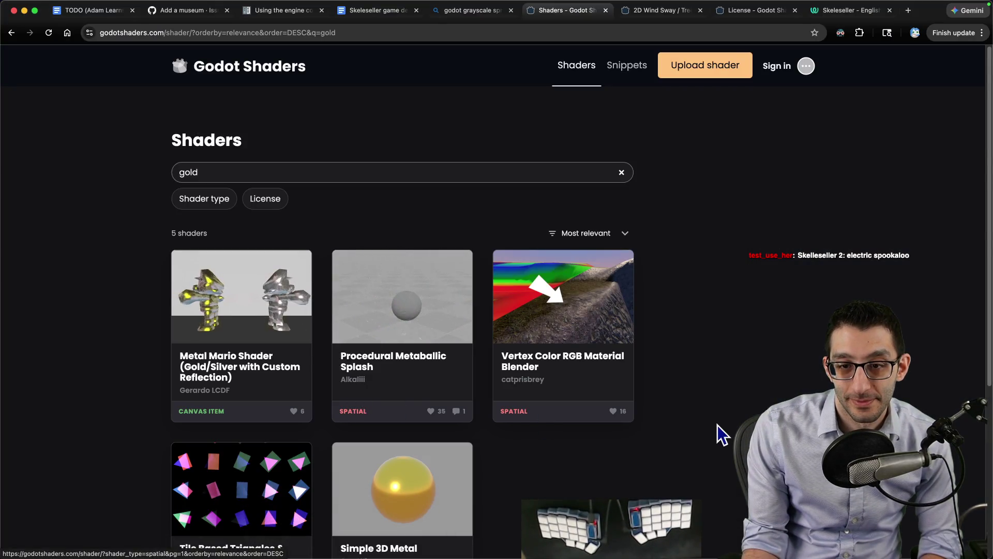
scroll(713, 418, "down", 4)
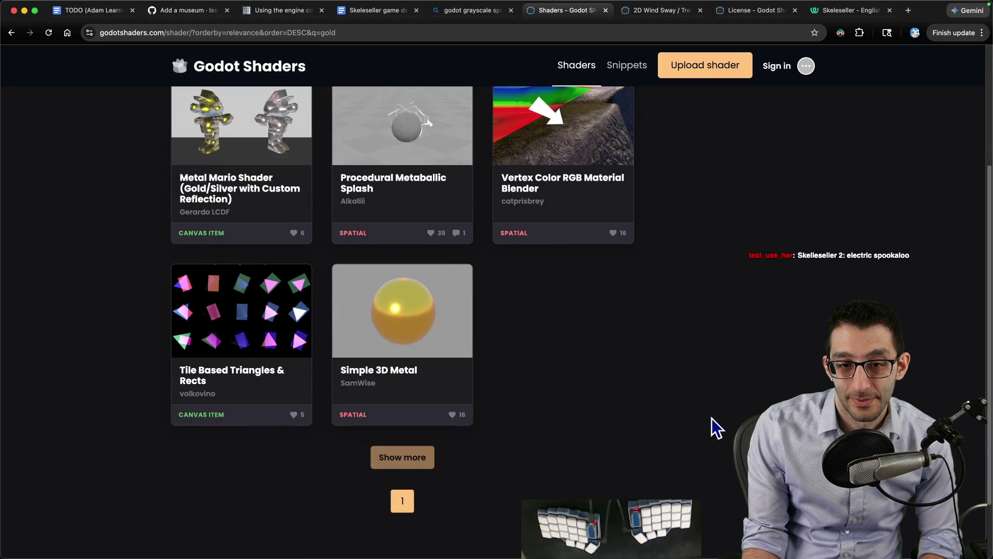
scroll(712, 418, "up", 2)
scroll(710, 417, "up", 1)
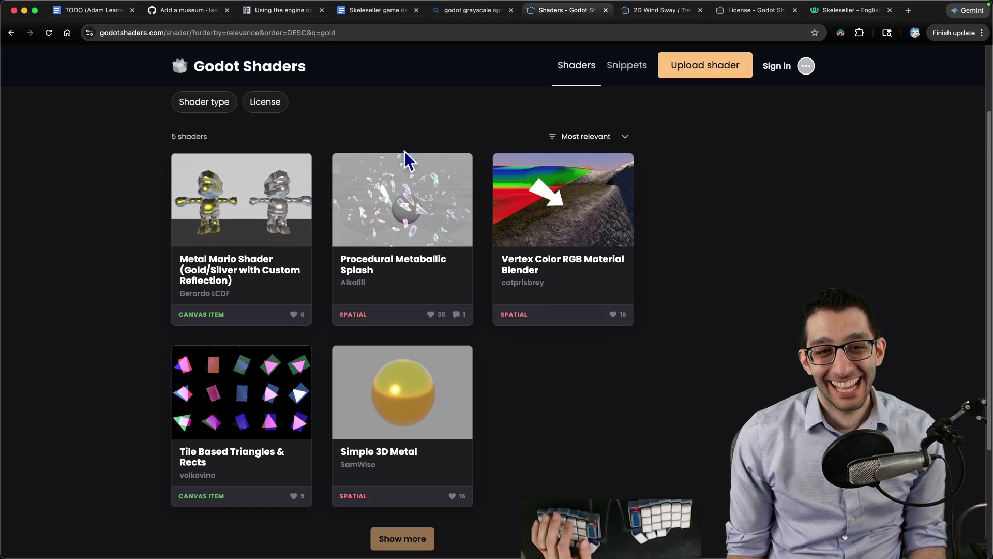
mouse_move(563, 553)
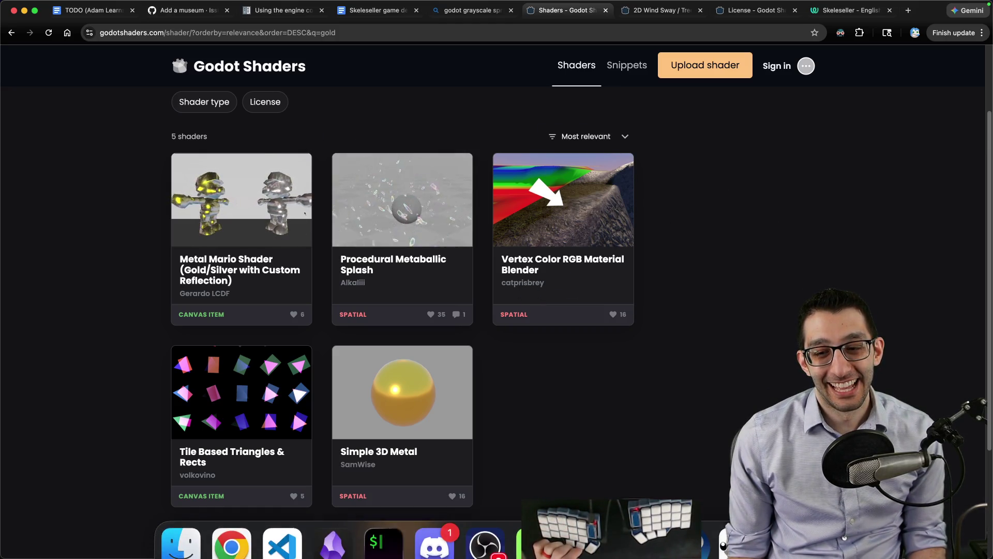
left_click(586, 541)
- Duplicate EliteStatue6 and place the copies upward in a column above the original statue
scroll(519, 247, "down", 2)
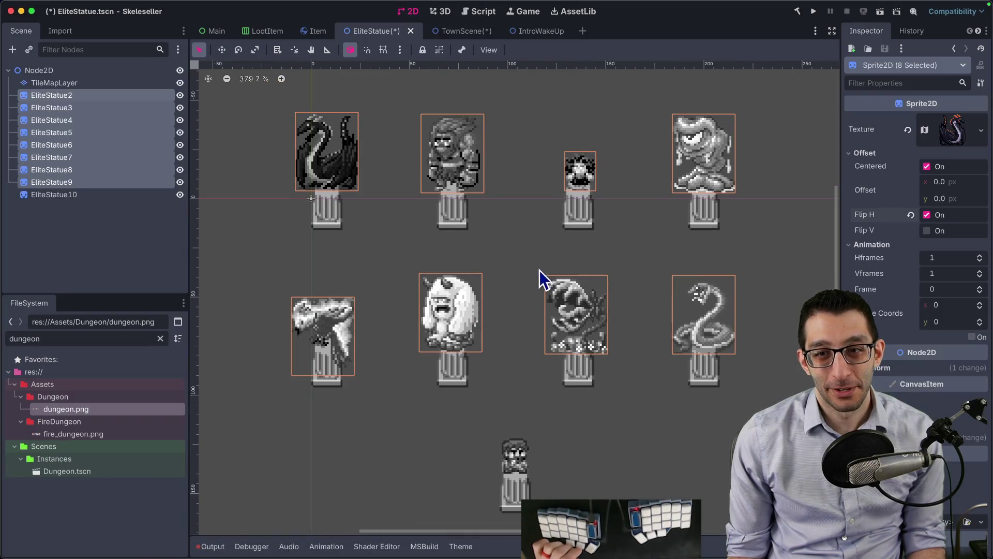
left_click(99, 133)
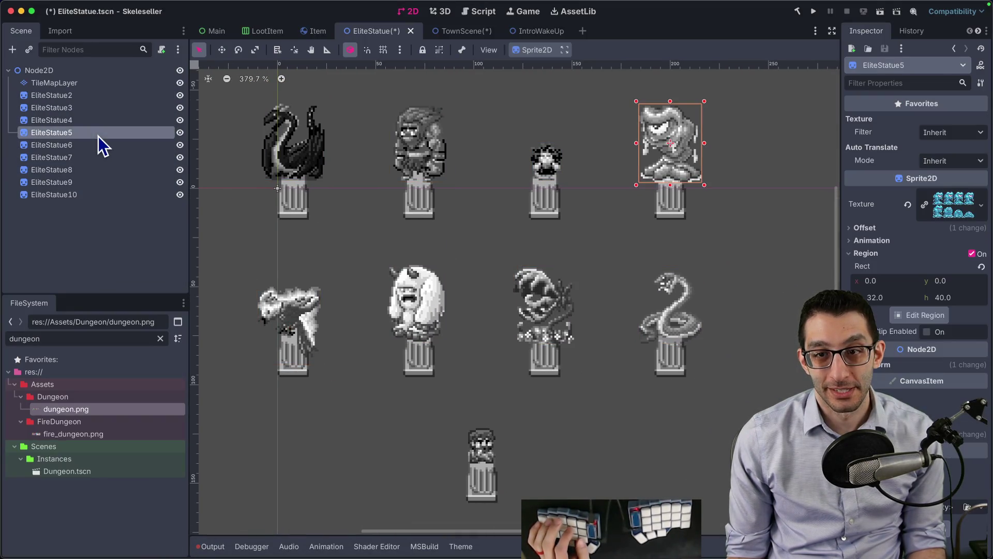
left_click(106, 121)
key("w")
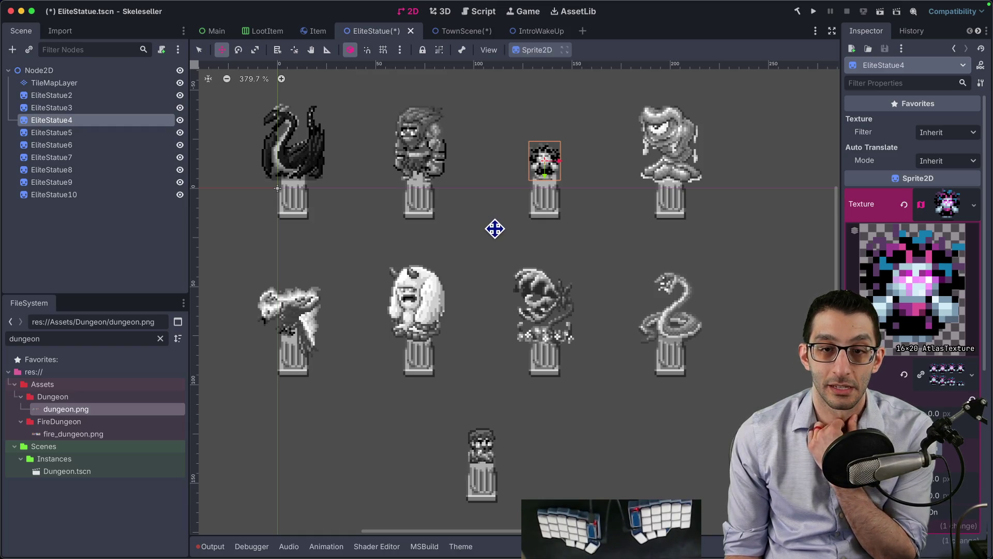
key("Down")
key("Down")
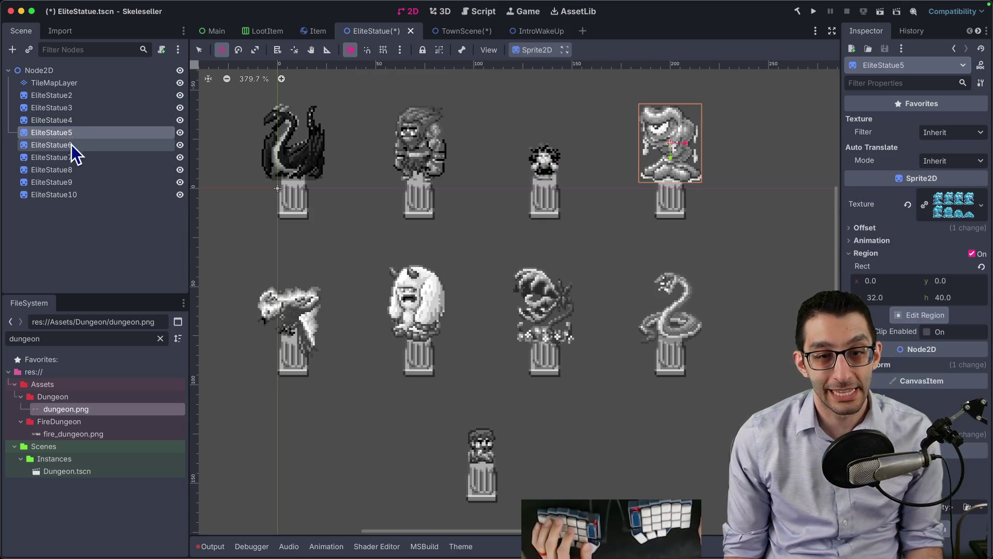
key("ctrl+d")
mouse_move(335, 330)
left_mouse_down()
mouse_move(322, 312)
mouse_move(357, 303)
mouse_move(361, 340)
mouse_move(362, 315)
mouse_move(339, 294)
mouse_move(313, 231)
mouse_move(316, 199)
left_mouse_up()
key("ctrl+d")
key("ctrl+d")
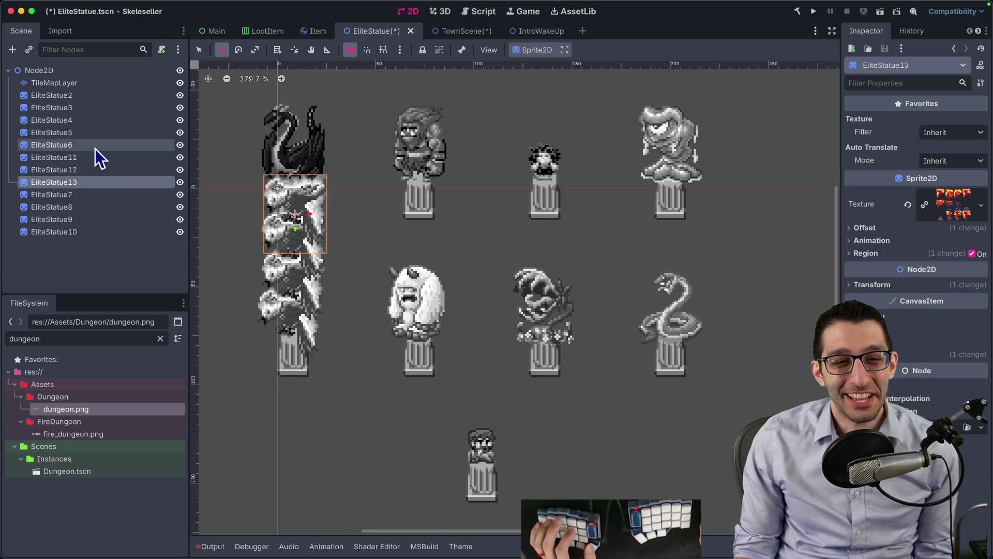
left_click(85, 85)
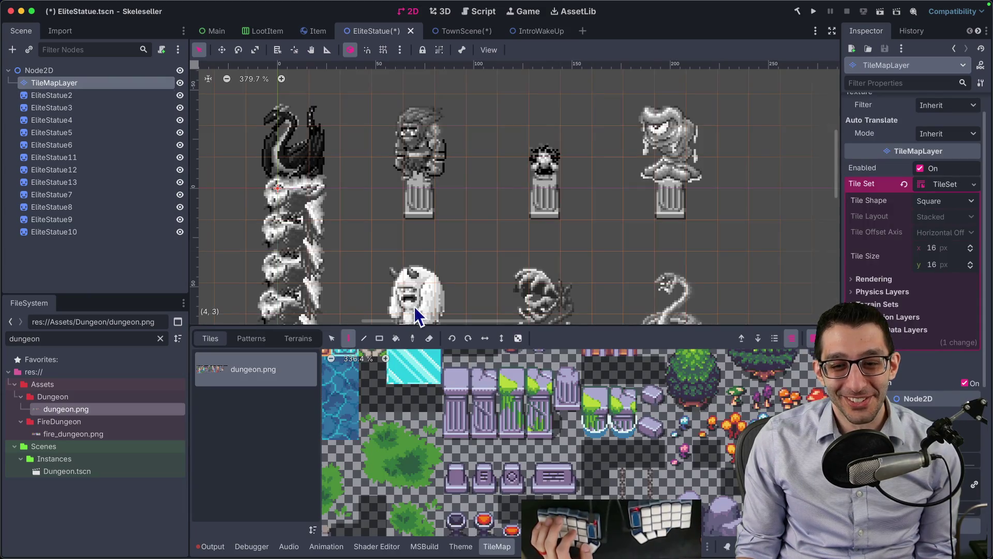
- Paint the stone pillar tile from dungeon.png onto the map below the statue column
scroll(448, 166, "down", 5)
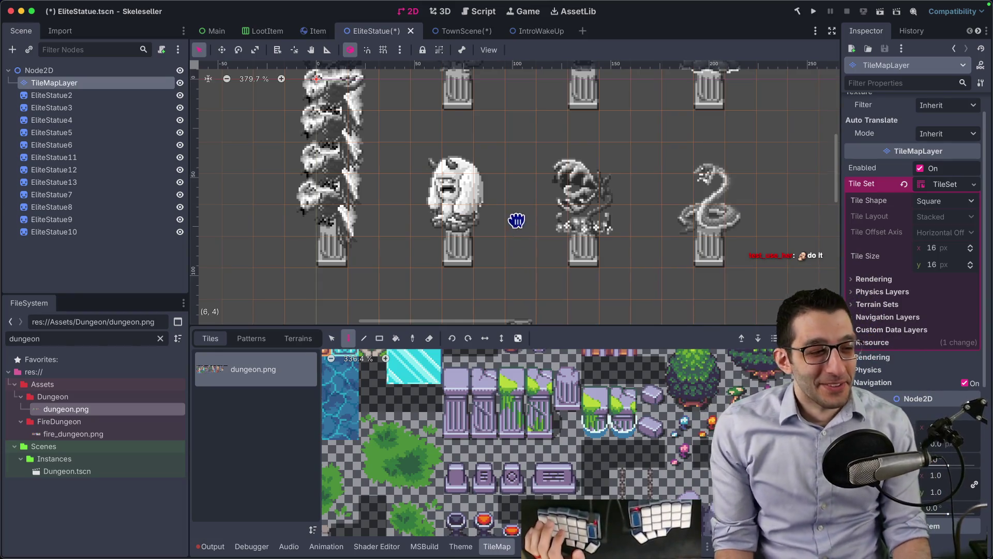
scroll(517, 223, "up", 3)
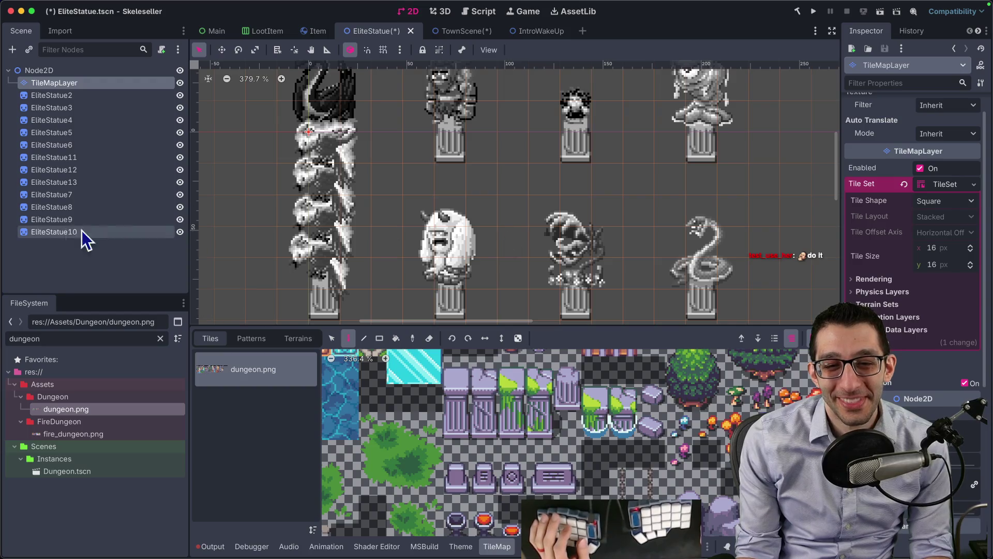
scroll(391, 311, "down", 4)
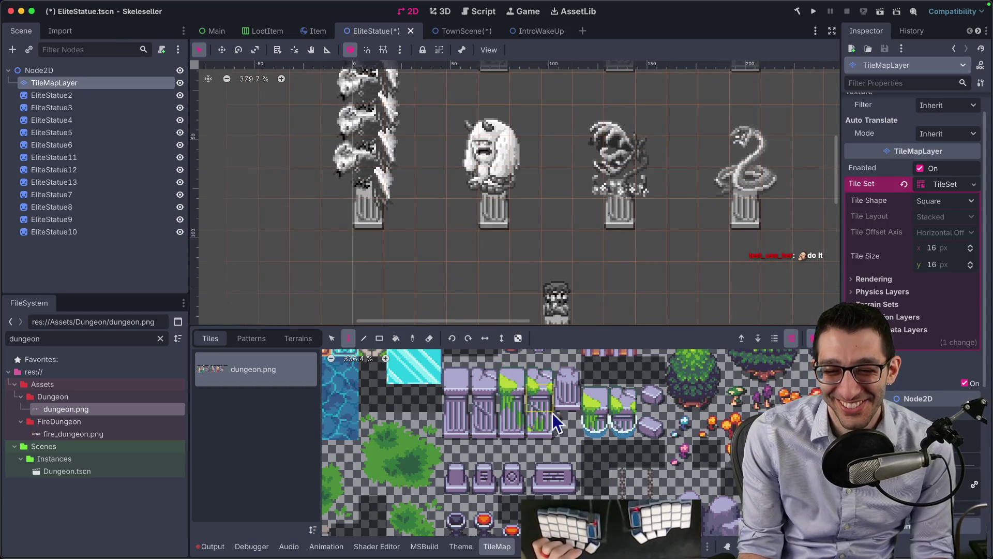
left_click(570, 400)
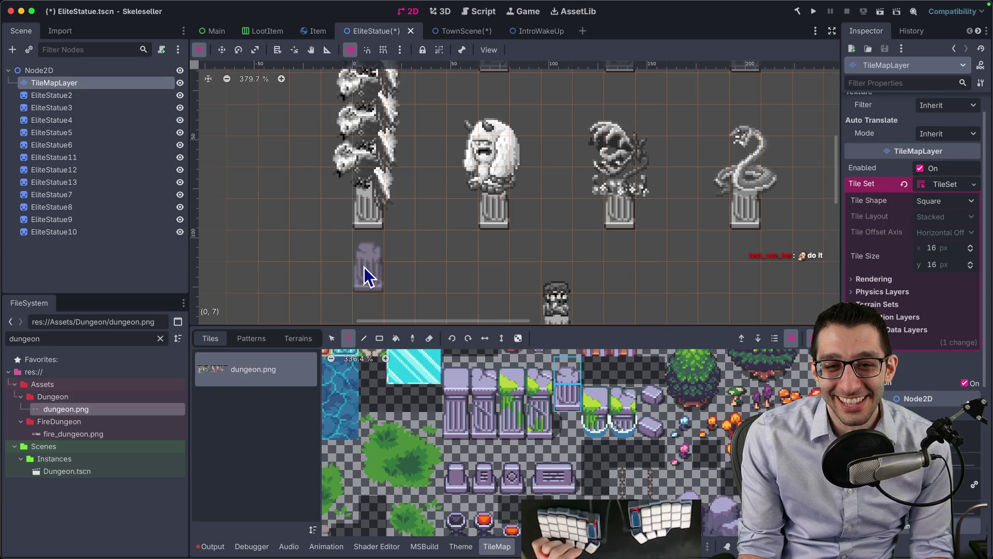
left_click(365, 283)
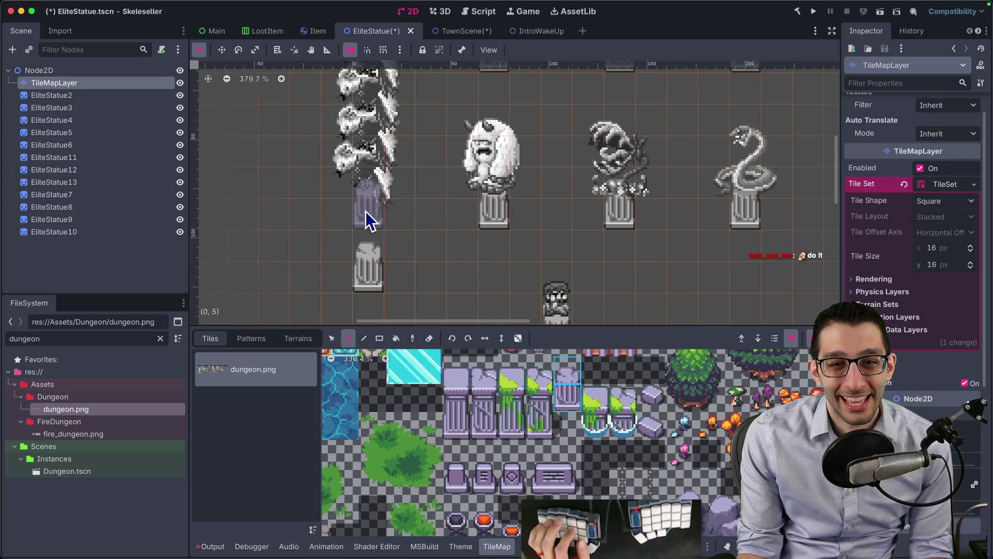
left_click(75, 151)
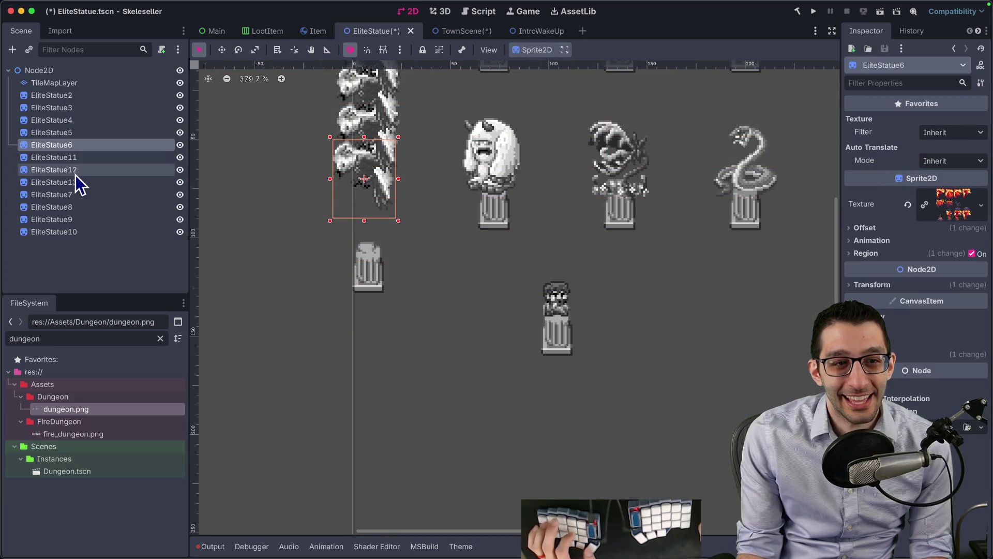
- Select EliteStatue6 and EliteStatue11–13 and move them down together onto the pillar
left_click(76, 182, "shift")
key("w")
scroll(389, 249, "up", 2)
left_click_drag(422, 232, 429, 297)
- Nudge EliteStatue11 and EliteStatue13 to align the stack, then pan to view the whole layout
left_click(73, 157)
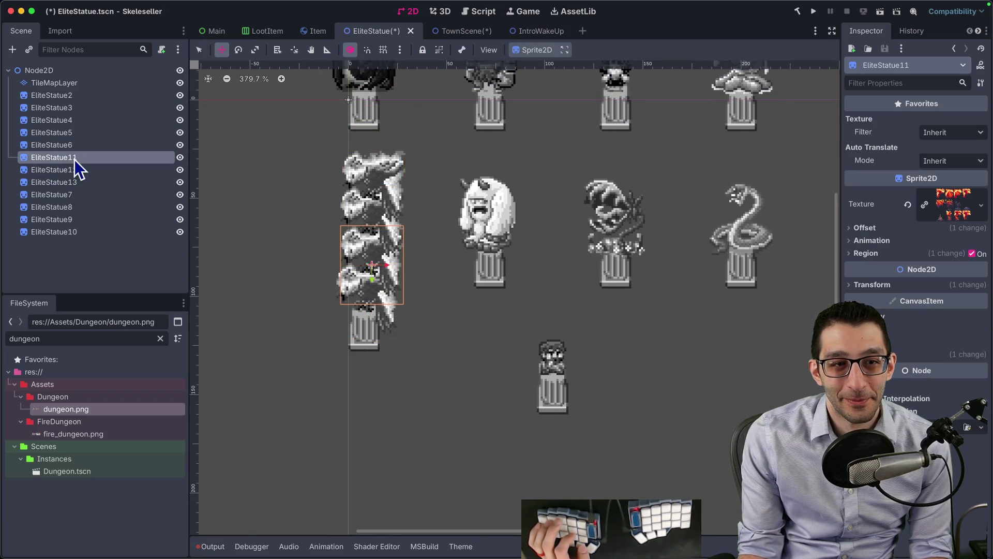
mouse_move(420, 226)
left_mouse_down()
mouse_move(439, 224)
mouse_move(414, 195)
mouse_move(425, 197)
left_mouse_up()
scroll(417, 224, "up", 5)
left_click(88, 170)
left_click(73, 182)
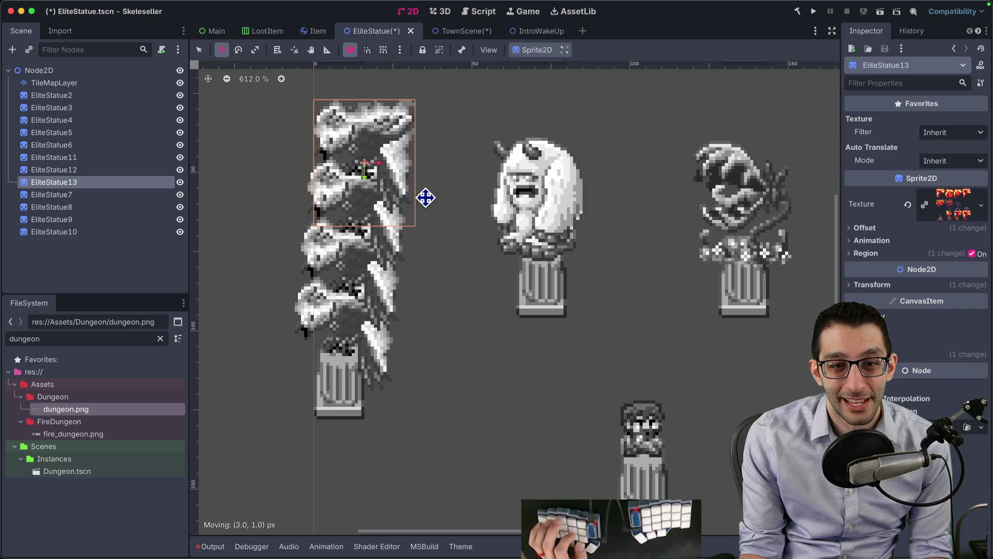
scroll(425, 197, "down", 5)
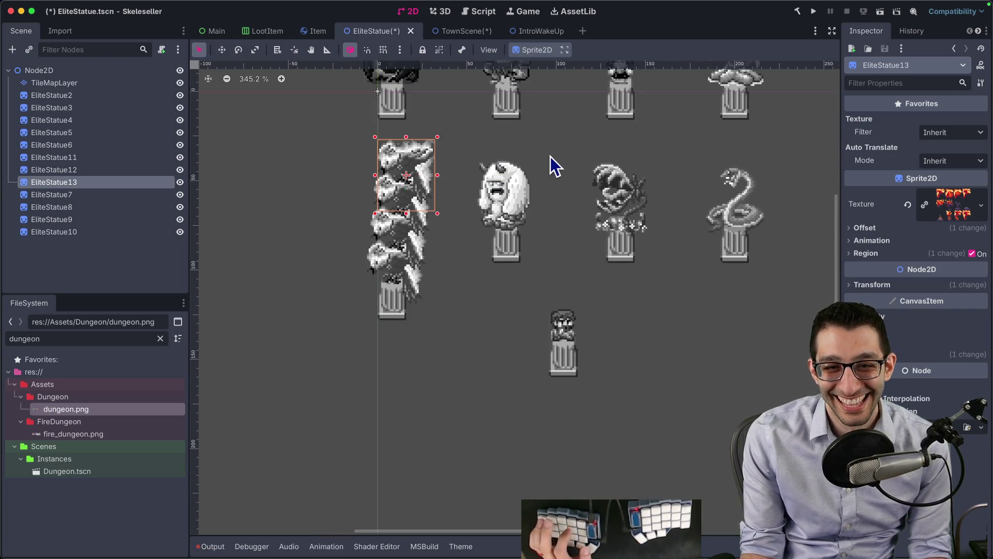
left_click(565, 152)
left_click_drag(566, 150, 478, 281)
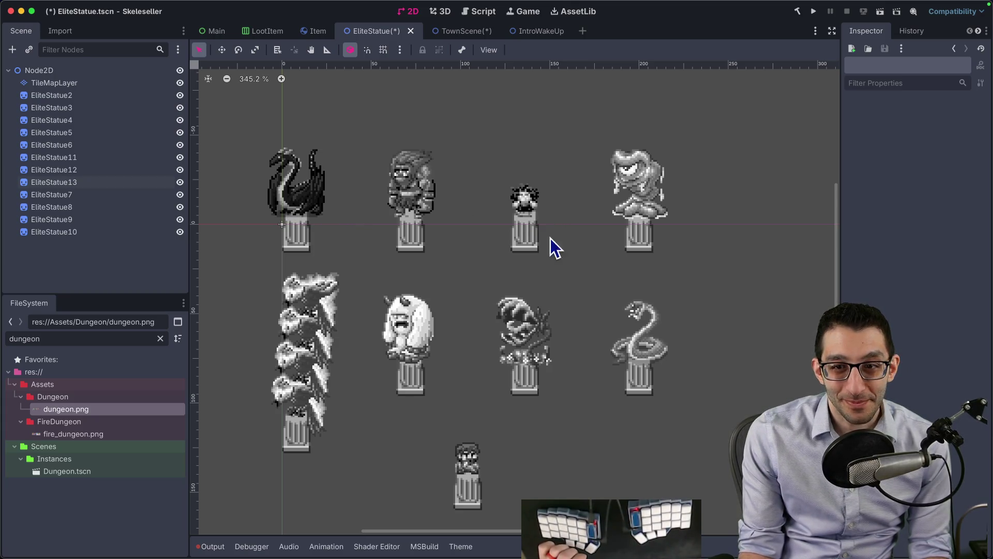
scroll(556, 230, "down", 2)
scroll(557, 230, "up", 2)
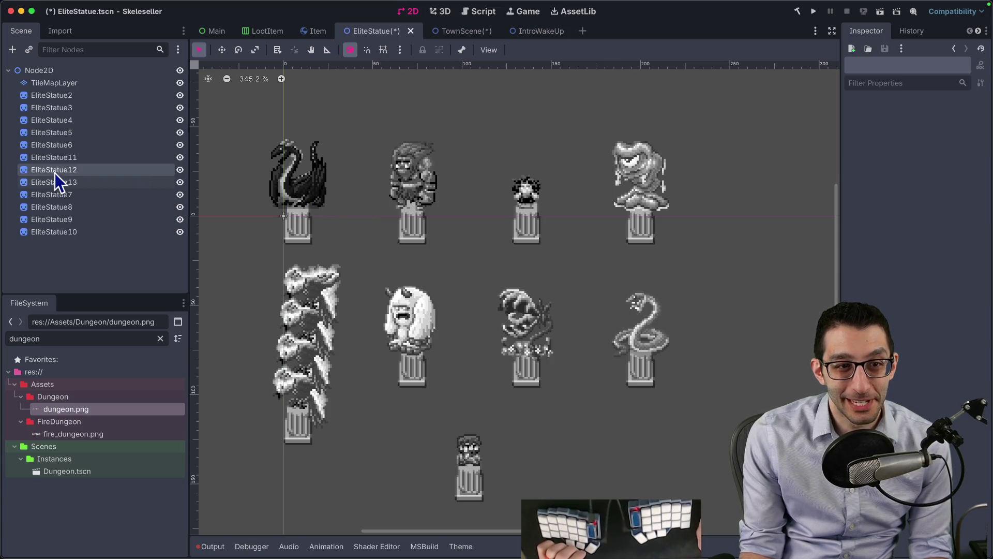
left_click(78, 98)
left_click(78, 108)
left_click(81, 120)
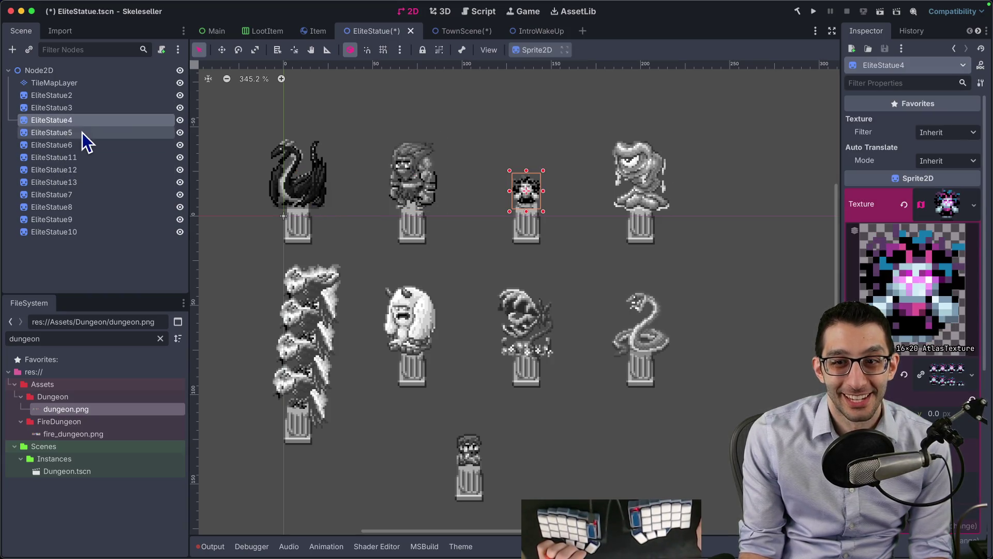
left_click(82, 132)
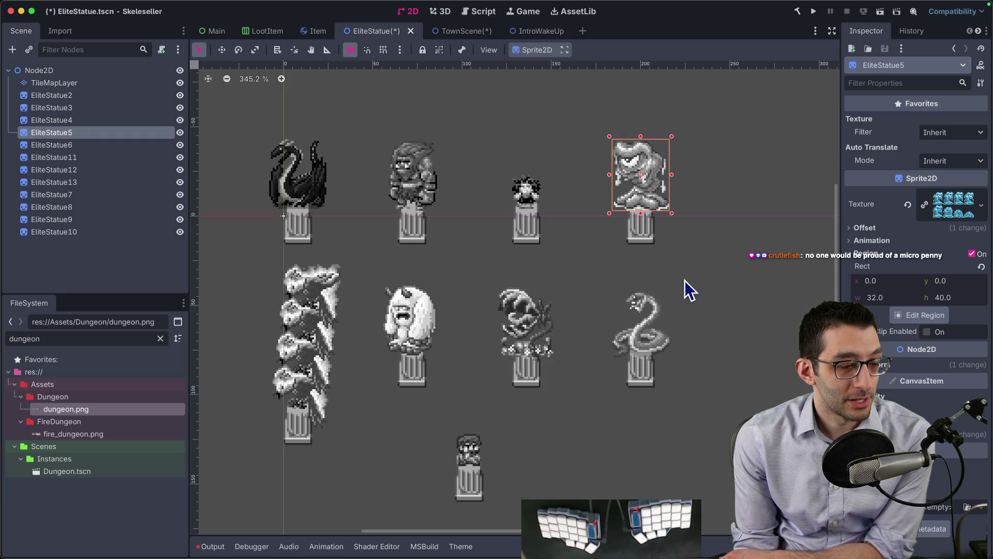
mouse_move(586, 553)
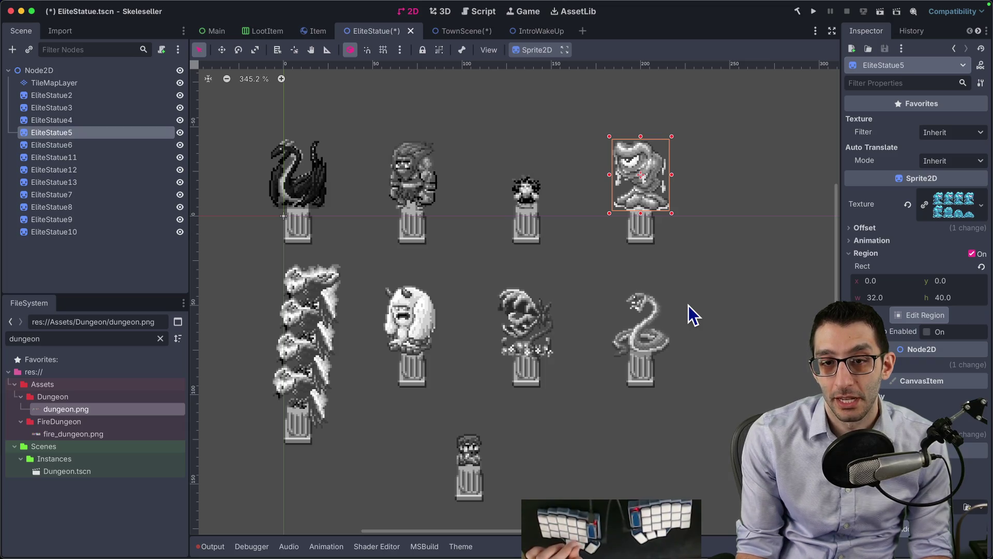
left_click(118, 145)
left_click(115, 132)
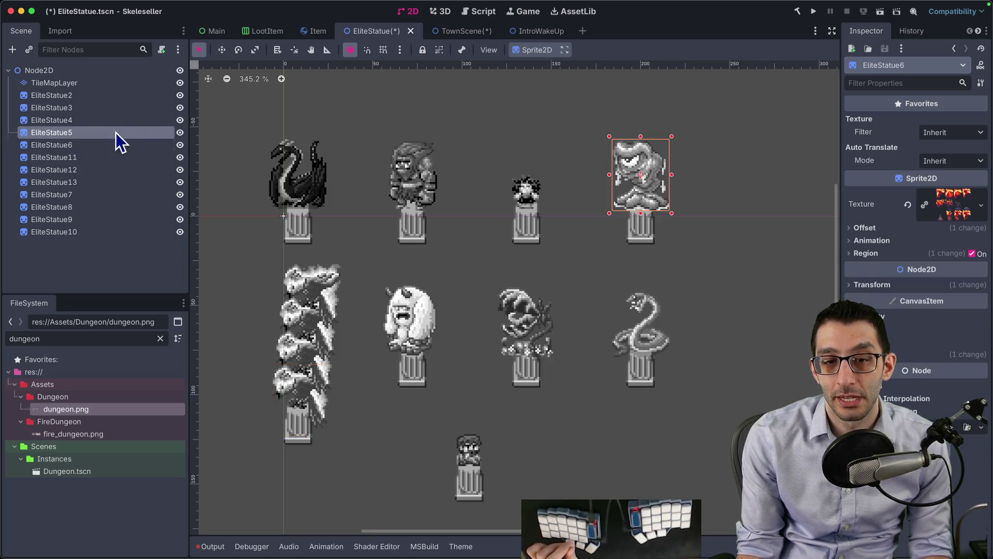
left_click(114, 157)
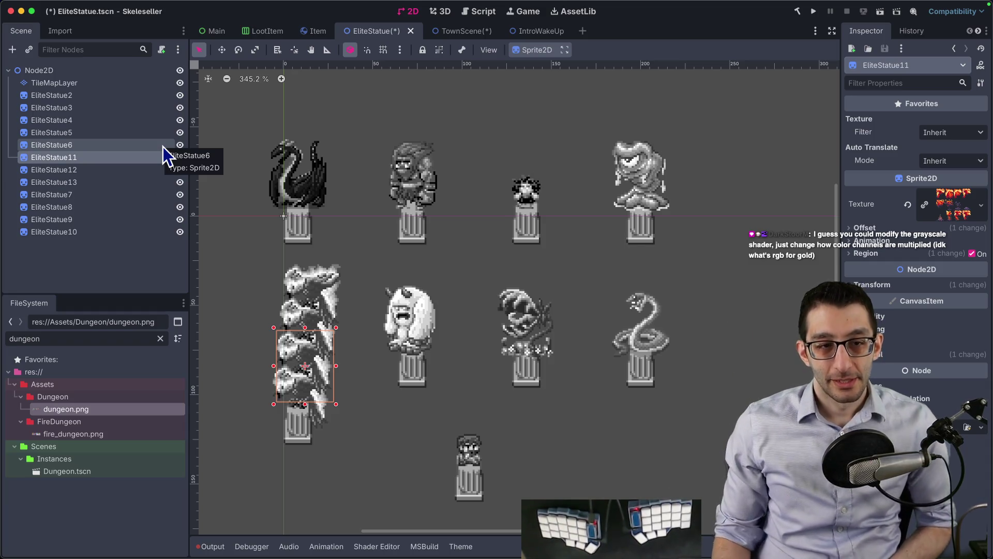
scroll(502, 310, "down", 2)
scroll(502, 310, "right", 2)
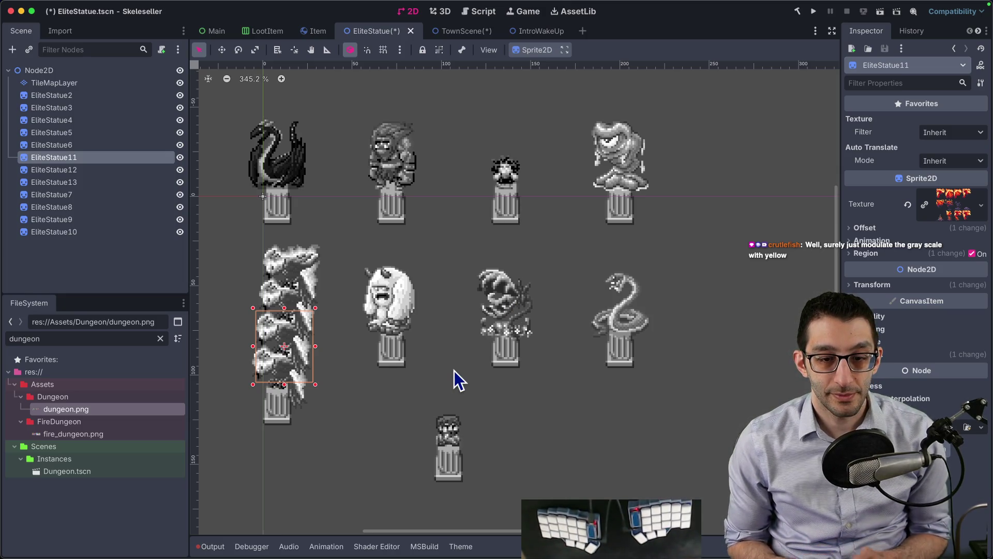
- Scroll across the grayscale shader code in the Shader Editor, then close the panel
left_click(377, 547)
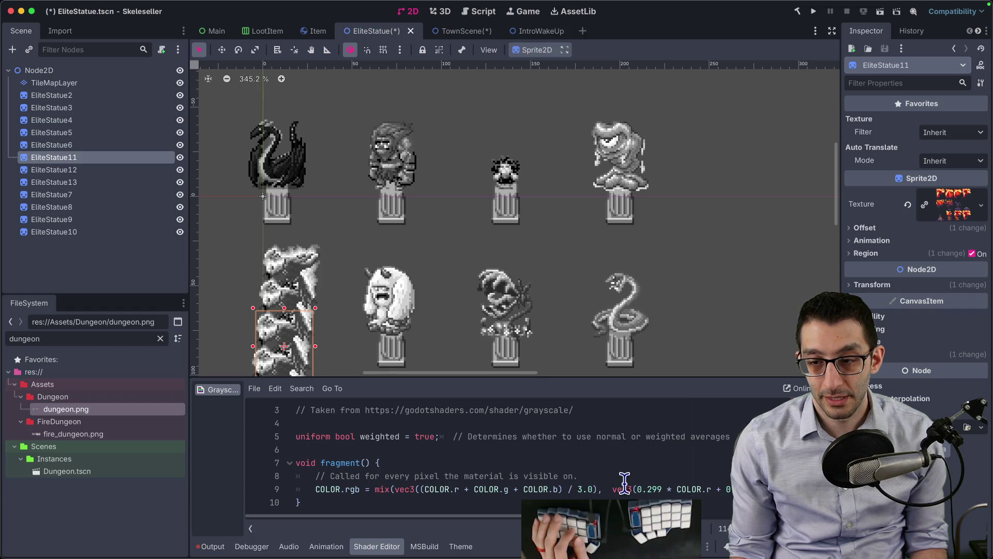
scroll(673, 497, "right", 5)
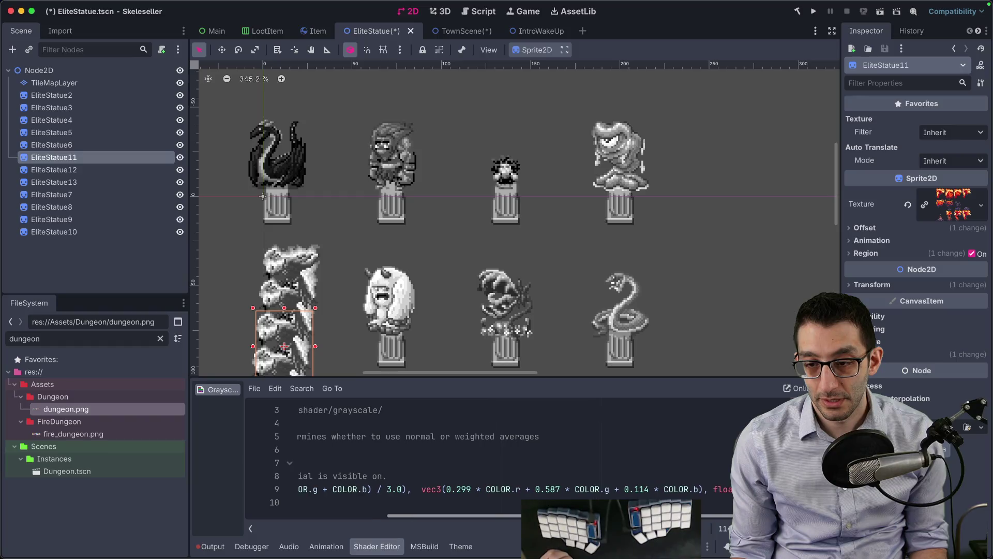
scroll(430, 525, "left", 5)
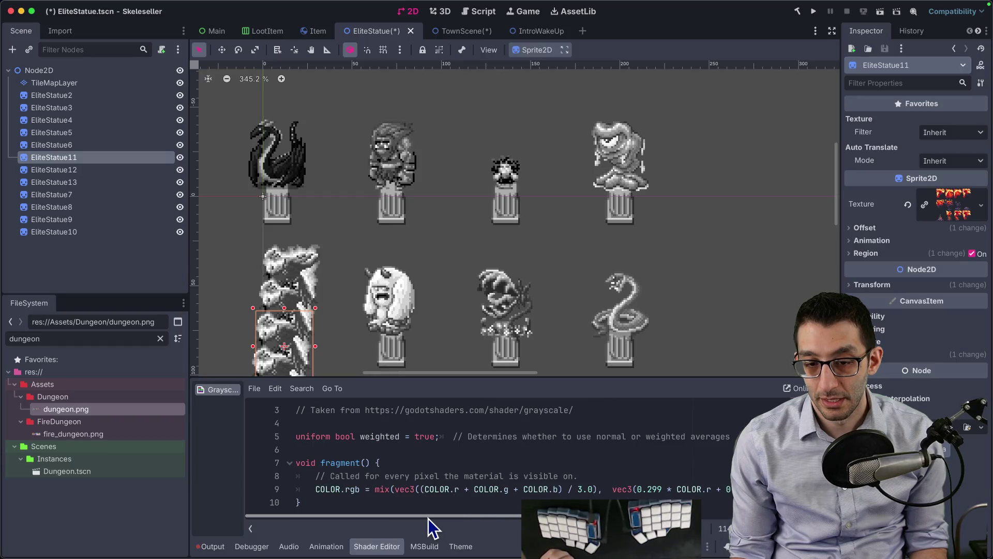
scroll(428, 519, "right", 5)
scroll(422, 518, "left", 5)
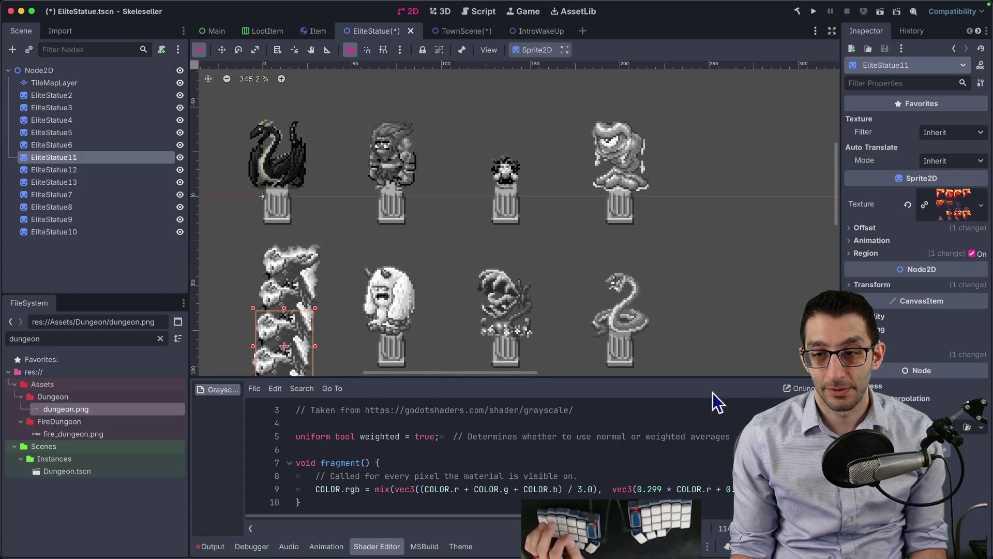
left_click(387, 544)
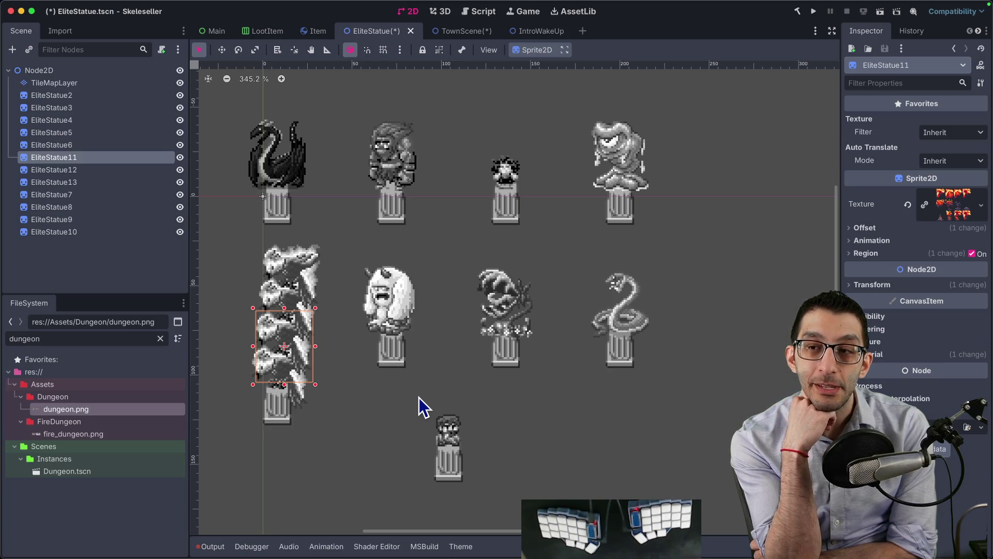
key("super+Tab")
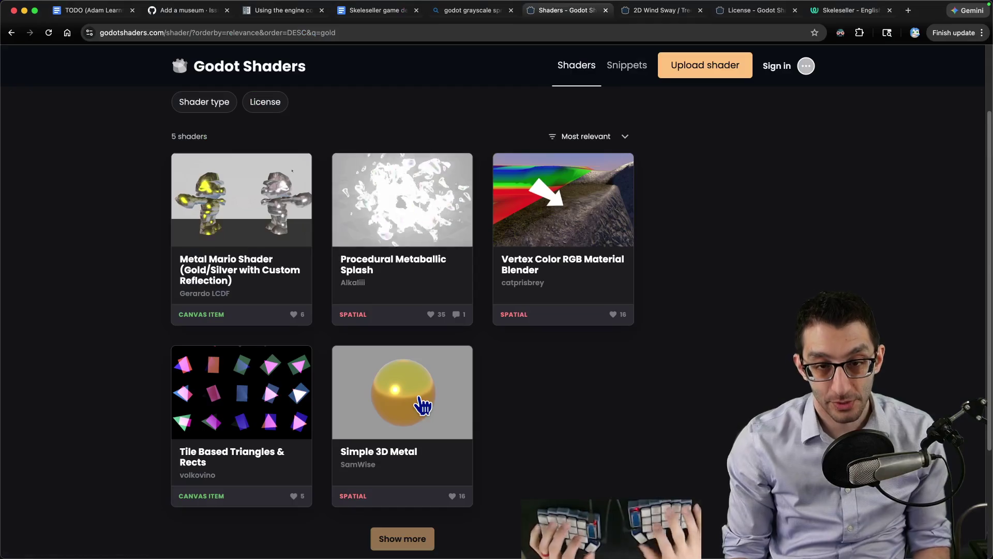
- Add three Friday bullets: player statue by default, loading shows beaten-boss statues, and BONE Mode support
key("super+1")
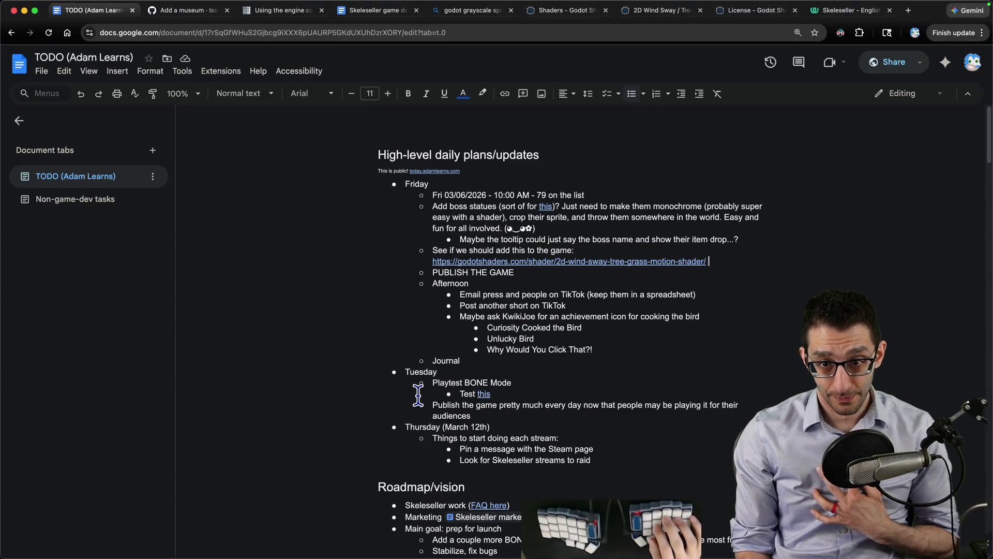
key("Up")
key("Up")
key("Up")
key("Home")
key("Return")
key("Up")
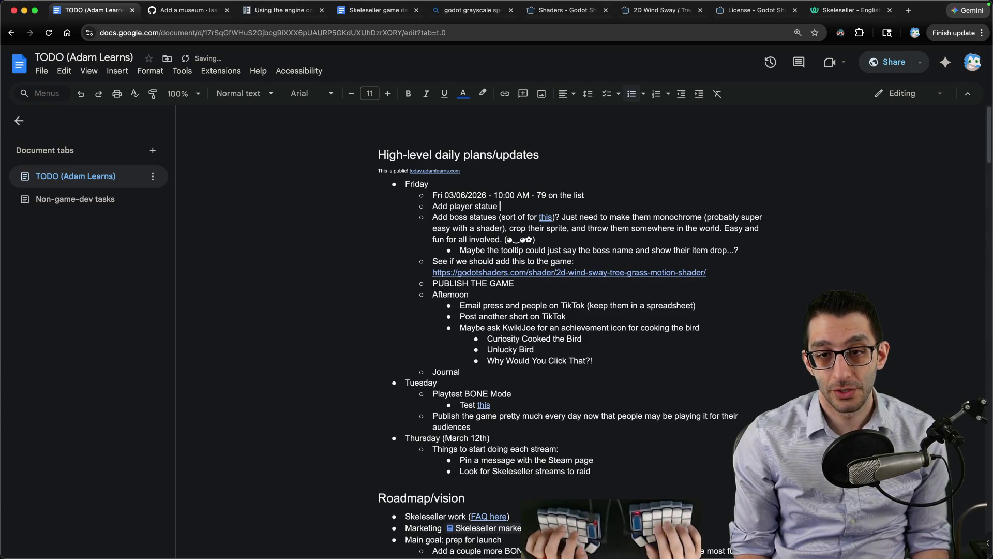
type("by default")
key("Return")
type("Make sure loading the game shows these statues if you've beaten")
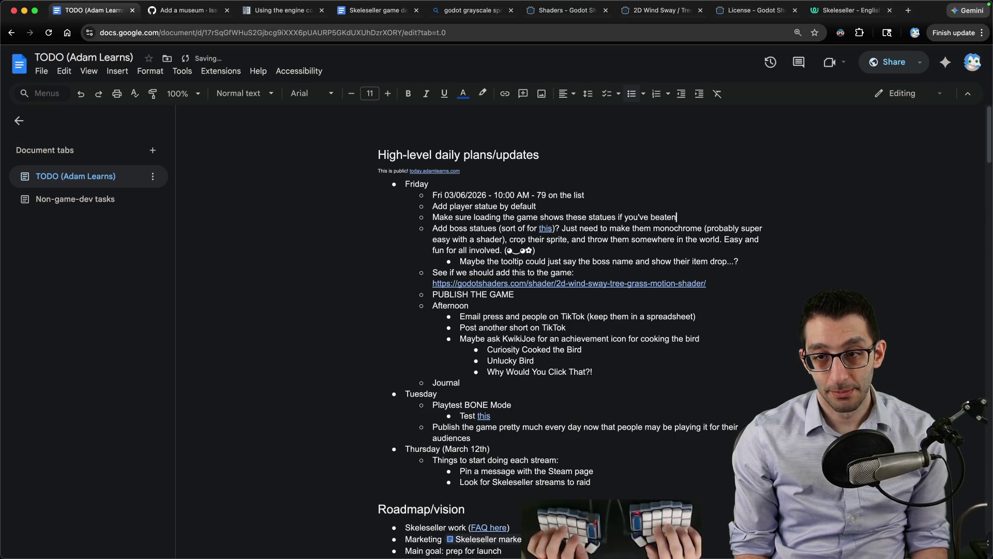
key("Return")
type("Mak")
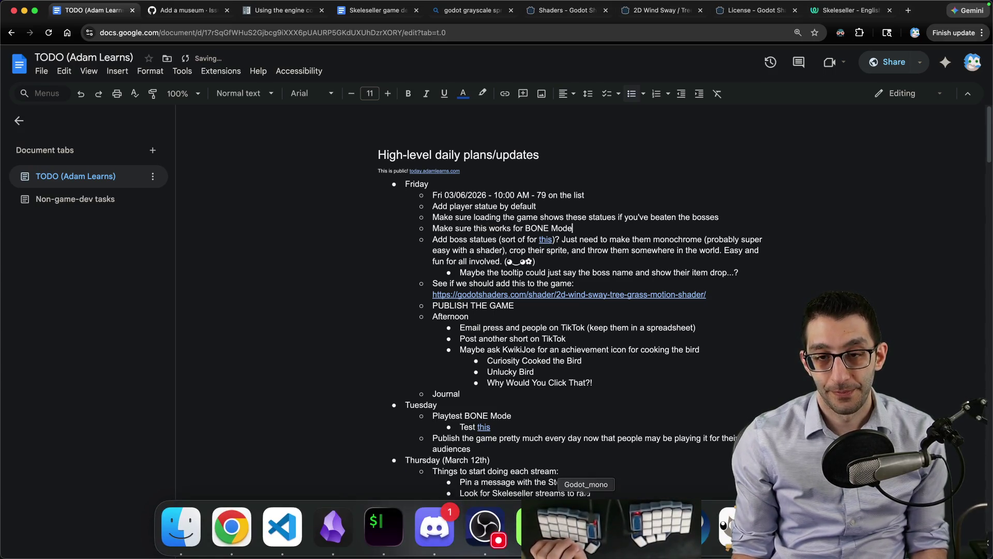
left_click(586, 525)
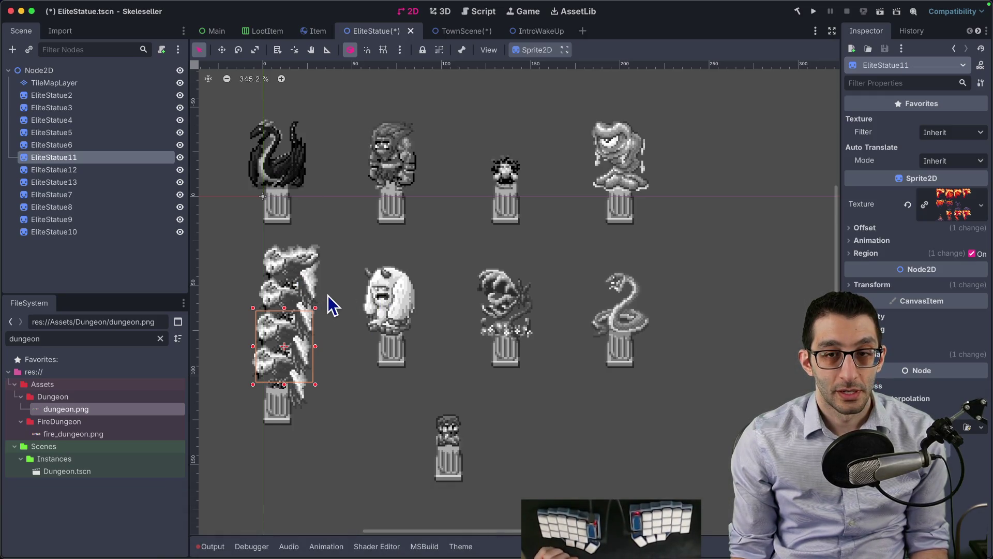
- Select TileMapLayer to show its dungeon tile palette and zoom out to see every statue
left_click(27, 95)
left_click(45, 85)
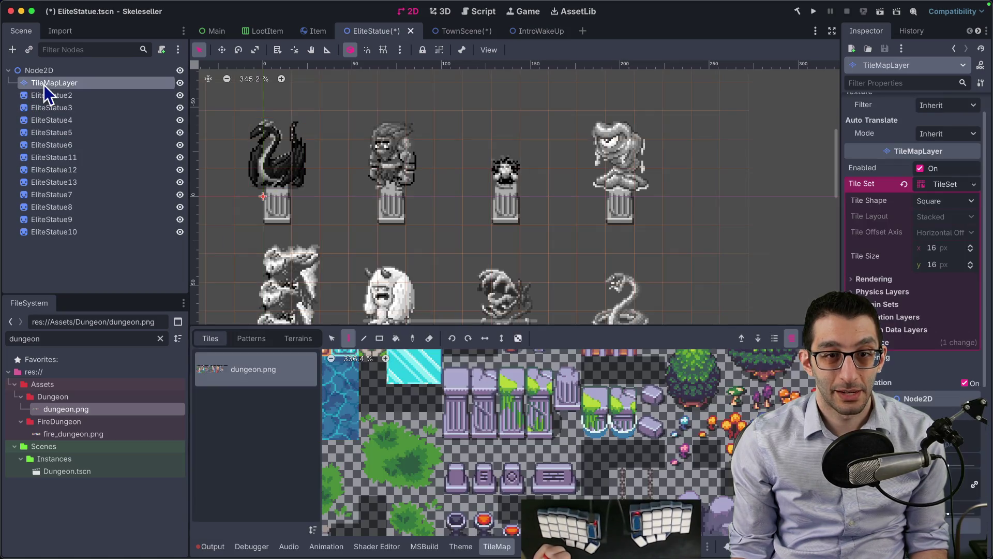
left_click(72, 96)
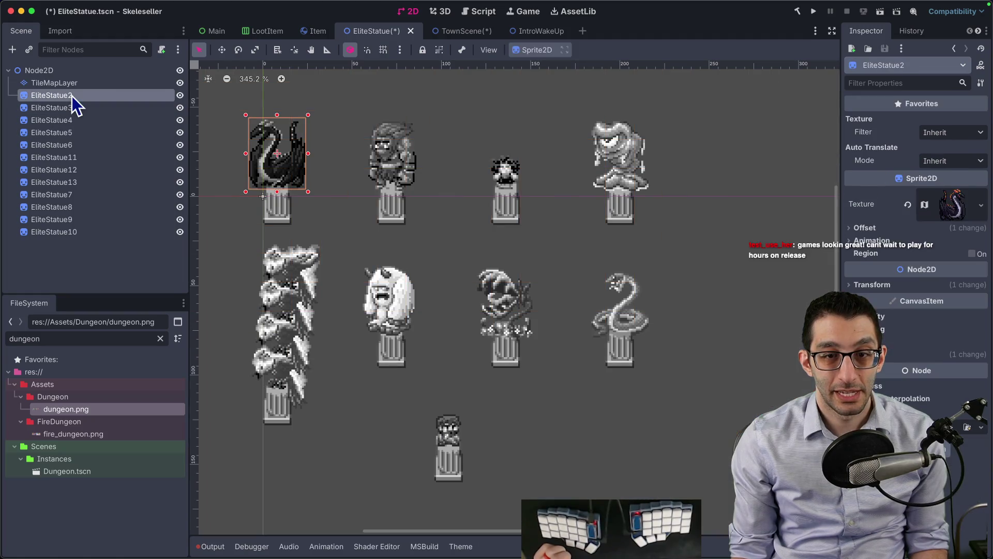
left_click(74, 84)
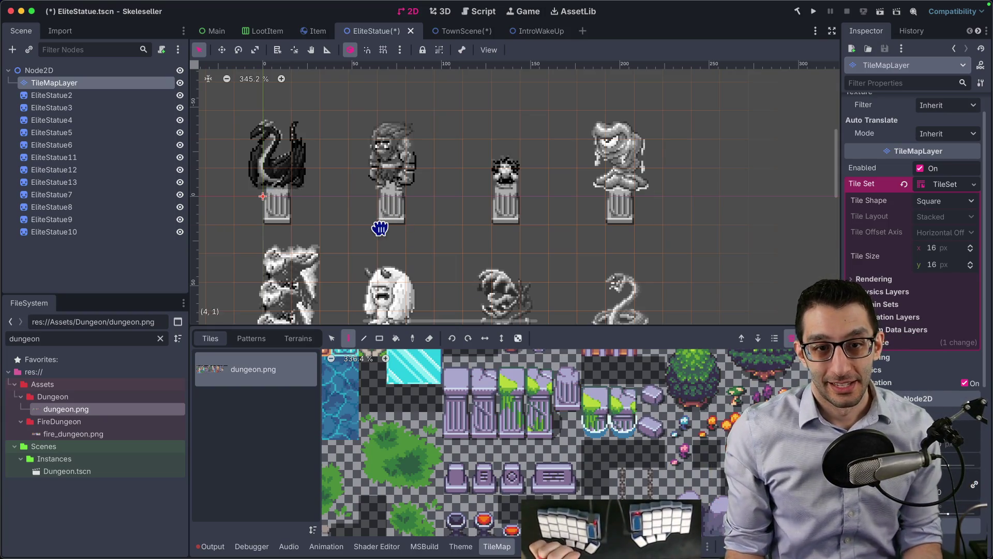
scroll(368, 207, "down", 3)
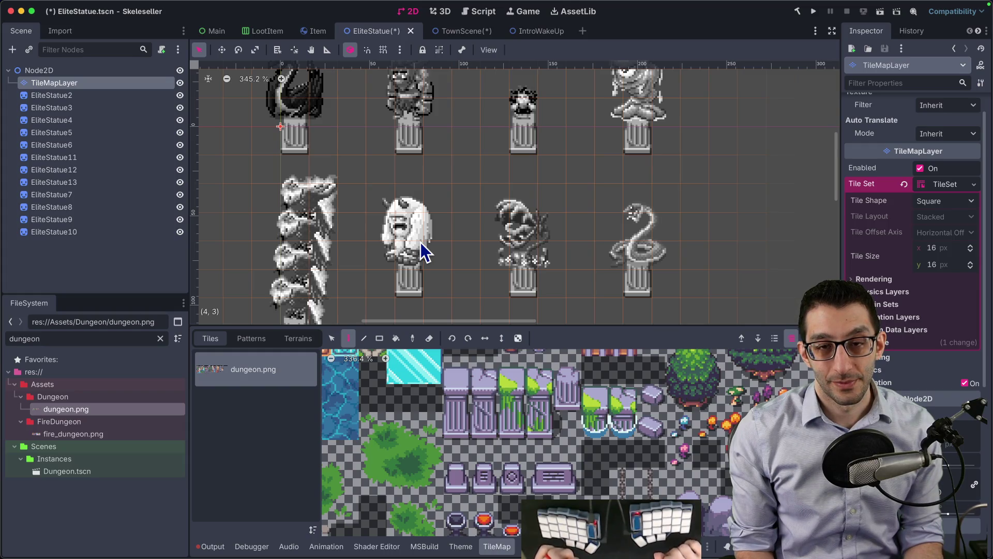
scroll(423, 252, "down", 3)
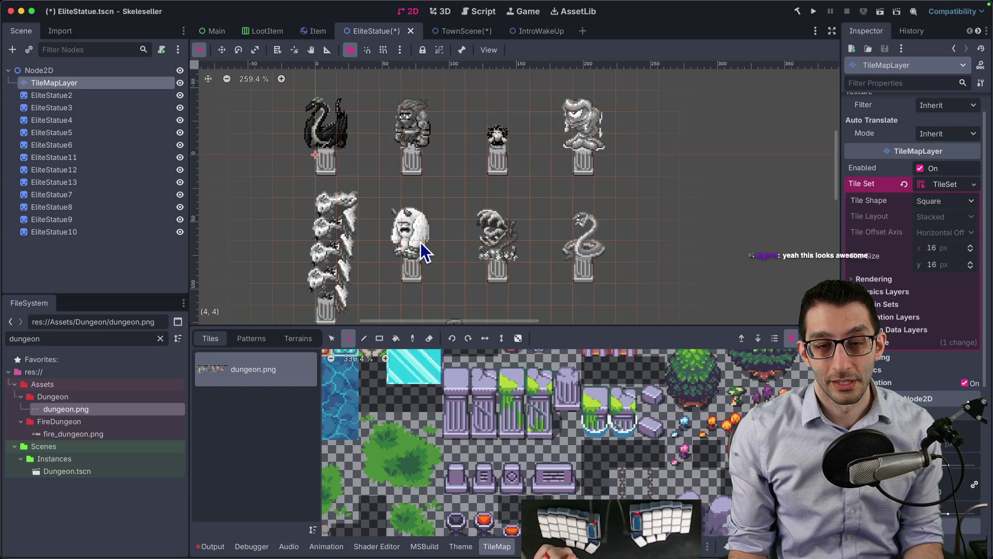
scroll(423, 252, "down", 2)
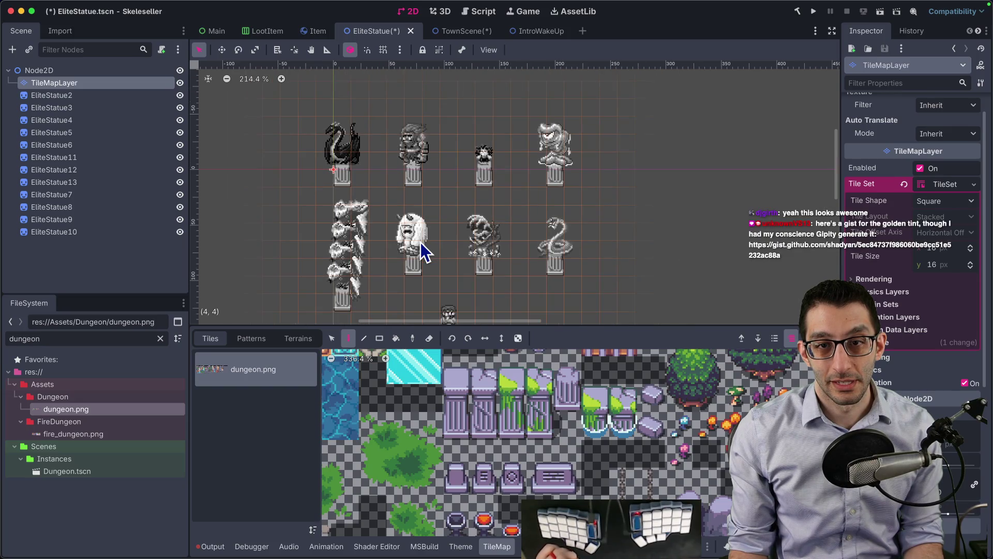
scroll(399, 188, "down", 2)
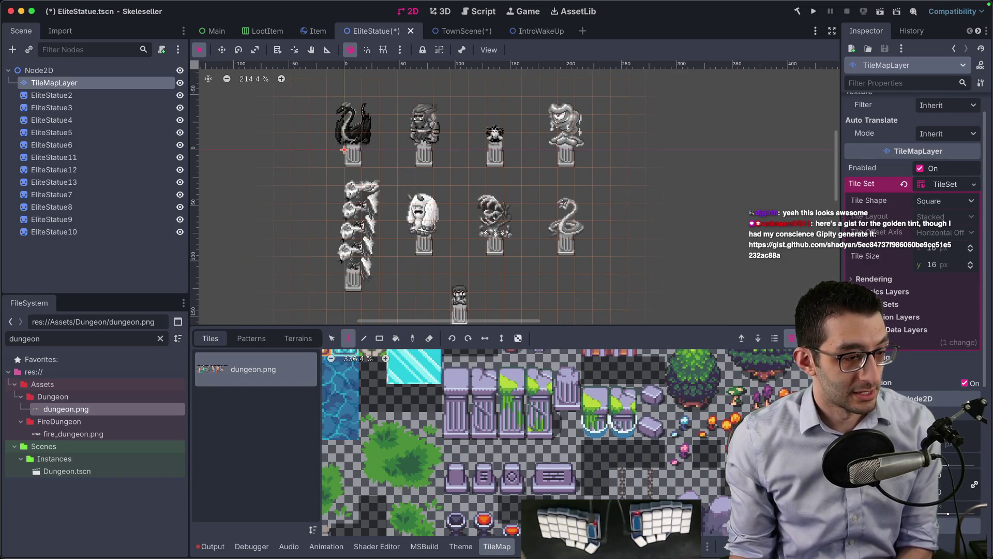
key("super+Tab")
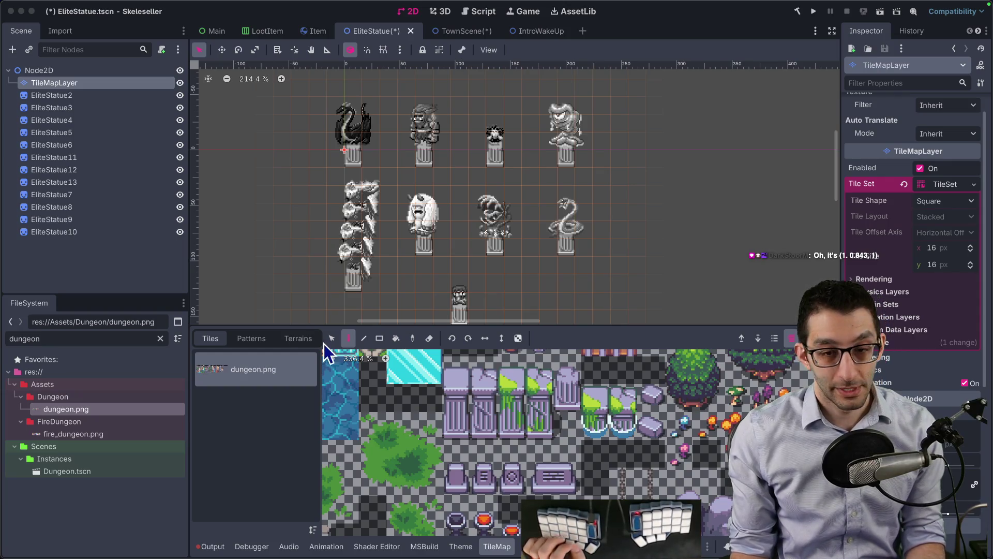
- Comment out the grayscale fragment function in the shader code to preview the gold tint
left_click(377, 546)
scroll(362, 489, "down", 5)
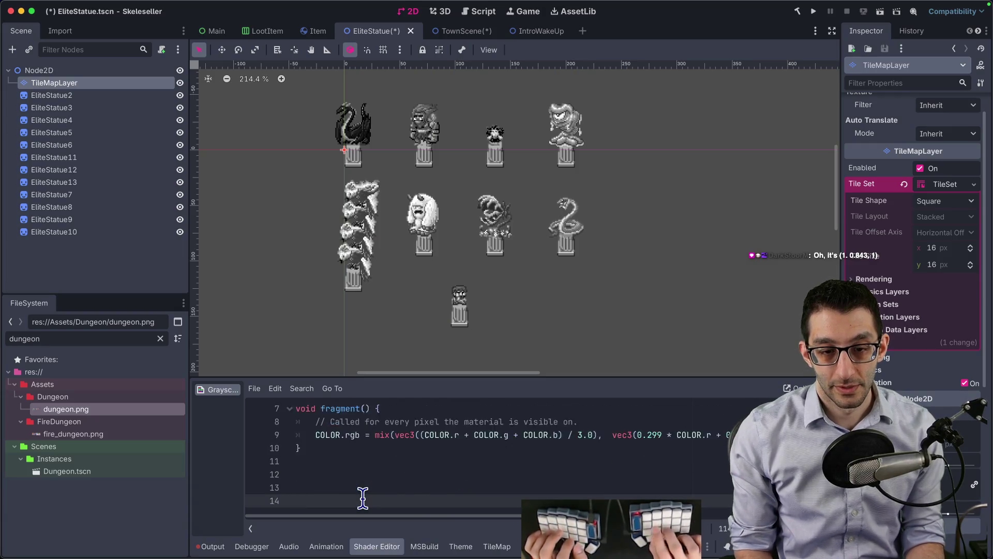
scroll(355, 486, "up", 3)
scroll(339, 463, "up", 1)
mouse_move(333, 450)
left_mouse_down()
mouse_move(331, 427)
mouse_move(317, 446)
left_mouse_up()
key("super+k")
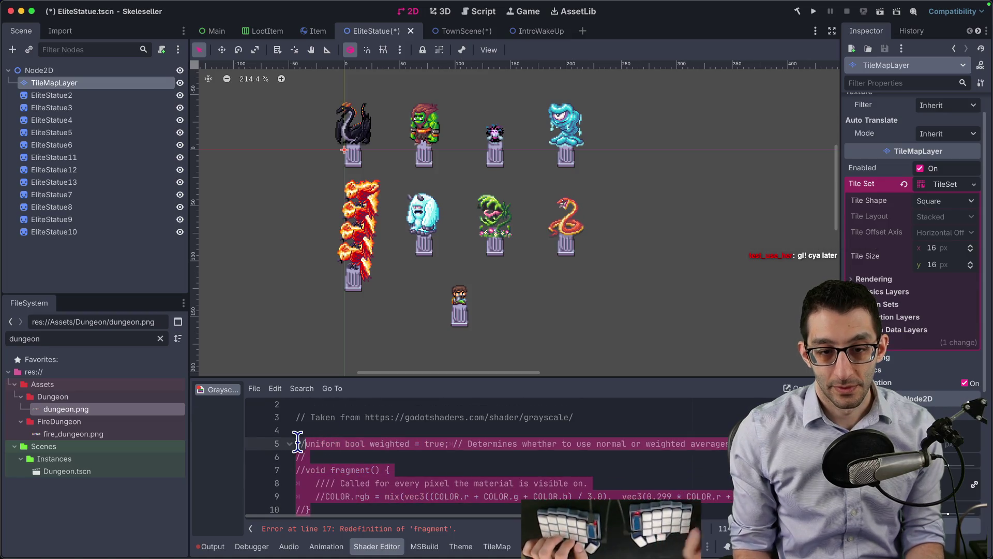
left_click(312, 443)
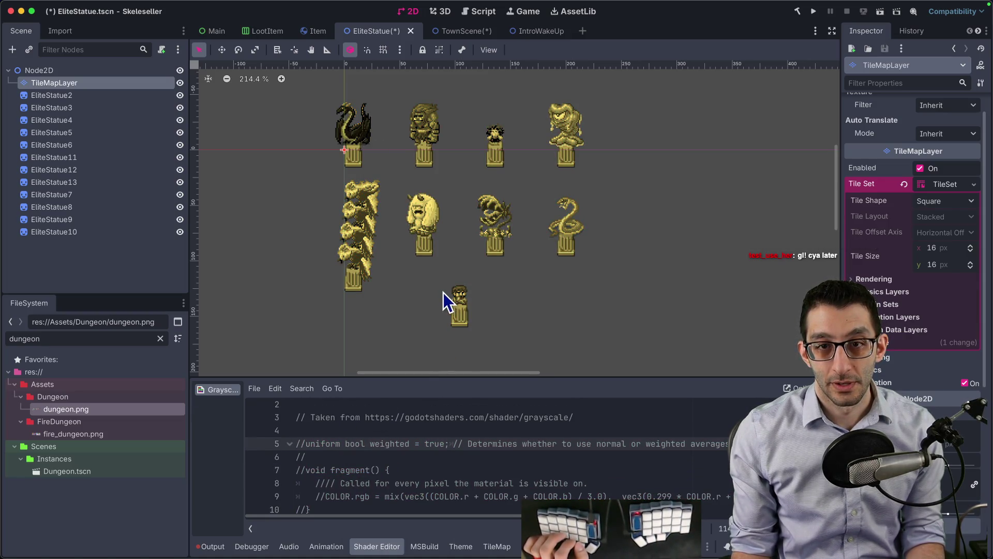
- Uncomment the fragment function and delete the shader's trailing blank lines
scroll(439, 294, "up", 5)
scroll(425, 317, "down", 2)
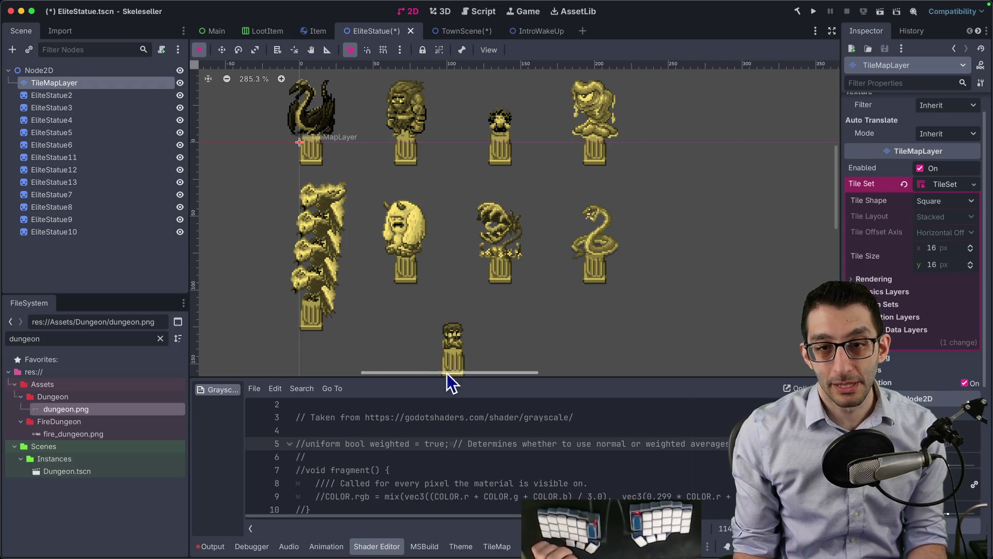
scroll(428, 317, "down", 4)
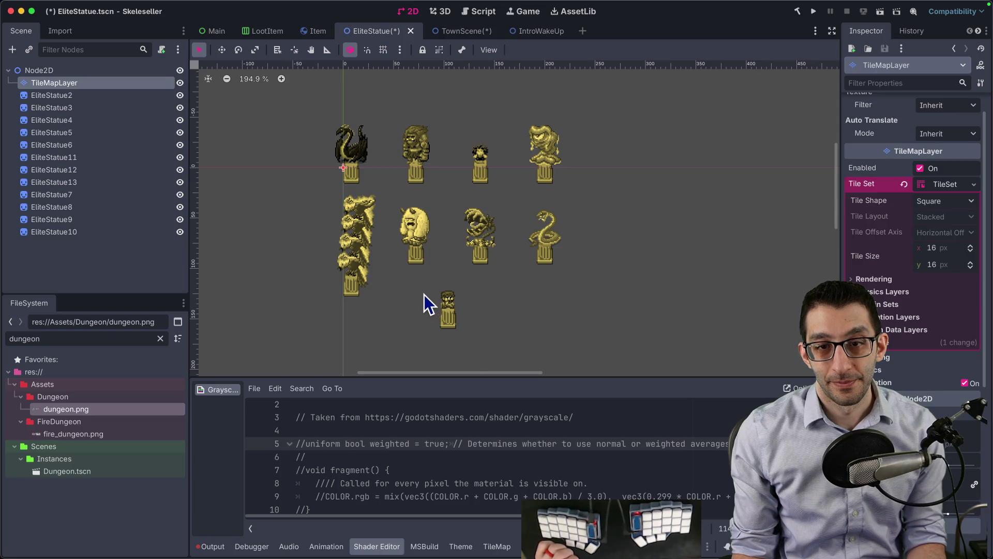
scroll(425, 249, "up", 6)
scroll(425, 246, "down", 6)
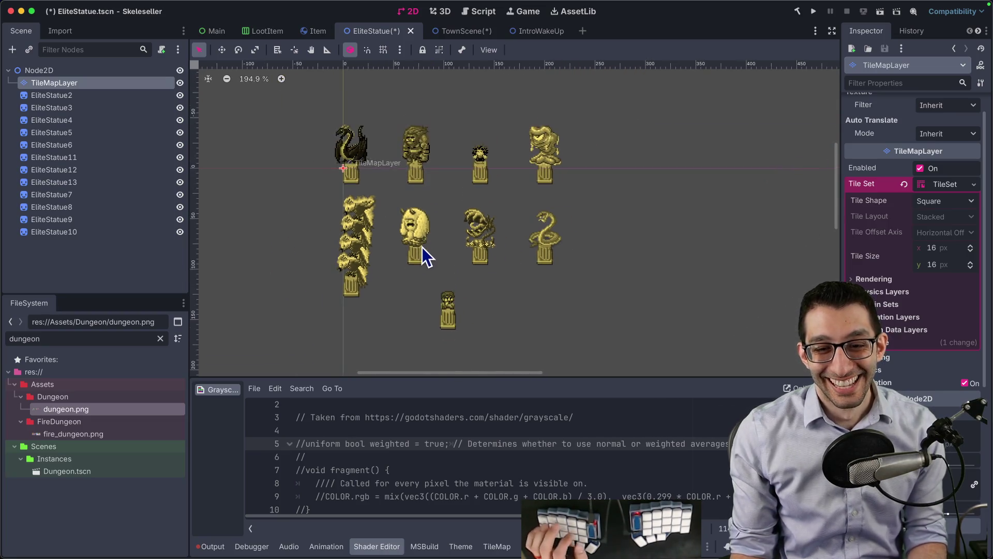
key("ctrl+k")
key("BackSpace")
key("BackSpace")
key("BackSpace")
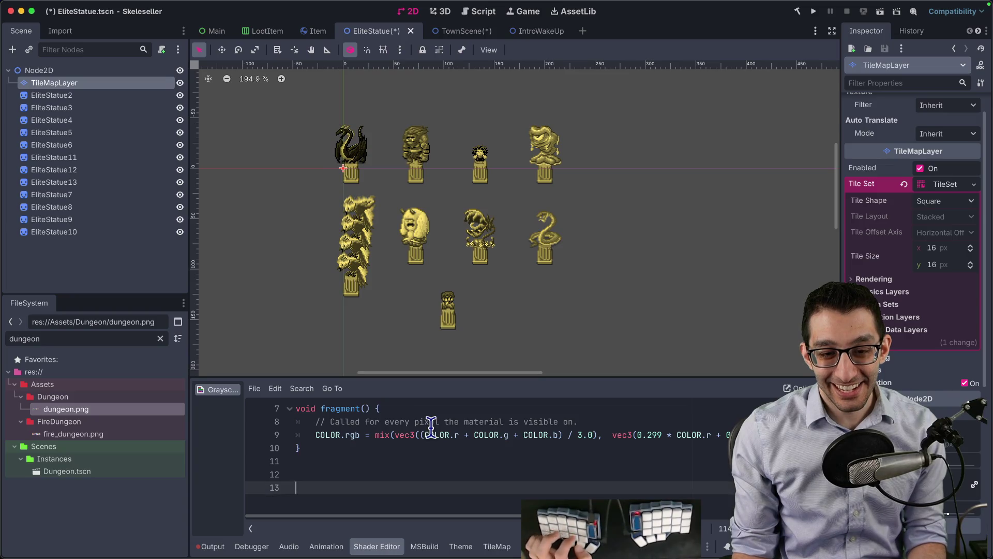
key("BackSpace")
left_click(52, 96)
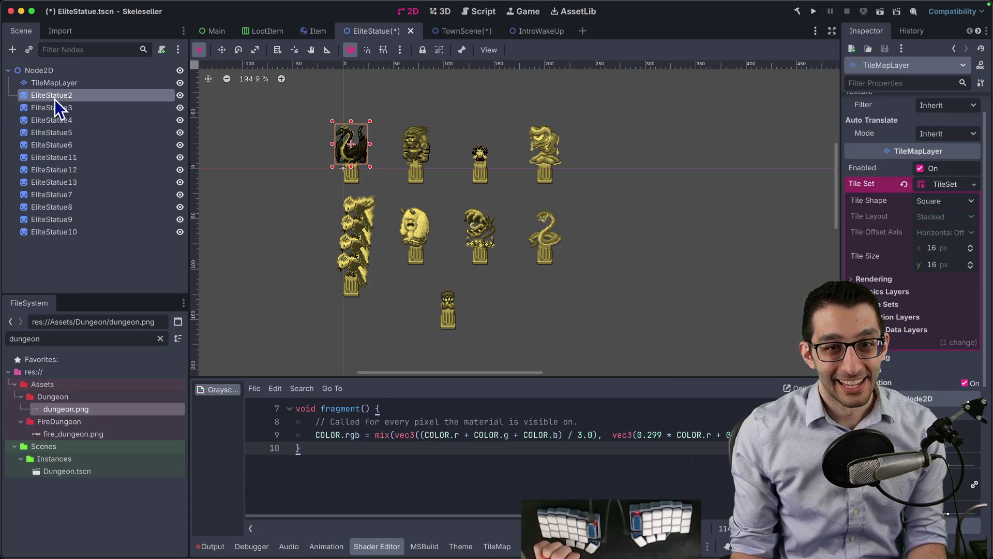
left_click(909, 331)
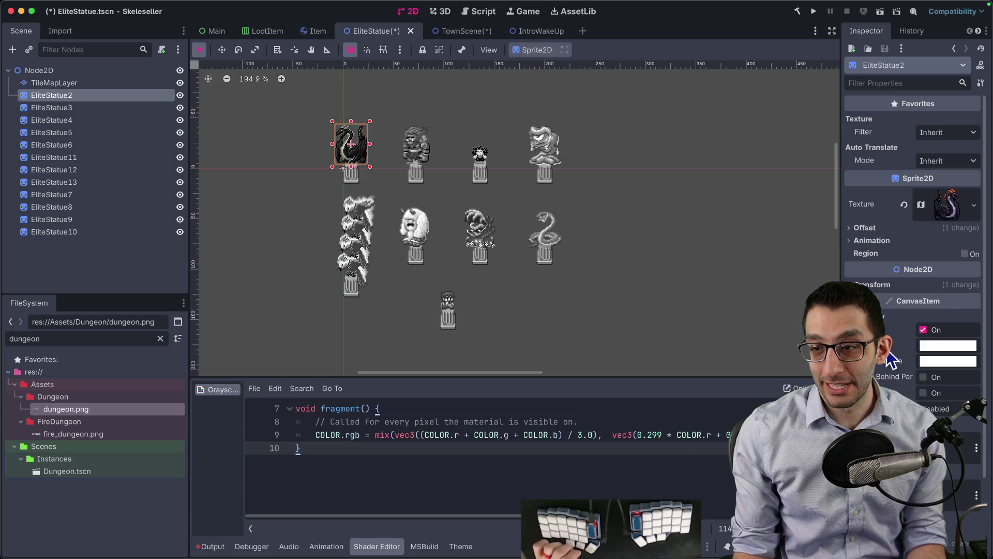
left_click(923, 345)
left_click(867, 179)
left_click_drag(871, 231, 849, 231)
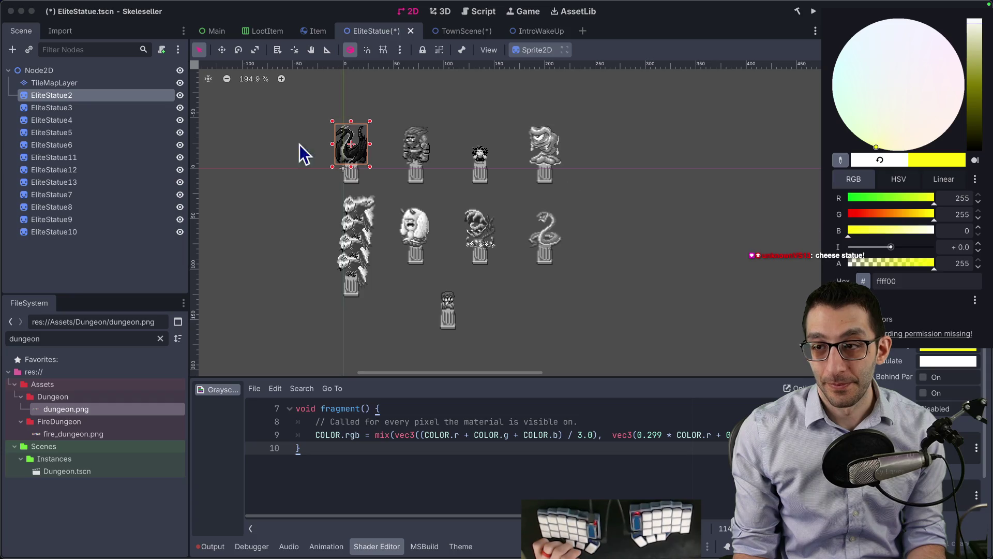
left_click(332, 171)
scroll(326, 166, "up", 3)
scroll(325, 164, "up", 3)
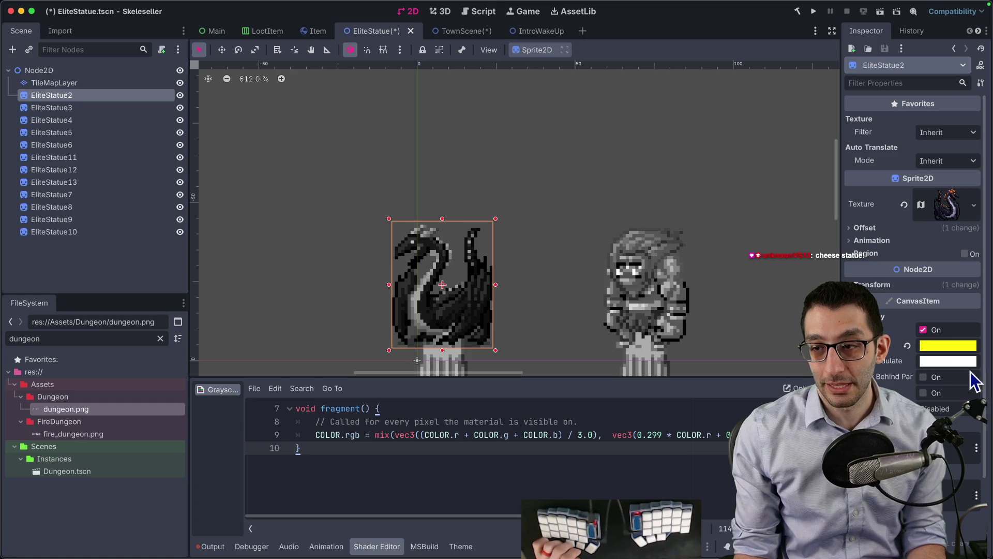
left_click(927, 362)
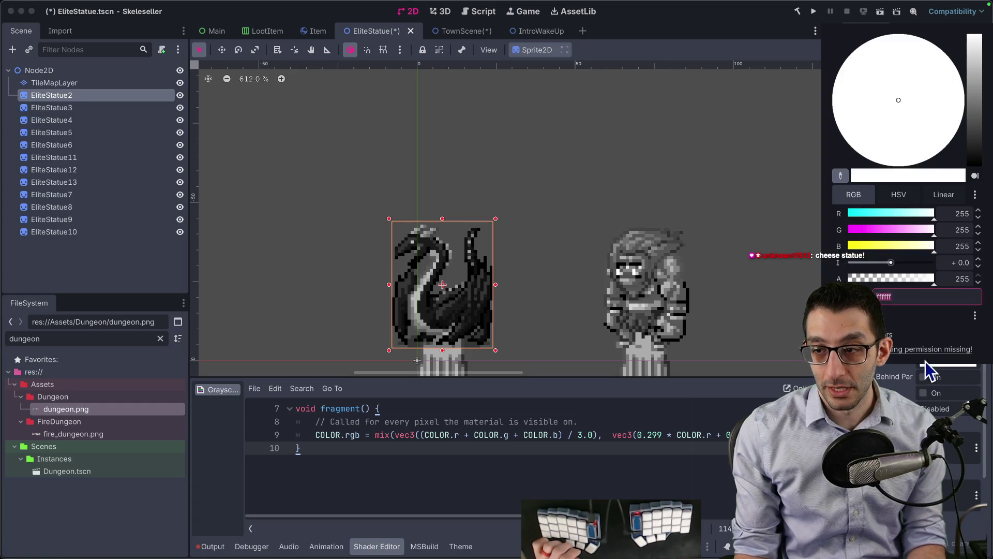
mouse_move(861, 246)
left_mouse_down()
mouse_move(838, 249)
mouse_move(936, 250)
mouse_move(893, 230)
mouse_move(842, 231)
mouse_move(941, 243)
left_mouse_up()
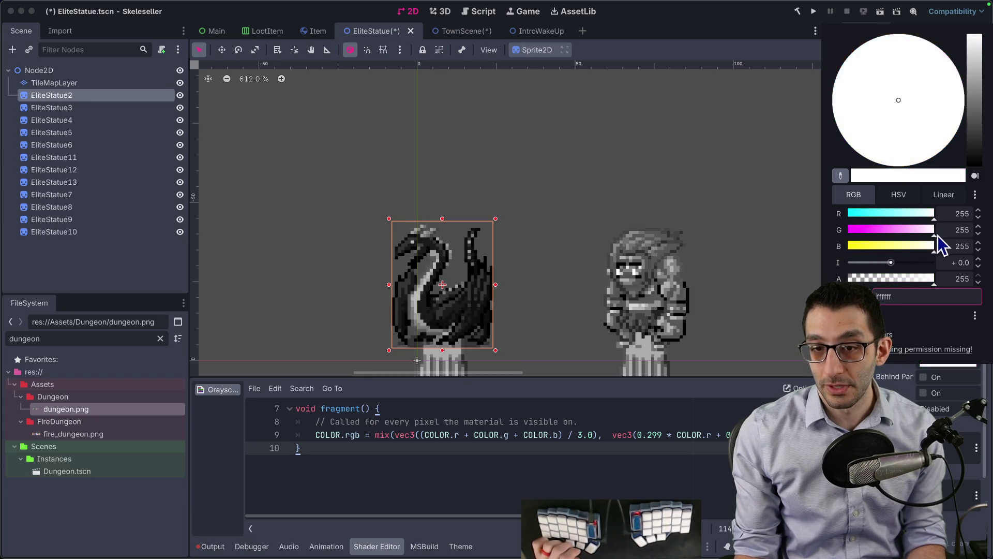
left_click(686, 246)
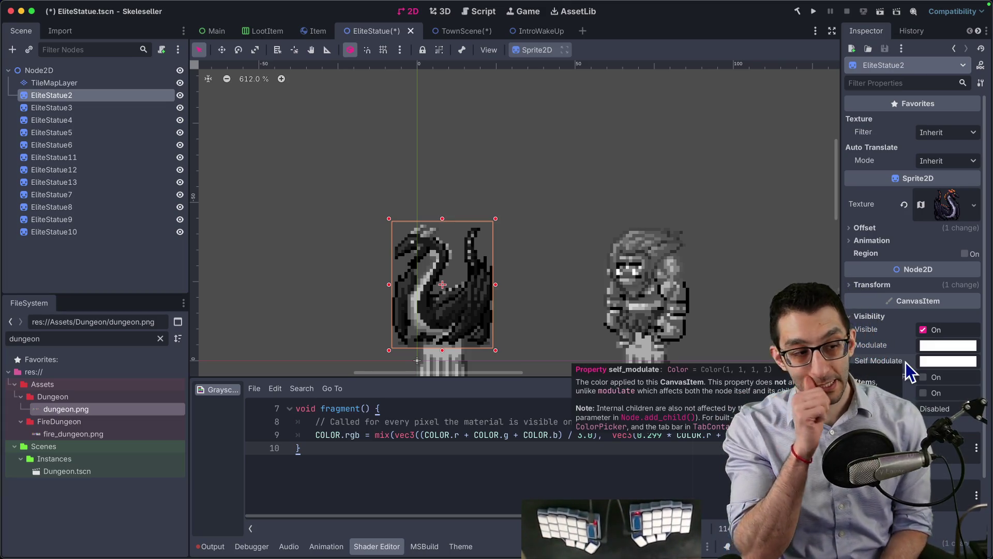
scroll(698, 295, "down", 5)
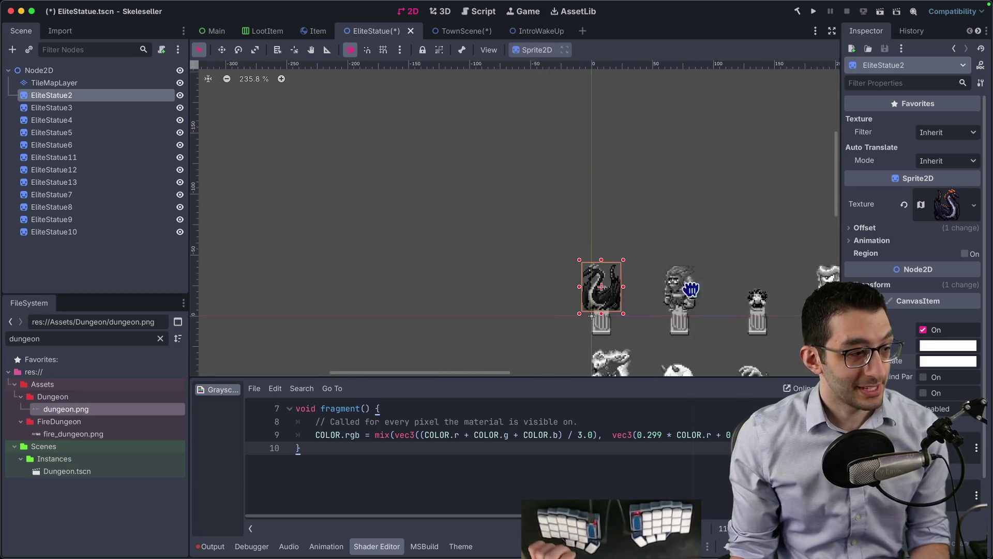
scroll(488, 242, "down", 3)
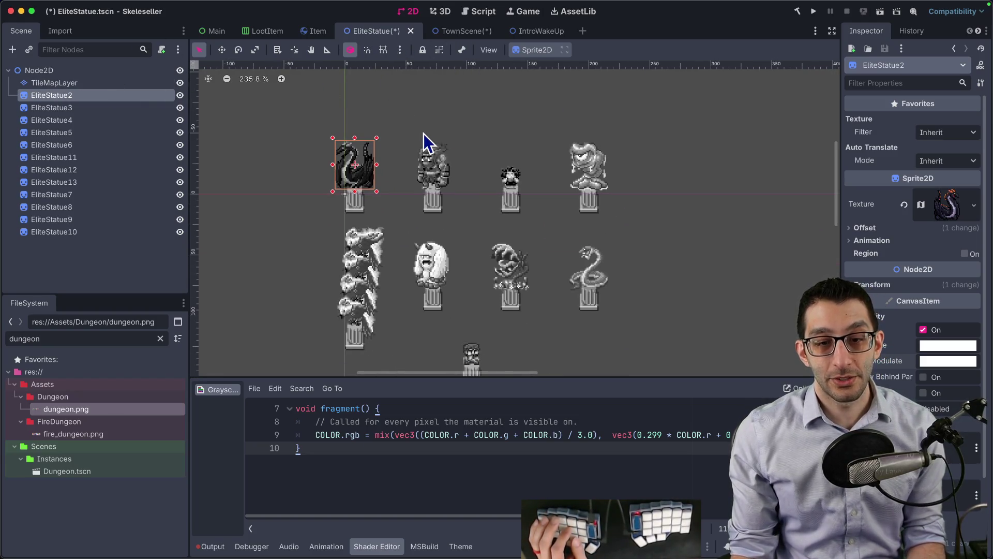
key("super+Tab")
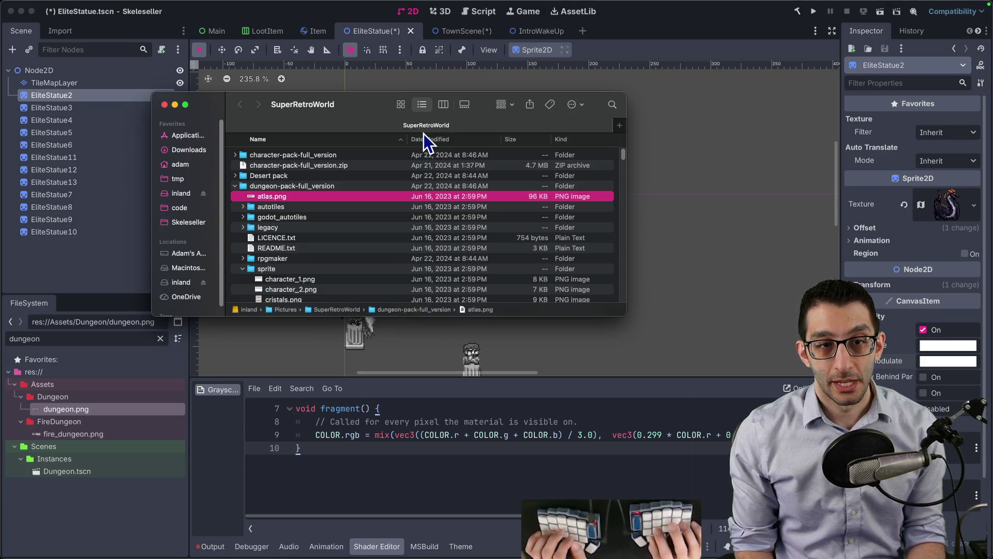
- Navigate in Finder to the Skeleseller/Game/Scenes/Town/Objects folder
key("super+Up")
left_click(204, 224)
double_click(287, 156)
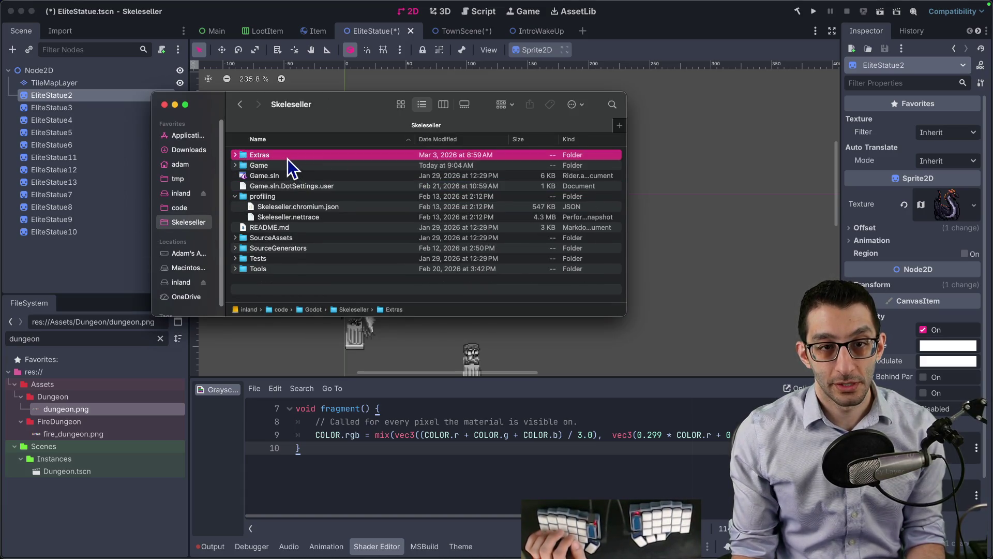
key("super+Up")
key("Down")
key("super+Down")
key("Down")
key("Down")
key("Down")
key("super+Down")
key("Down")
key("Down")
key("Down")
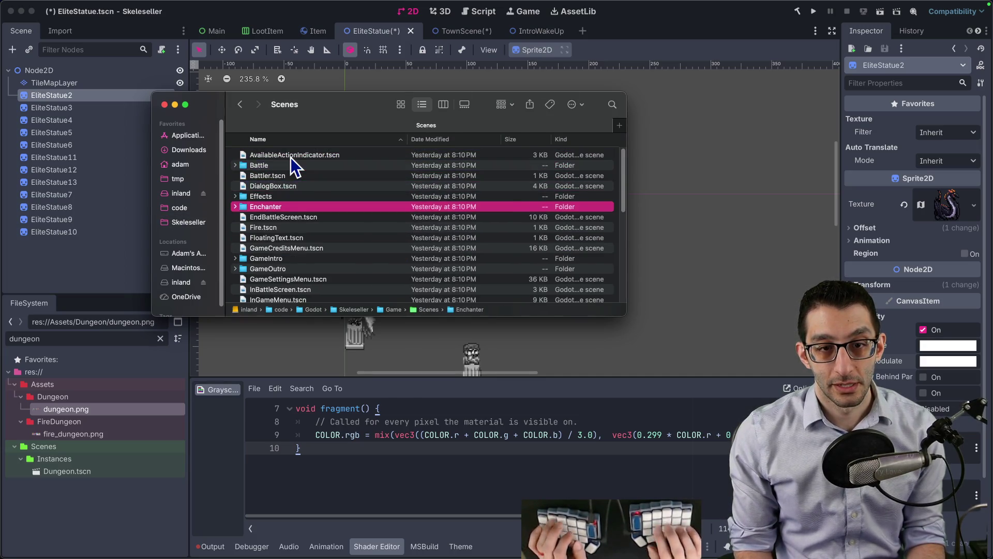
key("super+Down")
key("Down")
key("Down")
key("Down")
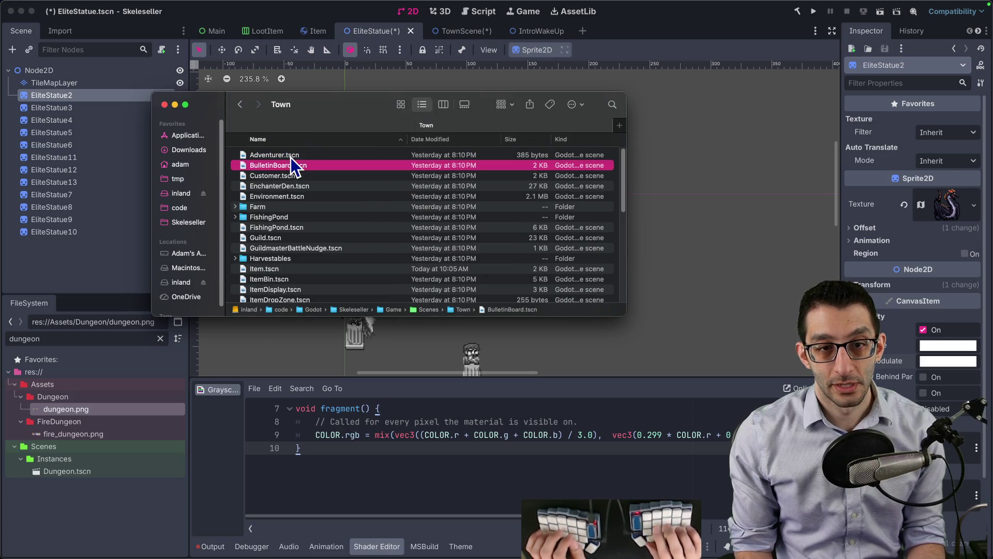
key("super+Down")
- Create a new folder named Statues in Objects and open it
key("super+shift+n")
type("Statues")
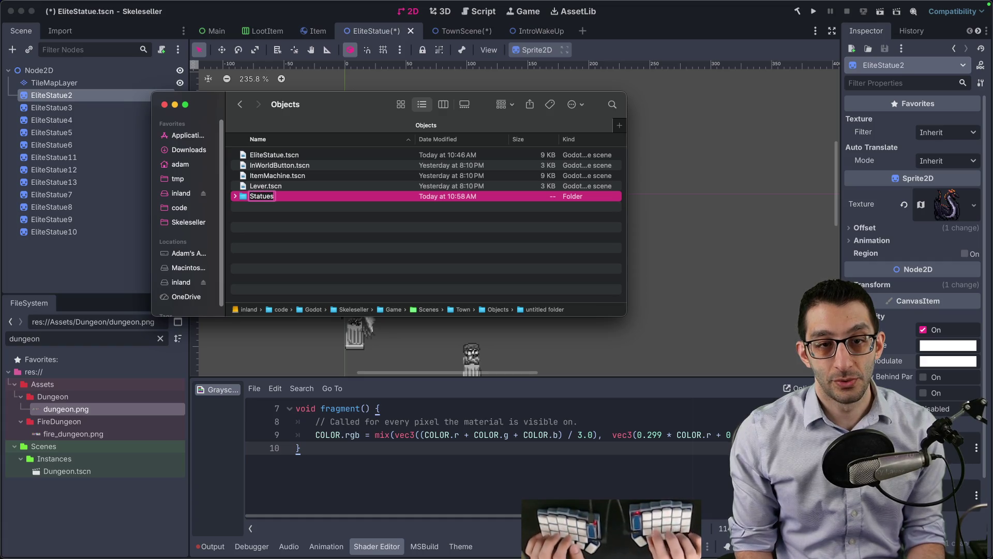
key("super+Down")
left_click(79, 110)
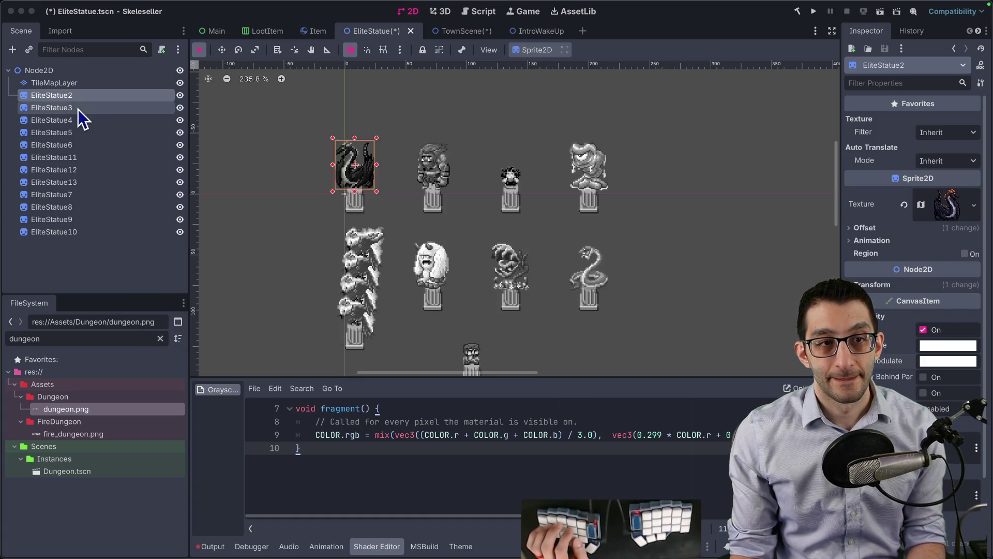
- Save the scene under a new name, DragonStatue, in the Statues folder
left_click(100, 108)
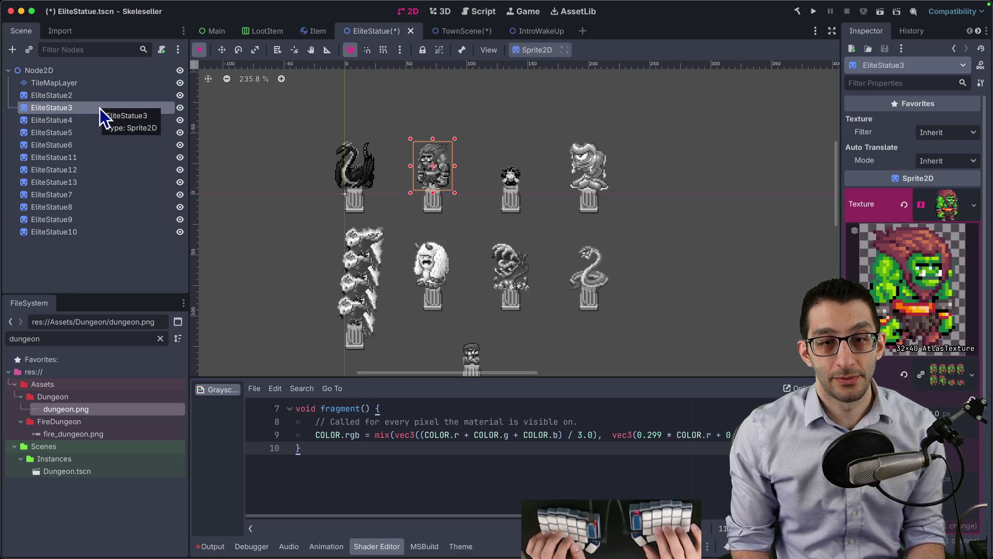
key("super+s")
key("super+shift+s")
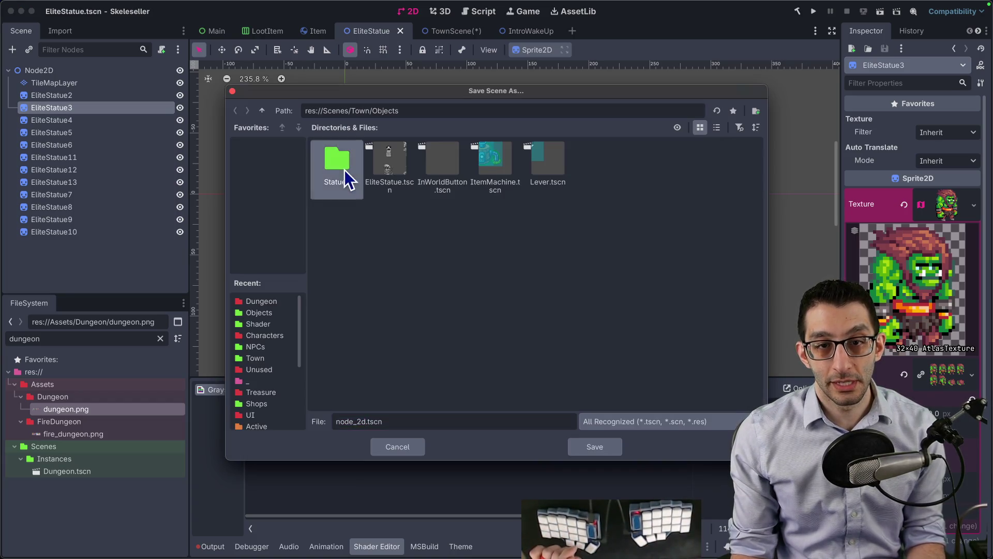
double_click(344, 173)
type("EliteStatue")
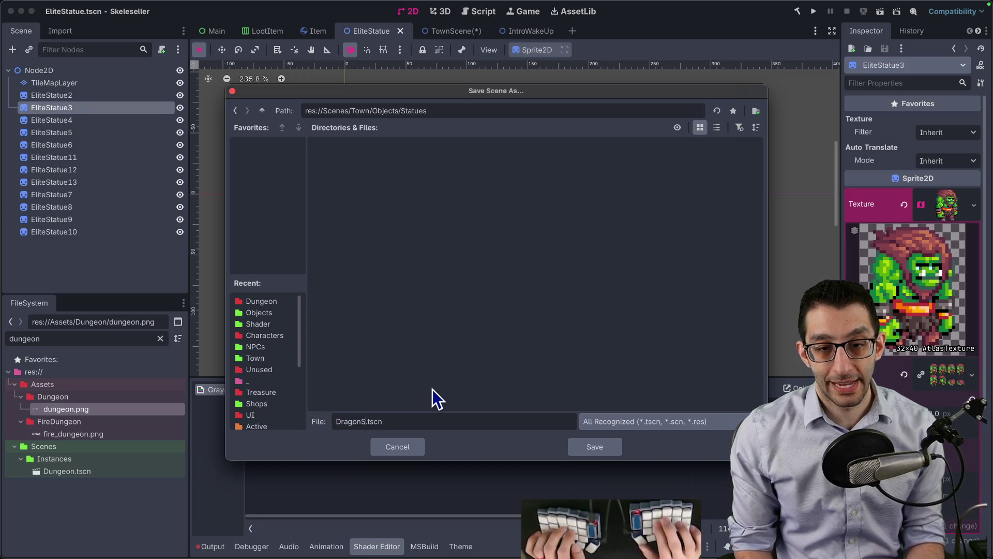
key("Return")
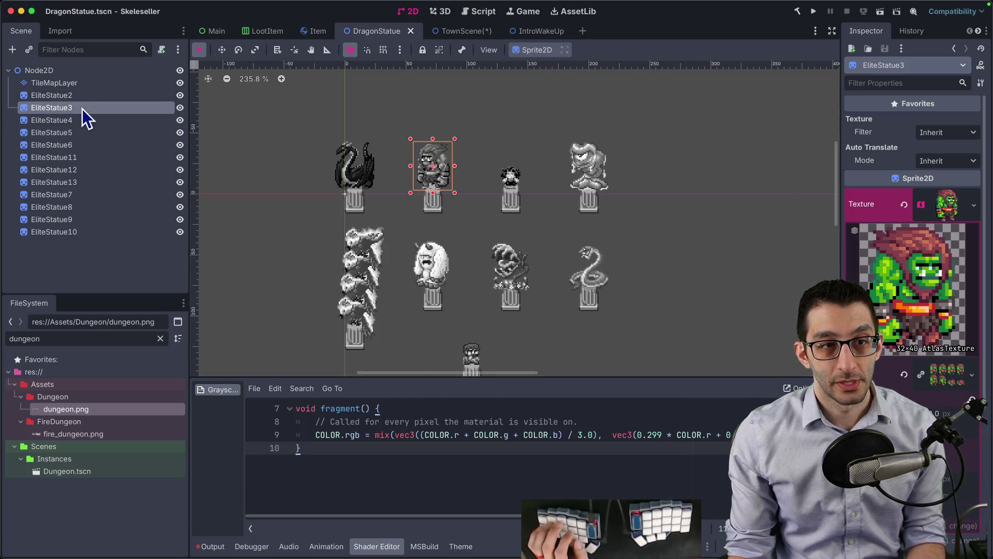
- Delete statue nodes EliteStatue3 through EliteStatue10, keeping only the dragon
left_click(81, 220, "shift")
left_click(82, 231, "shift")
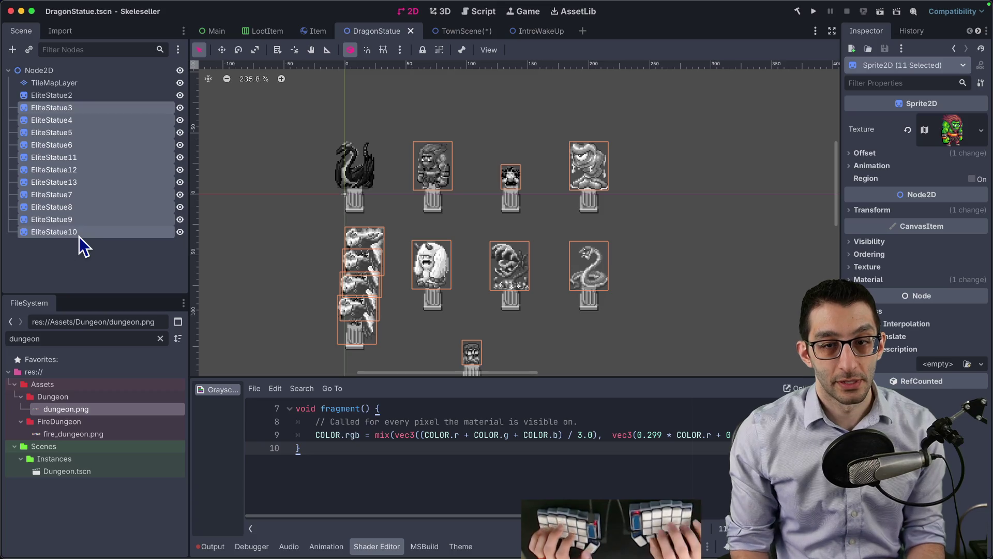
key("Delete")
- Add a new sprite as Node2D's first child and name it Column
left_click(69, 84)
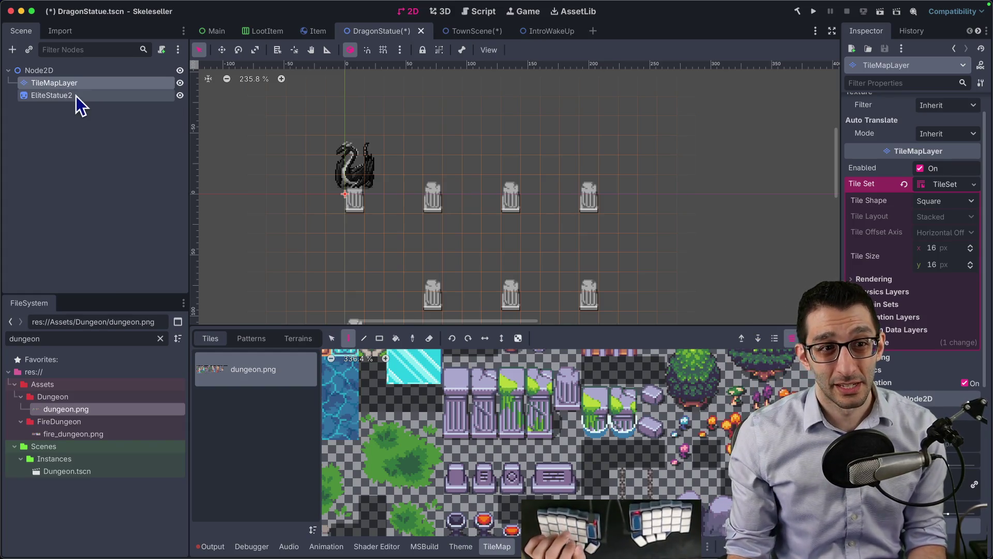
left_click(54, 72)
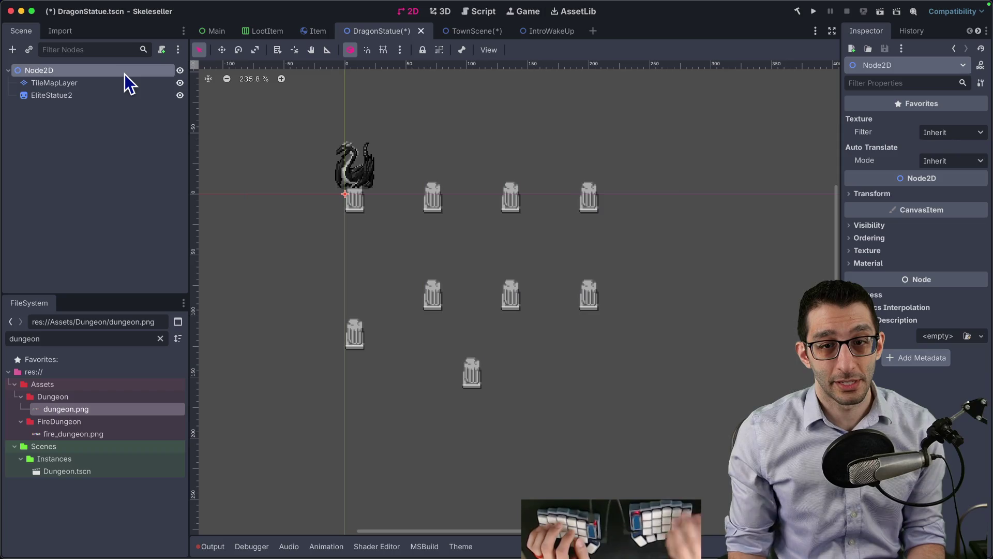
key("ctrl+v")
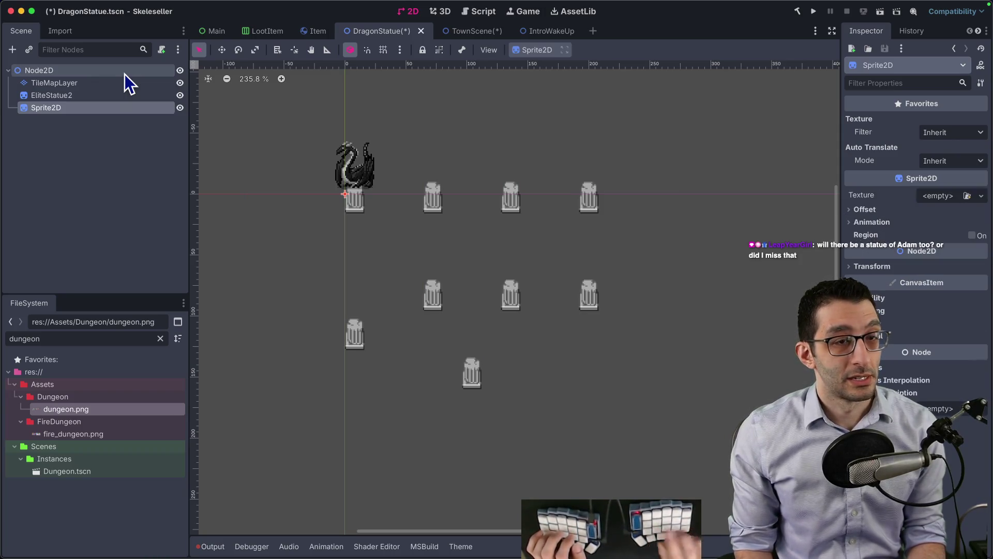
left_click_drag(79, 104, 63, 85)
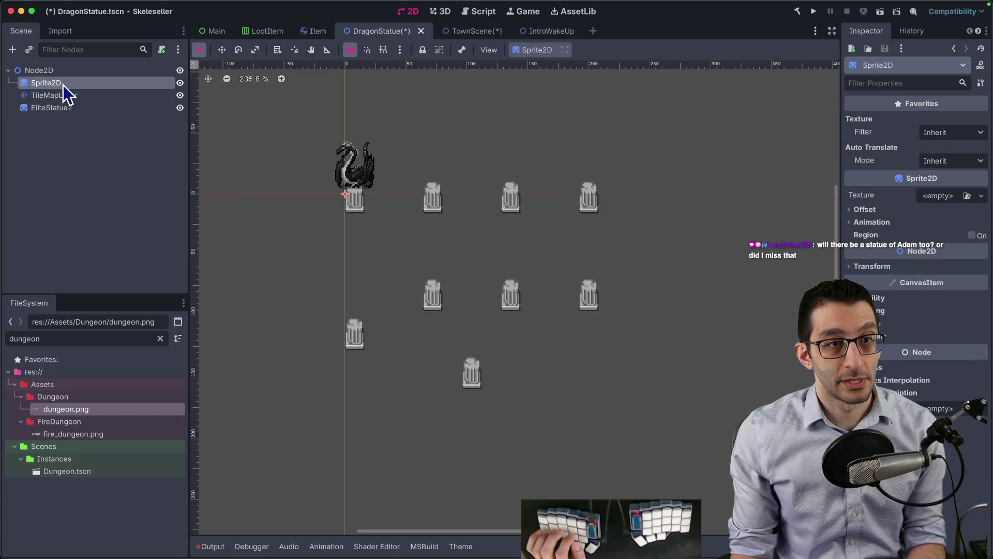
double_click(63, 85)
type("Column")
key("Return")
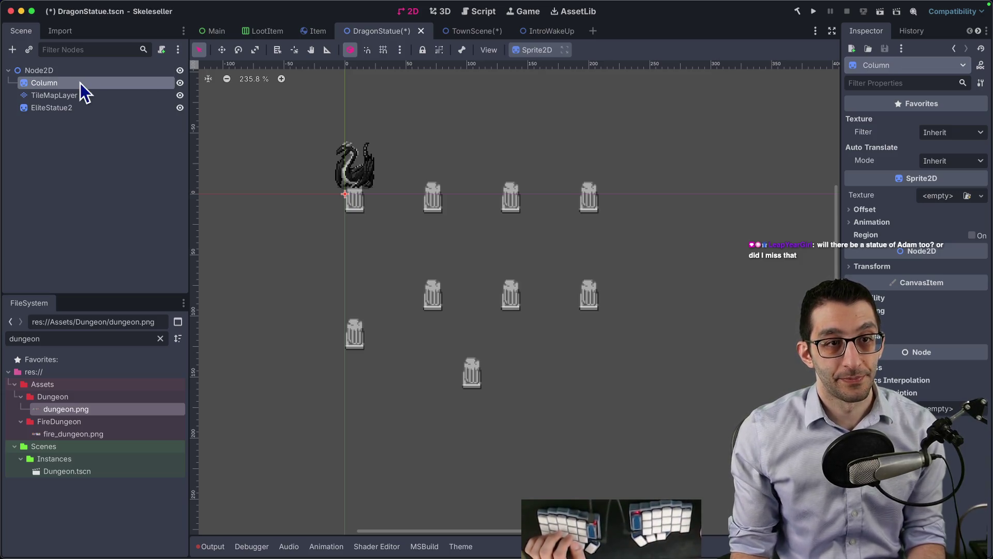
- Delete the TileMapLayer node holding the column tiles
left_click(77, 96)
key("Delete")
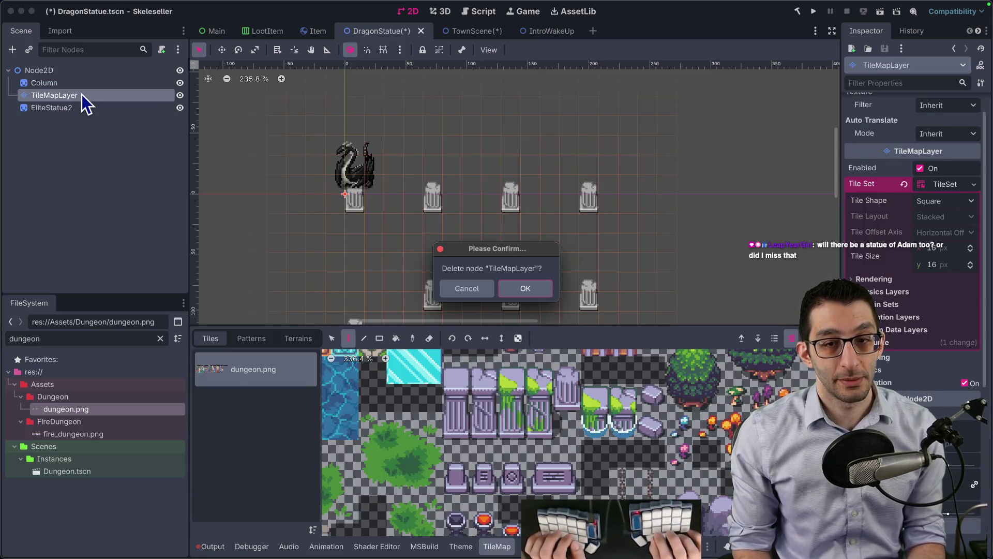
key("Return")
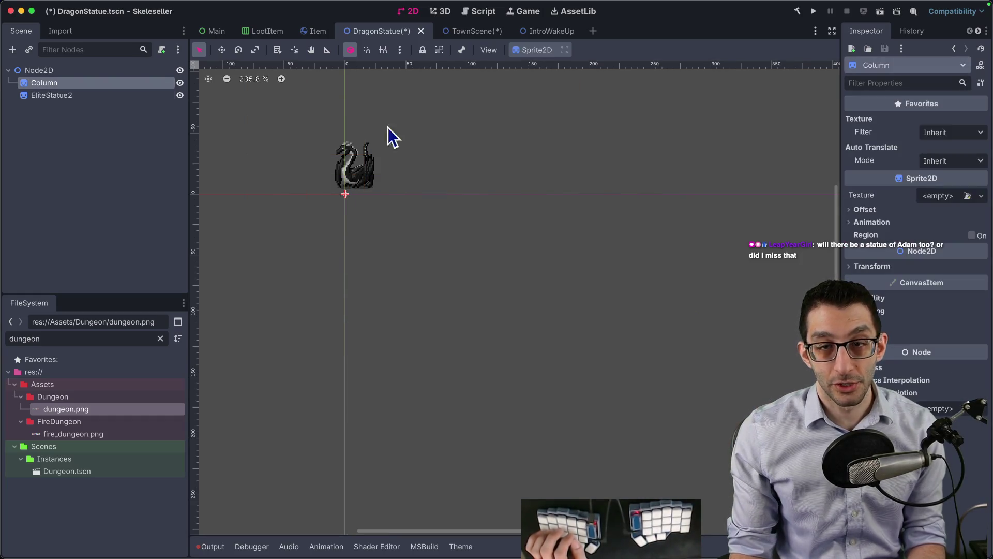
left_click(936, 195)
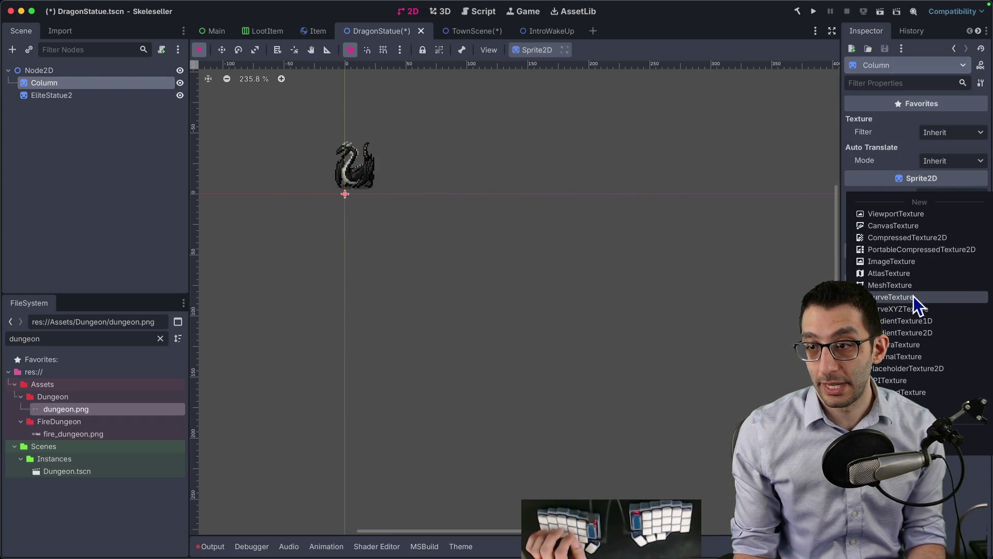
- Give Column a new AtlasTexture using dungeon.png as its atlas image
left_click(914, 274)
left_click(931, 347)
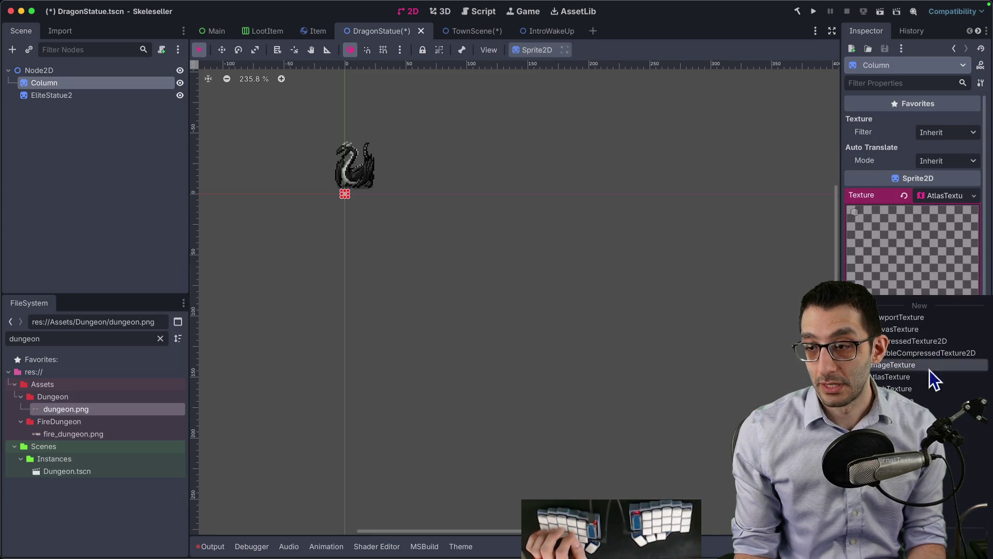
left_click(932, 362)
type("dung")
key("Return")
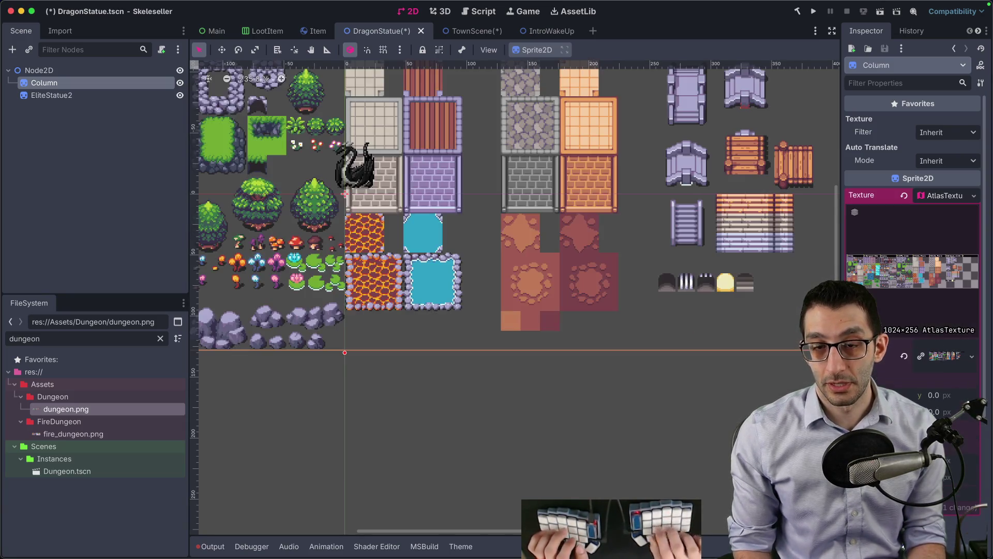
scroll(556, 269, "left", 10)
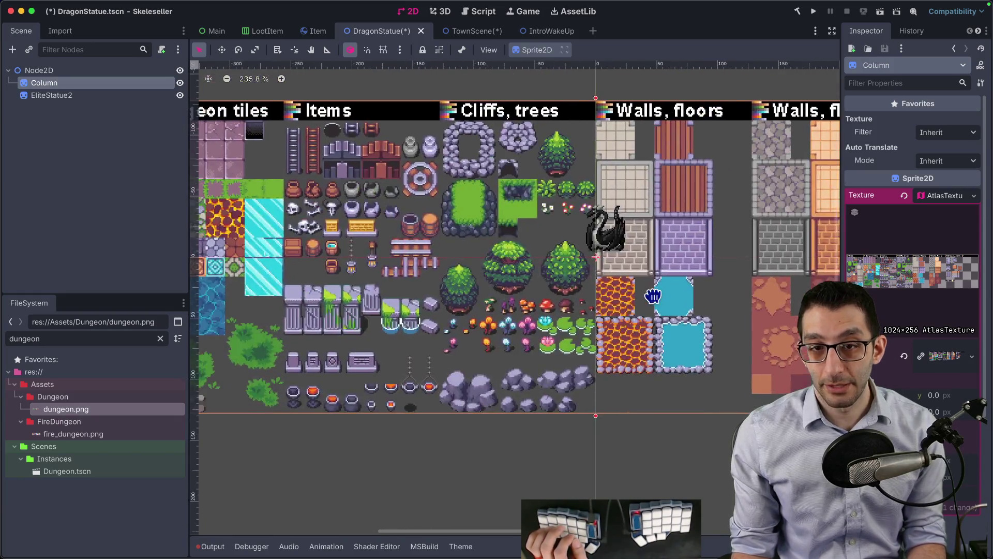
scroll(217, 296, "left", 2)
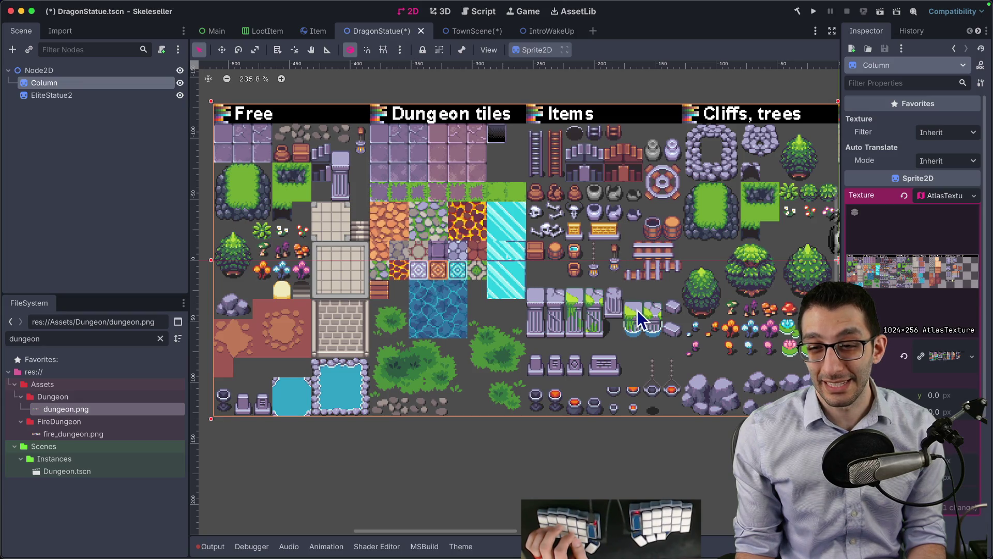
- Set the atlas region to x 320, y 160, size 16×32, and frame the Column sprite
type("320")
key("Tab")
type("160")
key("Return")
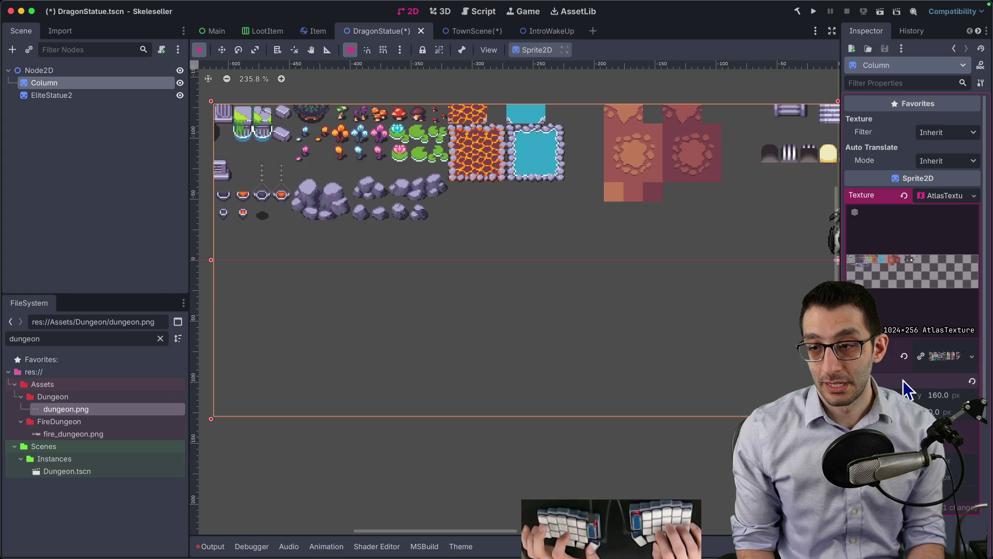
type("16")
key("Tab")
type("32")
key("Return")
left_click_drag(427, 231, 496, 298)
key("f")
scroll(574, 259, "up", 6)
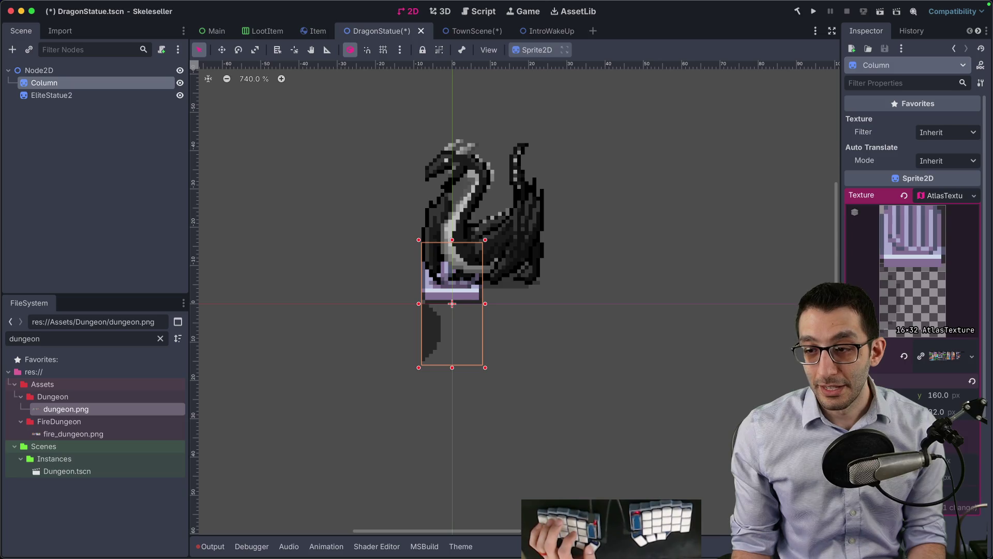
- Adjust the region's y value, settling on 144 so the column tile shows
left_click(939, 396)
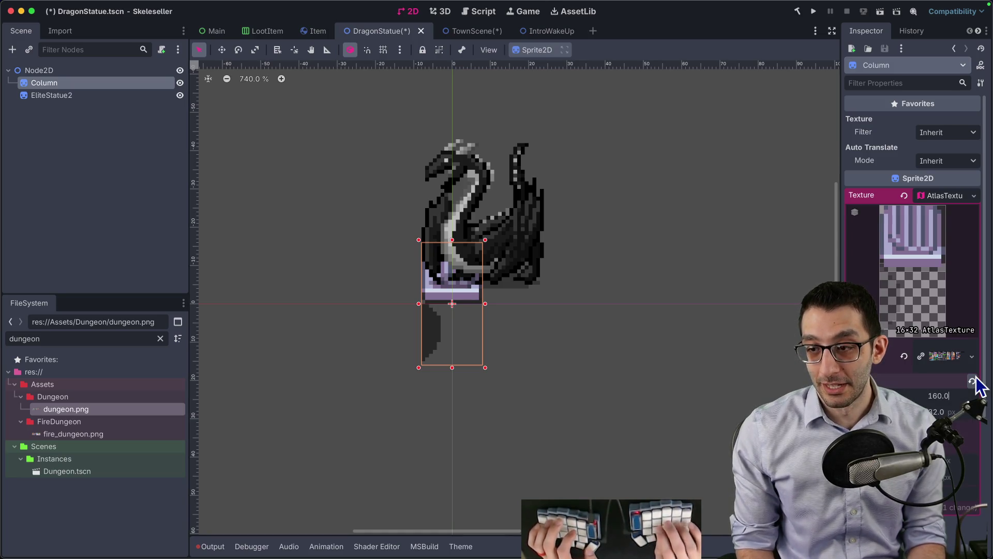
type("+16")
key("Return")
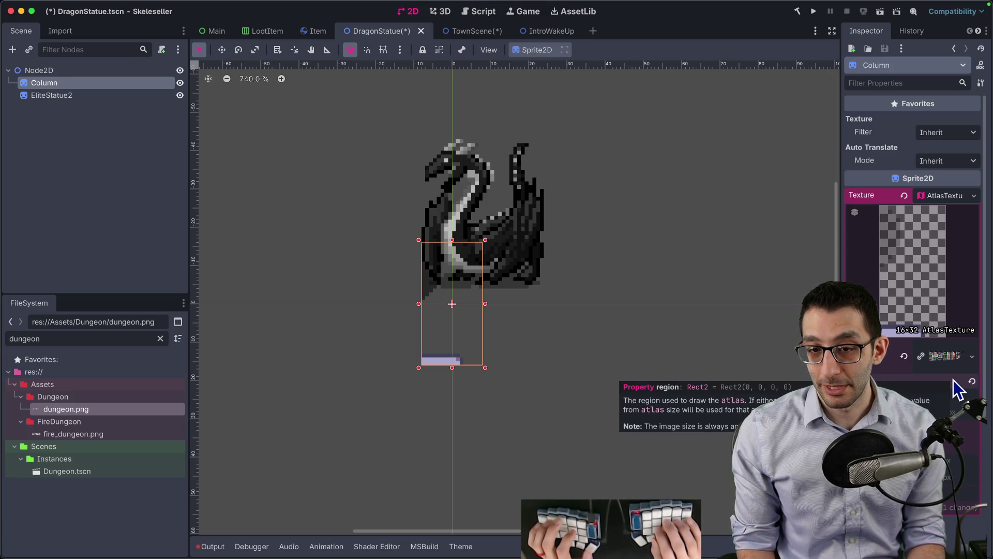
type("-")
key("BackSpace")
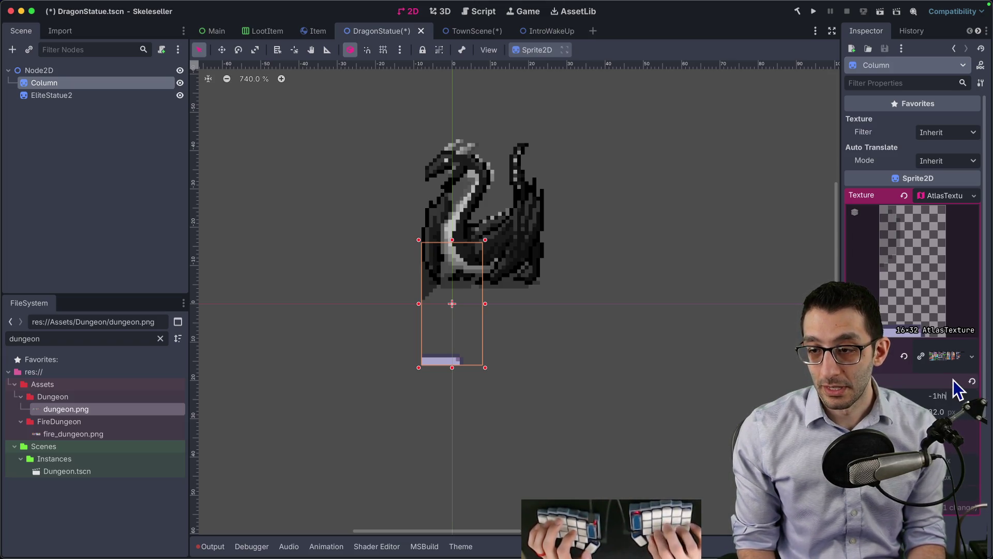
type("160")
key("Return")
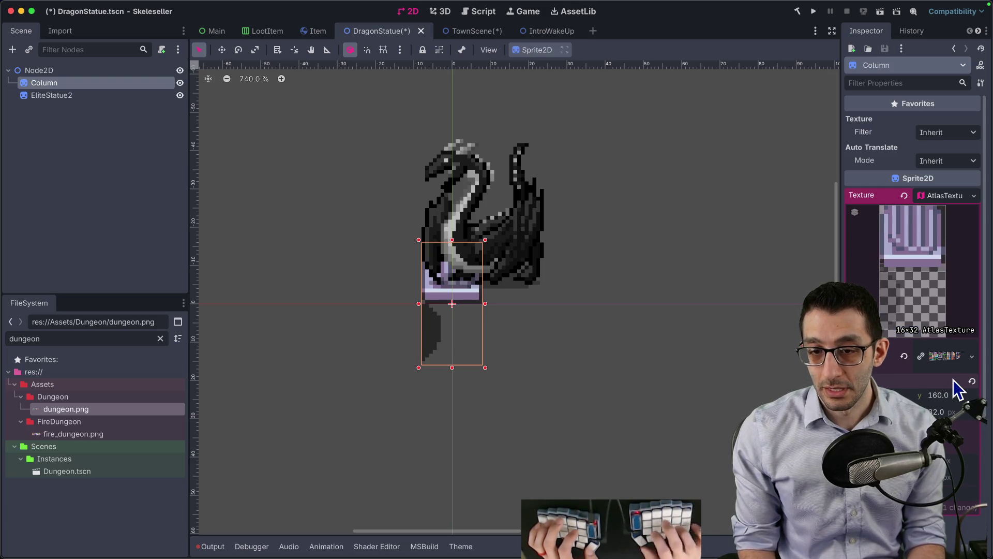
scroll(481, 305, "up", 1)
scroll(480, 309, "up", 1)
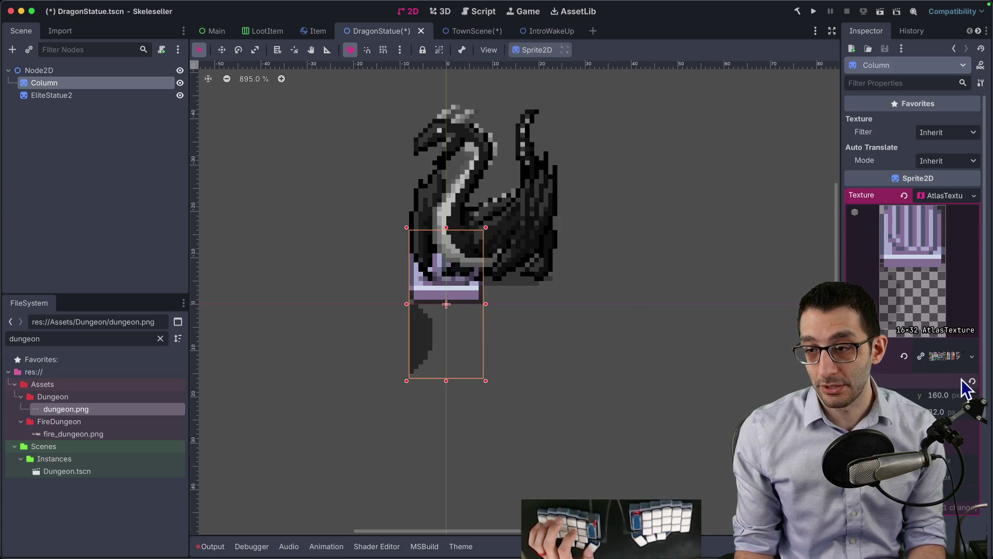
type("144")
key("Return")
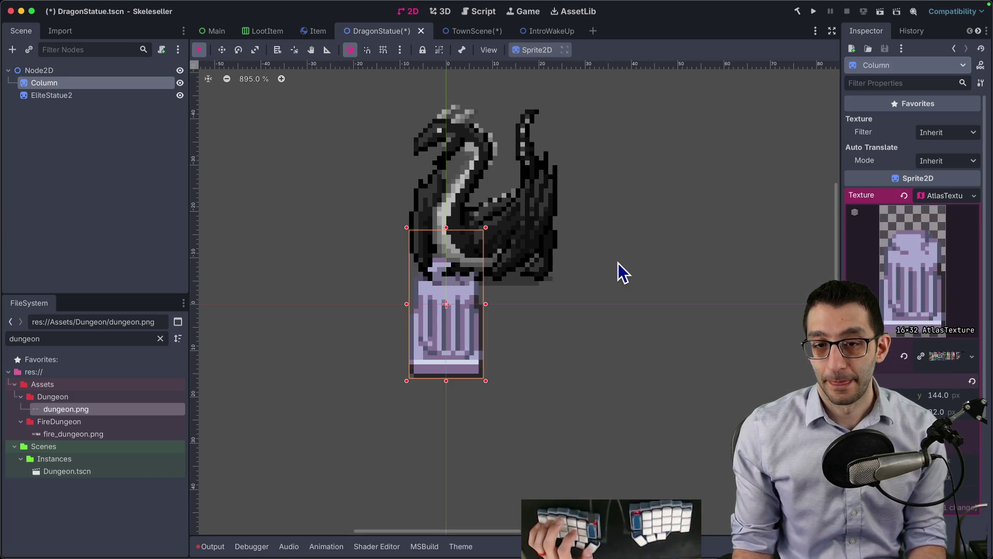
scroll(521, 259, "down", 4)
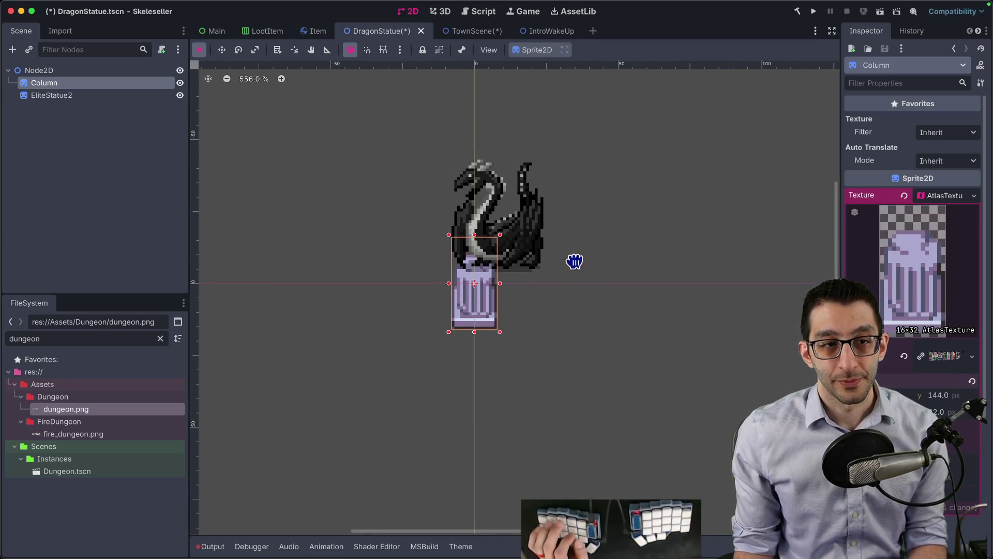
scroll(548, 272, "down", 1)
- Shift the dragon sprite EliteStatue2 slightly left to sit over the column
left_click(86, 96)
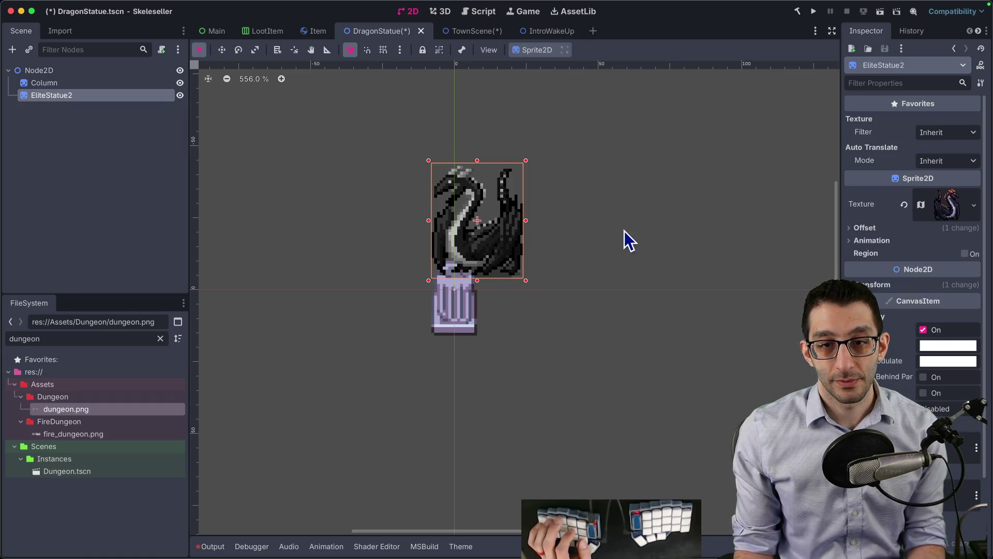
left_click_drag(598, 226, 572, 231)
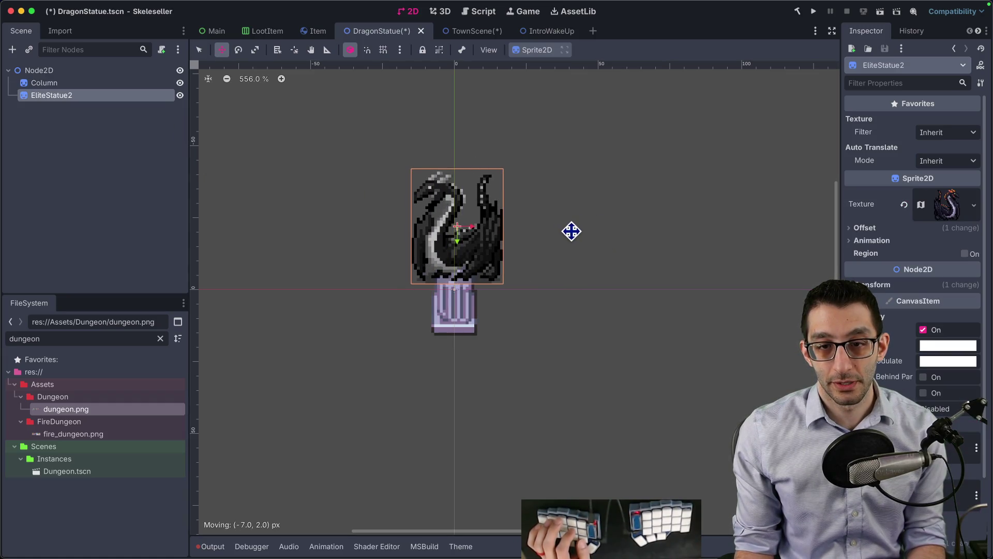
double_click(67, 72)
type("DragonStatue")
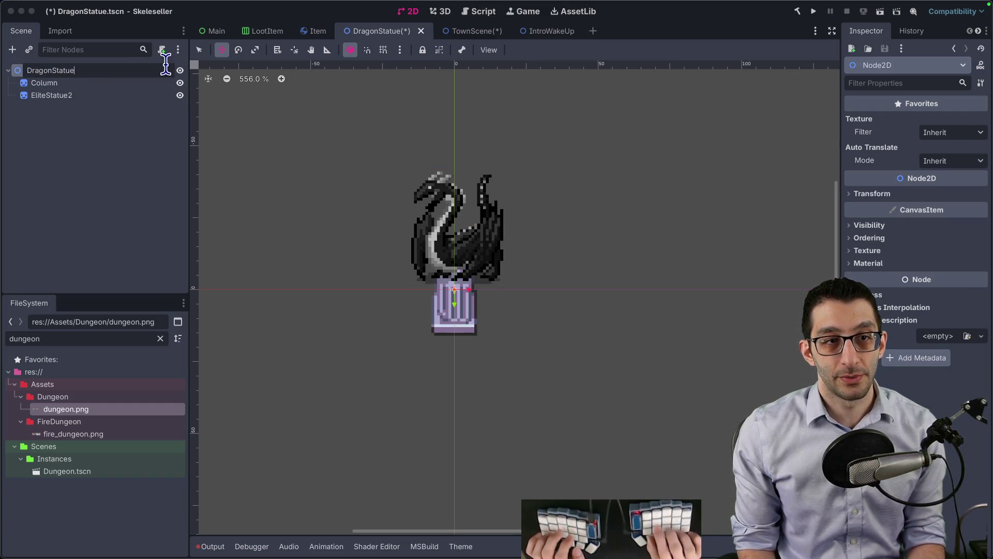
- Name the root DragonStatue and rename EliteStatue2 to Character
key("Return")
key("Down")
key("Down")
key("F2")
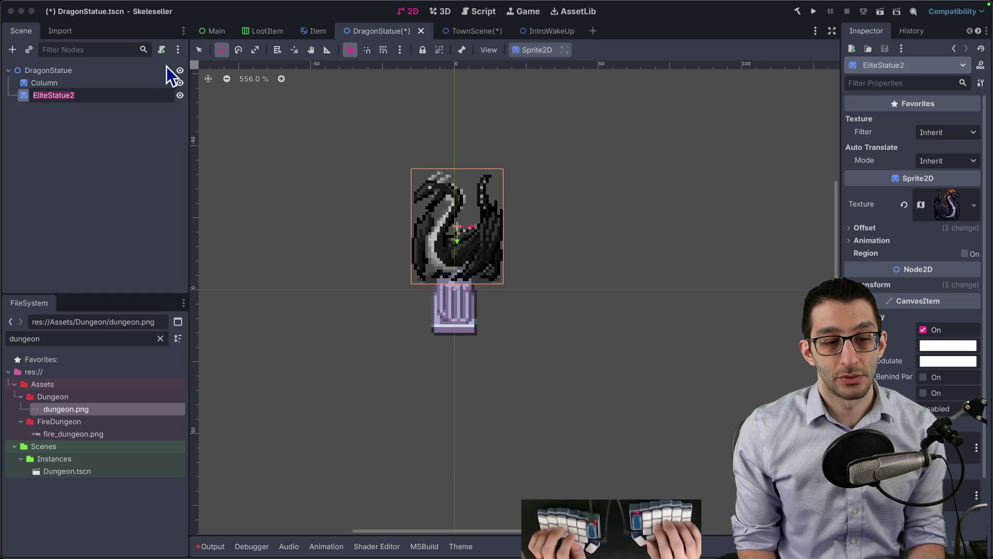
type("Character")
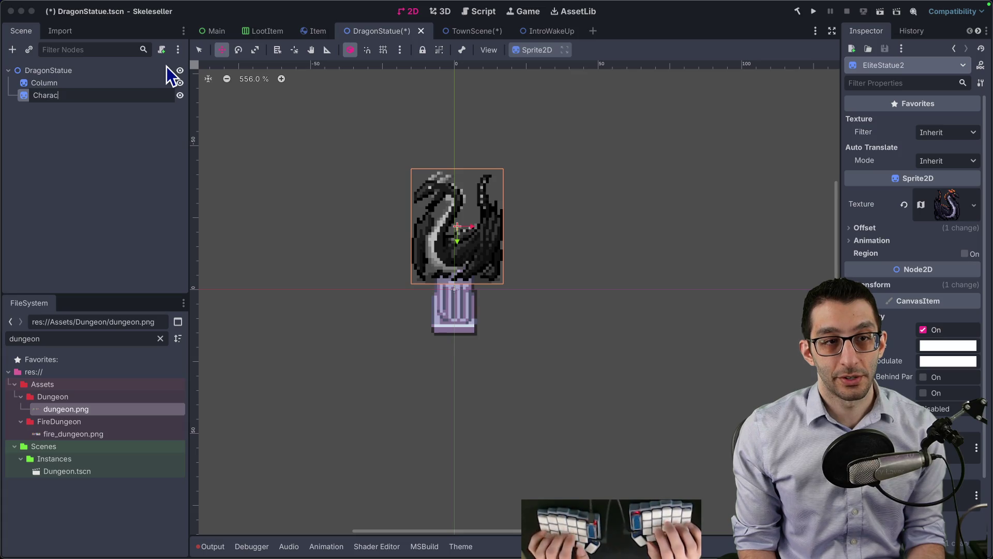
key("Return")
- Append 'Sprite' to the names, making them ColumnSprite and CharacterSprite
key("Up")
key("F2")
key("End")
type("Sprite")
key("Return")
key("Down")
key("F2")
key("End")
type("Sprite")
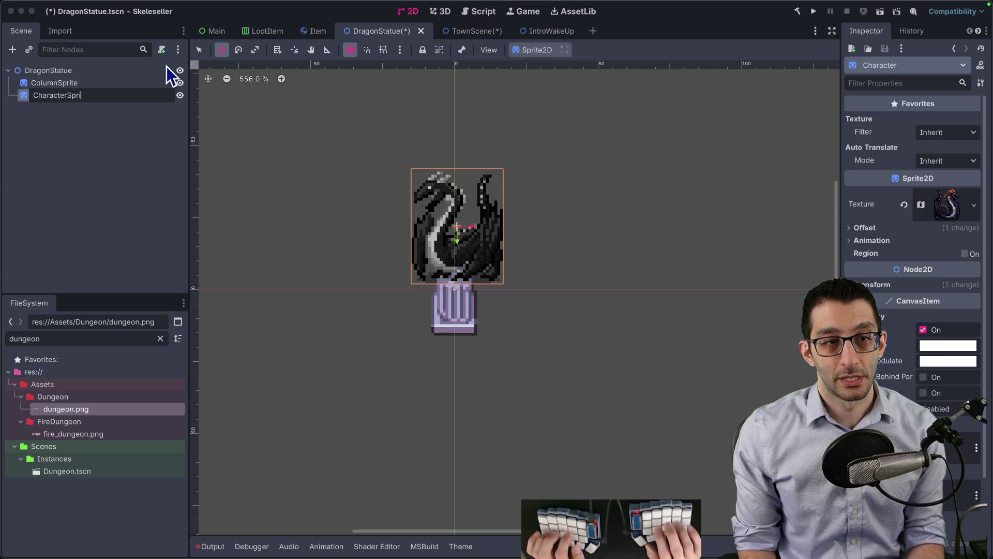
key("Return")
- Save the DragonStatue scene, cancelling the Save As dialog started with 'OgreStatu'
key("super+s")
key("super+shift+s")
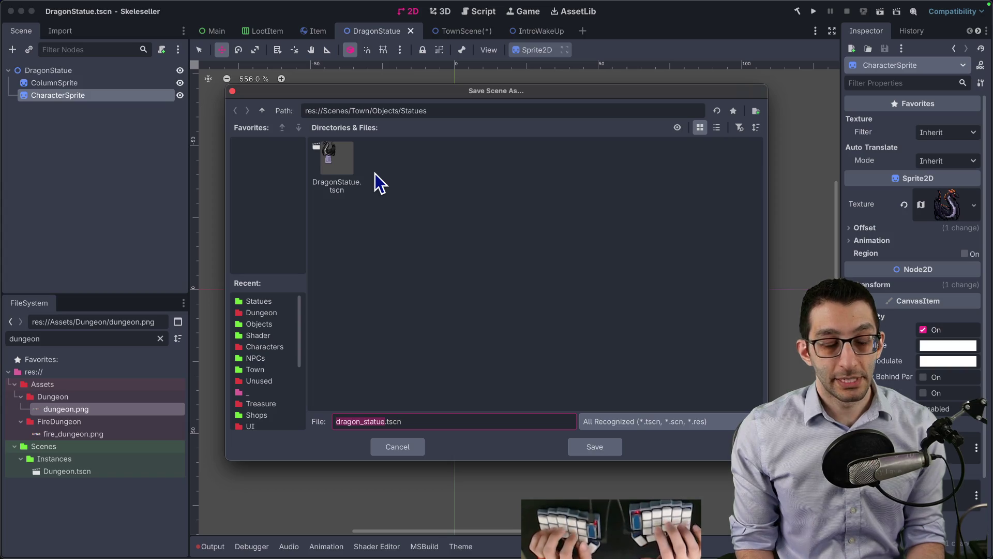
type("OgreStatu")
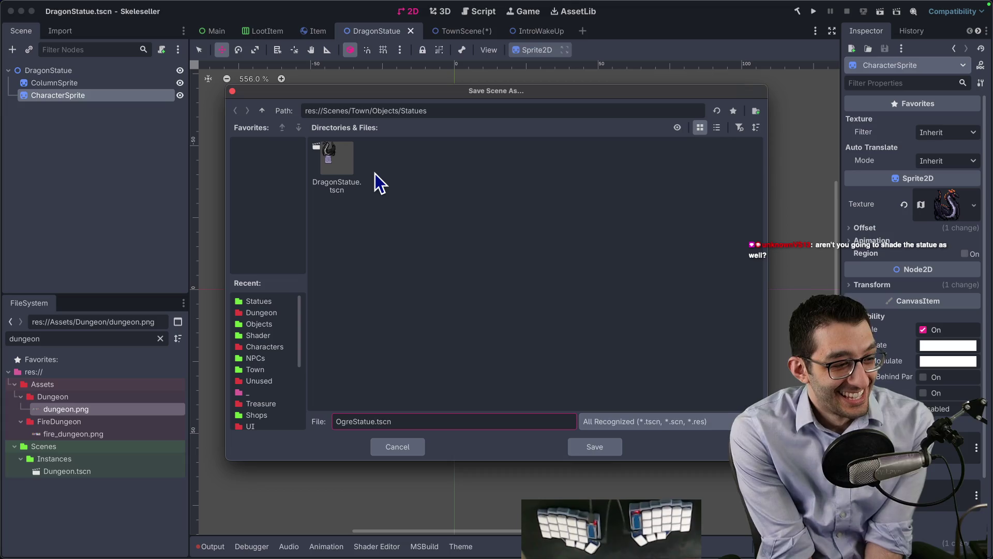
key("Escape")
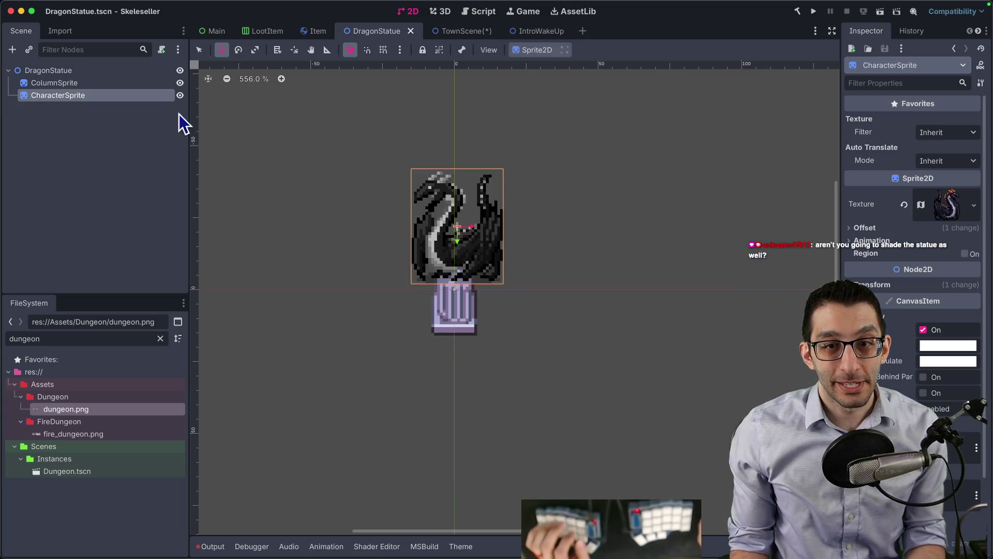
left_click(81, 72)
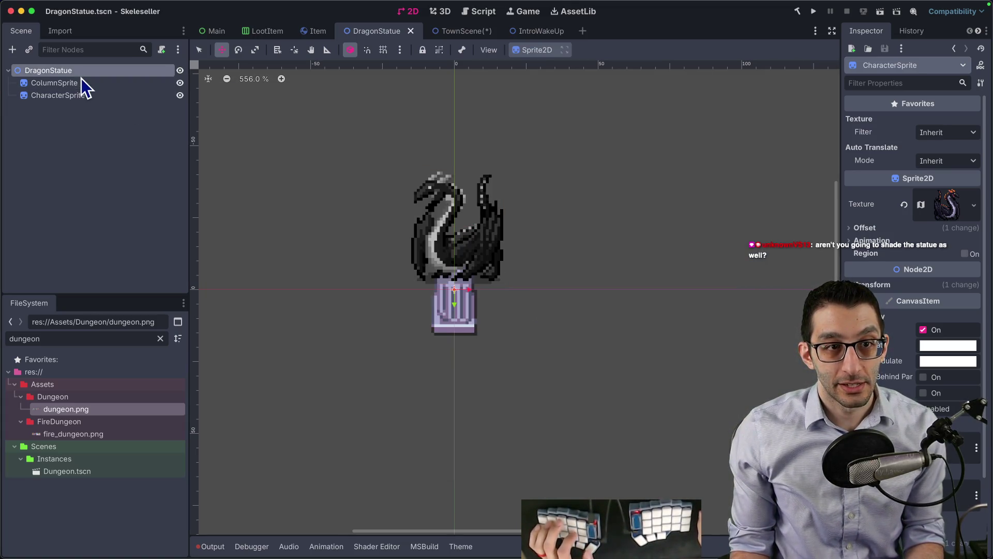
- Give the DragonStatue root a new ShaderMaterial that loads the Gray shader
left_click(904, 268)
left_click(939, 278)
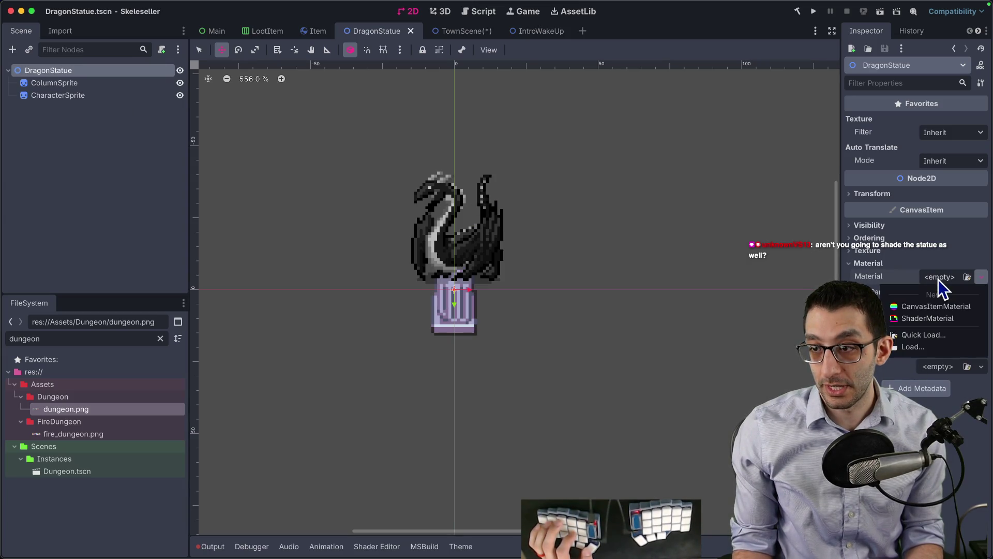
left_click(939, 311)
right_click(948, 288)
left_click(950, 369)
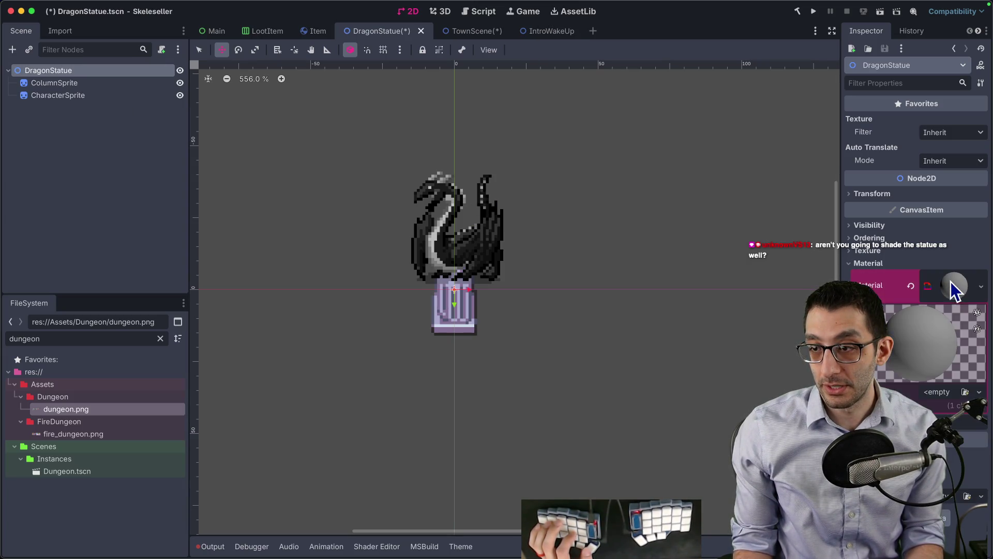
left_click(940, 392)
left_click(951, 417)
type("gray")
key("Return")
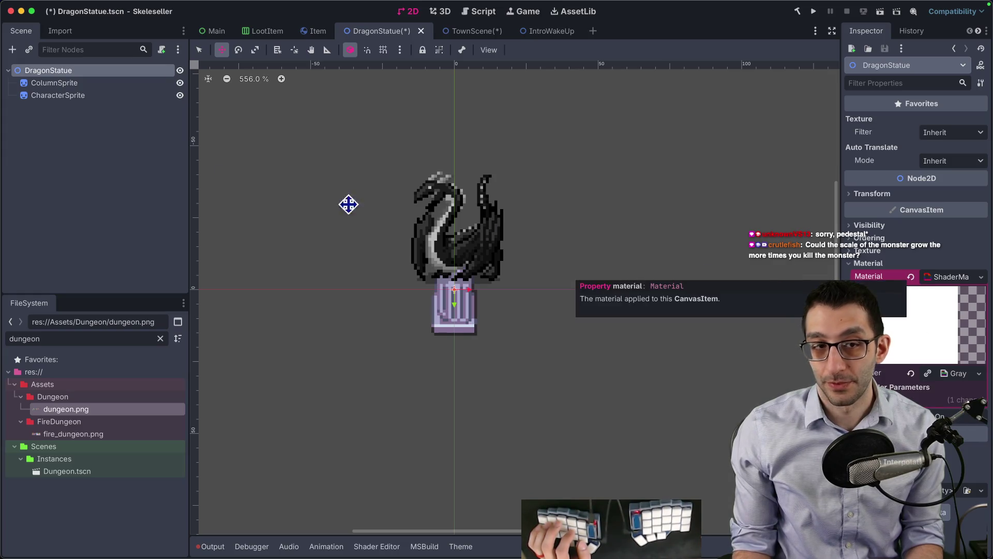
- Undo the root's type change and material experiments, then select ColumnSprite
right_click(64, 71)
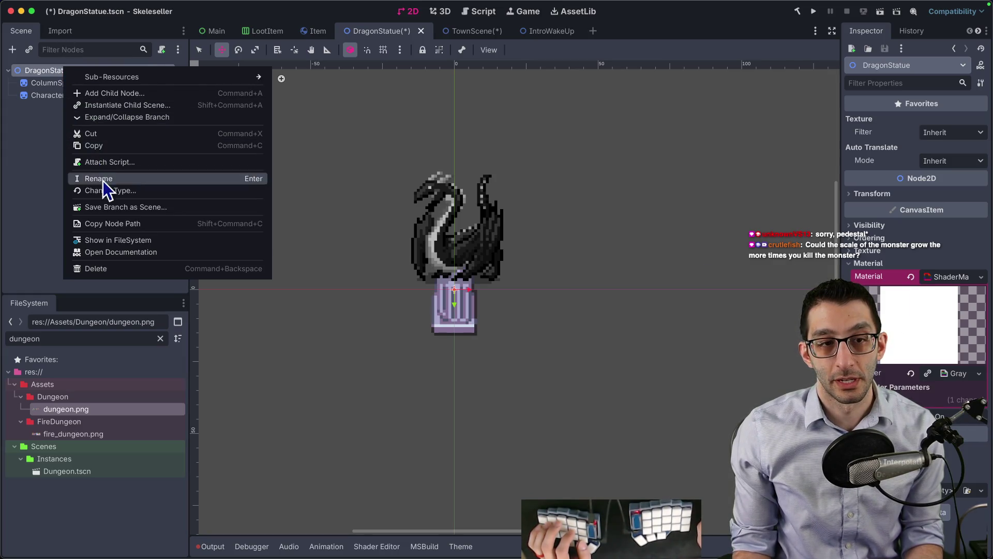
key("Escape")
key("ctrl+z")
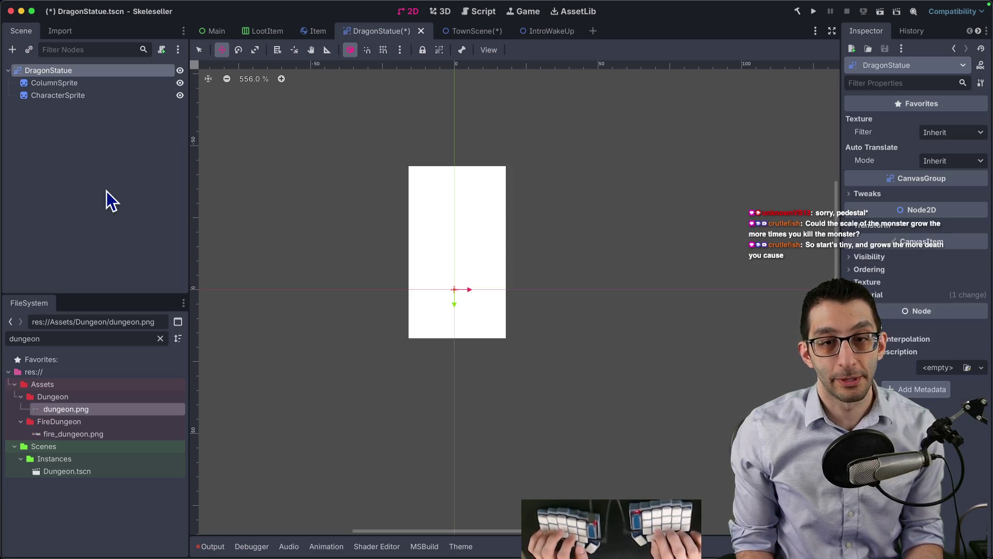
key("ctrl+shift+z")
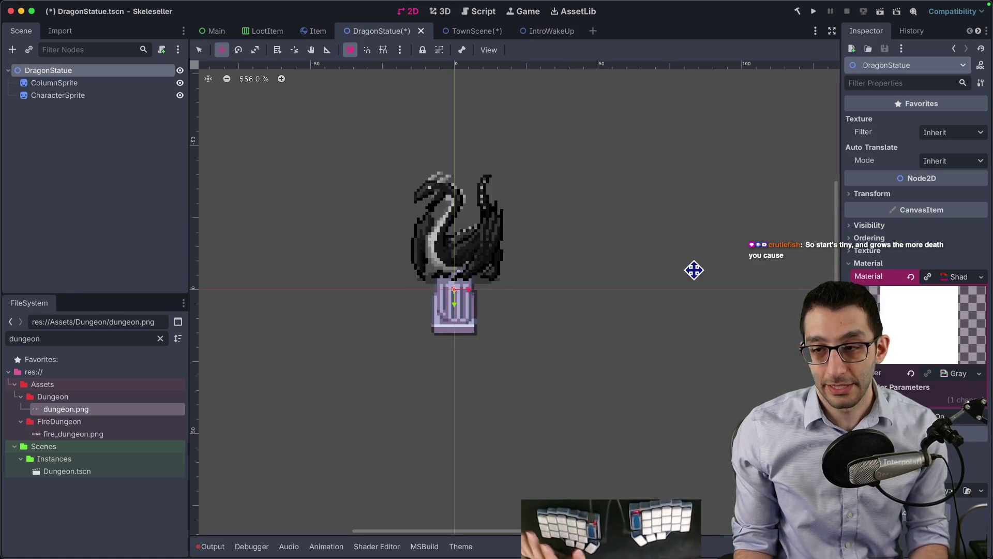
key("ctrl+z")
key("Down")
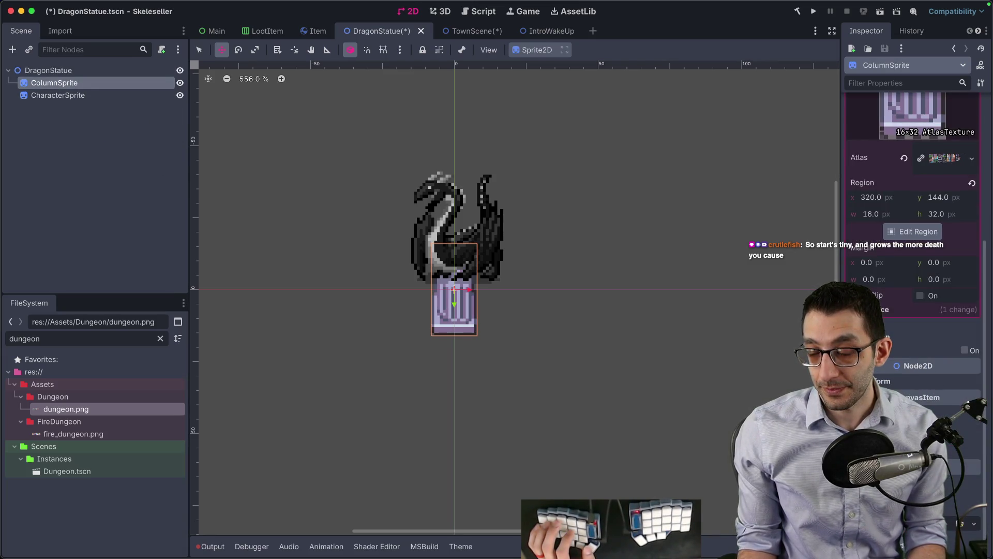
- Apply Grayscale.gdshader to ColumnSprite's material, reapplying it after removing it once
scroll(907, 460, "down", 2)
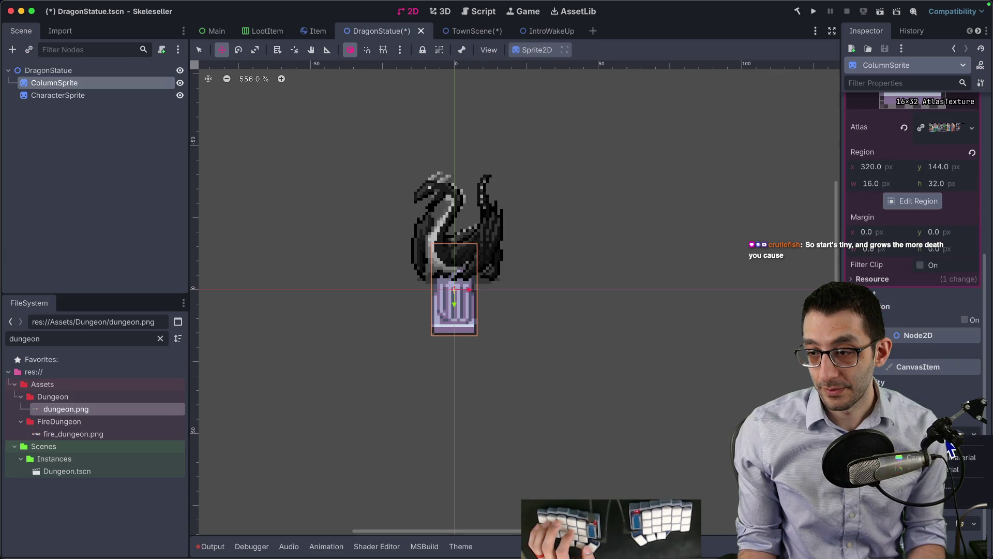
left_click(950, 458)
scroll(951, 449, "down", 3)
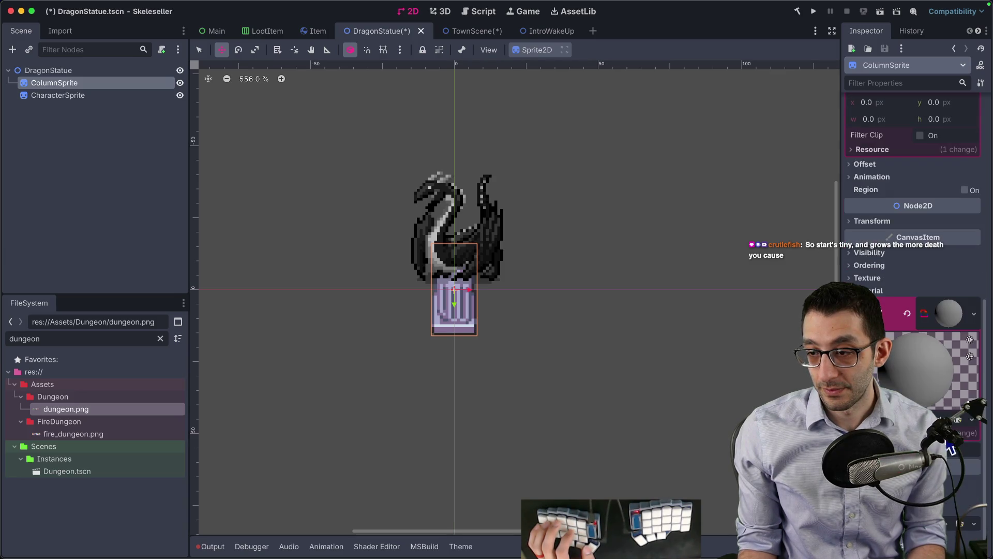
left_click(948, 444)
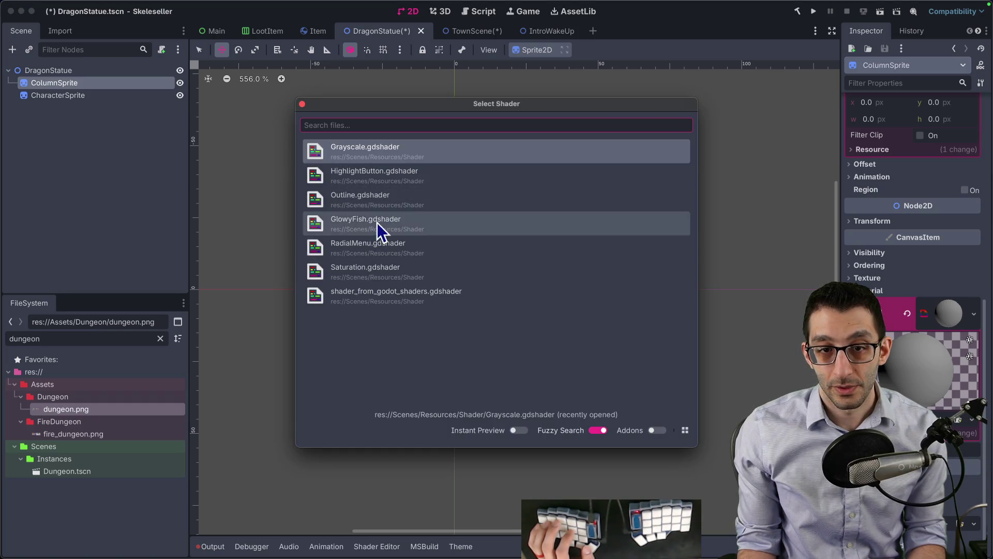
double_click(383, 153)
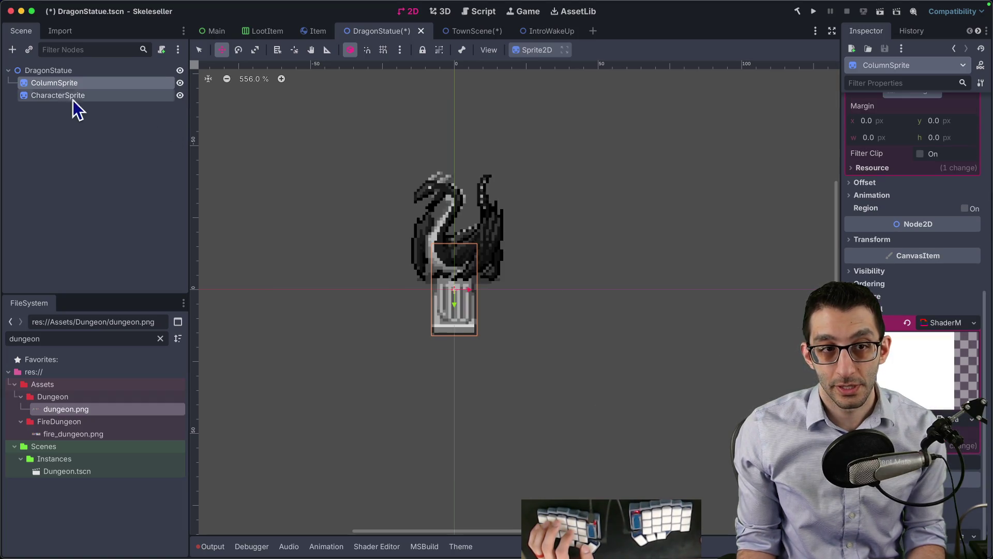
left_click(908, 323)
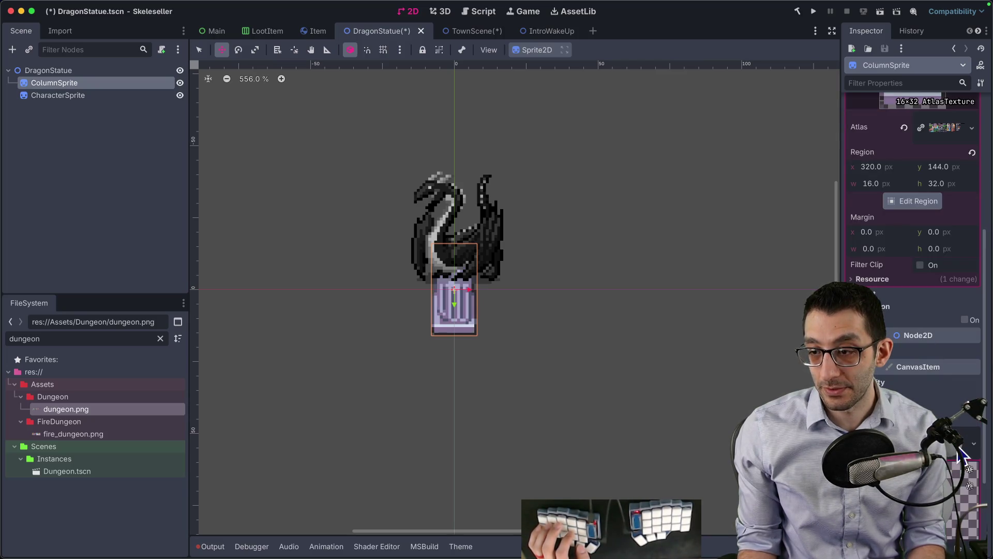
scroll(951, 466, "down", 5)
left_click(948, 446)
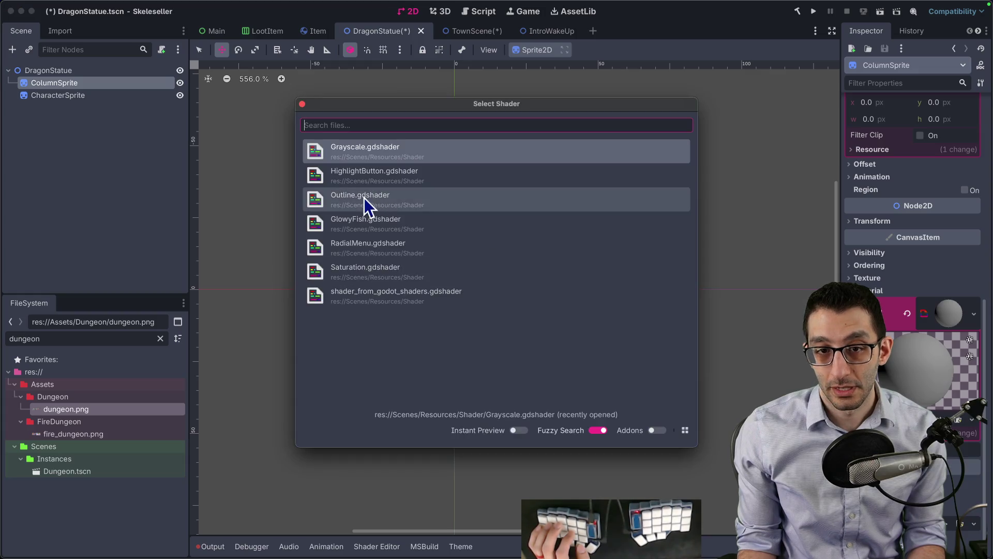
double_click(373, 226)
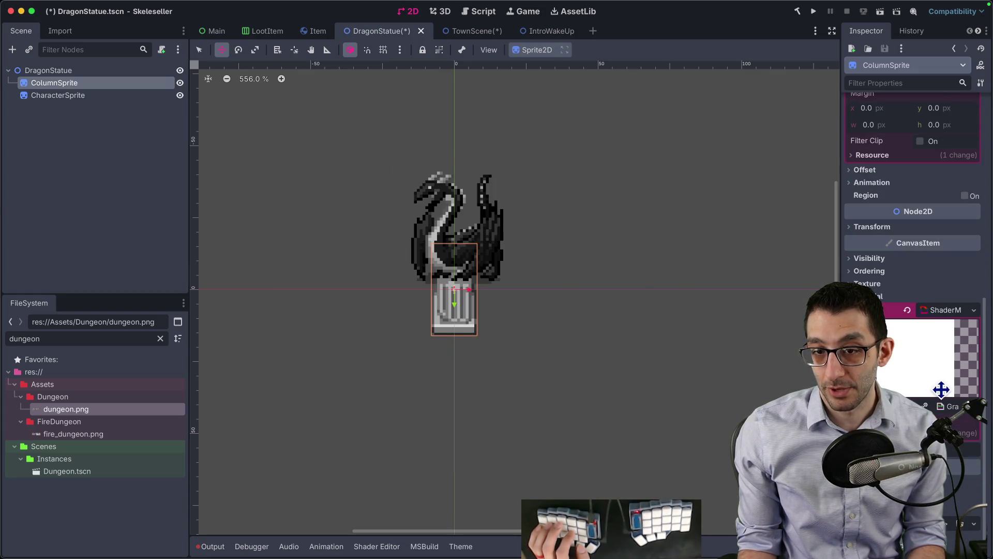
- Start saving the column's material as a resource, browsing to the Assets folder
right_click(944, 339)
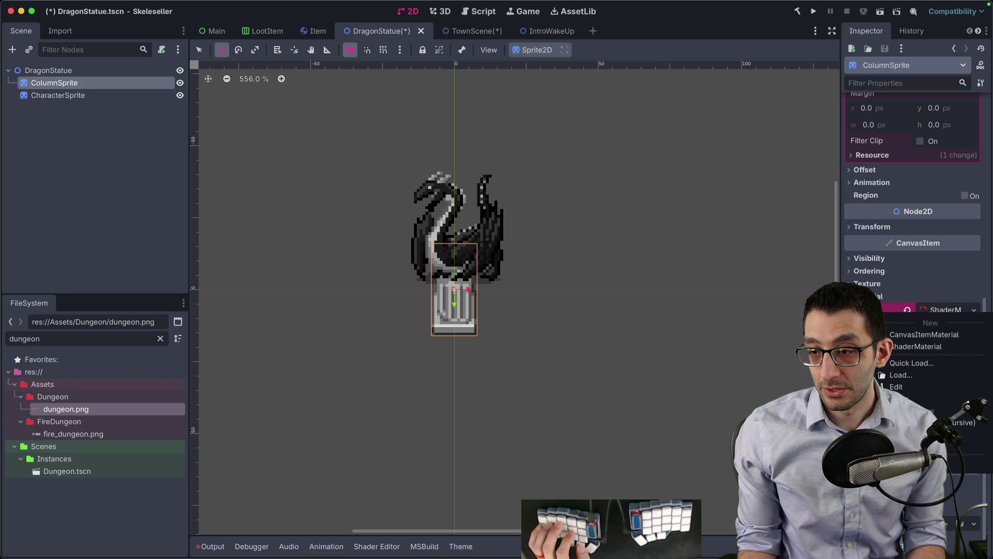
left_click(965, 441)
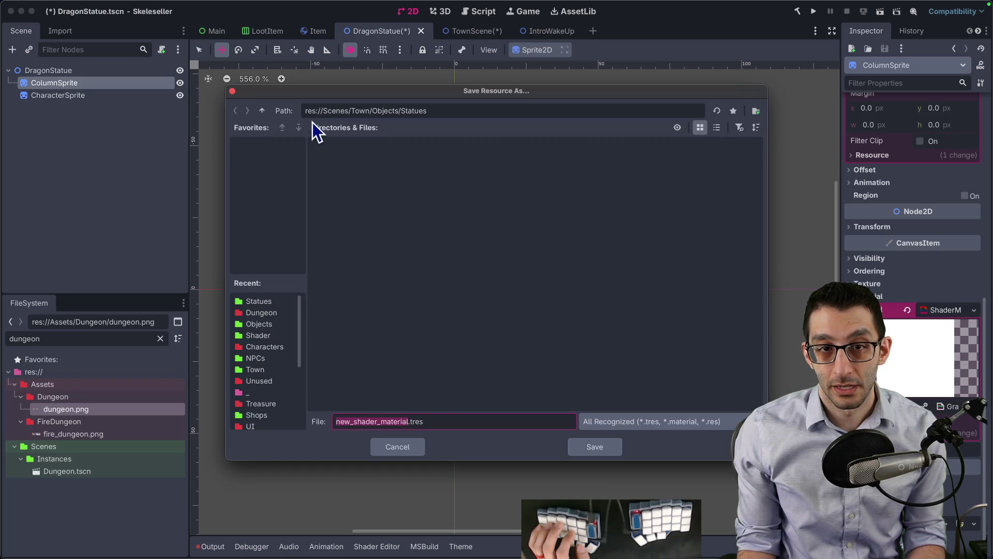
left_click(262, 111)
left_click(261, 111)
left_click(262, 111)
left_click(262, 111)
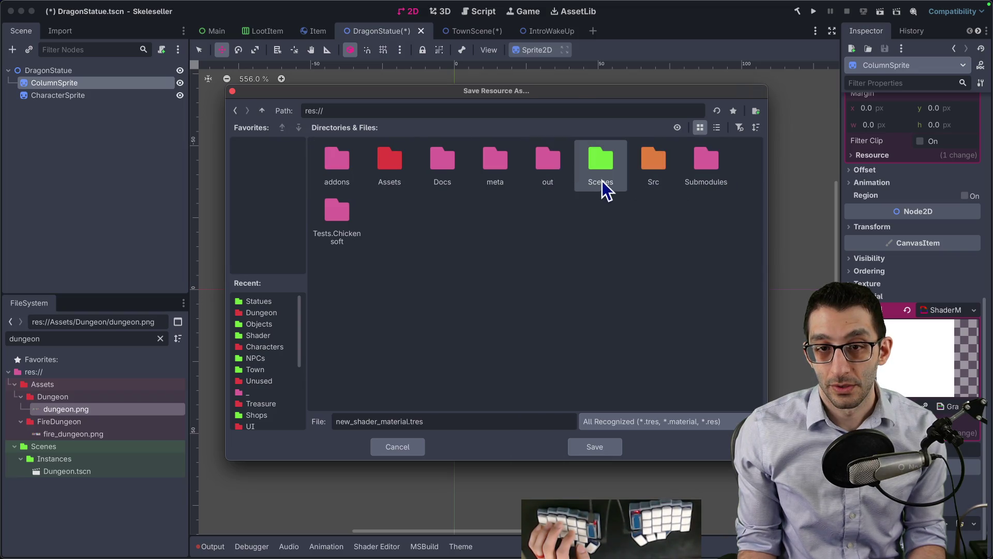
double_click(398, 163)
double_click(413, 228)
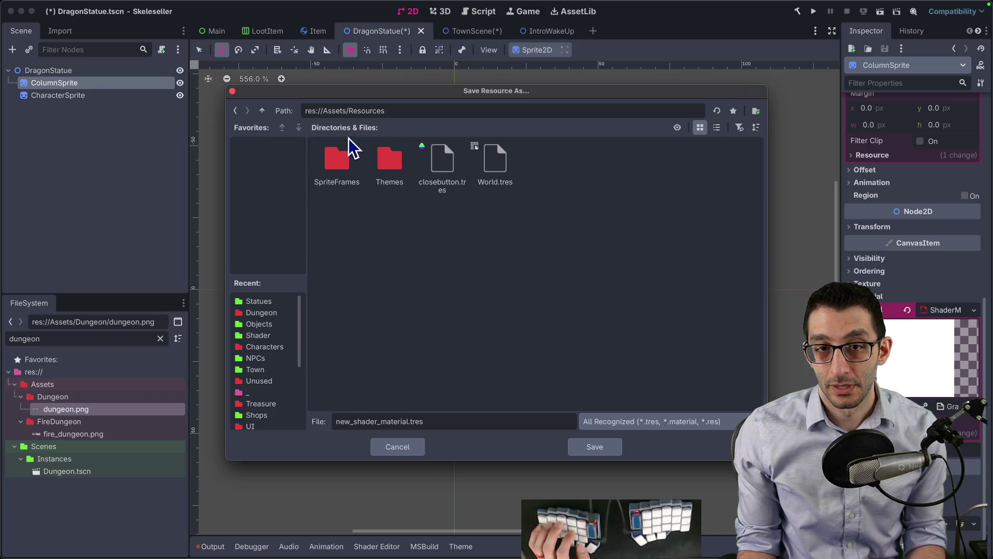
left_click(262, 111)
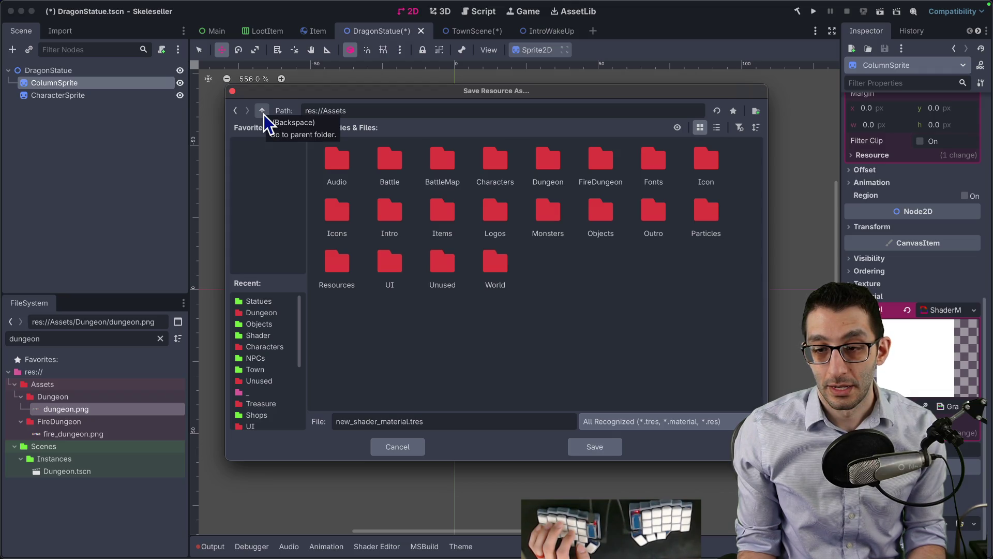
- Search the project in VS Code for 'shadewtres'
key("super+Tab")
key("super+p")
type("shadewtres")
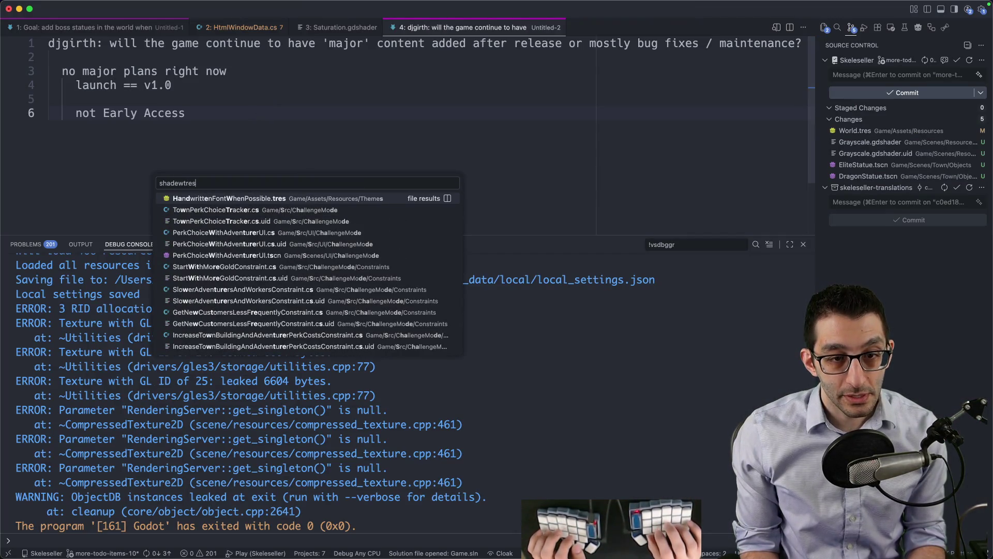
- Browse the project's .tres files in VS Code Quick Open, then return to Godot
key("alt+BackSpace")
type("tres")
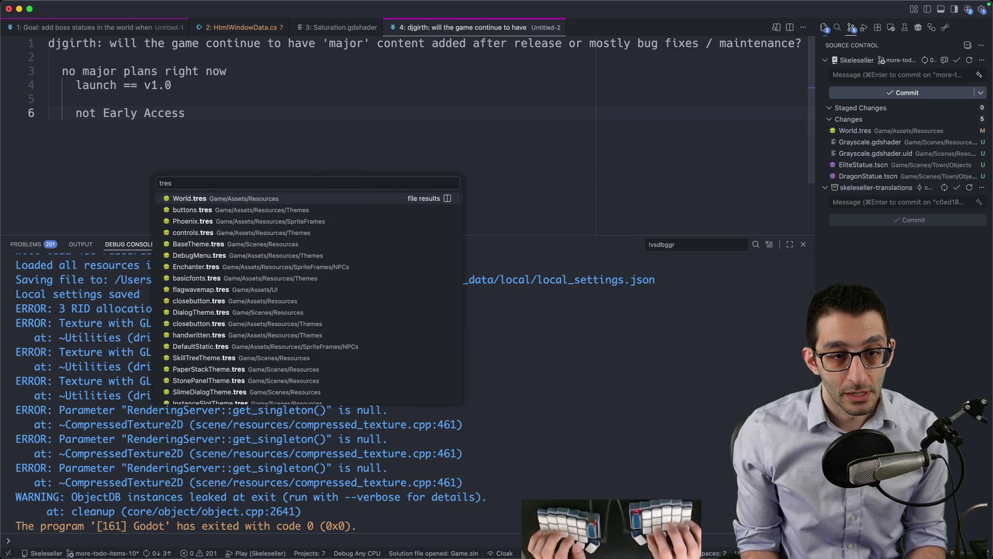
key("Down")
key("Down")
key("Down")
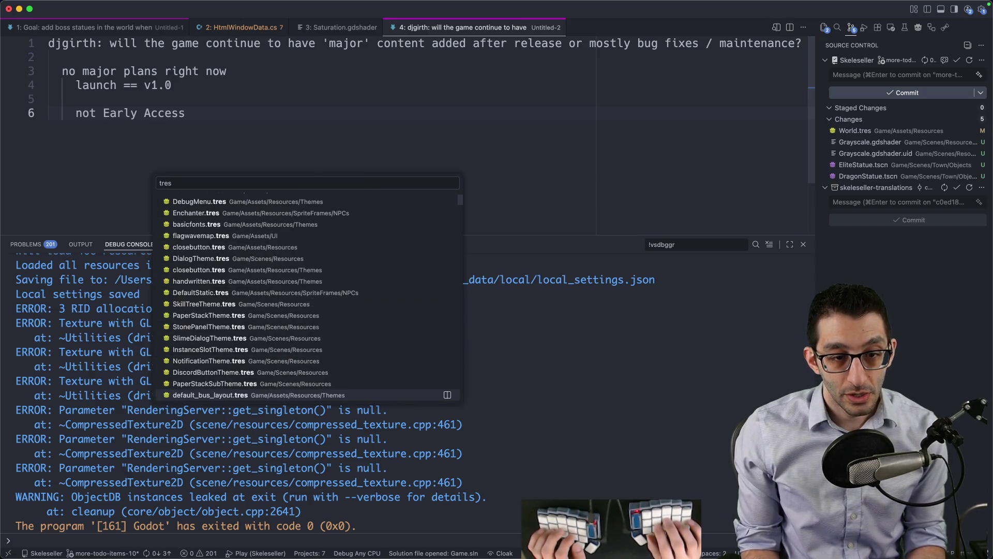
key("Down")
key("Down")
key("Down")
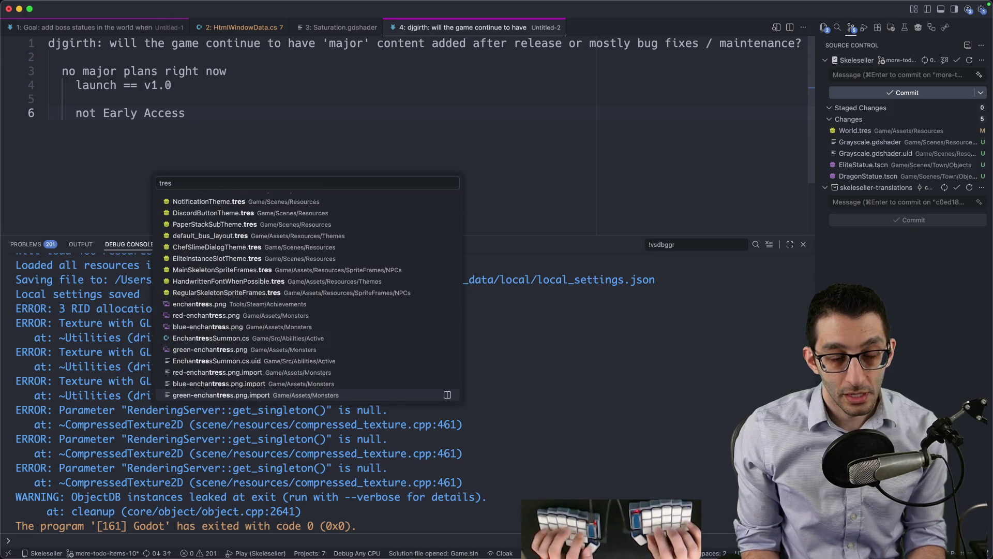
left_click(203, 533)
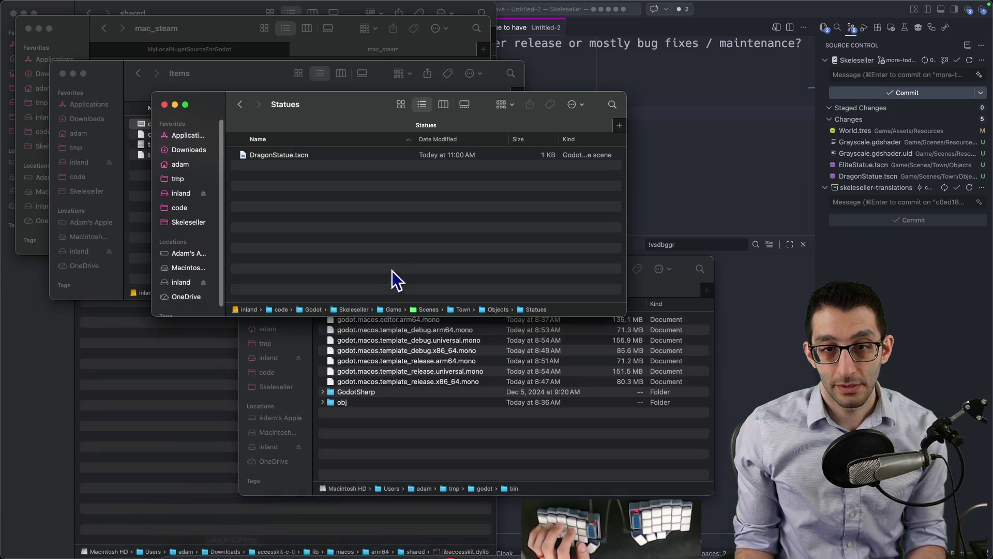
left_click(333, 533)
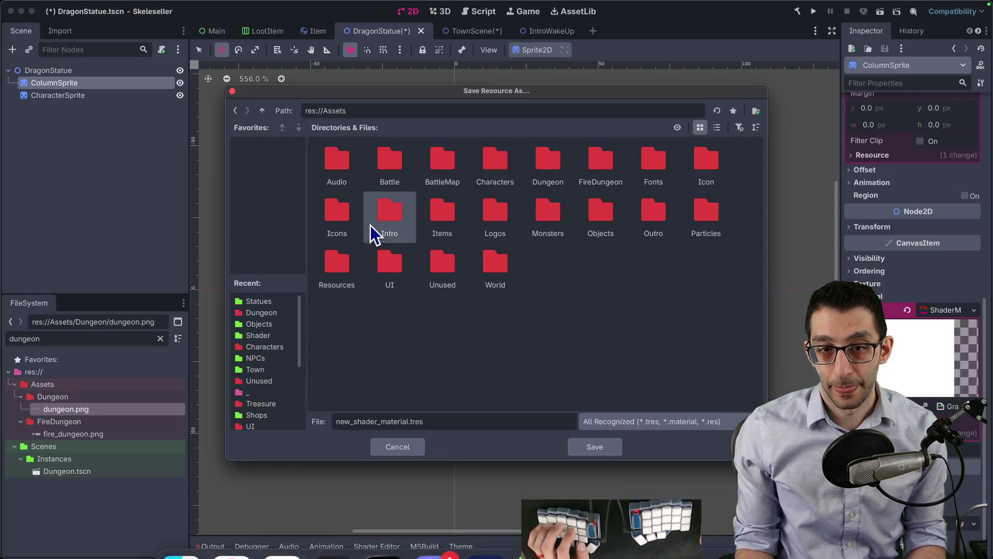
- Save the material as GrayscaleMaterial.tres in res://Scenes/Resources/Shader
left_click(261, 110)
double_click(551, 176)
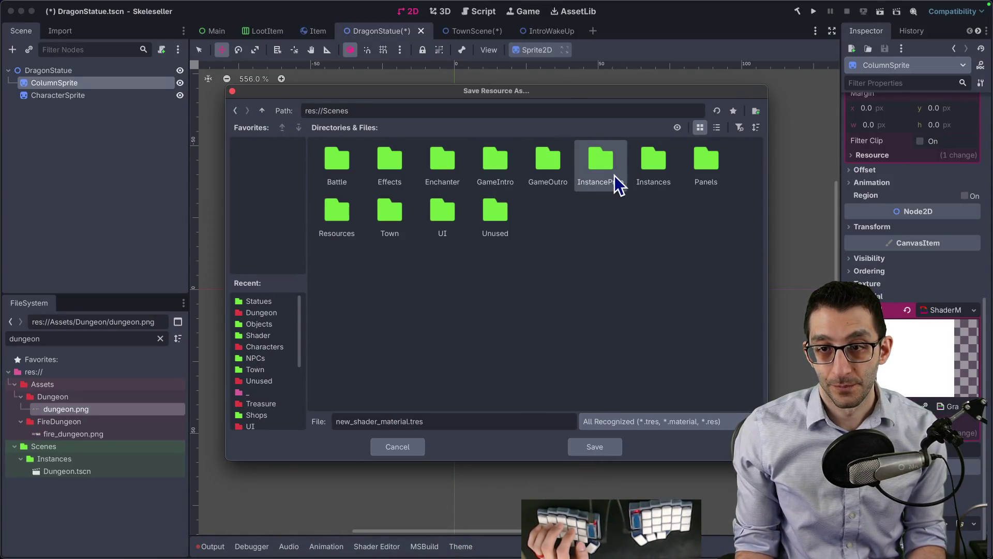
double_click(347, 213)
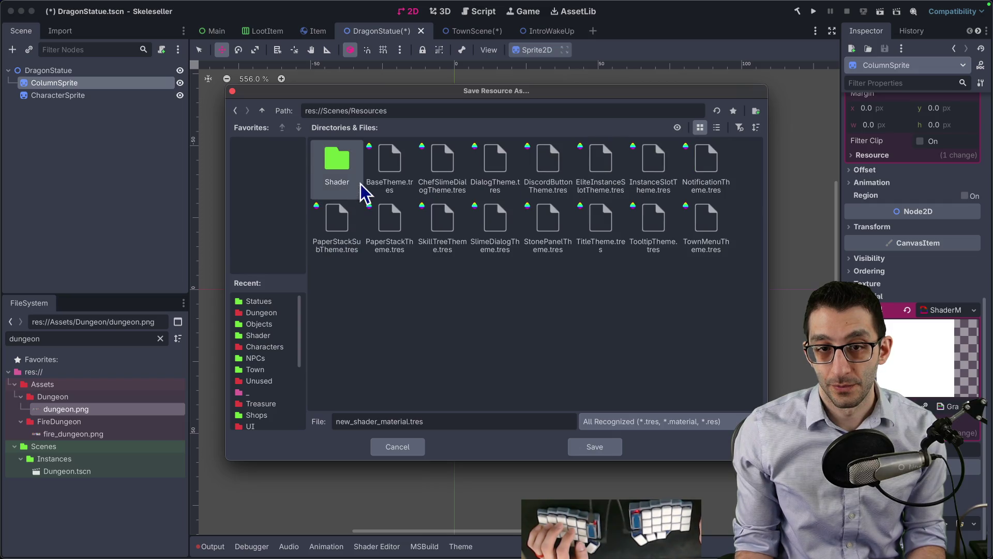
double_click(354, 175)
double_click(377, 421)
type("GrayscaleM")
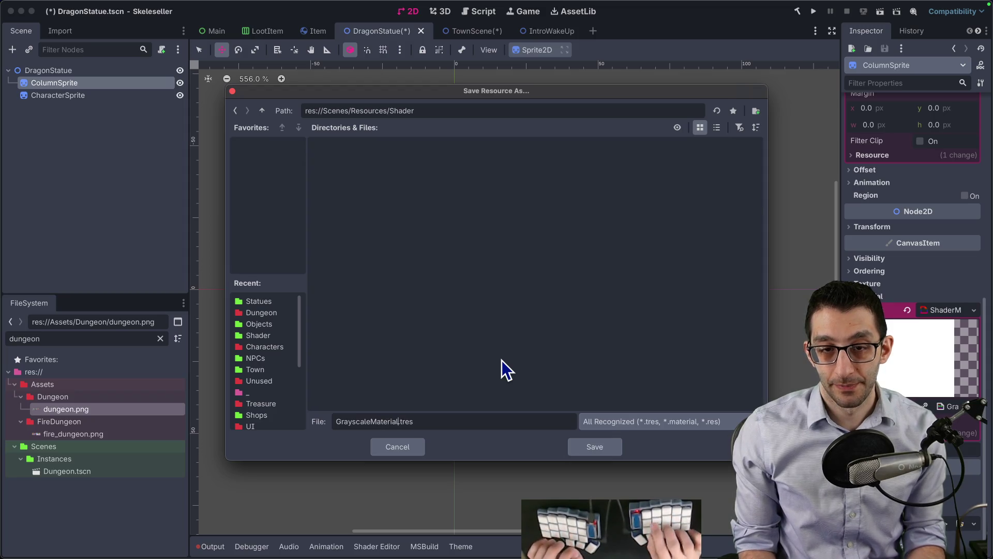
key("Return")
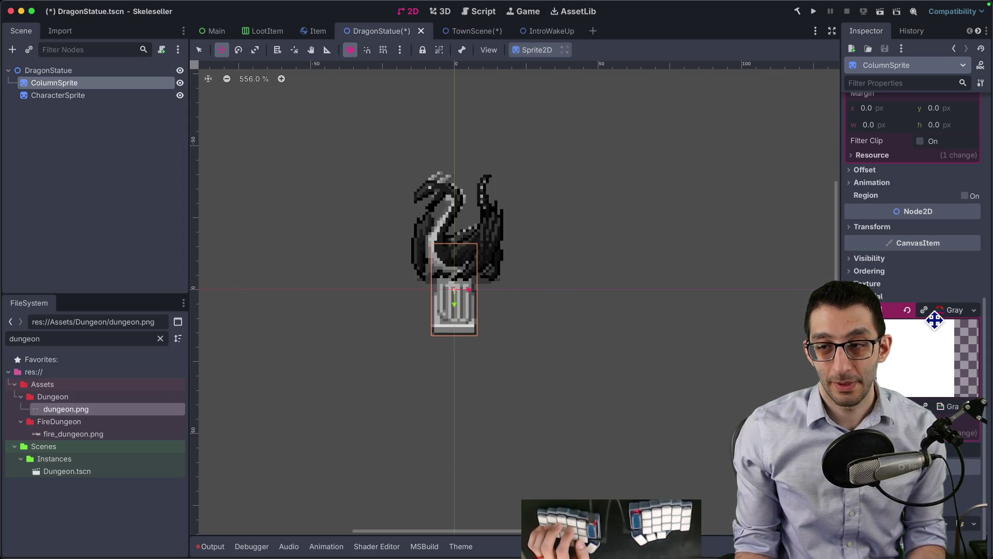
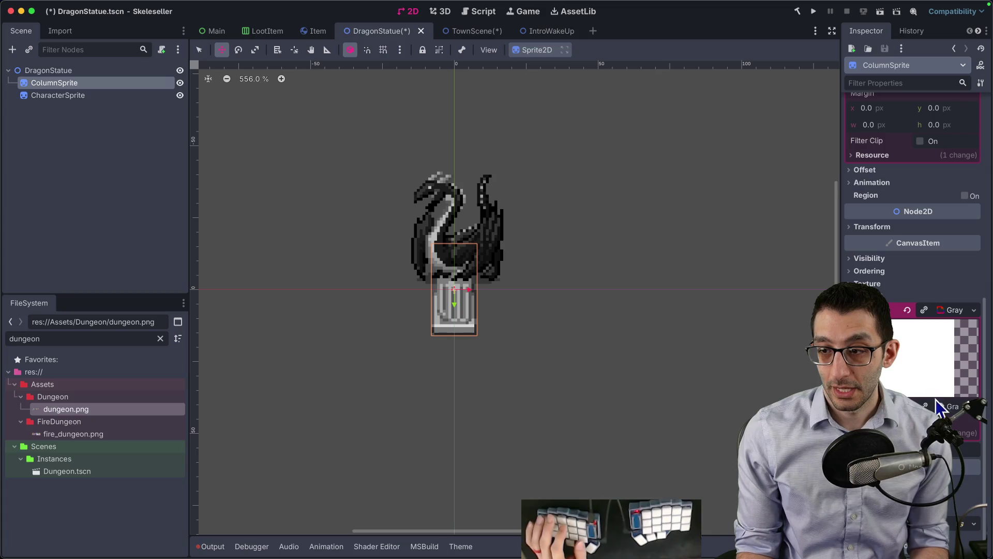
- Inspect the CharacterSprite and ColumnSprite properties, including the column's texture region
left_click(47, 95)
left_click(86, 86)
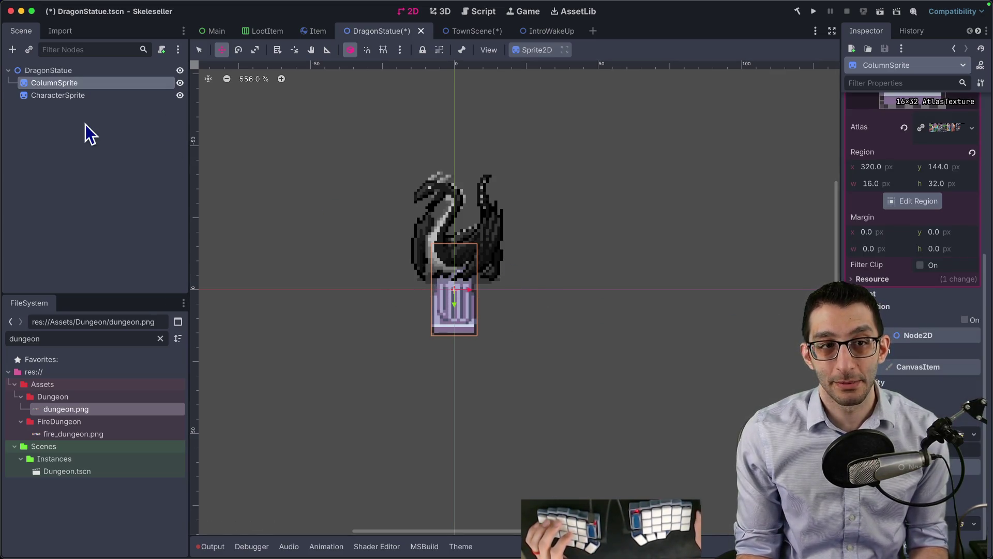
left_click(87, 97)
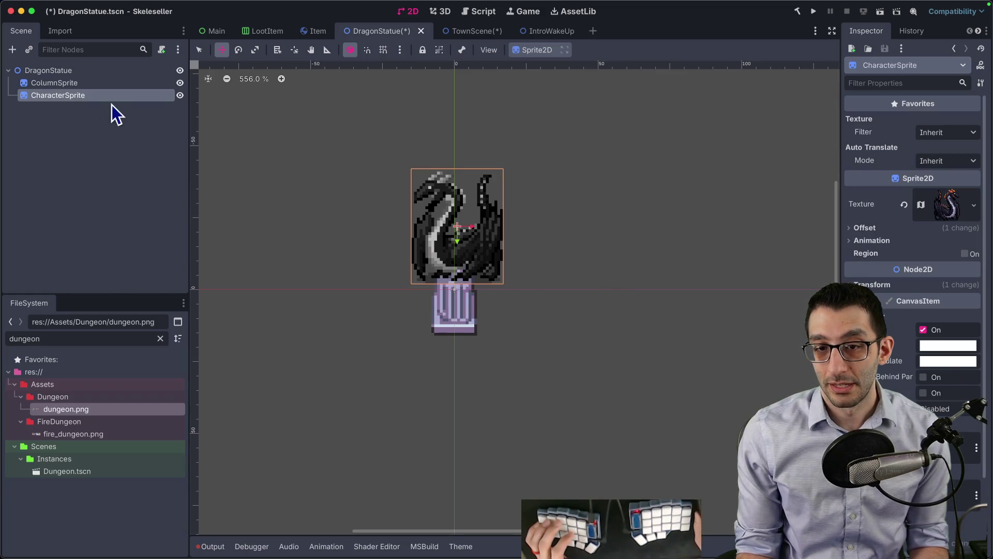
scroll(913, 233, "down", 4)
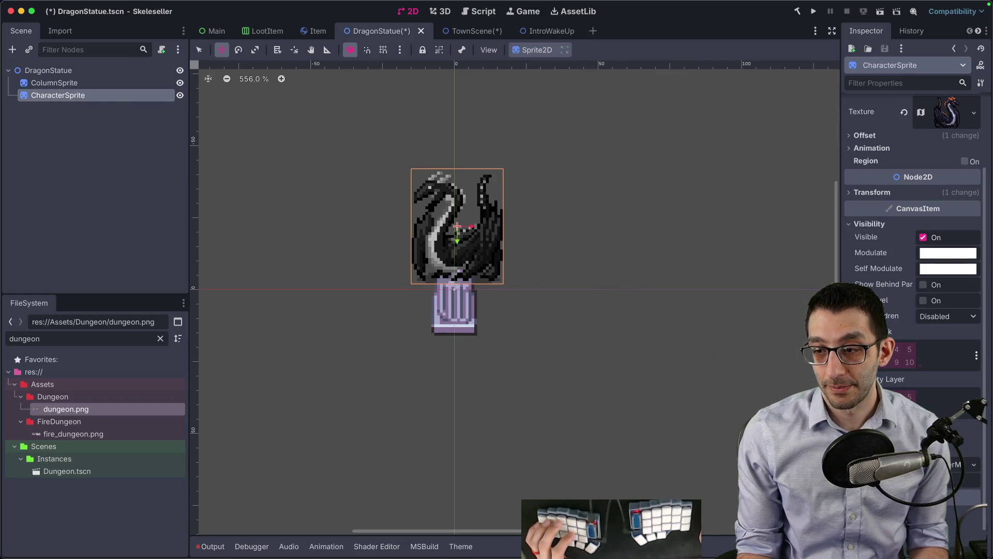
- Dismiss the quick resource search for 'stat' and save DragonStatue.tscn
key("alt+shift+o")
type("stat")
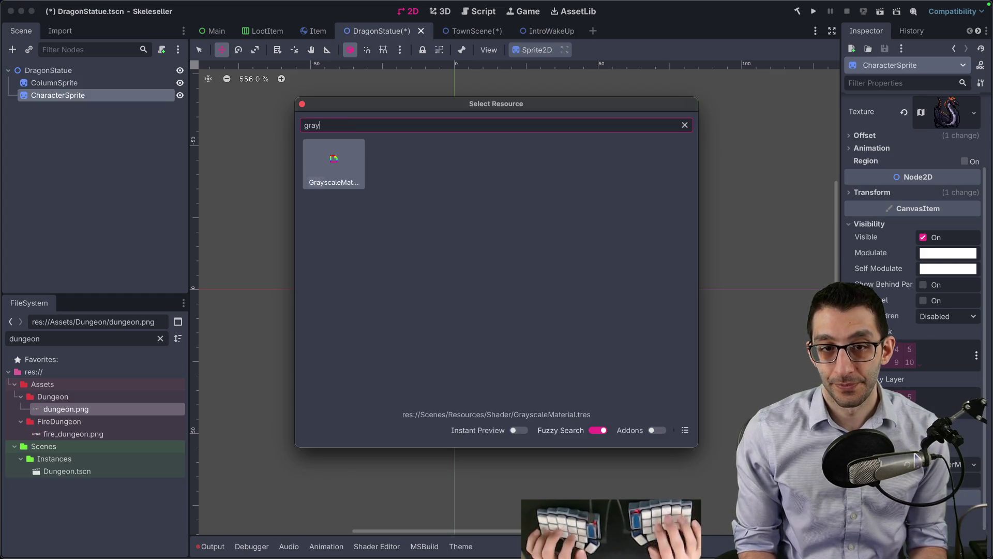
key("Escape")
key("ctrl+s")
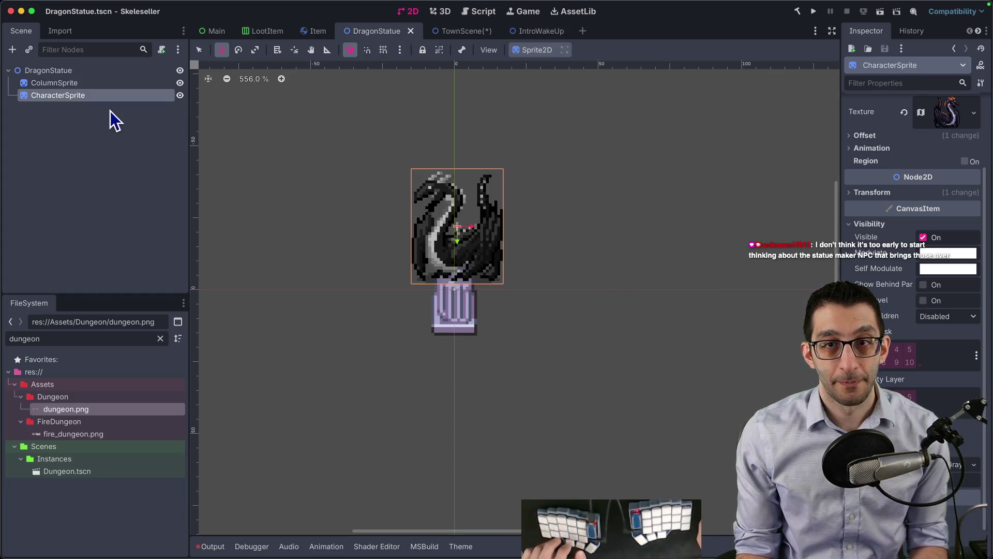
left_click(80, 72)
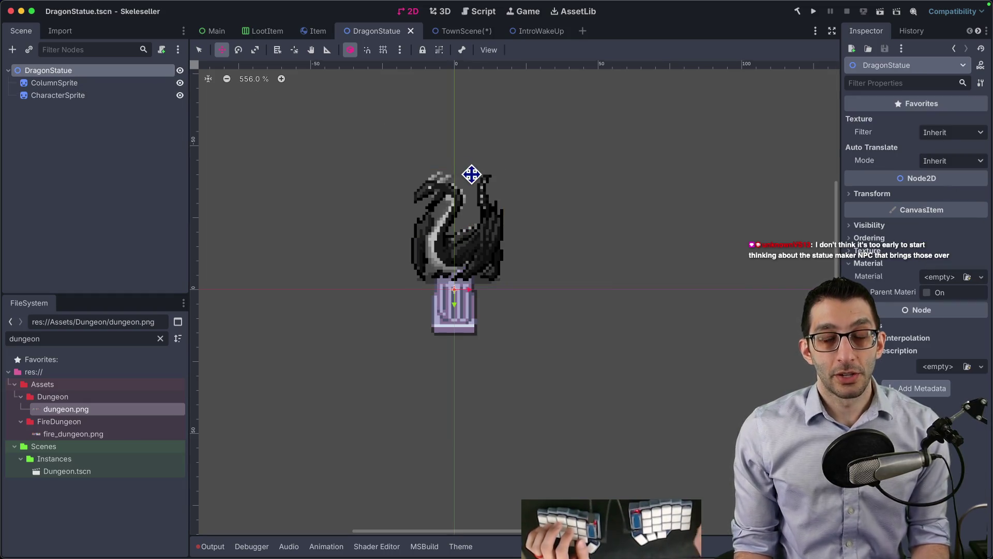
key("ctrl+shift+s")
- Save the copy as OgreStatue.tscn and check the character sprite's texture options
type("OgreStatue")
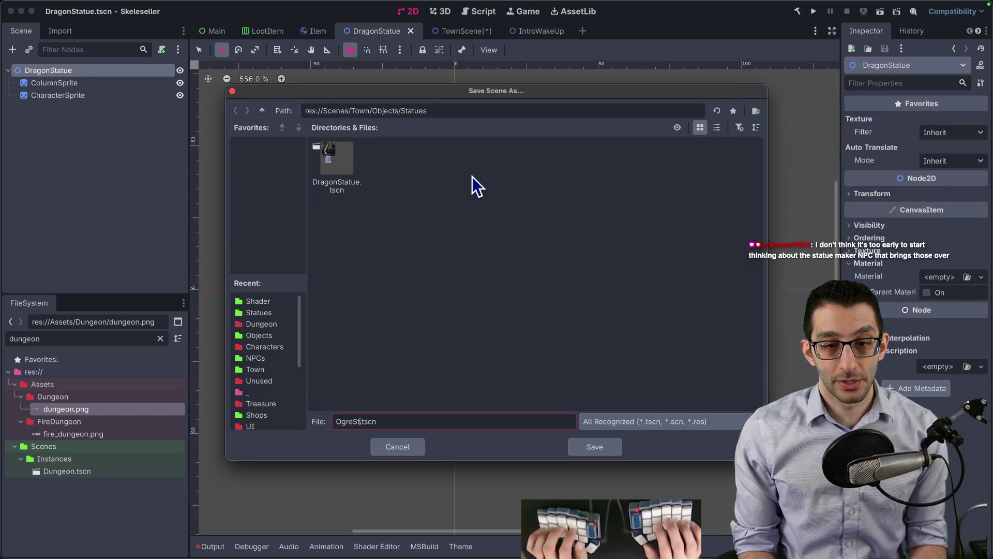
key("Return")
left_click(104, 95)
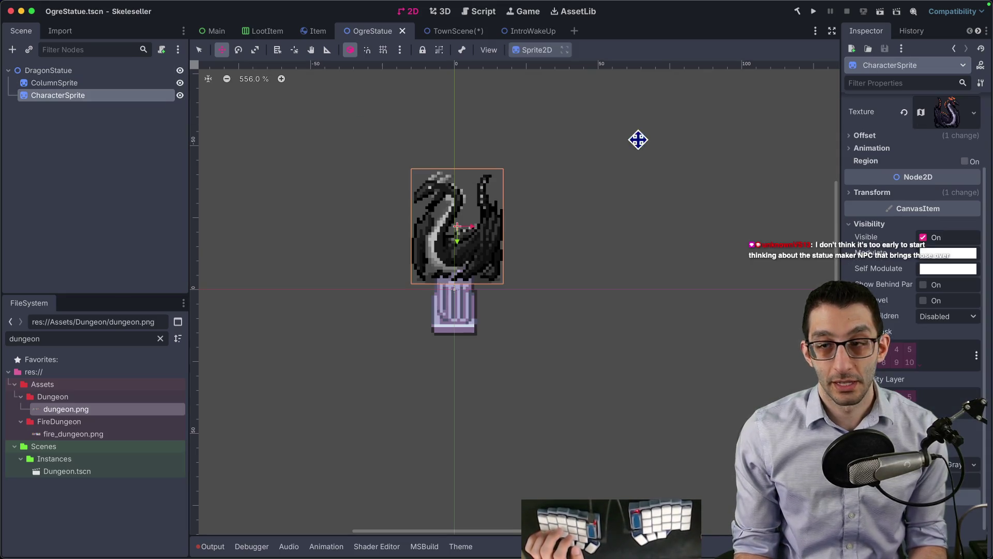
left_click(974, 112)
left_click(663, 120)
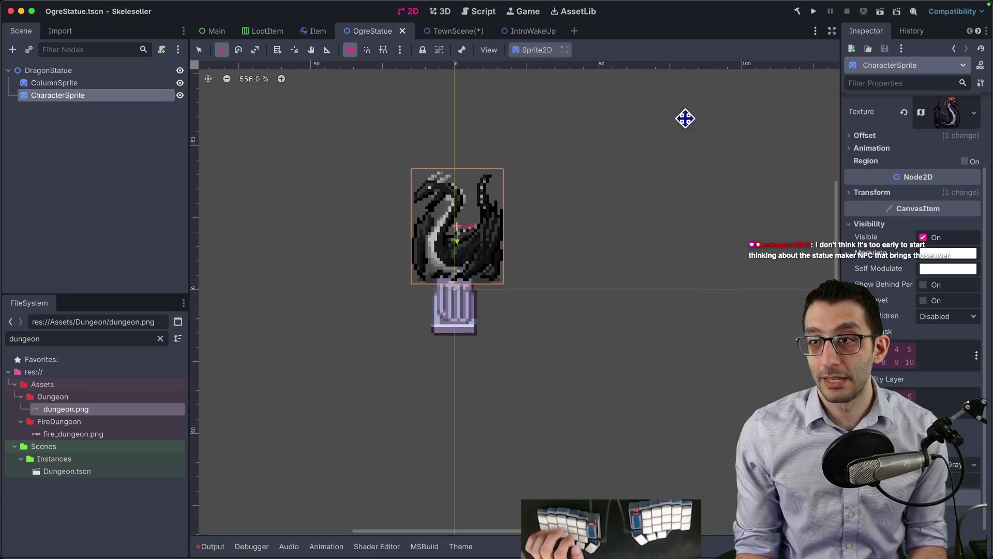
scroll(957, 150, "up", 3)
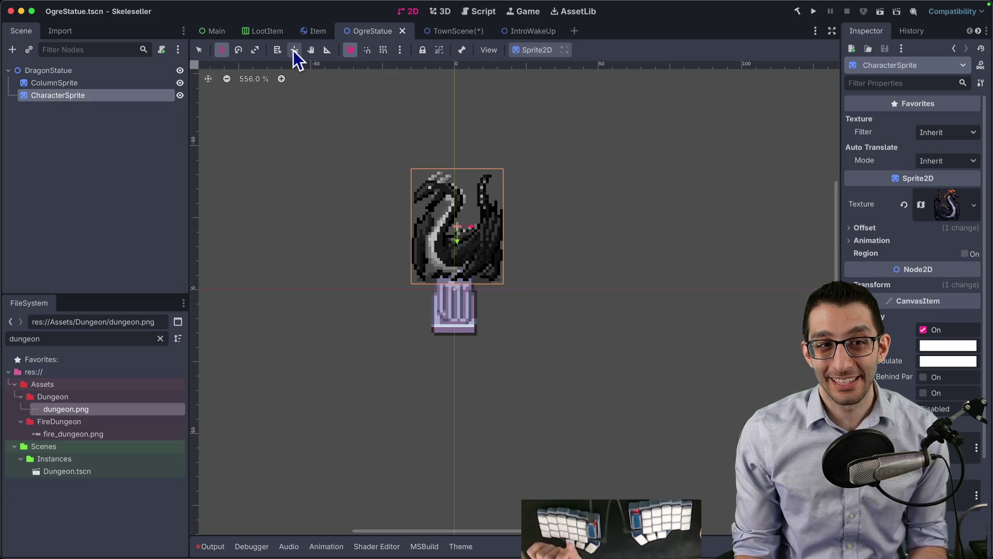
- Reopen DragonStatue and load the dungeon sprite sheet onto its character sprite
key("super+shift+o")
type("dragon")
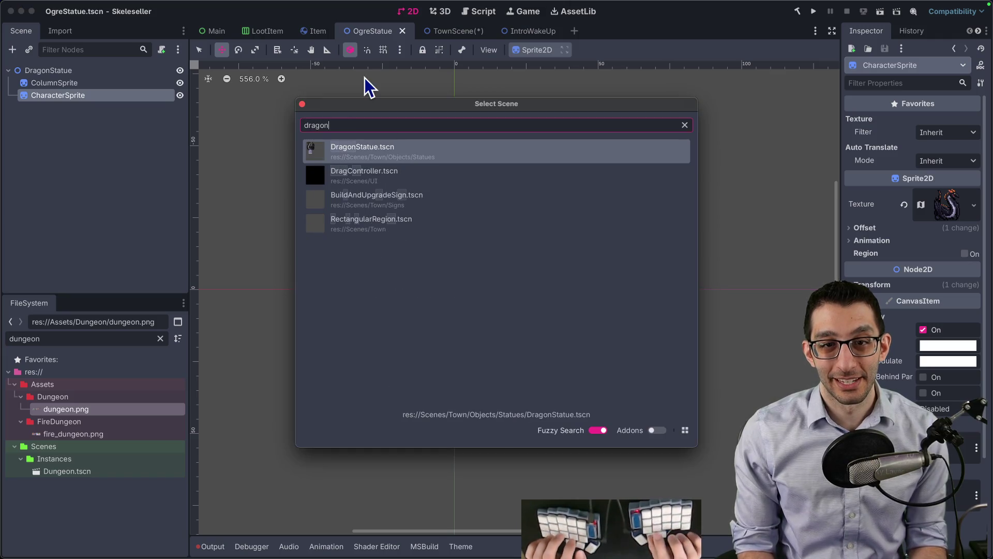
key("Return")
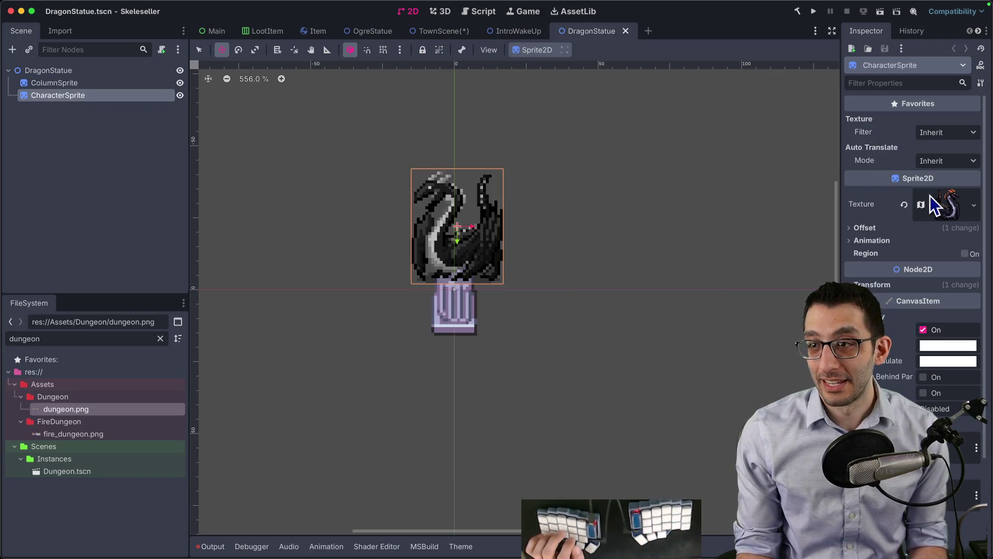
right_click(943, 205)
left_click(891, 457)
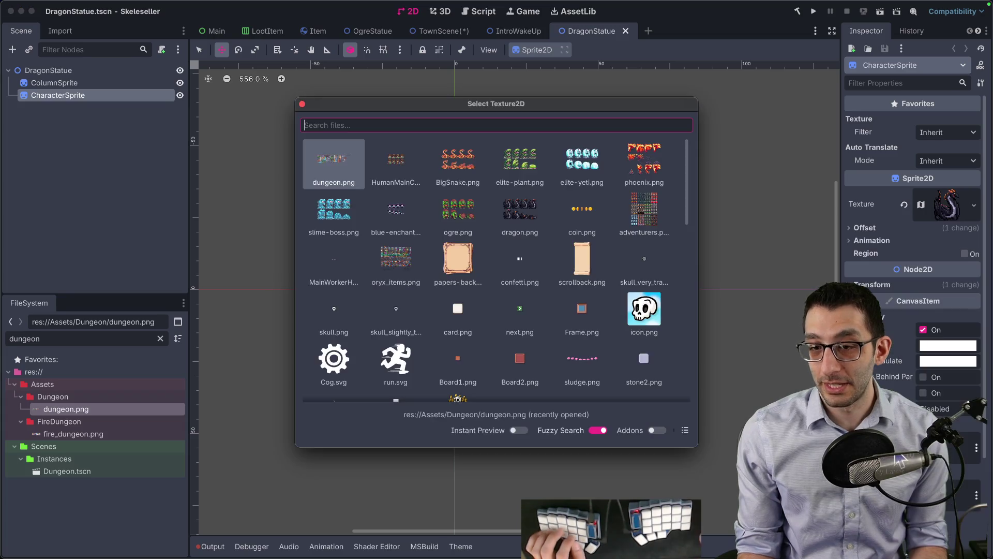
type("dungeon")
key("Return")
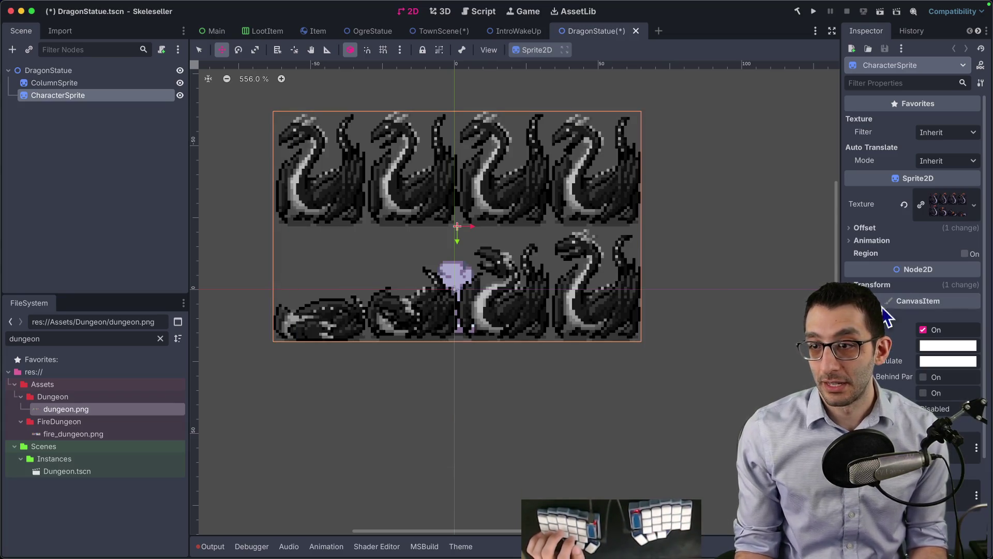
- Crop the sprite to a 32×40 region and save DragonStatue
left_click(946, 254)
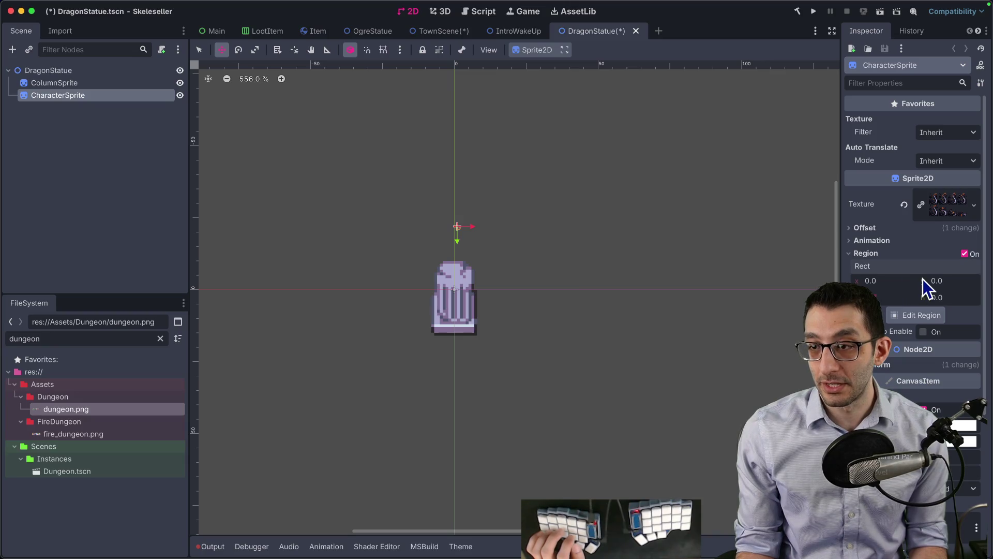
type("32")
key("Tab")
type("40")
key("Return")
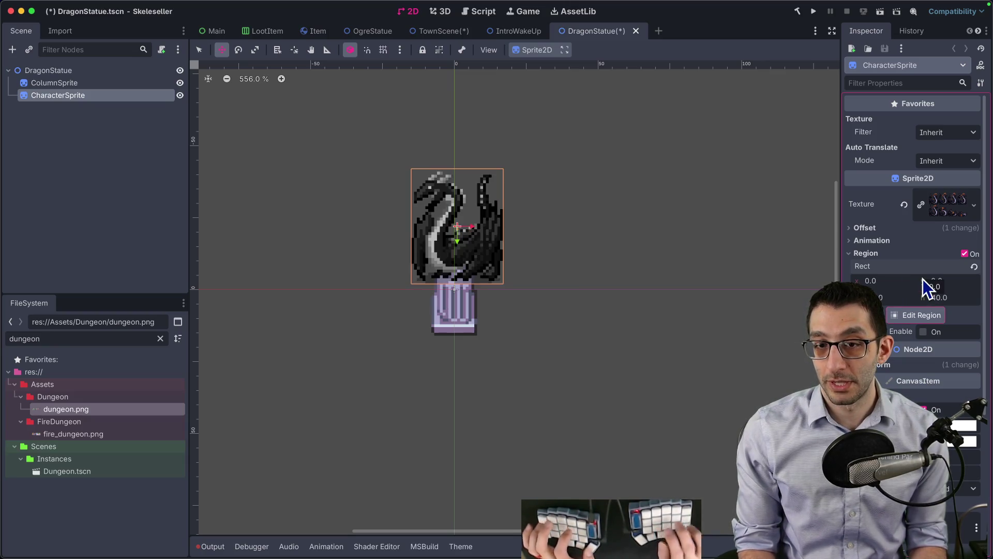
key("ctrl+s")
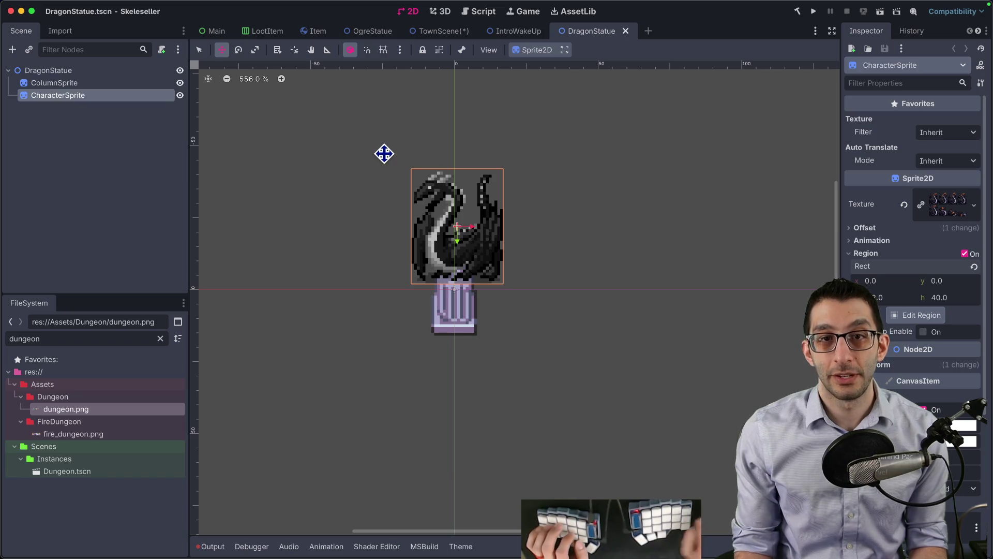
- Close the open OgreStatue tab and overwrite OgreStatue.tscn with this scene
key("ctrl+shift+s")
double_click(388, 168)
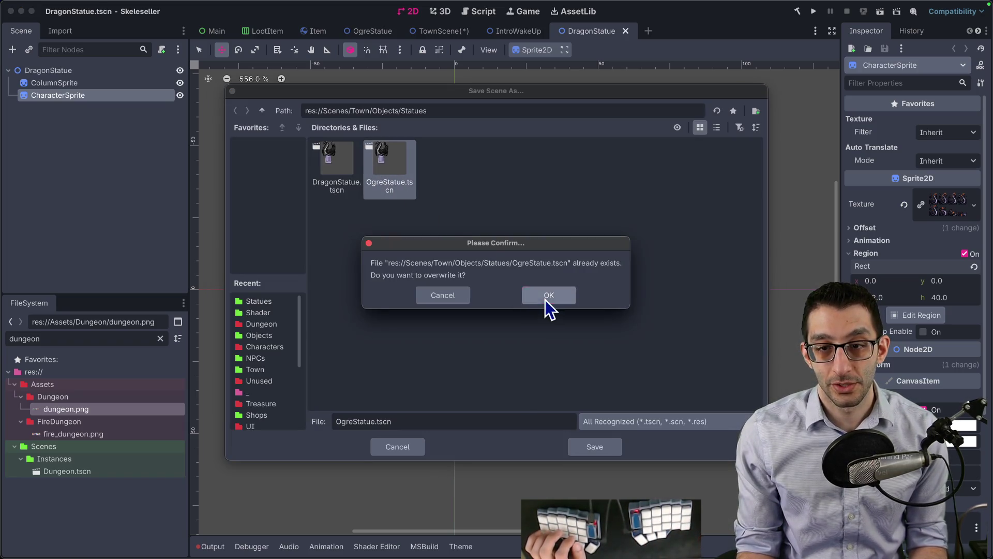
left_click(545, 296)
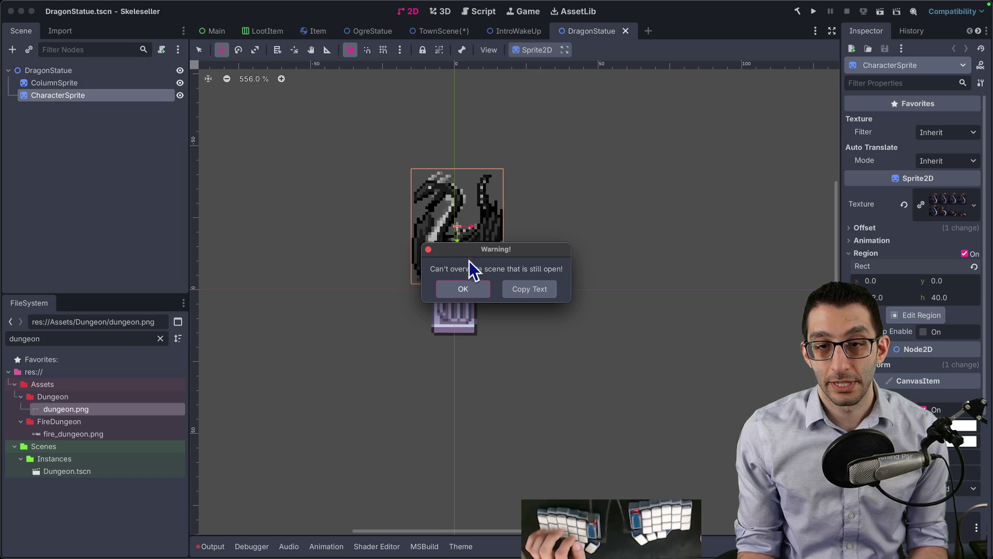
key("Return")
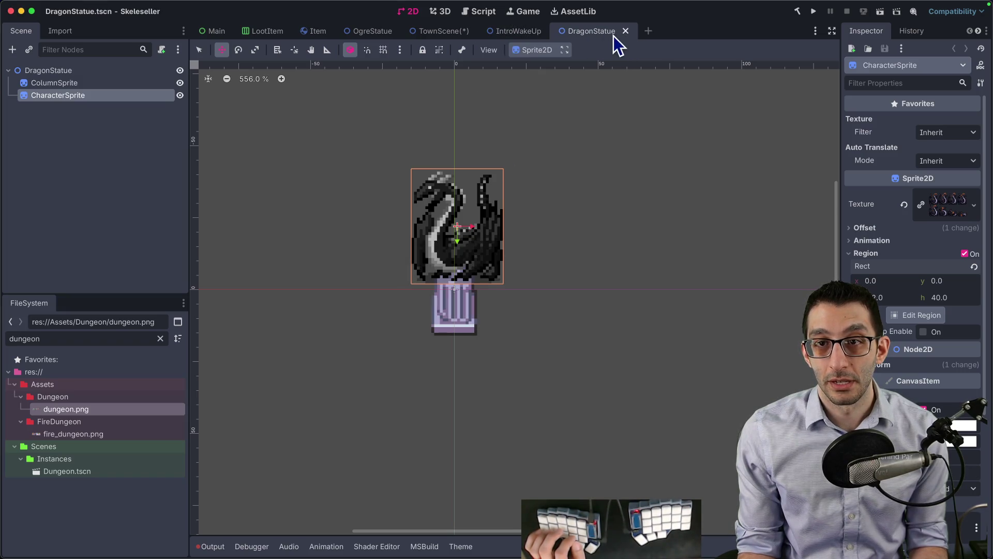
middle_click(380, 32)
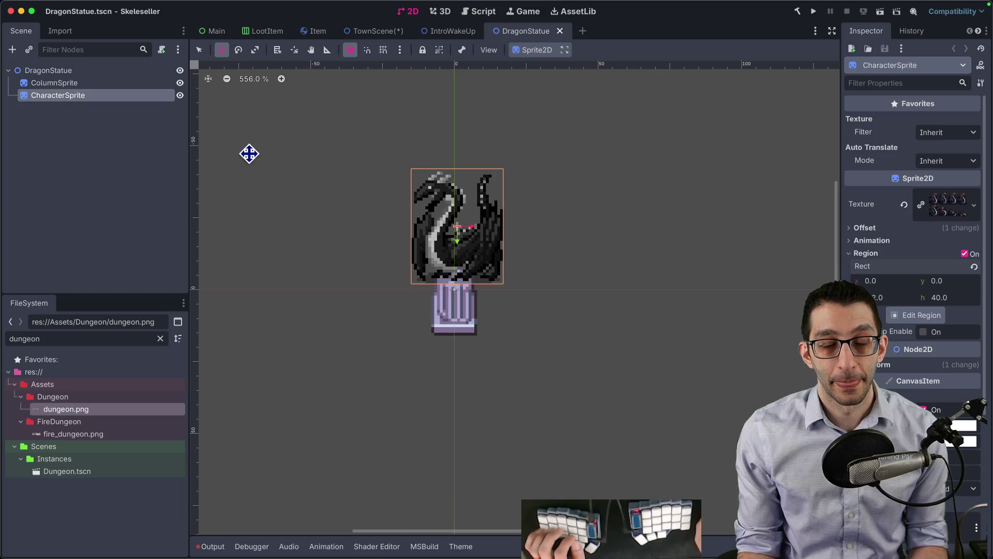
key("super+shift+s")
double_click(380, 182)
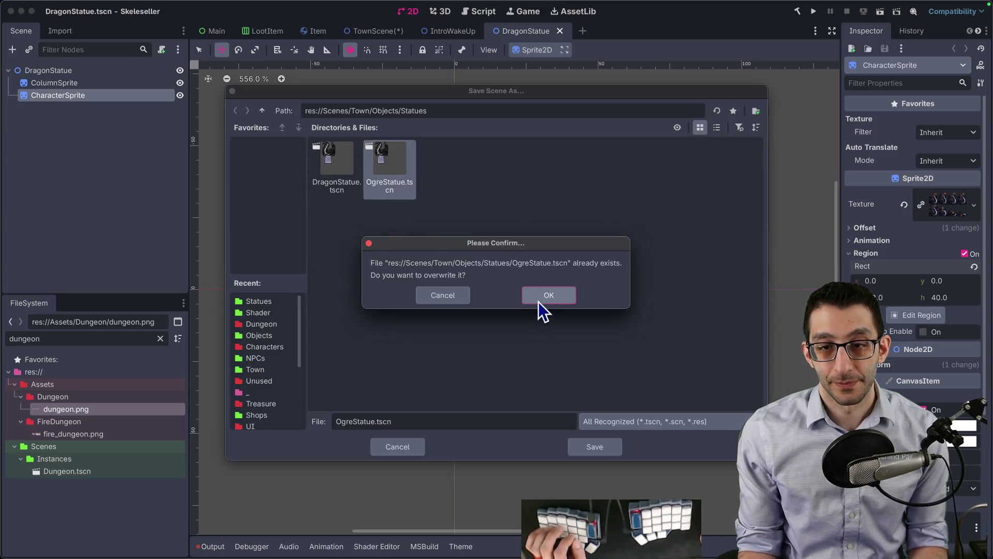
left_click(538, 304)
- Load the ogre texture onto the character sprite and save OgreStatue
right_click(934, 203)
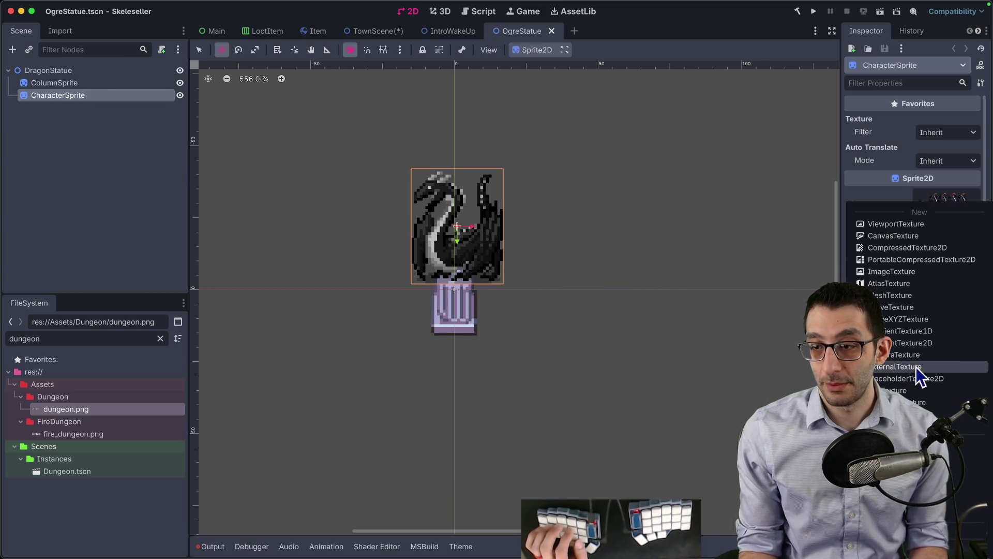
left_click(971, 442)
type("ogre")
key("Return")
key("super+s")
key("super+shift+s")
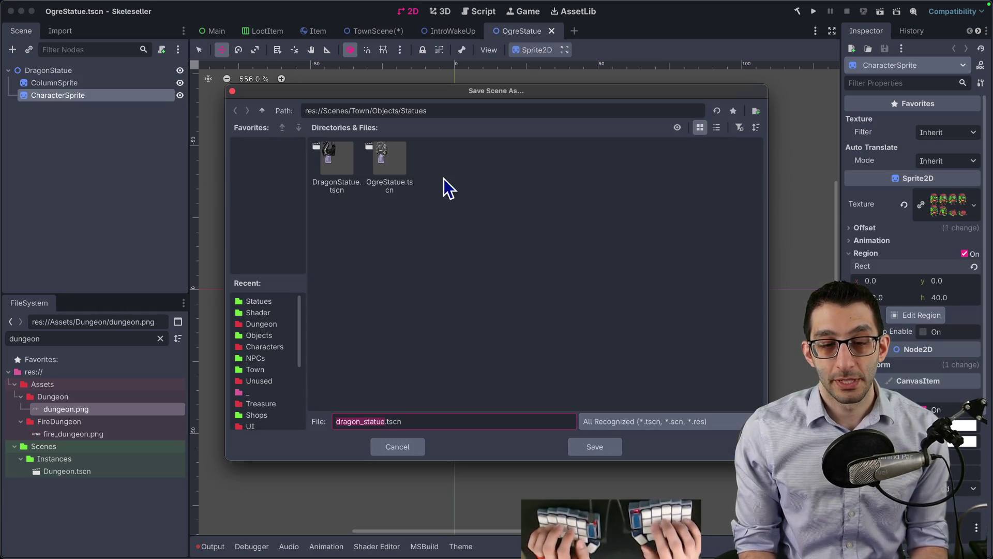
- Save the copy as Enchantress.tscn and check the Statues folder in the file browser
type("s")
key("Return")
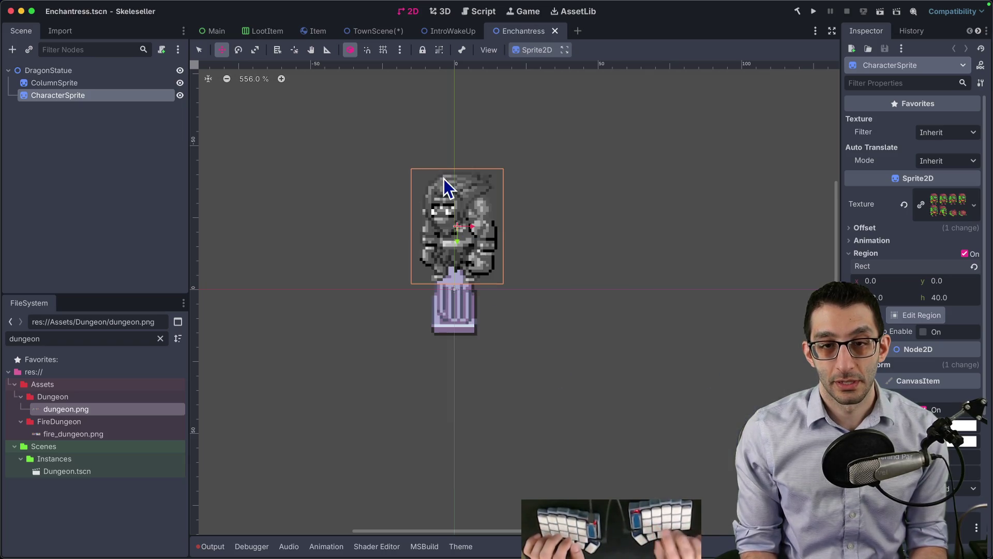
key("super+Tab")
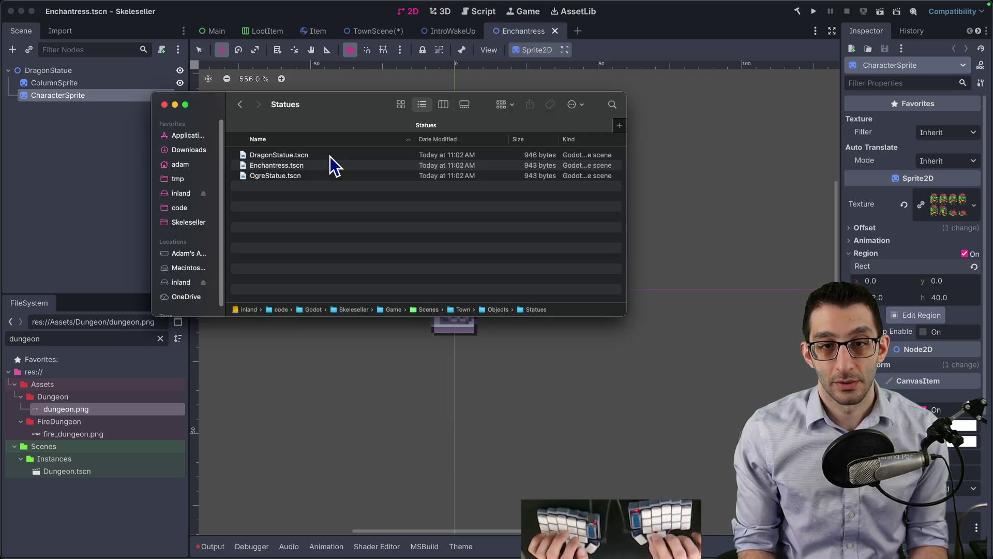
left_click(330, 157)
key("Down")
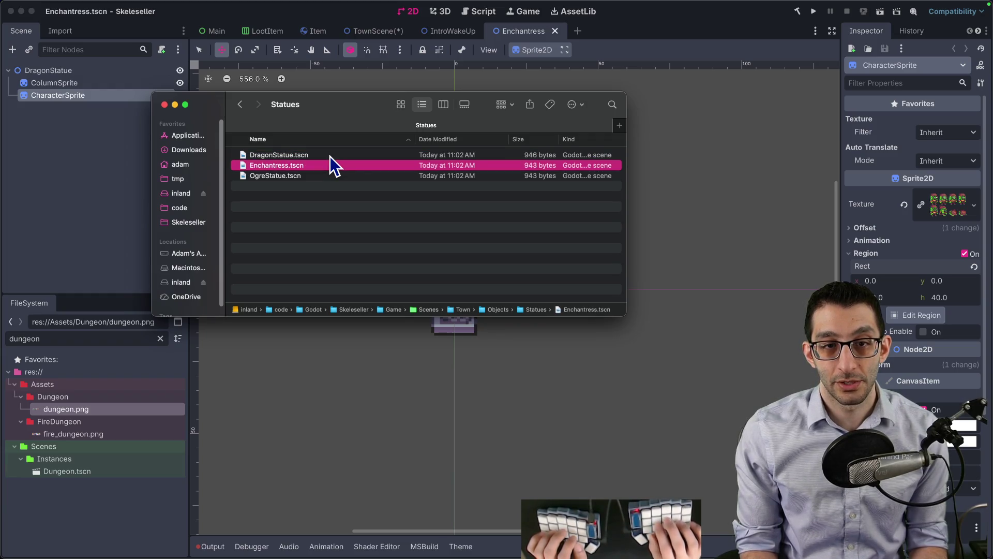
key("super+Tab")
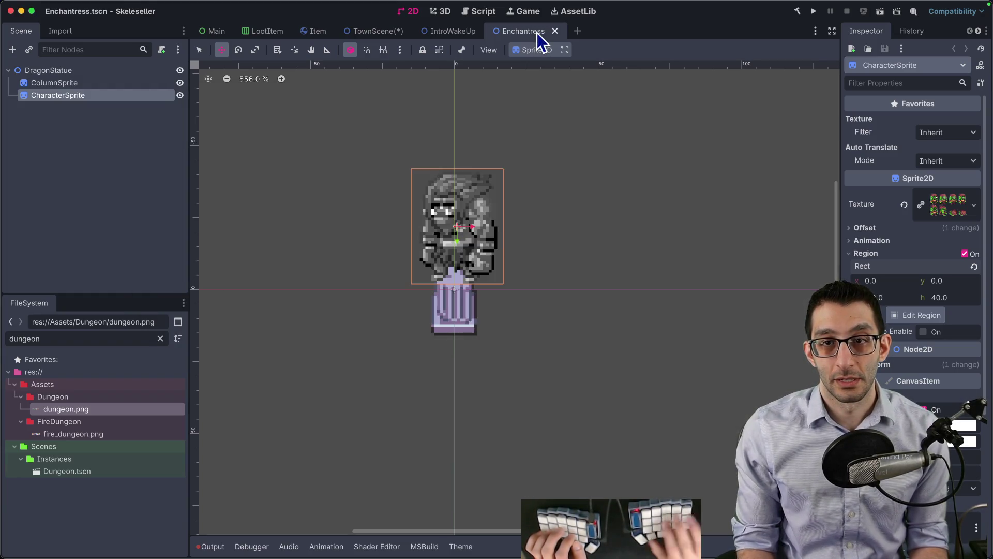
- Resave the scene as EnchantressStatue.tscn and reveal the file in the system
key("super+shift+s")
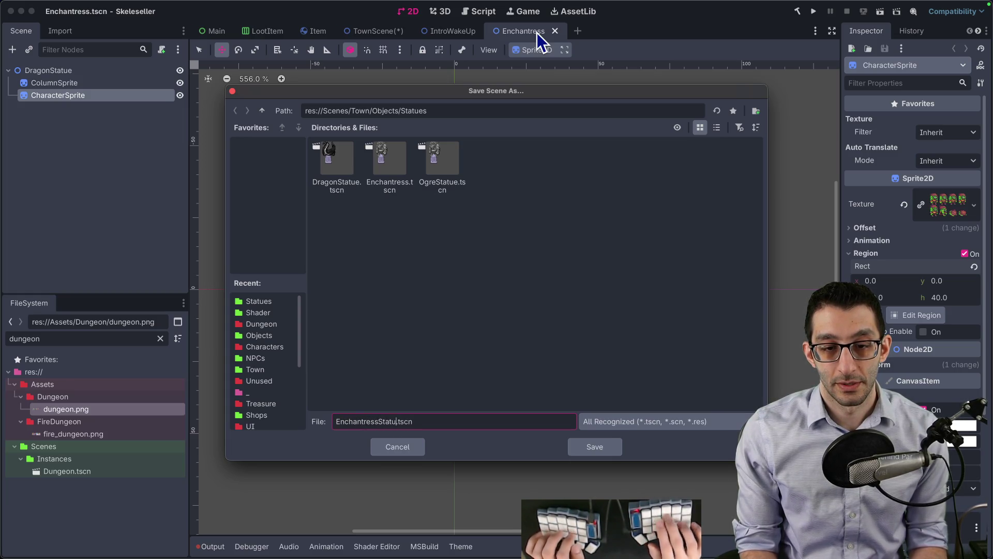
type("e")
key("Return")
key("super+Tab")
key("super+BackSpace")
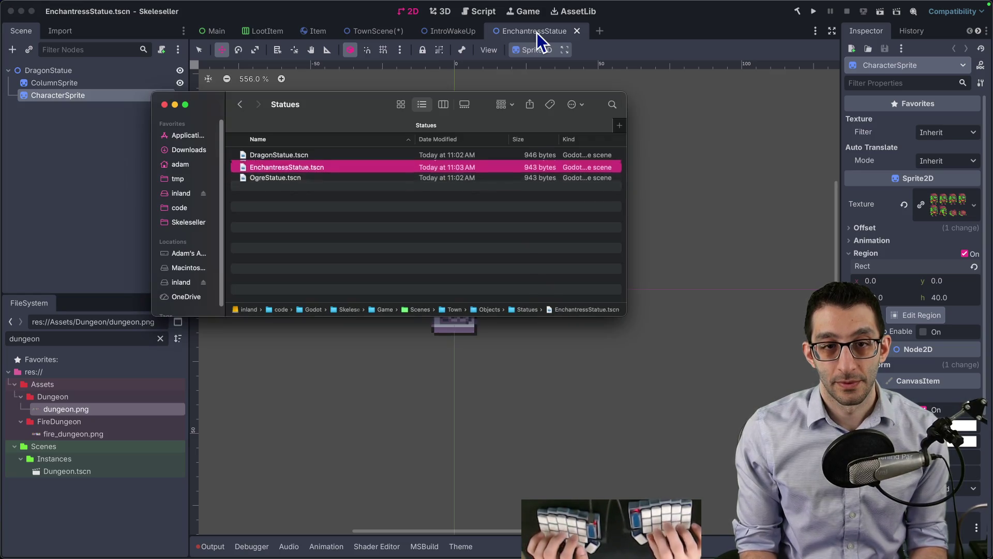
key("super+Tab")
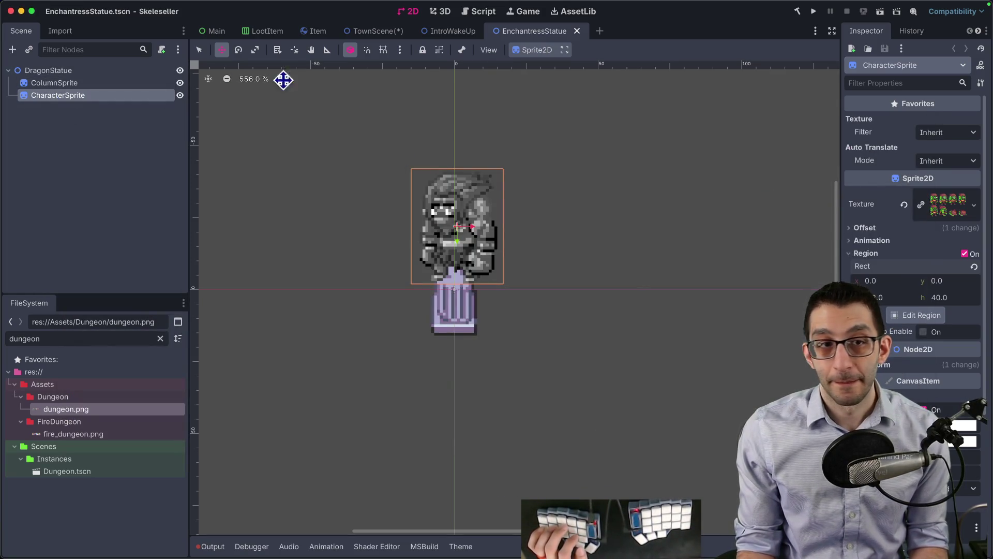
- Open OgreStatue.tscn to check its root node, then close it unchanged
left_click(52, 71)
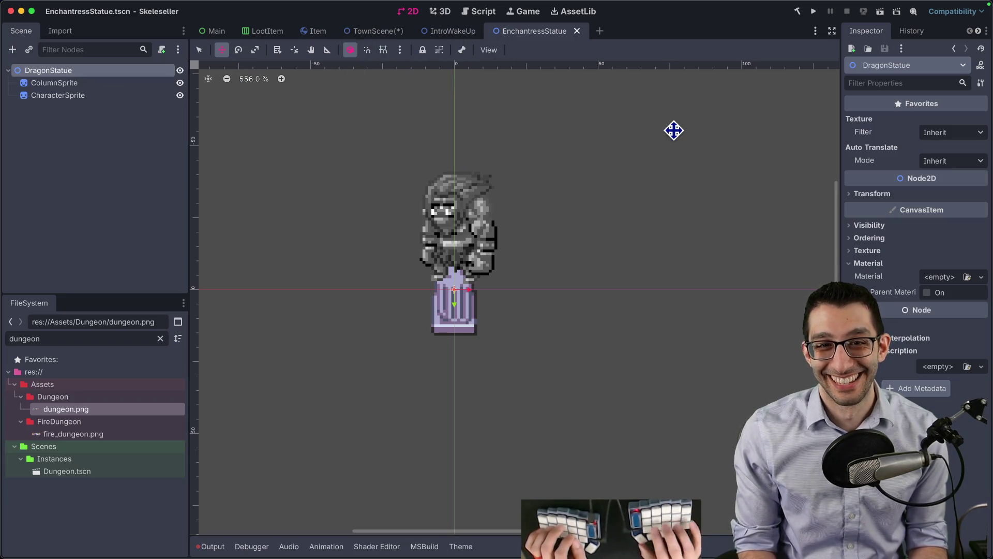
key("super+shift+o")
type("ogre")
key("Return")
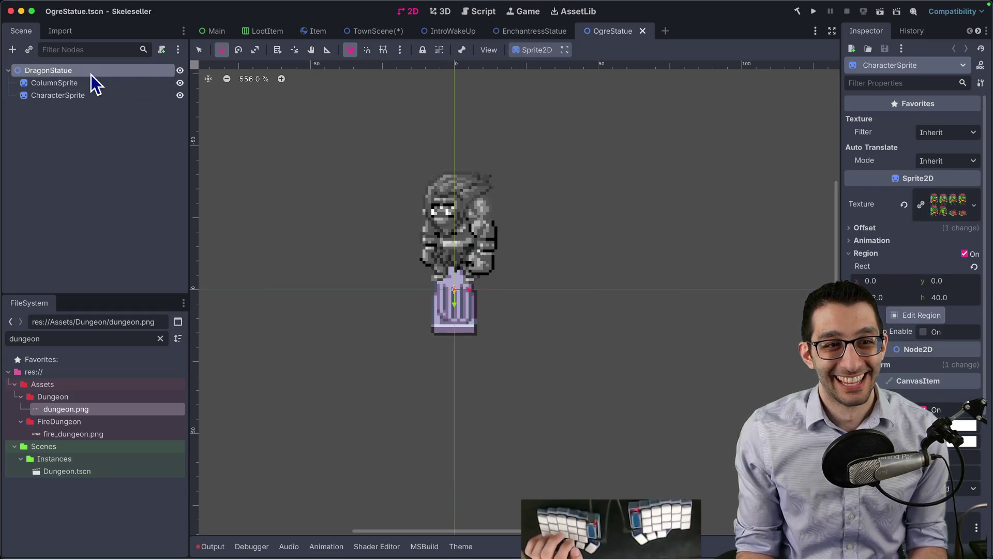
left_click(91, 74)
key("Return")
key("Escape")
type("Ogre")
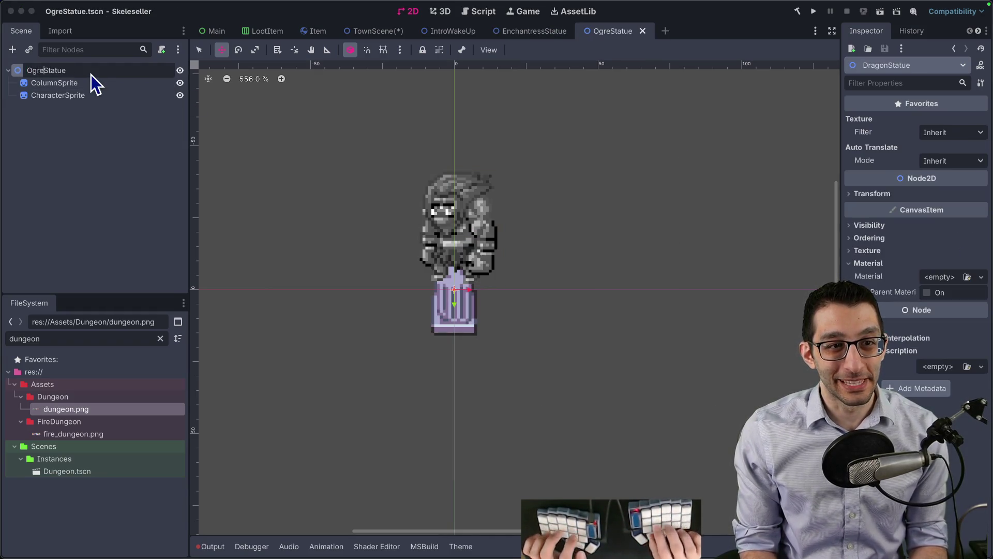
left_click(643, 31)
- Rename the root node to EnchantressStatue and select CharacterSprite
left_click(91, 73)
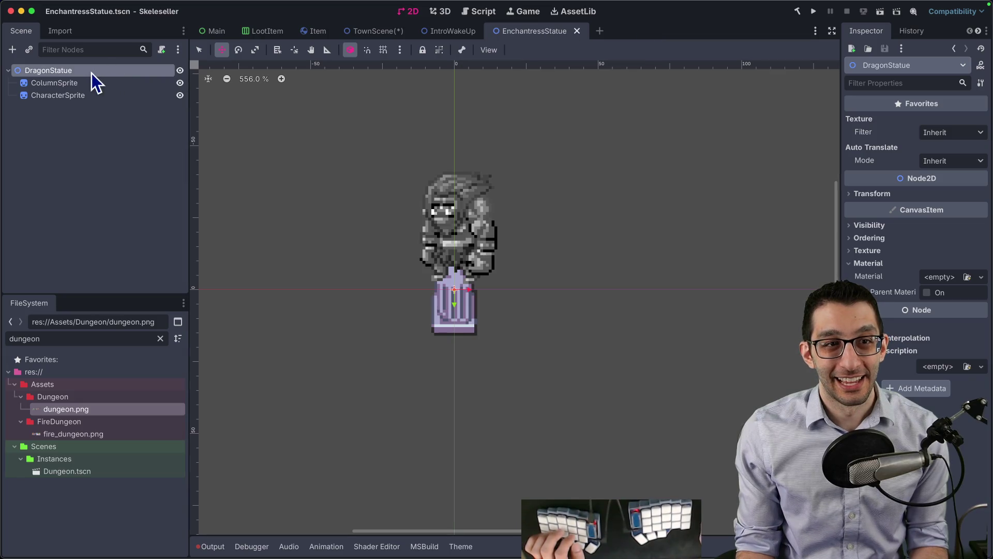
key("Return")
type("Enchanter")
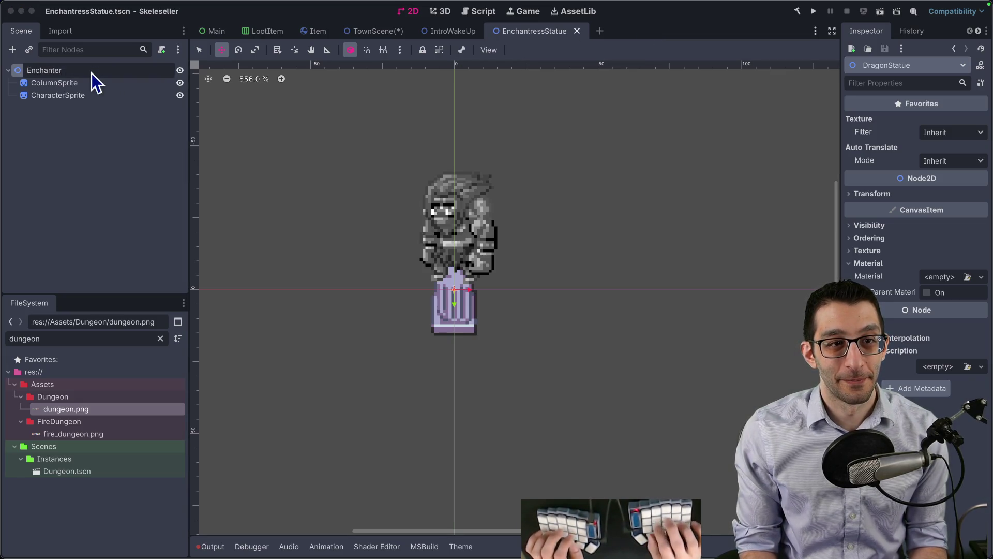
key("BackSpace")
key("BackSpace")
type("ressStatue")
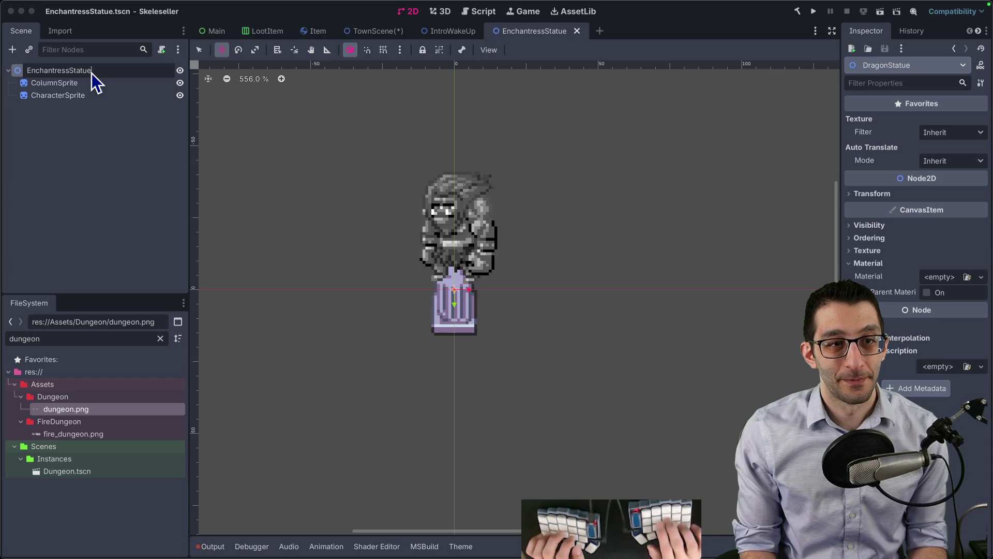
key("Return")
key("Down")
key("Down")
- Load the enchantress texture onto CharacterSprite and crop its region to 16×20
left_click(976, 202)
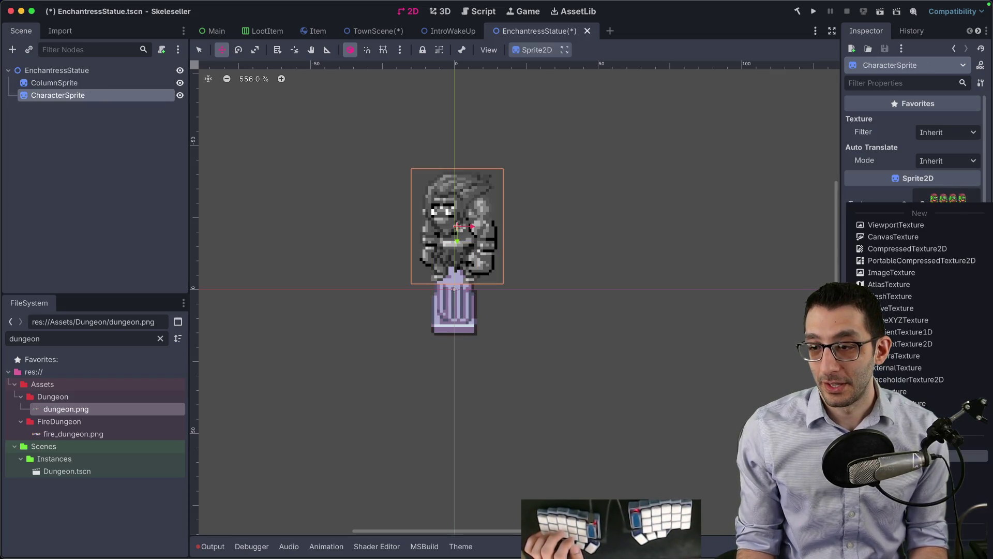
left_click(972, 450)
type("enchant")
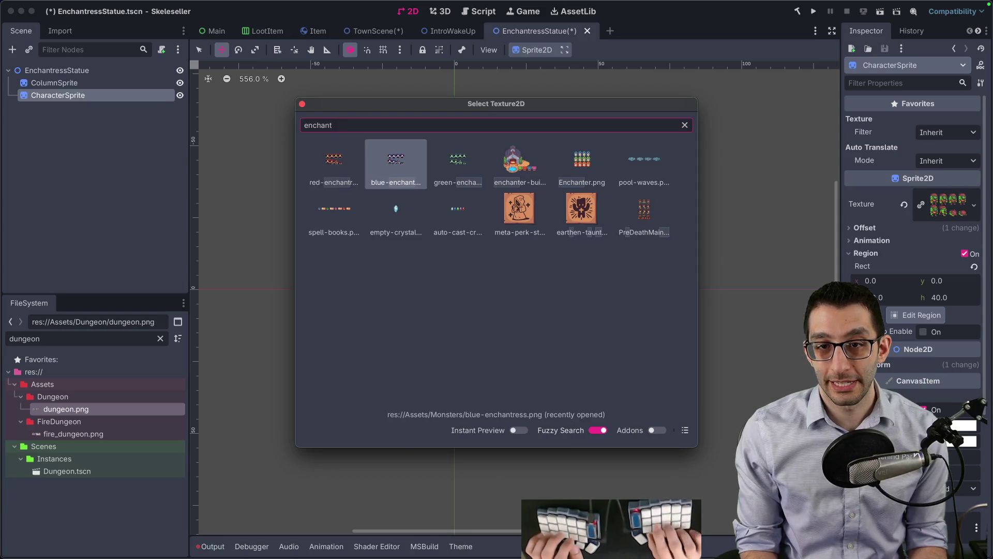
key("Return")
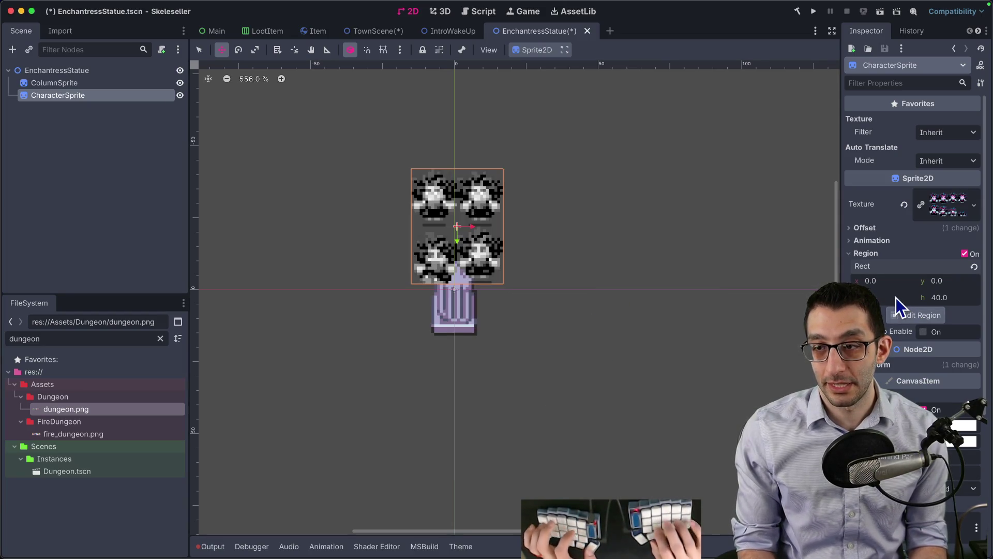
left_click(896, 297)
type("16")
key("Tab")
key("BackSpace")
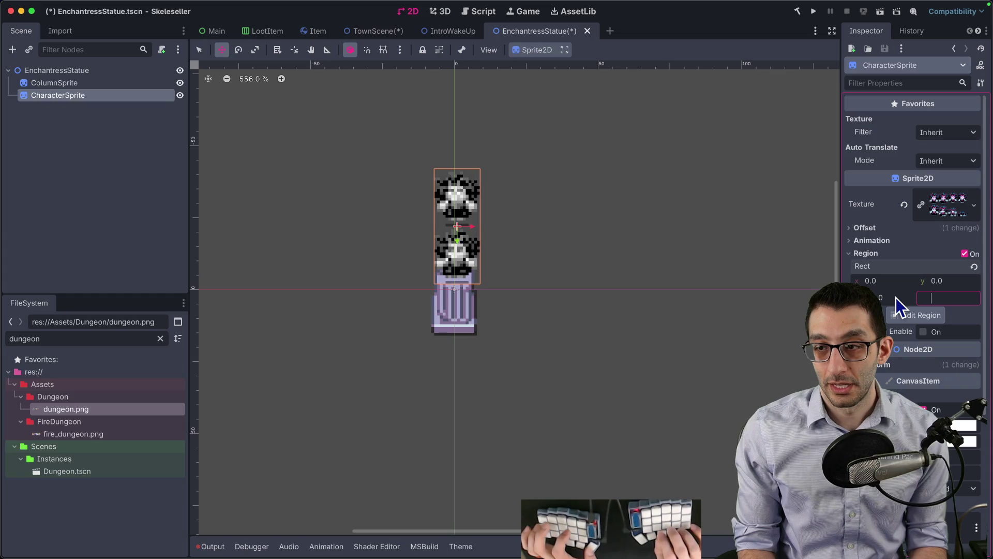
type("20")
key("Return")
- Lower the enchantress figure onto the column, save, and reopen OgreStatue.tscn
mouse_move(519, 229)
left_mouse_down()
mouse_move(573, 231)
mouse_move(574, 243)
left_mouse_up()
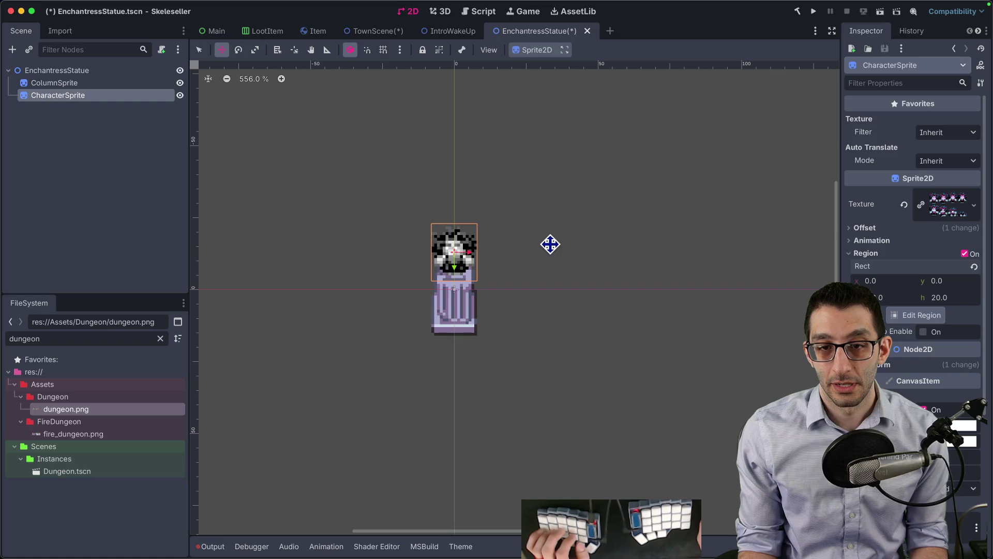
key("q")
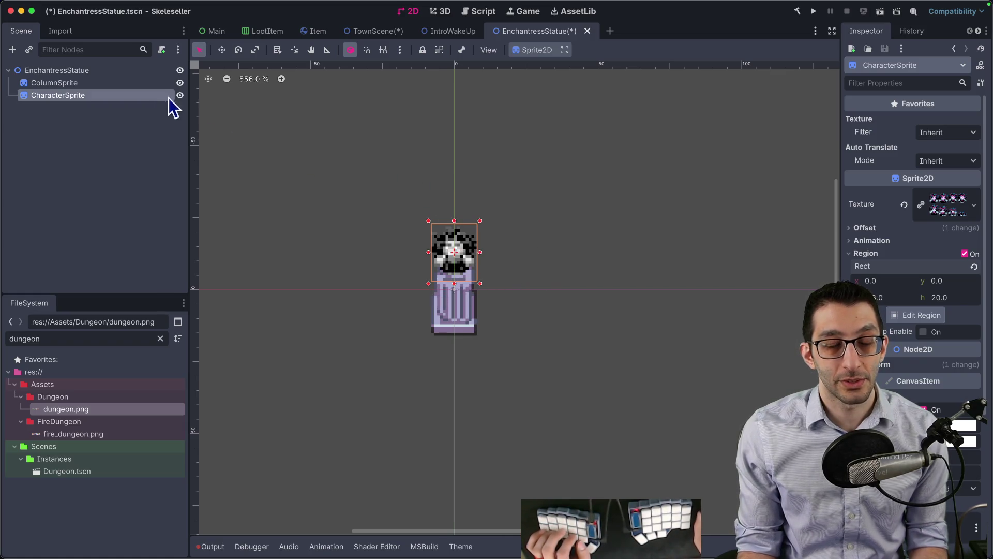
key("super+s")
key("super+shift+o")
type("ogre")
key("Return")
- Save the ogre scene as SlimeStatue.tscn and rename its root to SlimeStatue
key("super+shift+s")
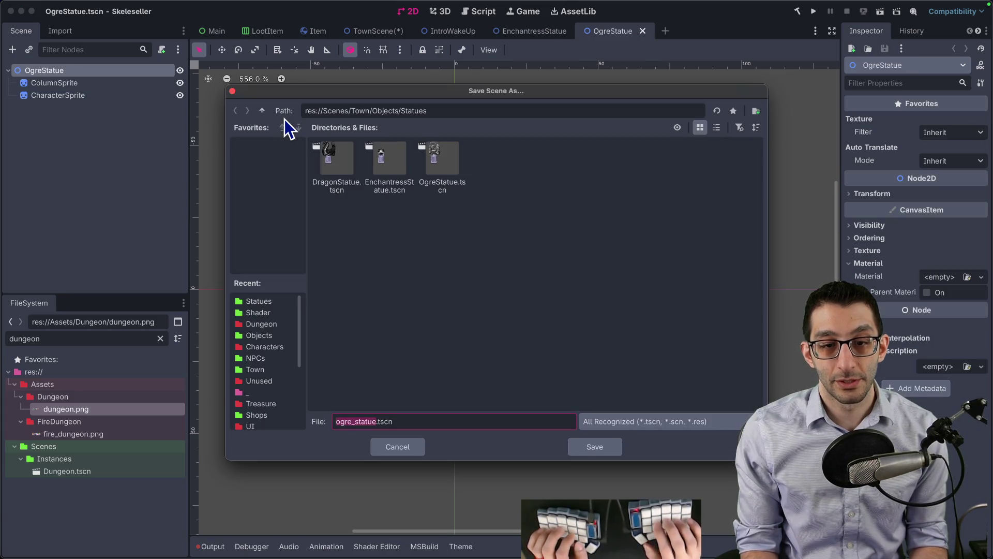
type("Ugl")
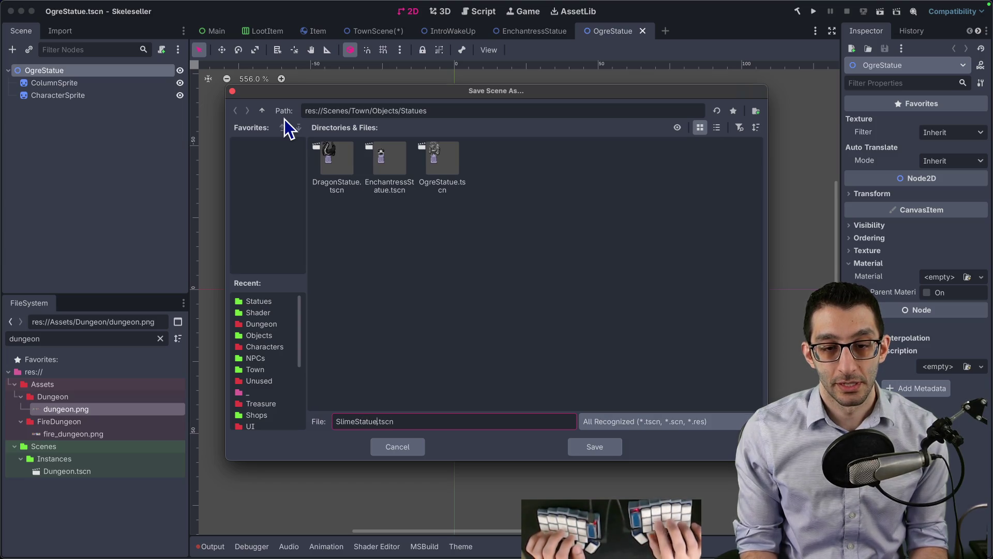
key("Return")
double_click(131, 66)
key("Left")
key("Delete")
key("Delete")
type("Slim")
key("Return")
- Apply the slime-boss texture to CharacterSprite and save SlimeStatue
key("Down")
key("Down")
left_click(936, 203)
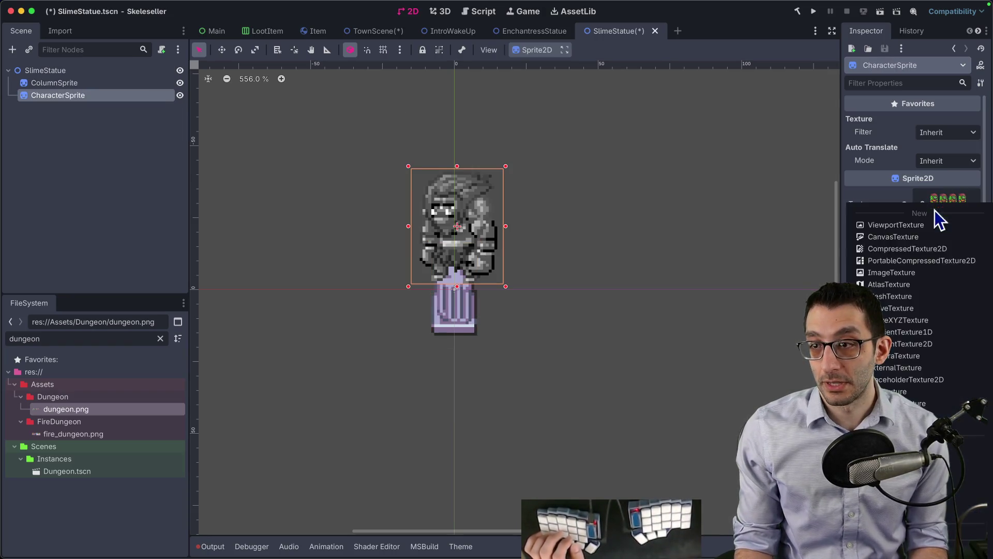
left_click(936, 444)
type("slimeb")
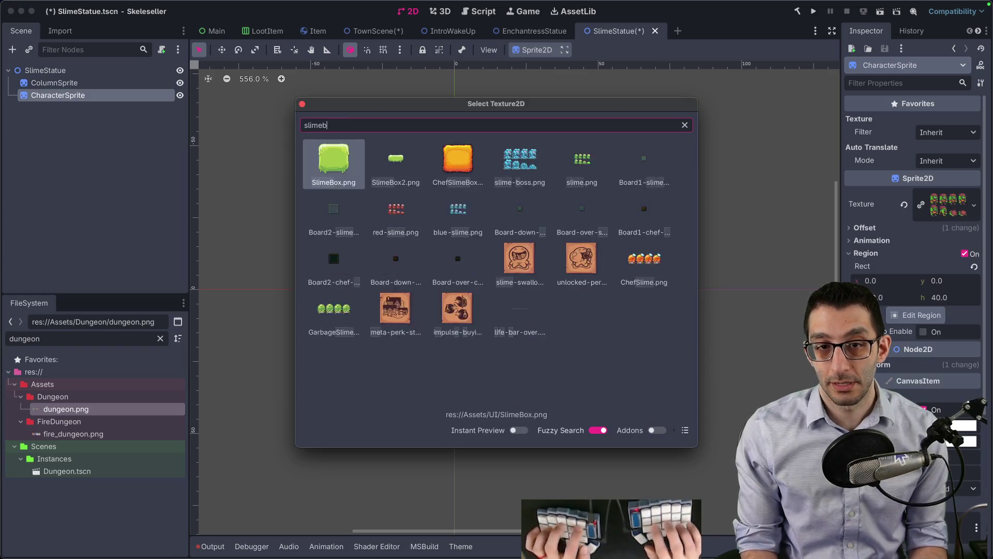
key("Return")
left_click(974, 205)
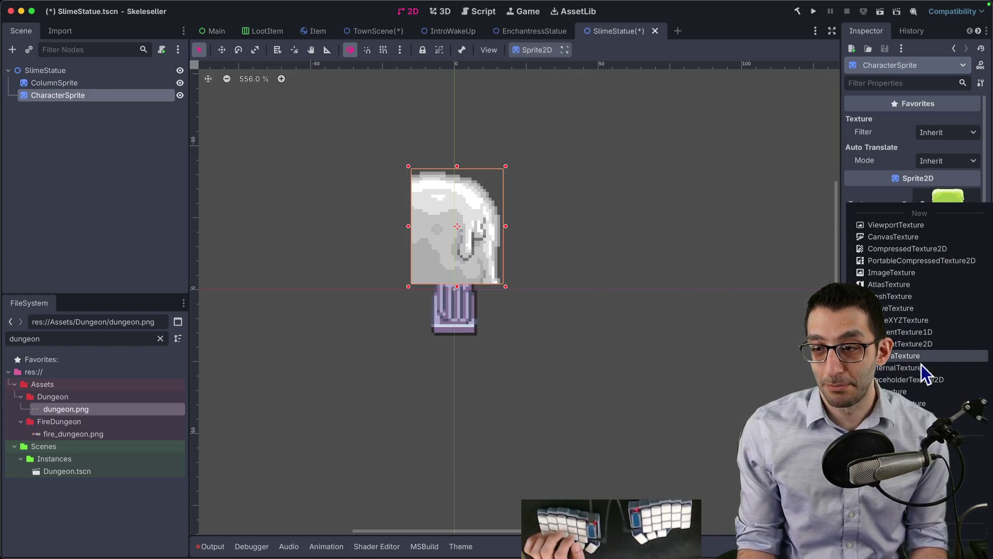
left_click(926, 366)
type("slimeboss")
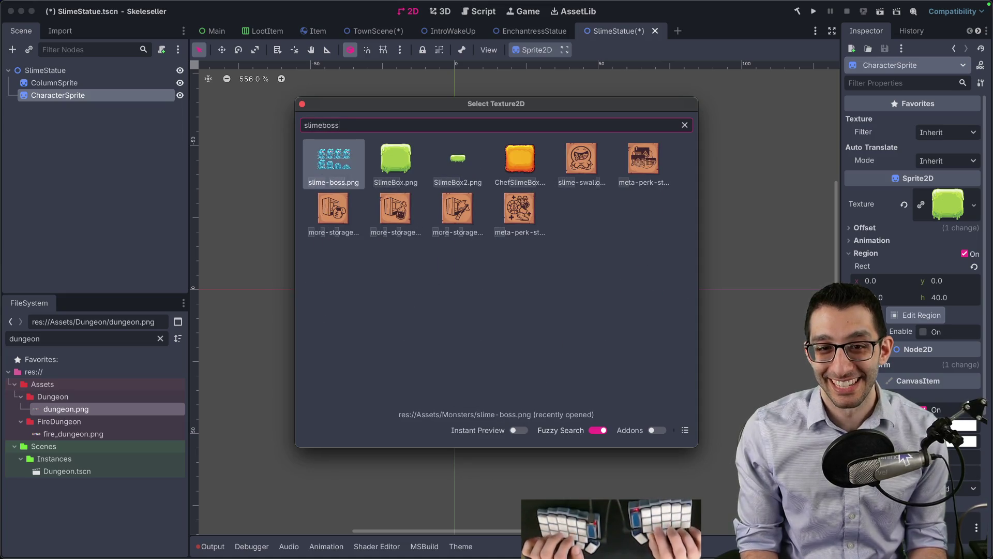
key("Return")
key("ctrl+s")
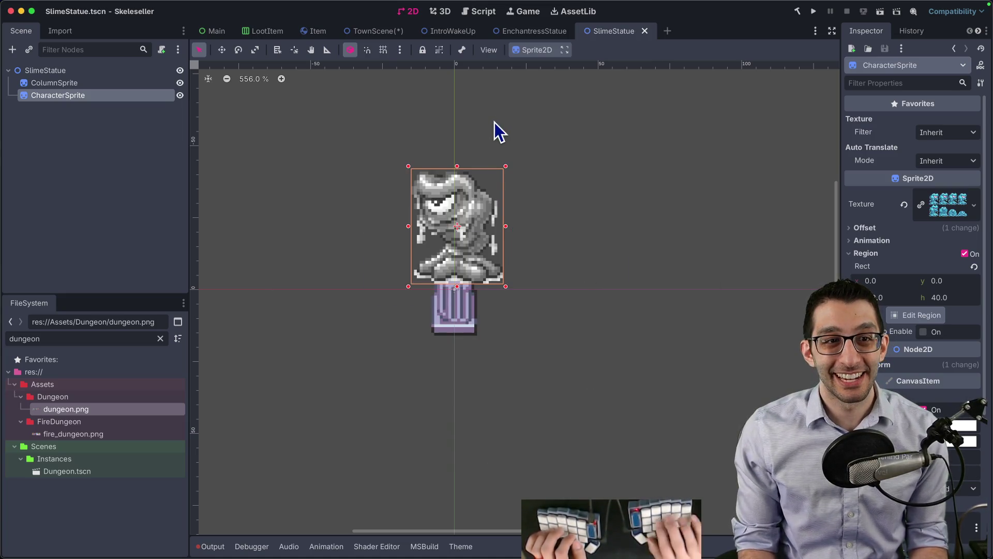
- Save a copy as PhoenixesStatue.tscn and begin renaming its root for the phoenix
key("ctrl+shift+s")
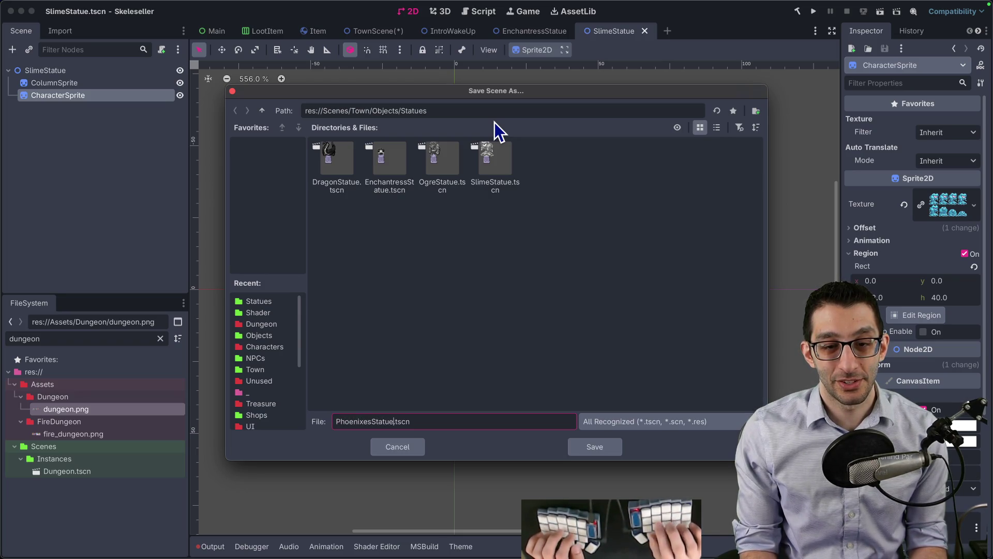
key("Return")
double_click(76, 70)
key("shift+Right")
key("shift+Right")
key("shift+Right")
type("Phoenxi")
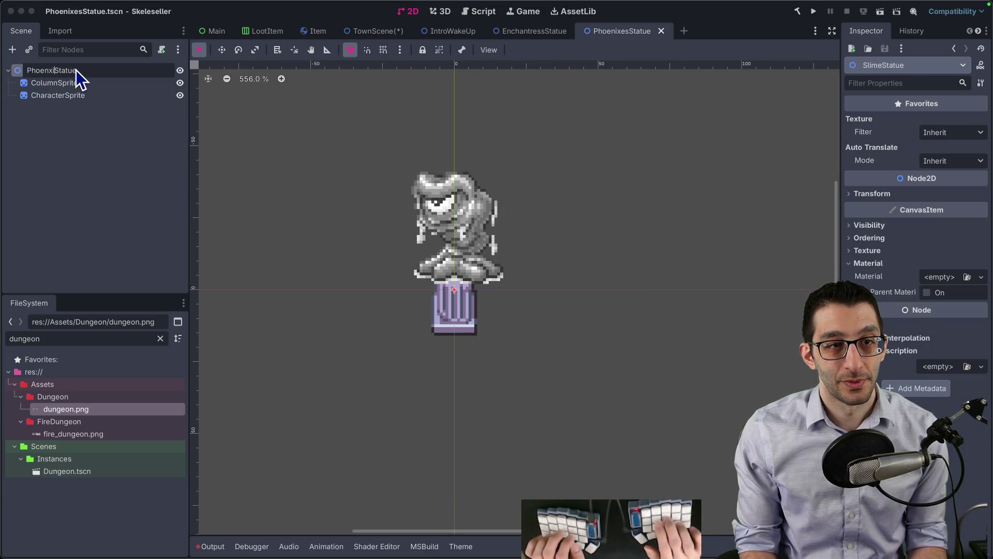
type("es")
- Name the root PhoenixesStatue, give CharacterSprite the phoenix texture, and lower it onto the column
key("Return")
left_click(58, 96)
right_click(947, 217)
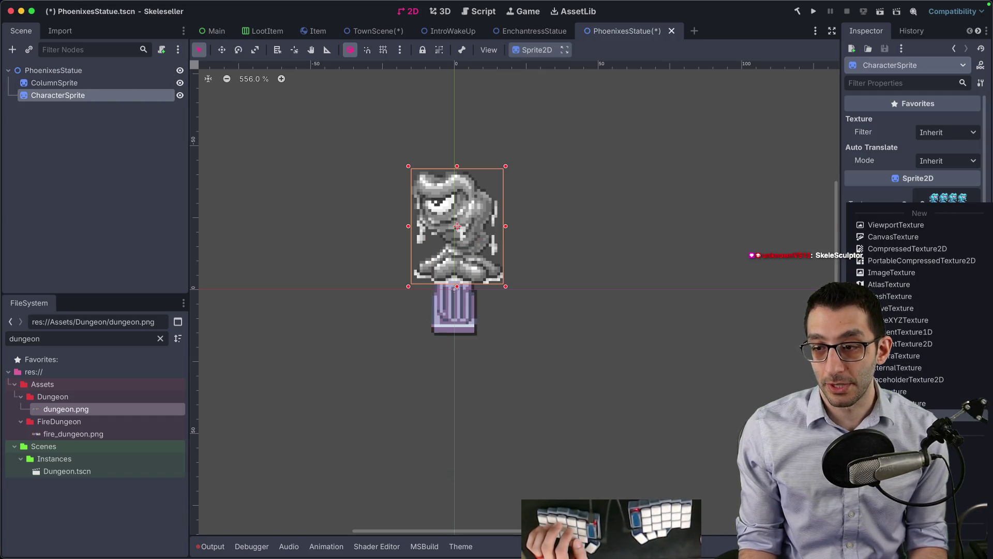
left_click(911, 444)
type("phoen")
key("Return")
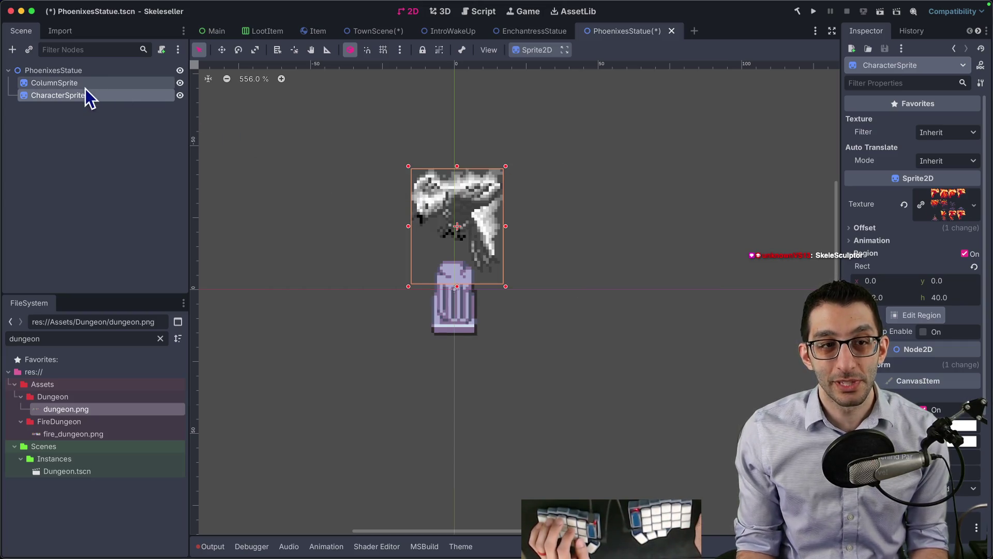
left_click_drag(471, 199, 478, 237)
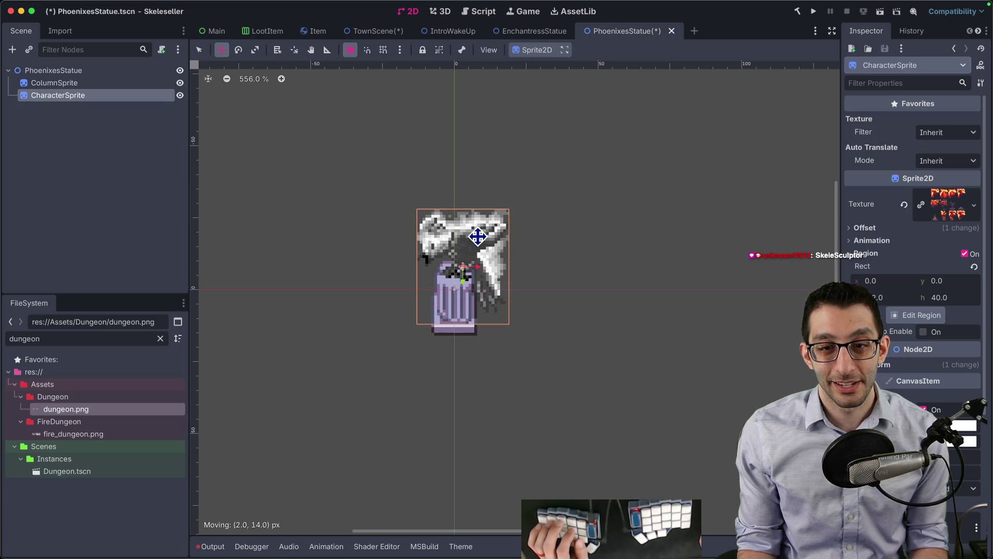
- Duplicate the phoenix sprite and move the copy higher above the column
left_click(110, 133)
left_click(101, 101)
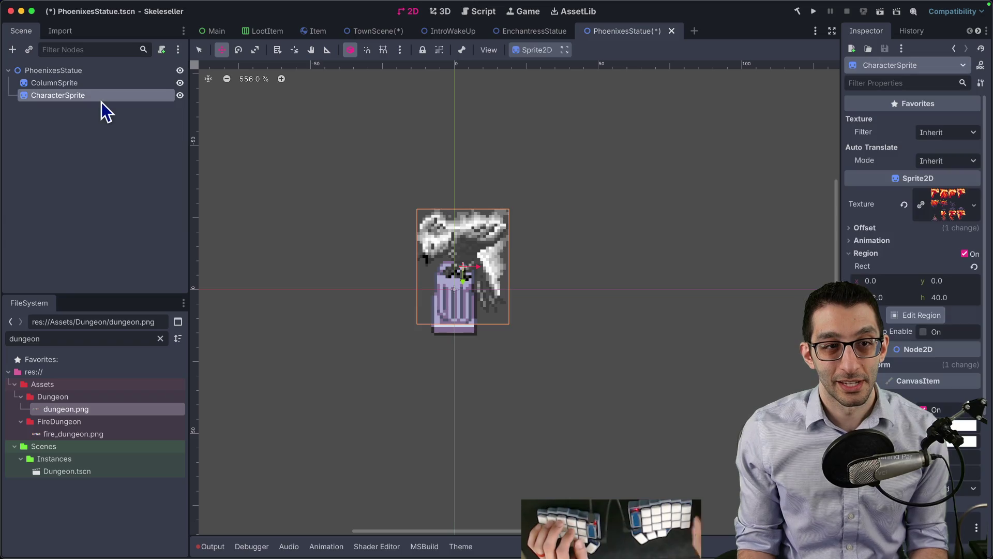
key("ctrl+d")
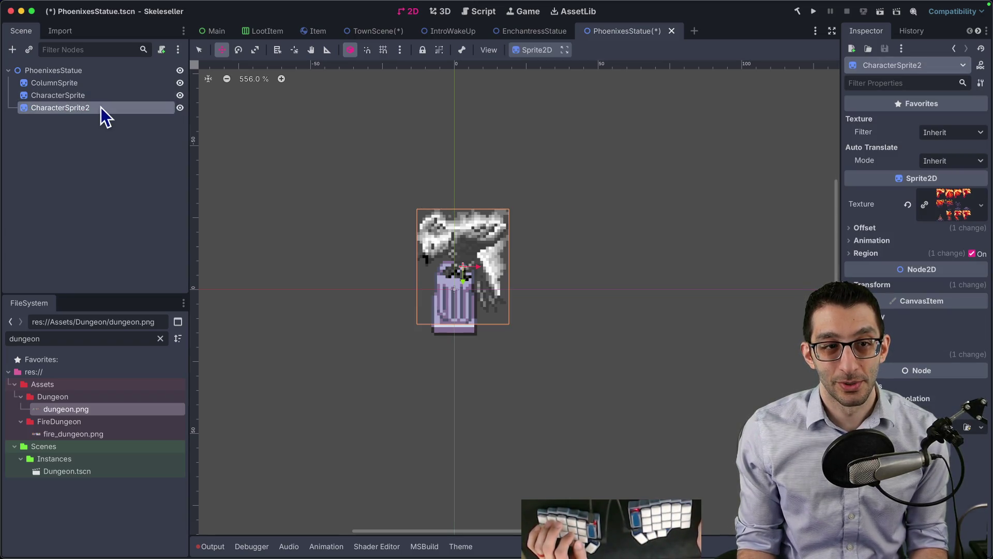
left_click_drag(474, 236, 485, 185)
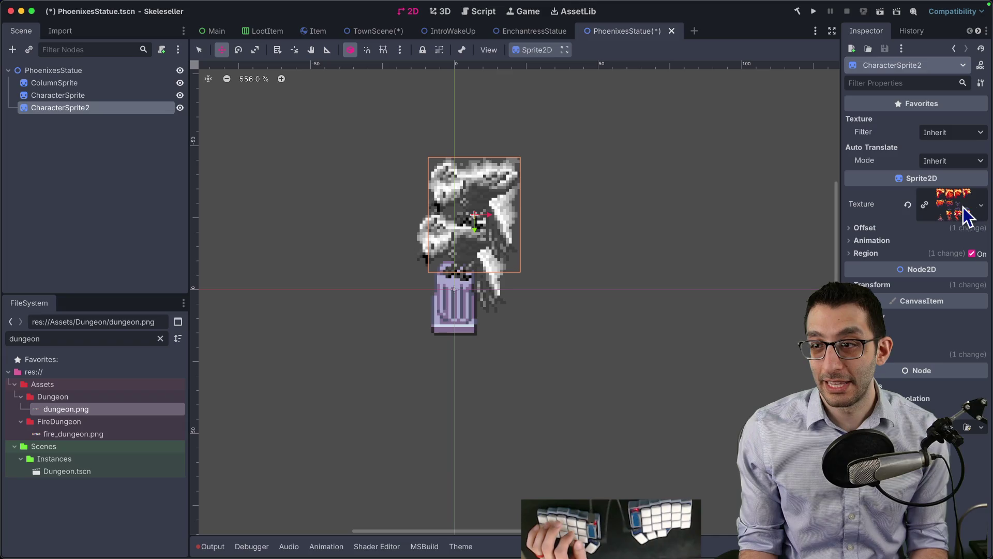
- Set the copy's Region Rect x through 32, 64 and 96 to show another frame, nudging it slightly
left_click(887, 253)
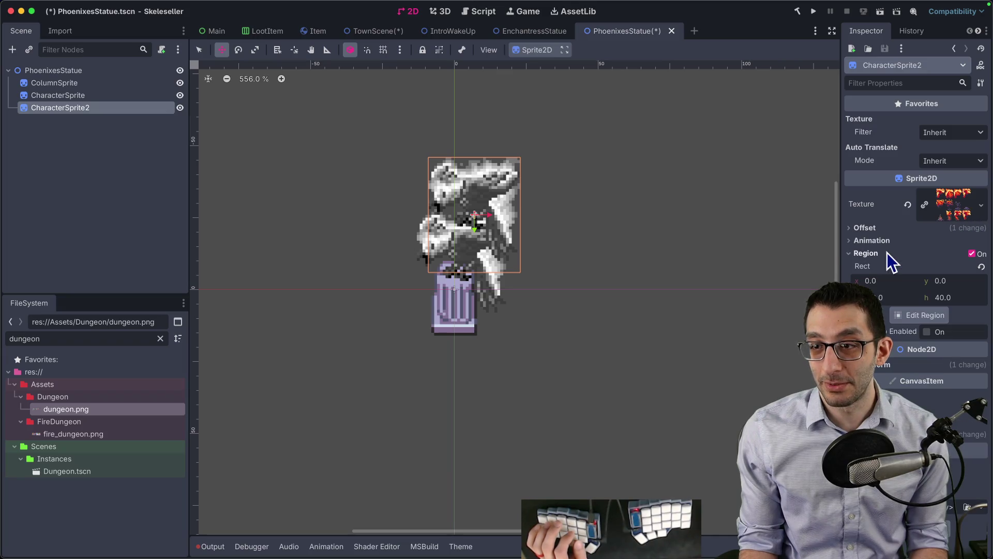
left_click(916, 282)
type("32")
key("Return")
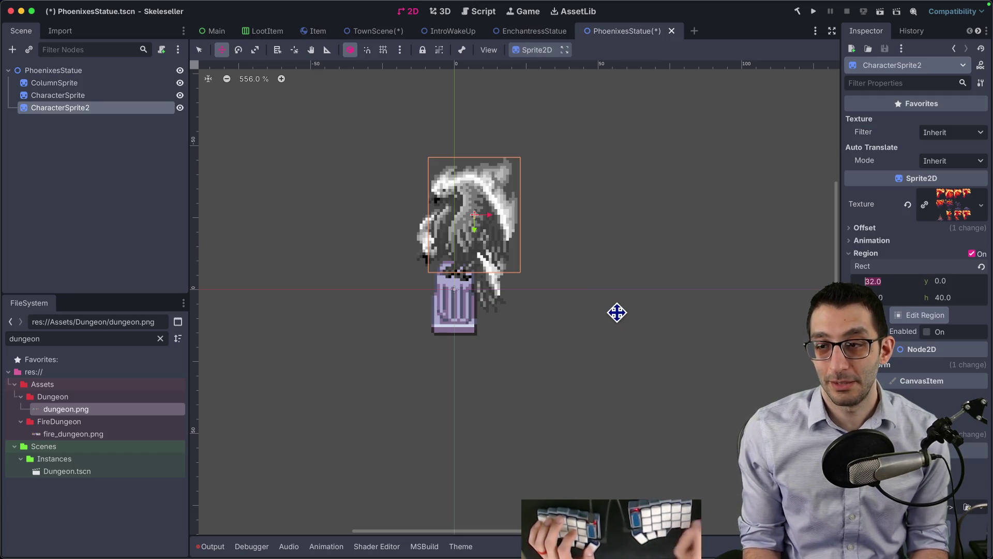
type("64")
key("Return")
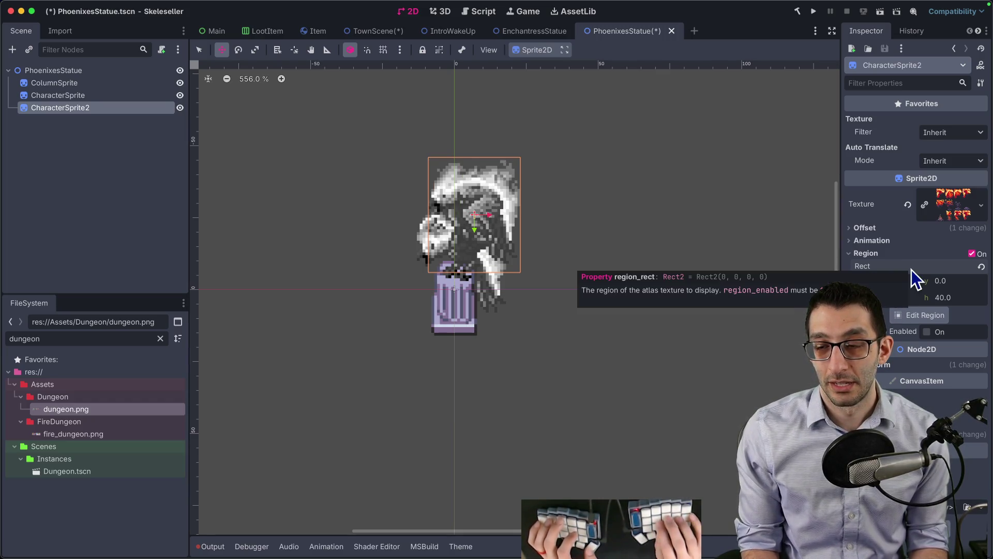
type("96")
key("Return")
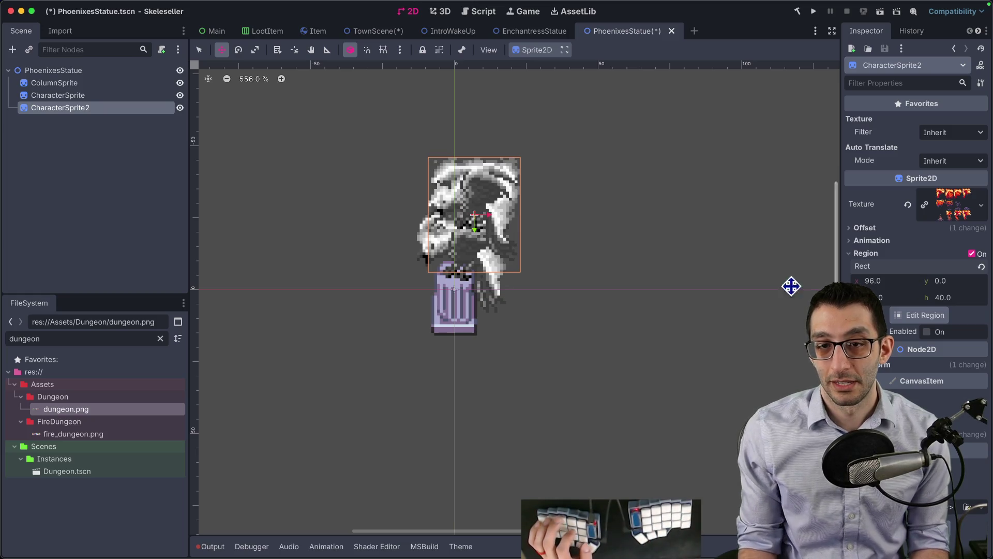
mouse_move(596, 229)
left_mouse_down()
mouse_move(610, 215)
mouse_move(603, 230)
left_mouse_up()
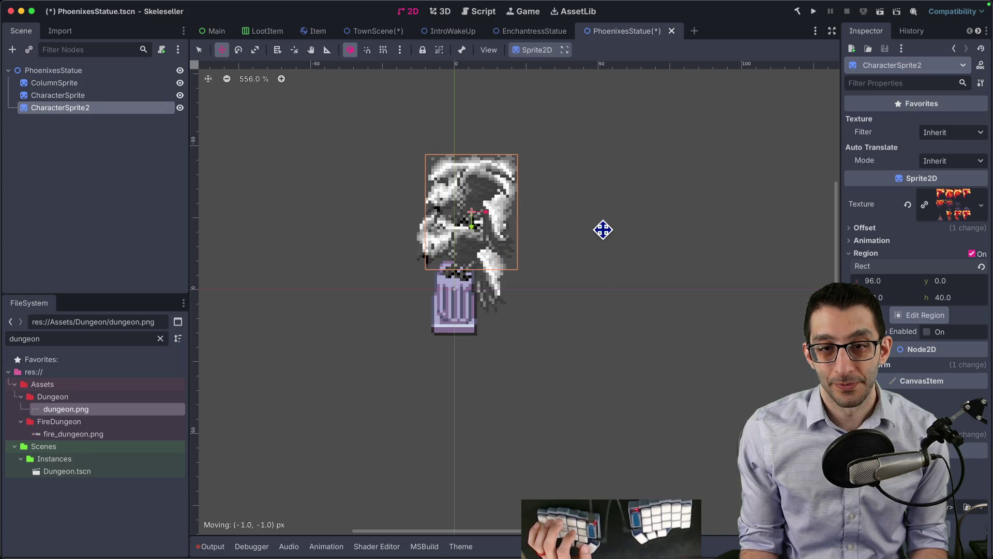
- Duplicate the original phoenix as CharacterSprite3, reorder it, and raise it higher up the stack
left_click(89, 97)
key("super+d")
left_click_drag(89, 109, 89, 133)
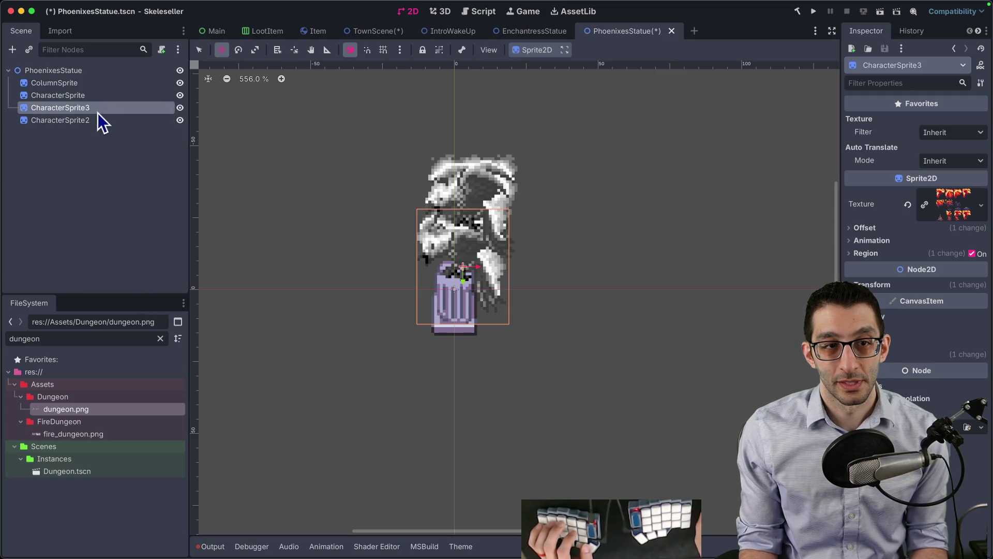
left_click(74, 72)
left_click(60, 120)
mouse_move(472, 178)
left_mouse_down()
mouse_move(629, 169)
mouse_move(621, 125)
mouse_move(624, 141)
left_mouse_up()
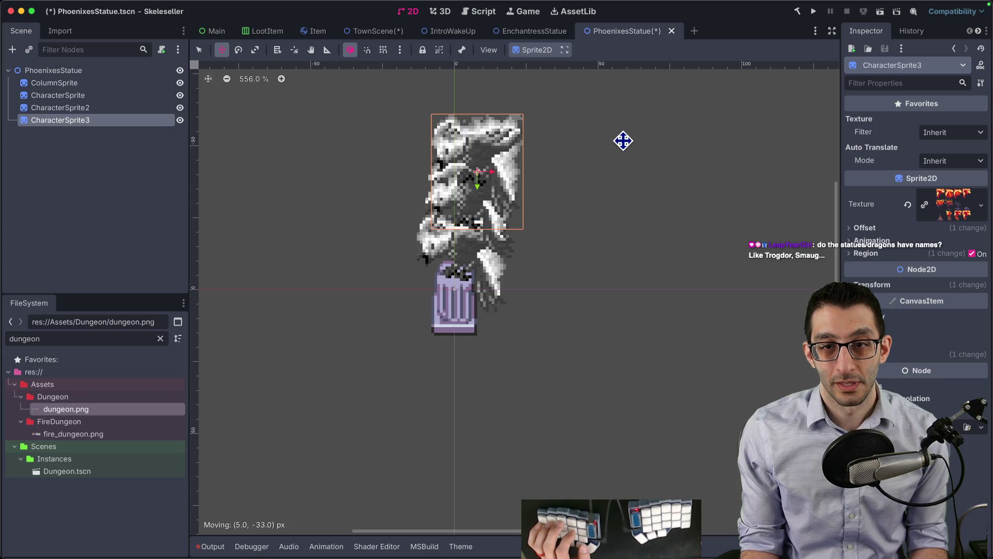
- Duplicate CharacterSprite2 as CharacterSprite4, place it below CharacterSprite3, and raise it to the top
left_click(77, 111)
key("super+d")
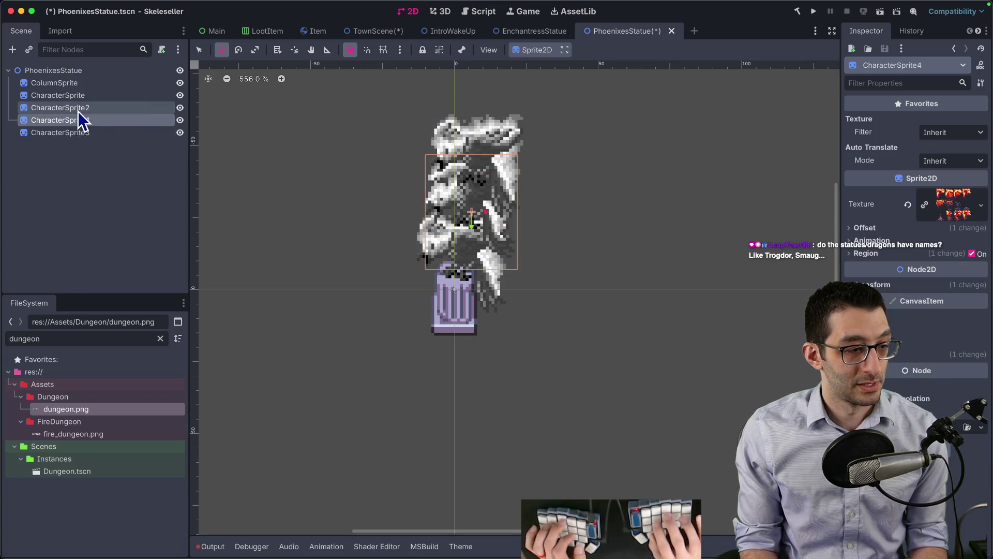
key("super+Down")
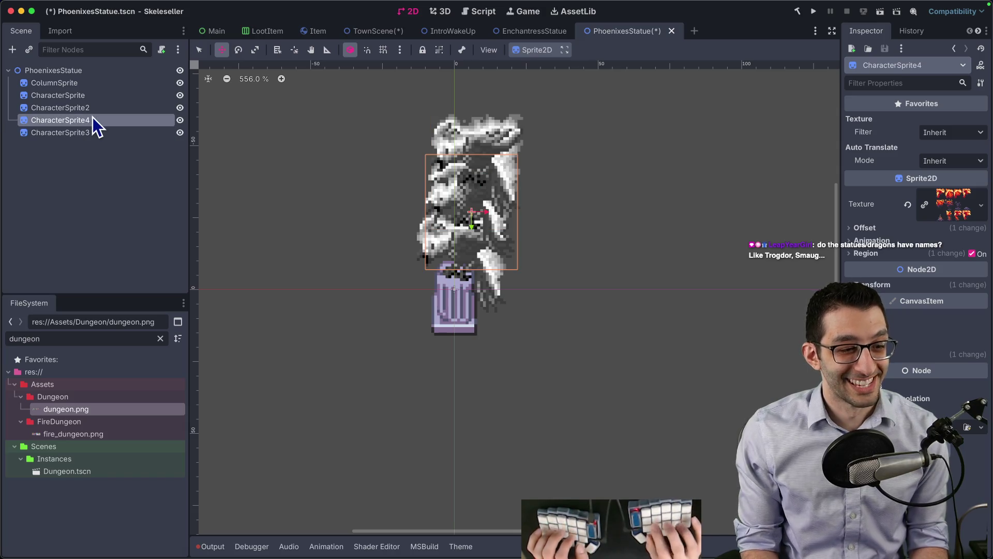
mouse_move(606, 212)
left_mouse_down()
mouse_move(638, 168)
mouse_move(632, 139)
left_mouse_up()
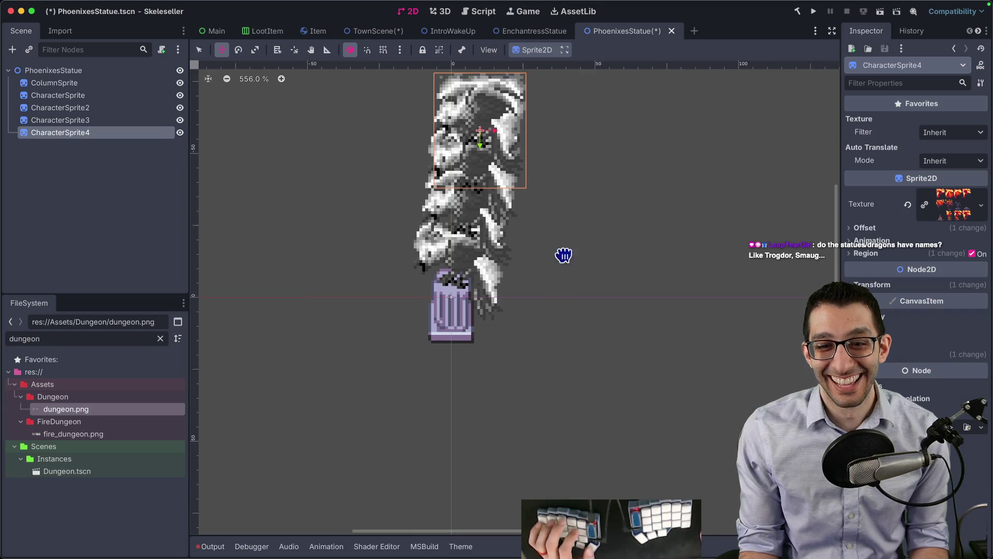
- Save the PhoenixesStatue scene with its four stacked phoenixes
scroll(565, 248, "up", 3)
key("q")
left_click(333, 210)
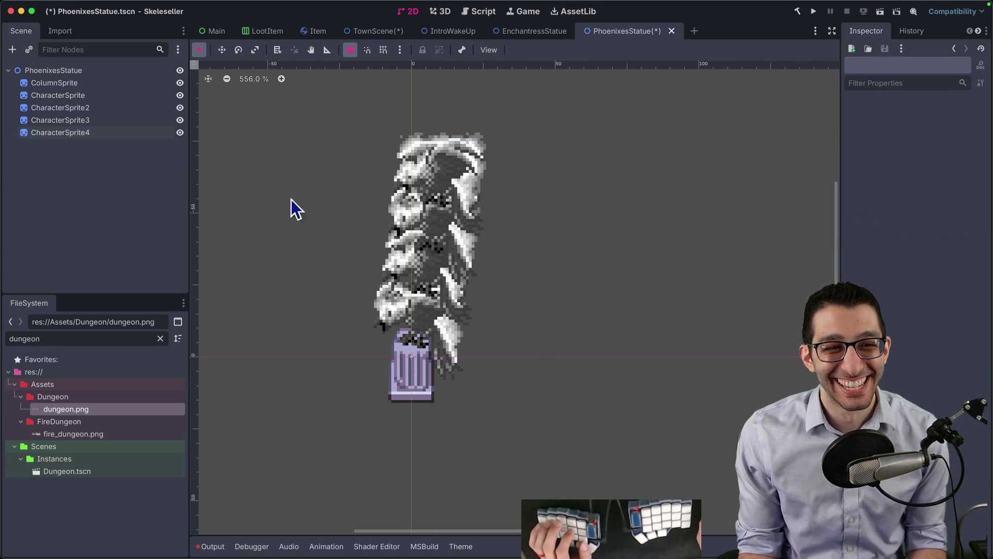
key("ctrl+s")
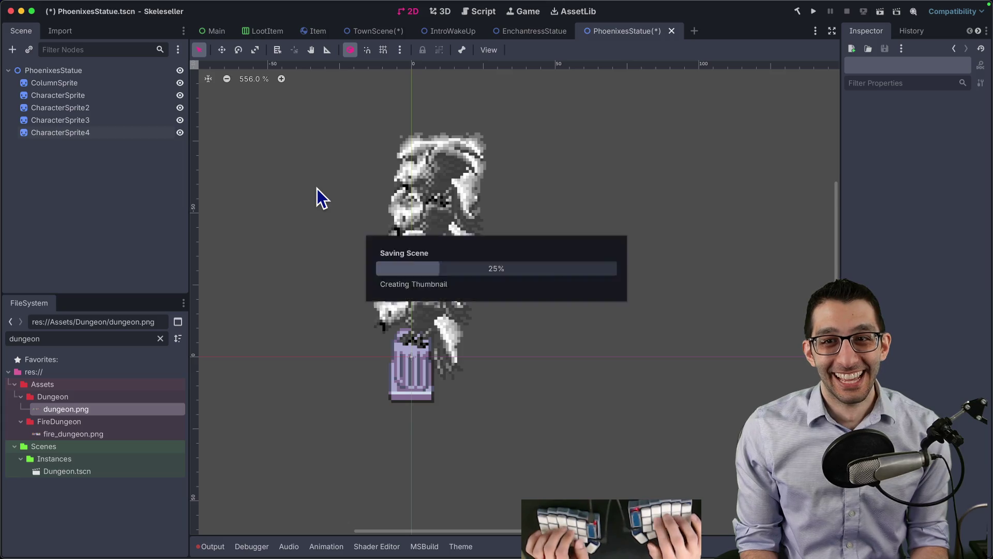
key("ctrl+shift+o")
- Open OgreStatue.tscn and save a copy as YetiStatue.tscn
type("ogre")
key("Return")
key("ctrl+shift+s")
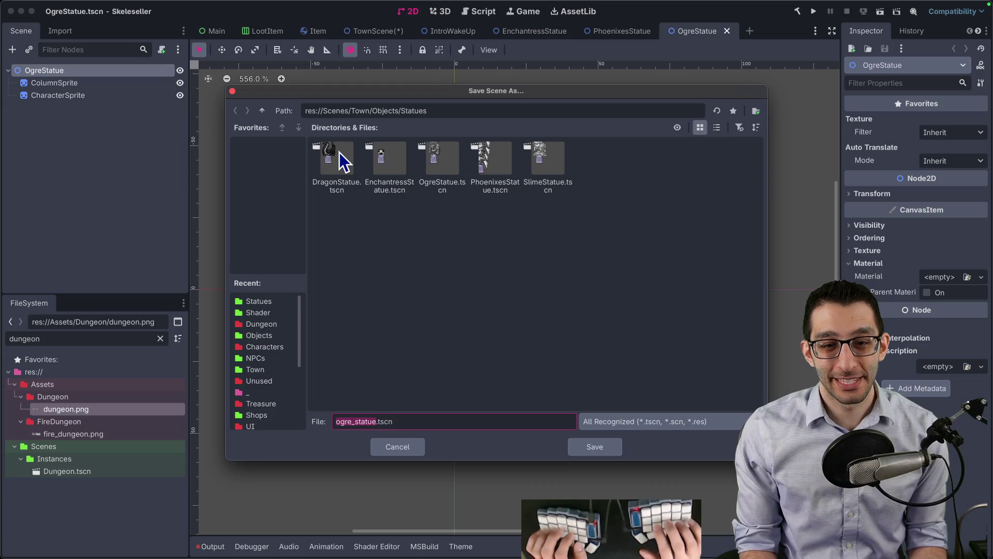
key("Return")
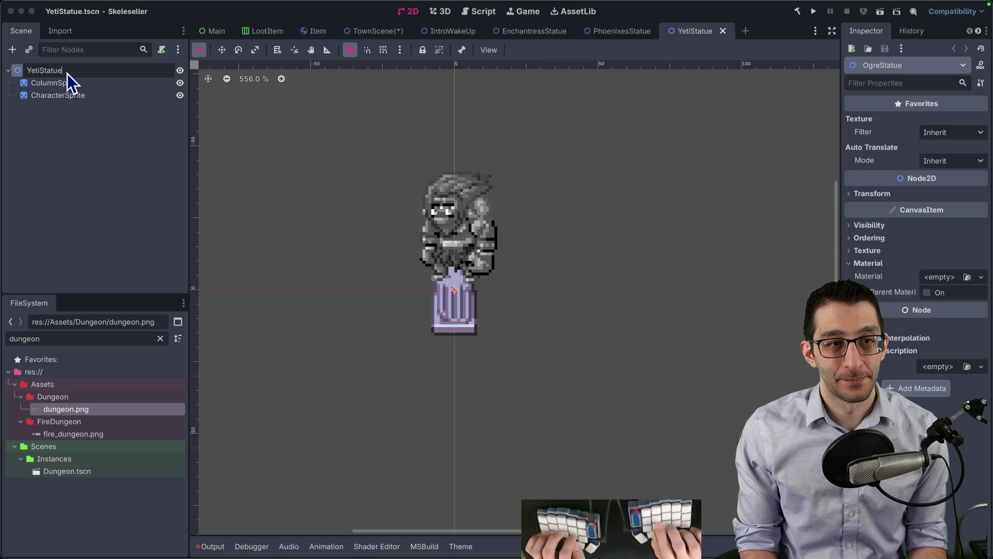
- Give the character sprite the yeti sprite sheet and save YetiStatue
key("Down")
key("Down")
left_click(967, 209)
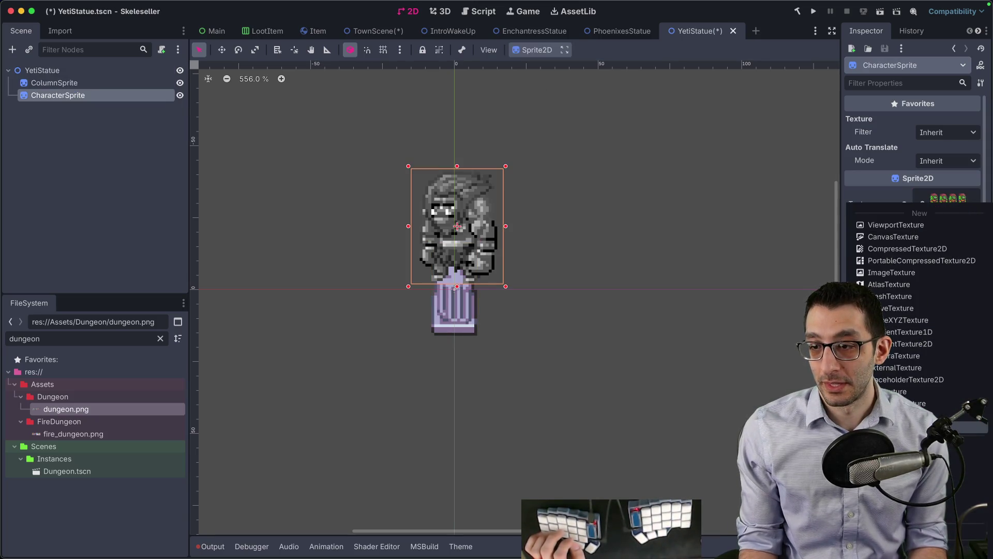
left_click(913, 445)
type("yeti")
key("Right")
key("Right")
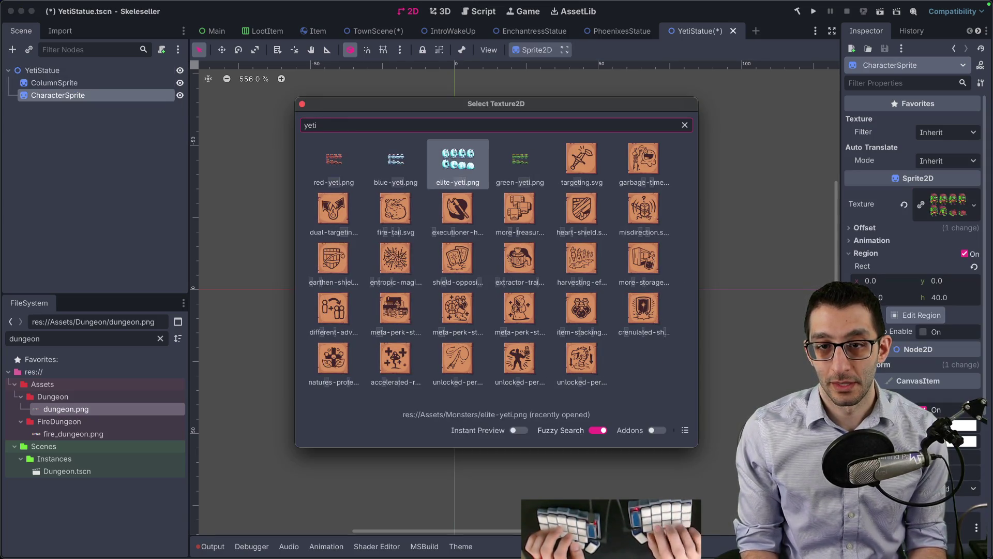
key("Return")
key("ctrl+s")
- Save a copy as PlantStatue.tscn and rename its root node PlantStatue
key("ctrl+shift+s")
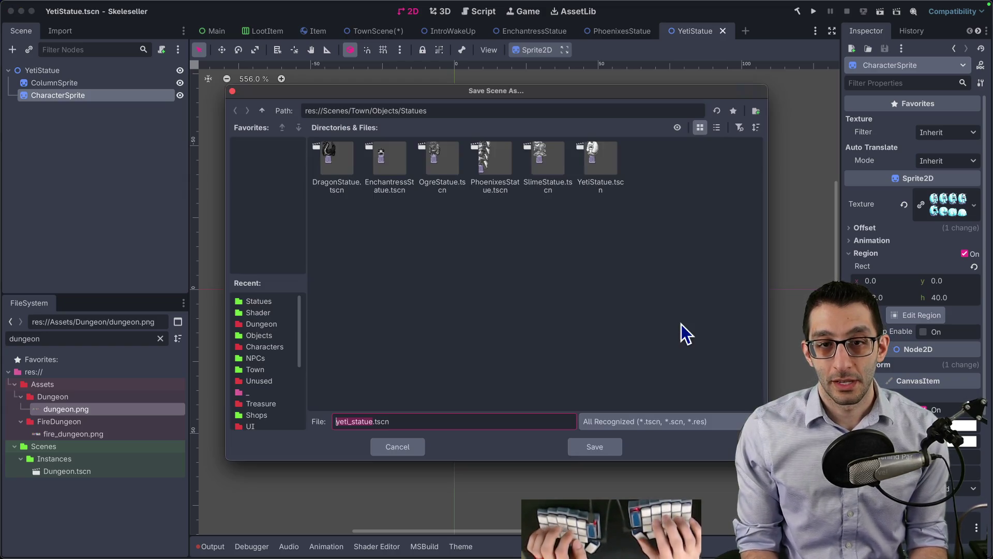
type("PlantStatue")
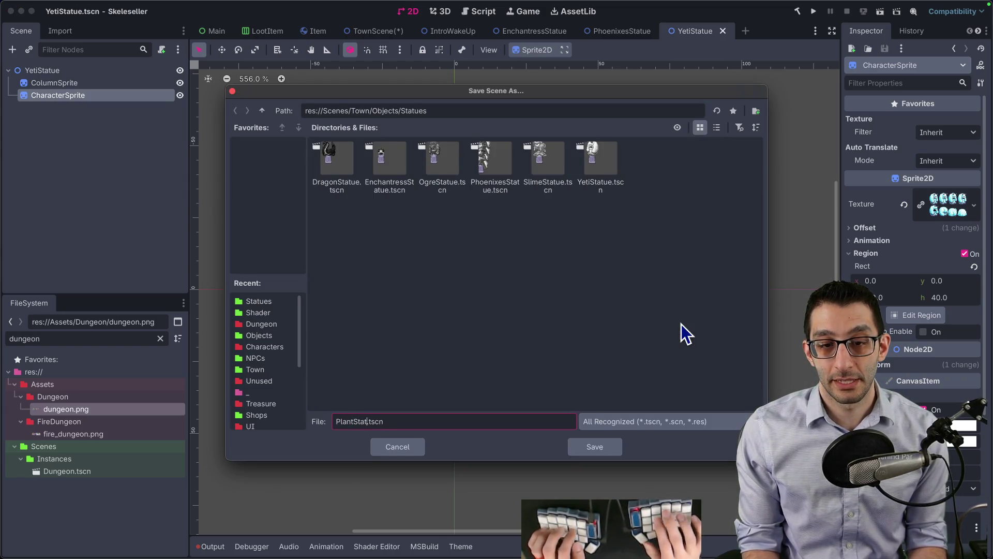
key("Return")
double_click(52, 69)
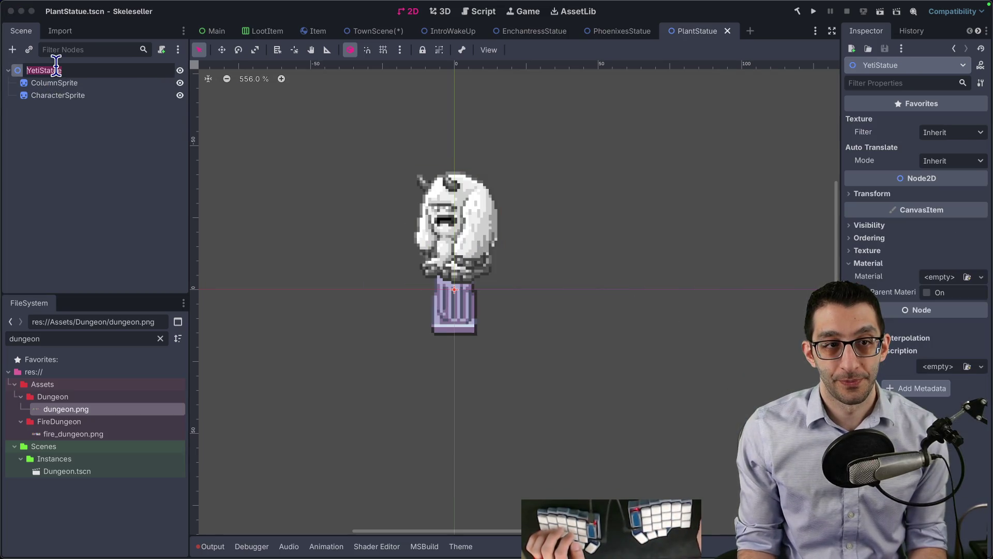
key("Return")
- Apply the plant sprite sheet, nudge the sprite up one pixel, and save PlantStatue
key("Down")
key("Down")
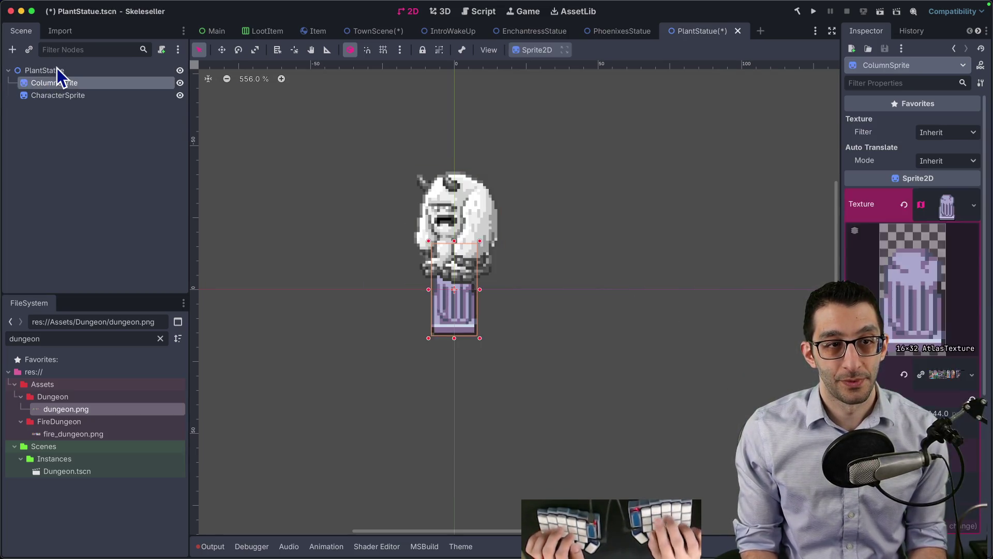
left_click(975, 198)
left_click(962, 443)
type("plant")
key("Return")
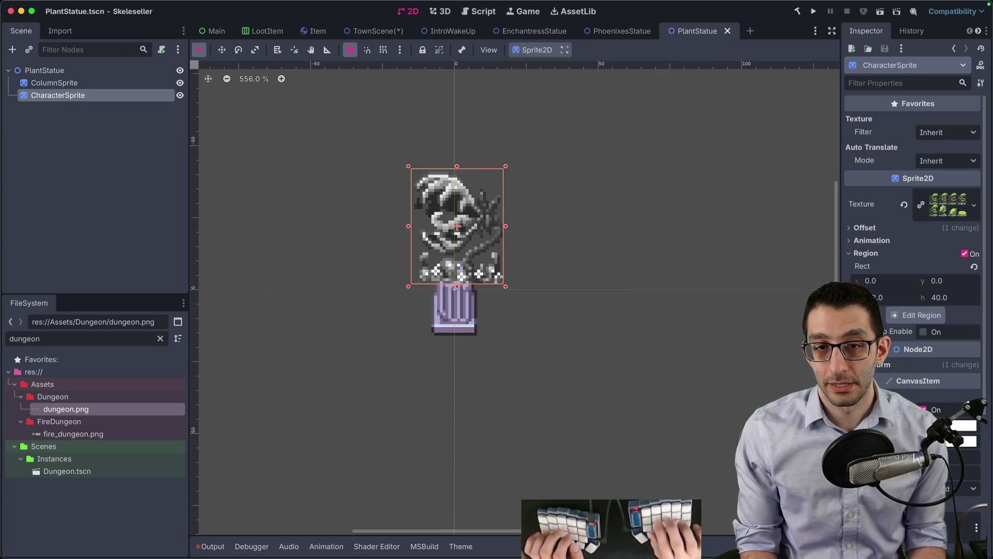
key("Up")
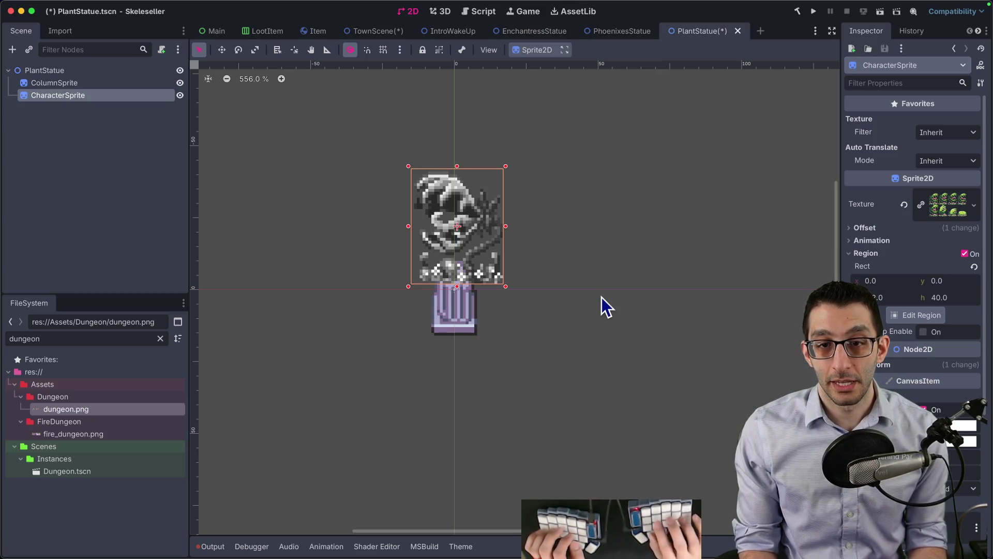
left_click(619, 274)
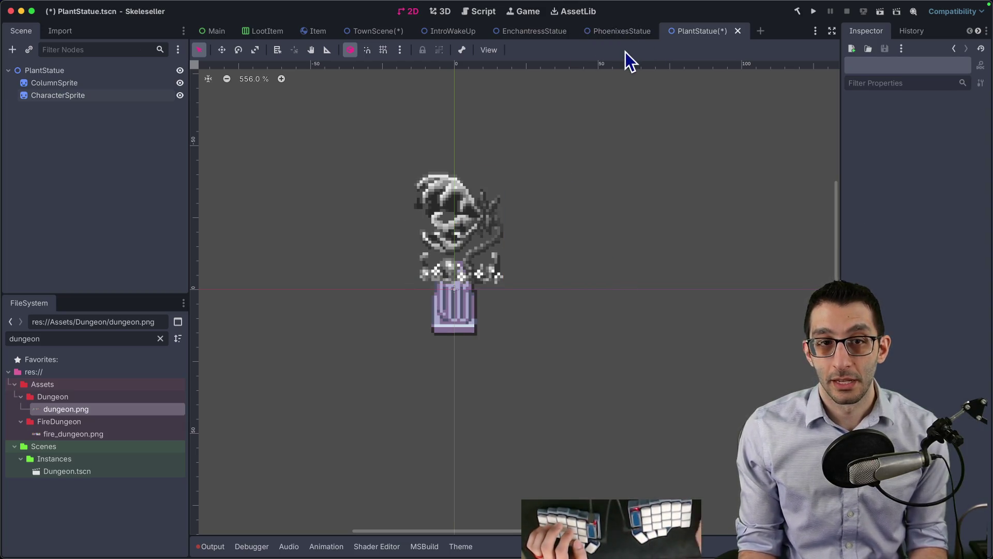
key("ctrl+s")
- Save a copy as SnakeStatue.tscn and rename its root node SnakeStatue
key("ctrl+shift+s")
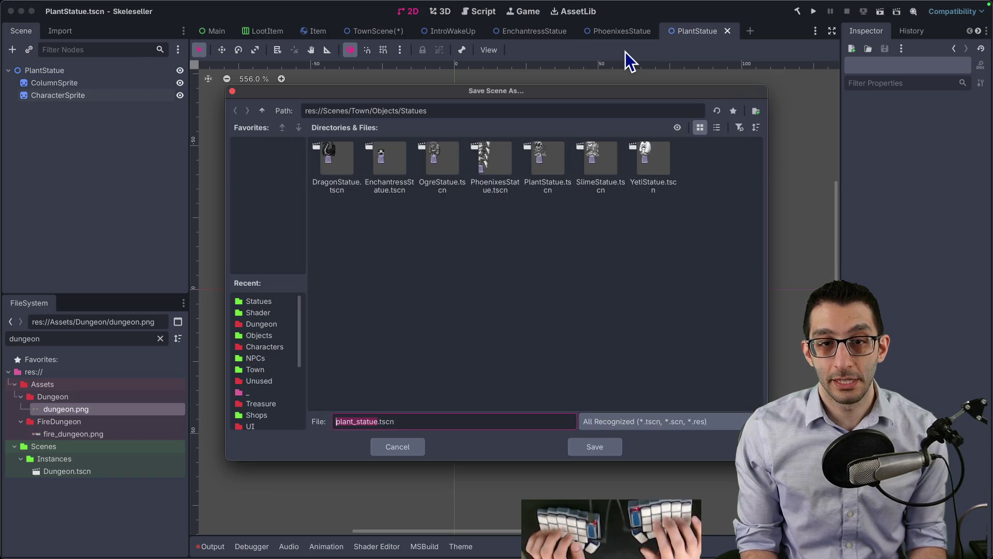
type("e.")
key("Return")
double_click(51, 70)
key("Left")
key("Right")
key("Right")
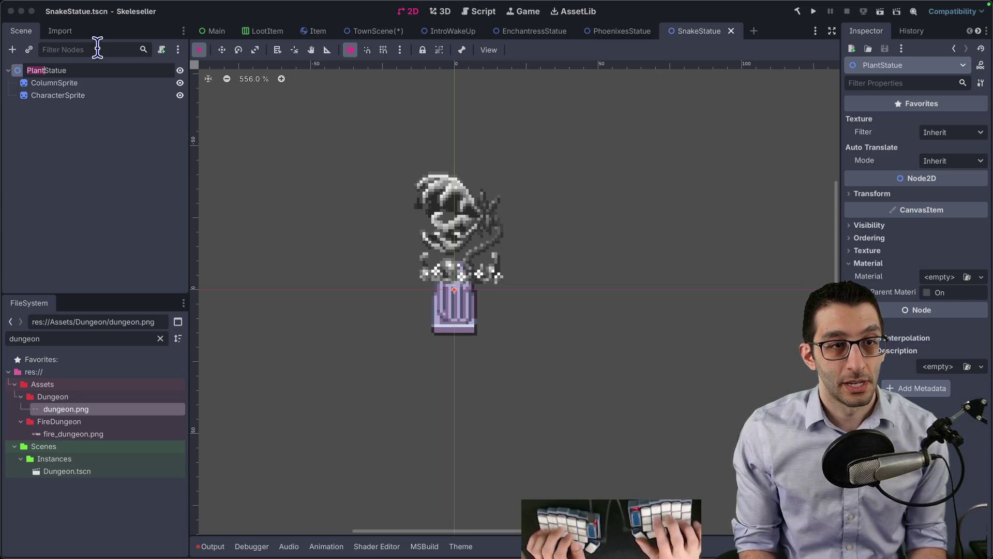
type("Snake")
key("Return")
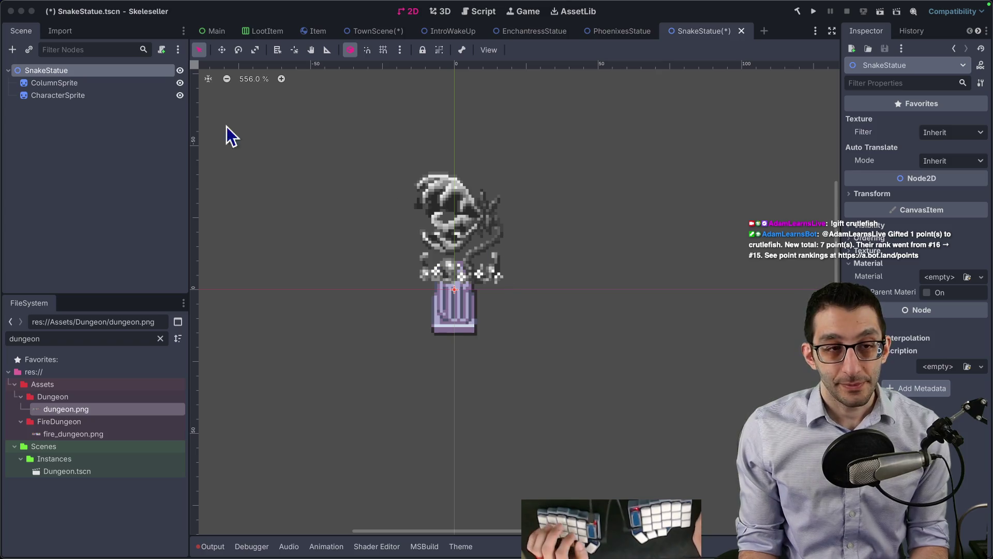
- Quick Load the snake texture onto the statue's character sprite
left_click(82, 96)
left_click(931, 196)
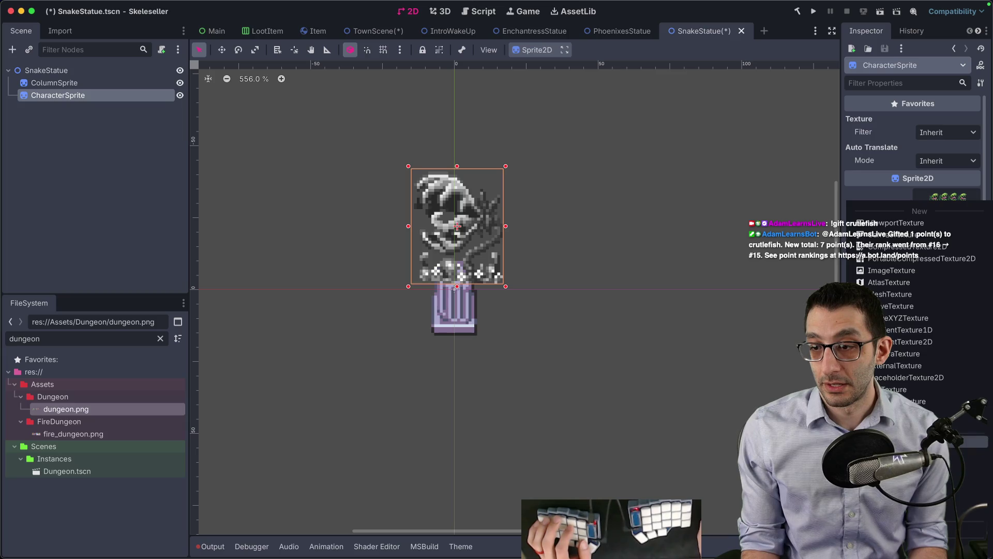
left_click(962, 441)
type("snake")
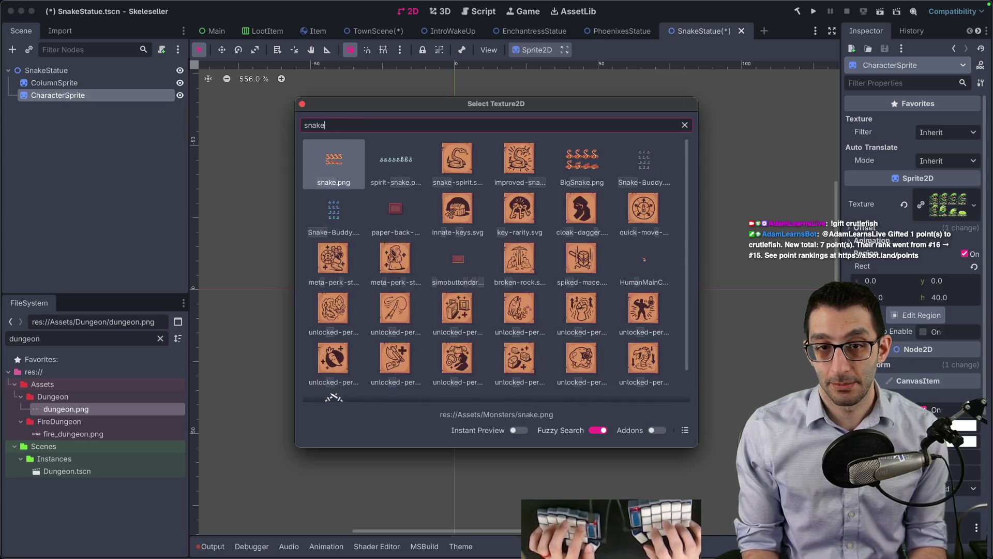
key("Return")
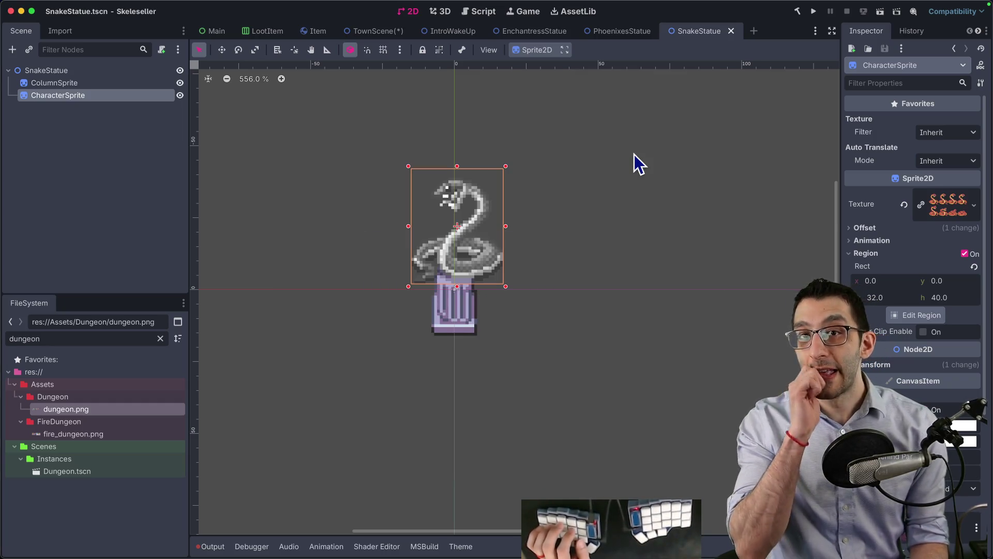
- Save the scene as MainCharacterStatue.tscn
key("ctrl+shift+s")
type("MainC")
type("haracterS")
type("tatue")
key("Return")
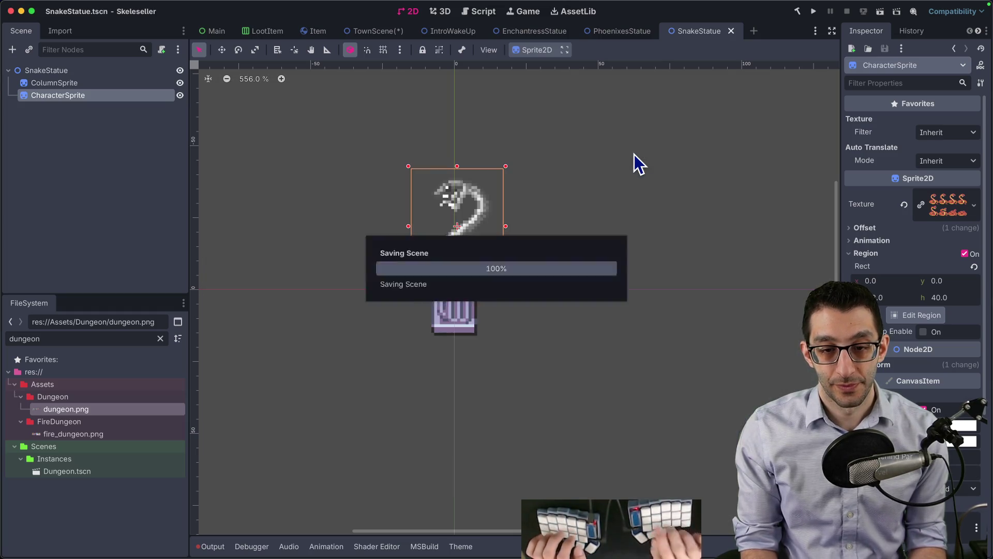
- Rename the root node to MainCharacterStatue
left_click(67, 70)
double_click(74, 65)
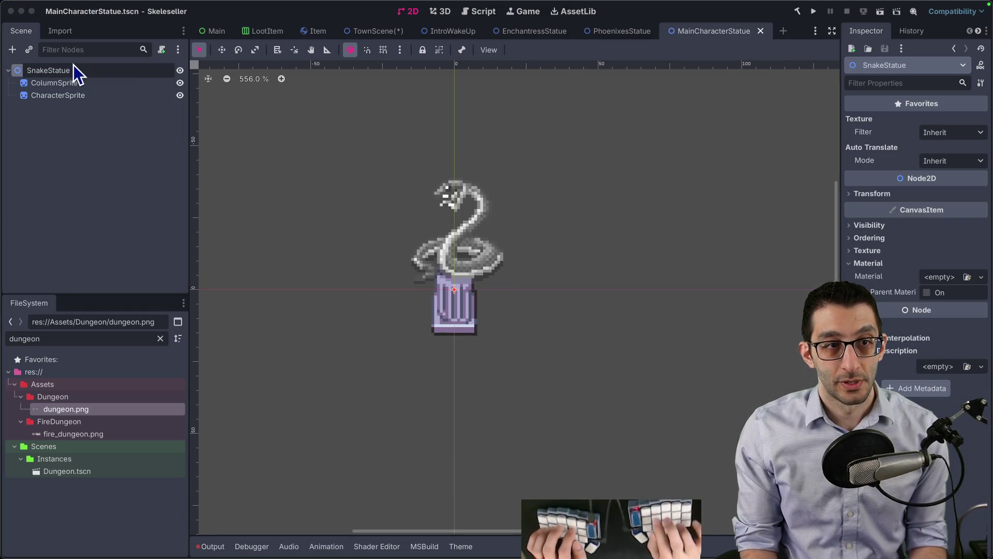
type("MainCha")
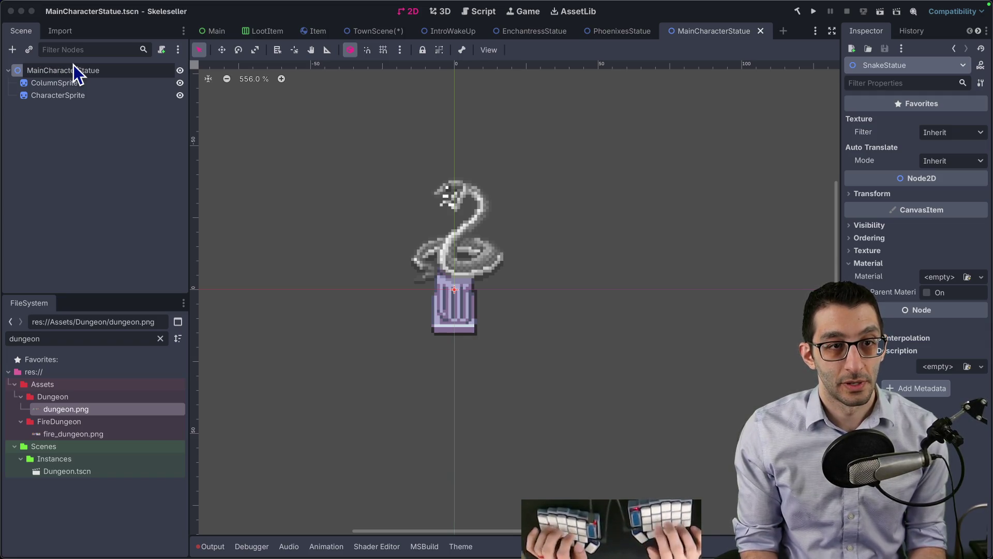
type("racter")
key("Return")
- Quick Load the HumanMainCharacter texture onto the character sprite
left_click(128, 94)
left_click(975, 207)
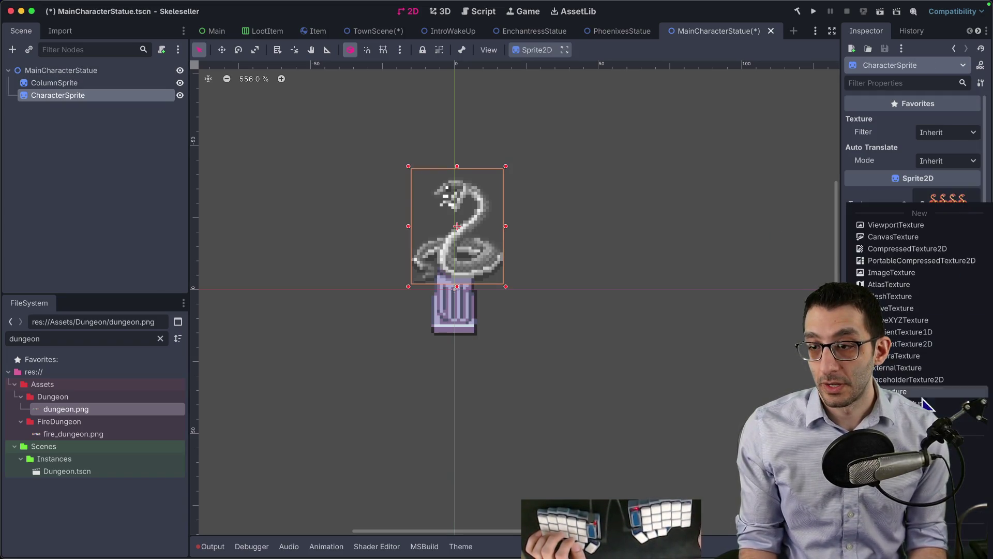
left_click(928, 392)
type("human")
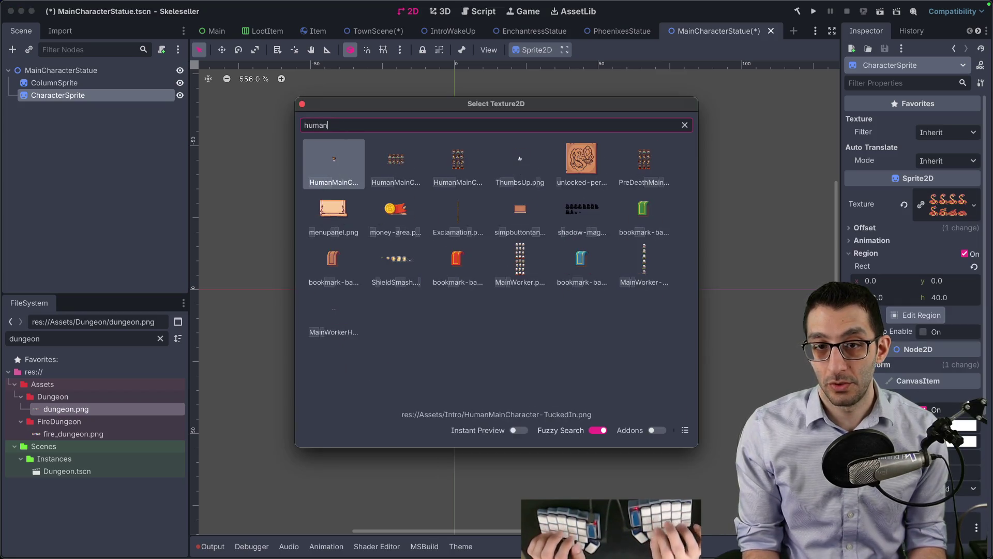
key("Return")
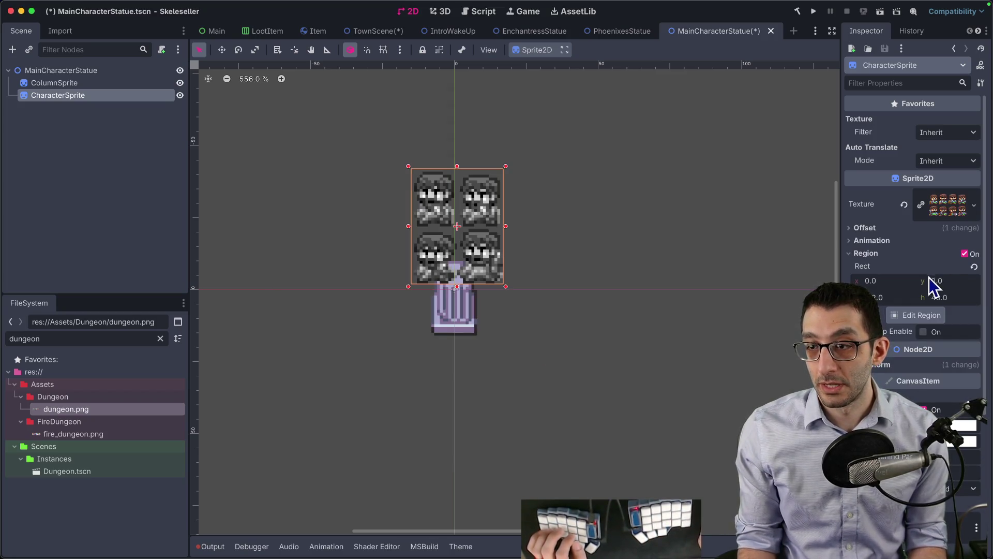
- Crop the sprite's Region Rect to width 16 and height 20
left_click(889, 299)
type("16")
key("Tab")
type("20")
key("Return")
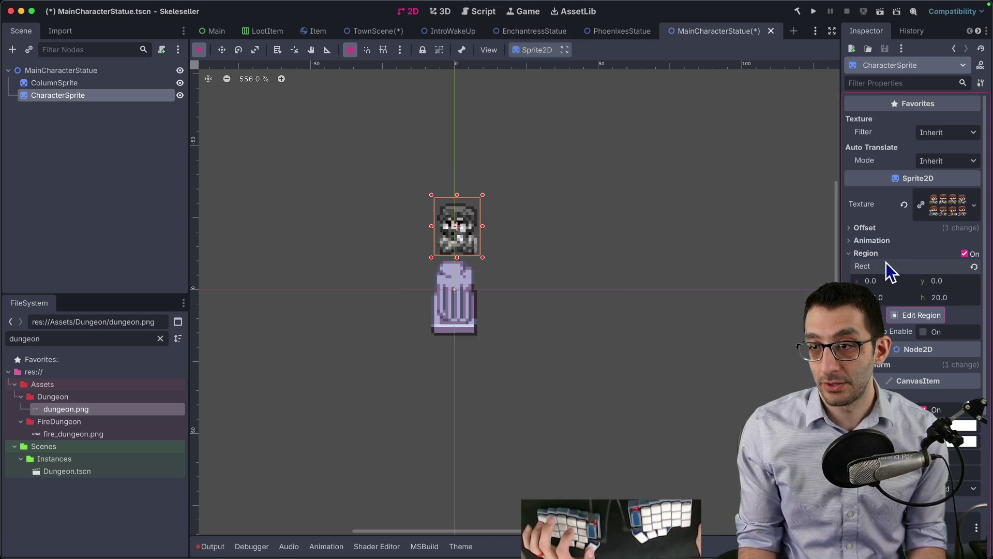
- Lower the character onto the top of its column and save MainCharacterStatue
left_click(865, 228)
left_click(923, 290)
key("w")
mouse_move(643, 243)
left_mouse_down()
mouse_move(626, 248)
mouse_move(633, 244)
left_mouse_up()
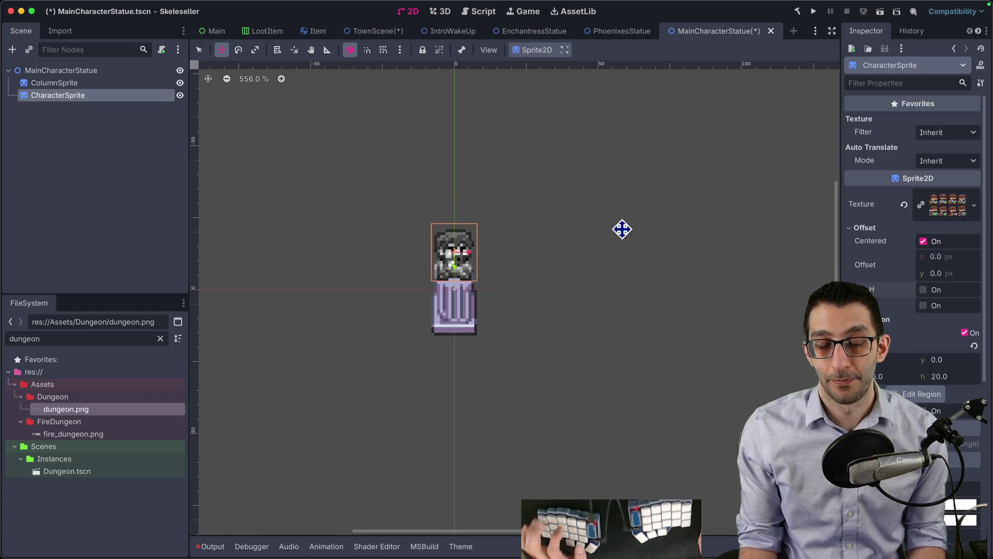
key("q")
left_click(573, 228)
key("super+s")
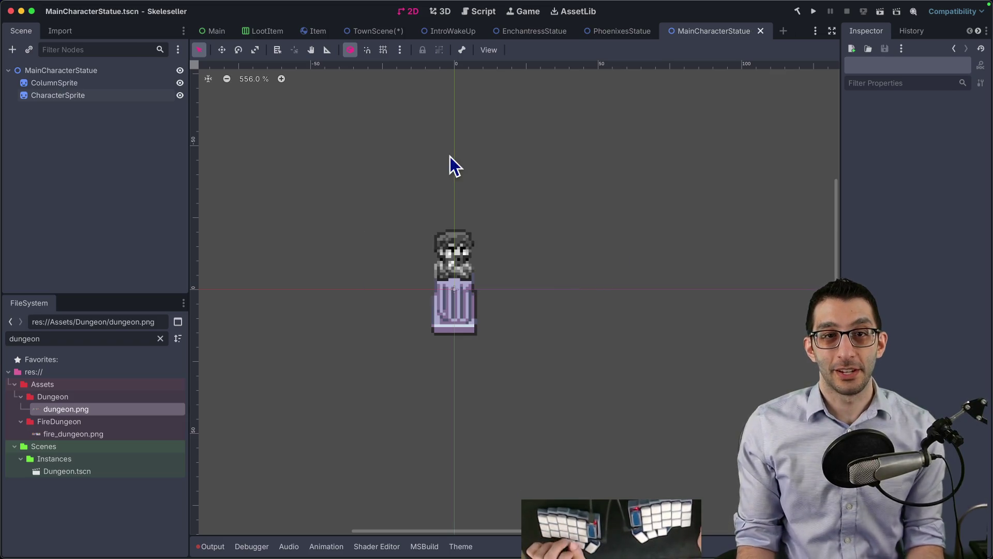
- Delete the DragonStatue node from TownScene
left_click(377, 31)
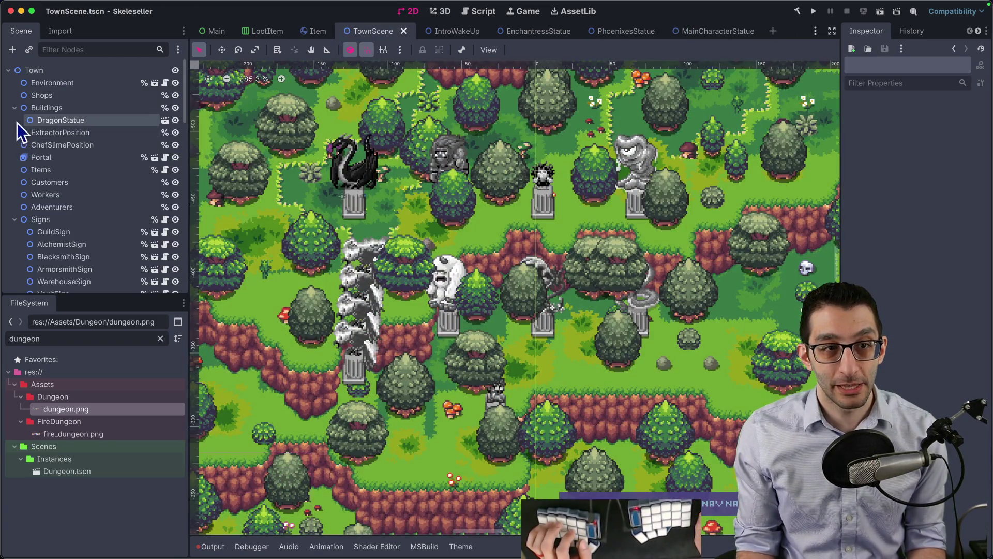
left_click(44, 120)
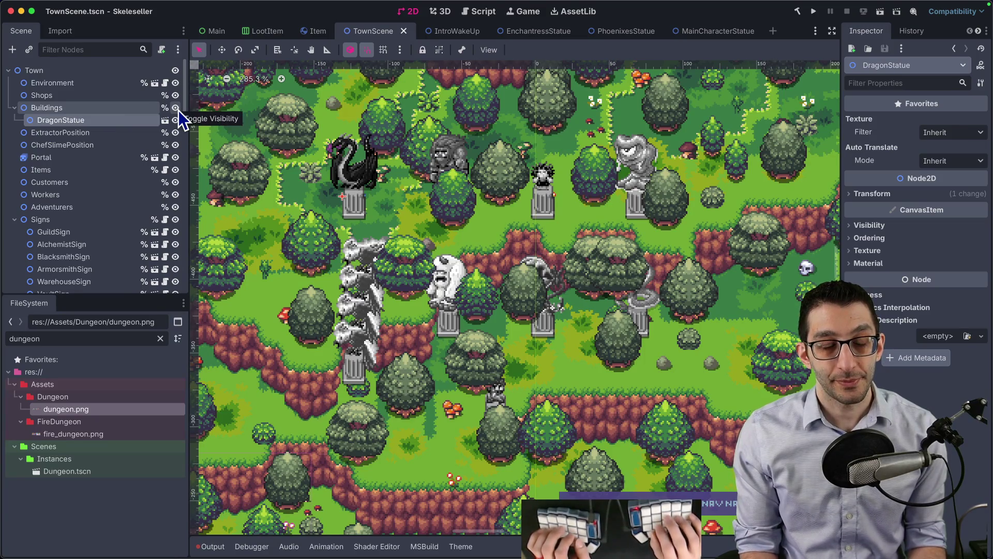
key("Delete")
key("Return")
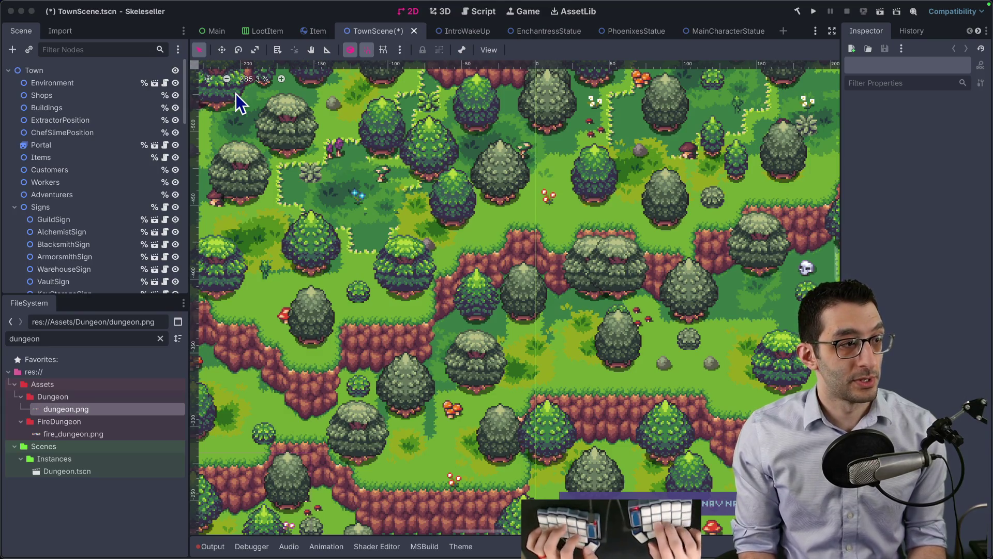
- Add a Node2D named Statues next to Buildings under Town and save TownScene
key("ctrl+a")
key("Return")
mouse_move(71, 286)
left_mouse_down()
mouse_move(67, 151)
mouse_move(71, 113)
mouse_move(82, 117)
left_mouse_up()
key("F2")
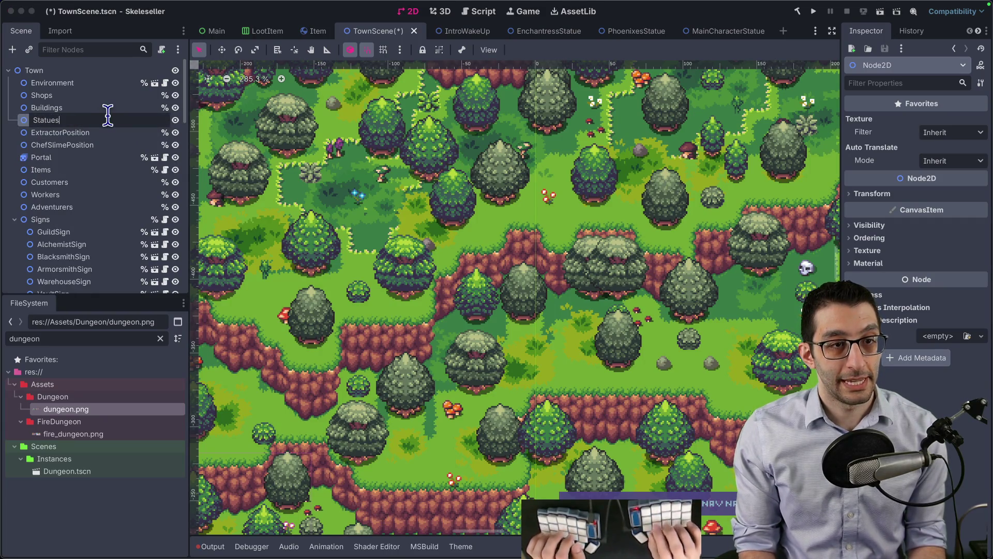
key("Return")
key("ctrl+s")
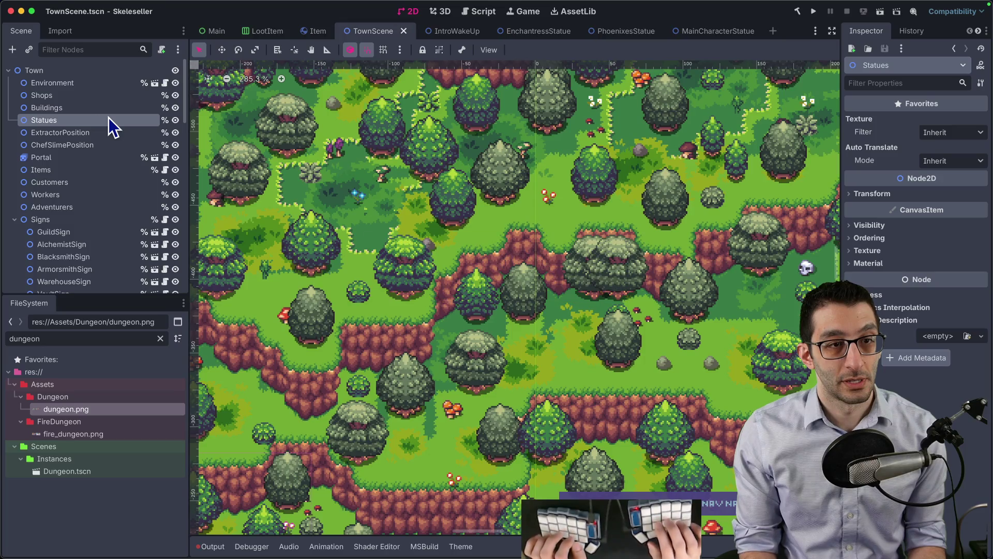
scroll(451, 331, "down", 6)
scroll(445, 212, "down", 6)
scroll(444, 212, "left", 3)
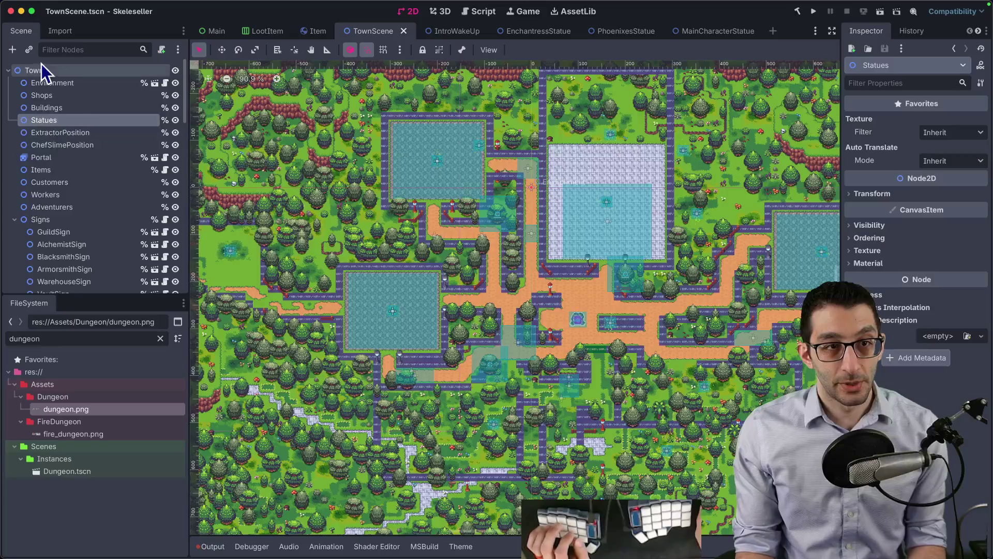
- Filter the FileSystem by 'statue' and instance DragonStatue and EnchantressStatue under Statues
key("ctrl+shift+a")
type("statue")
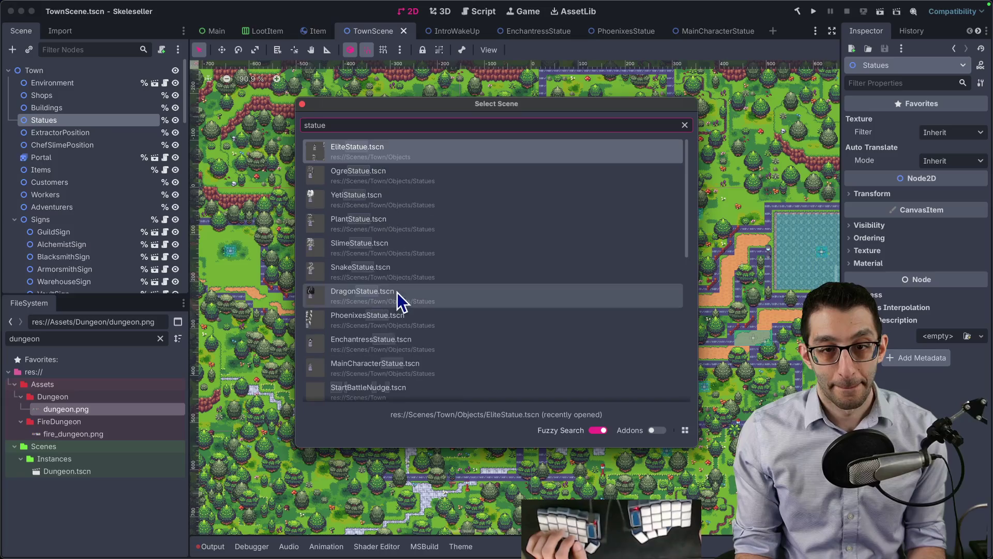
key("Escape")
left_click(103, 341)
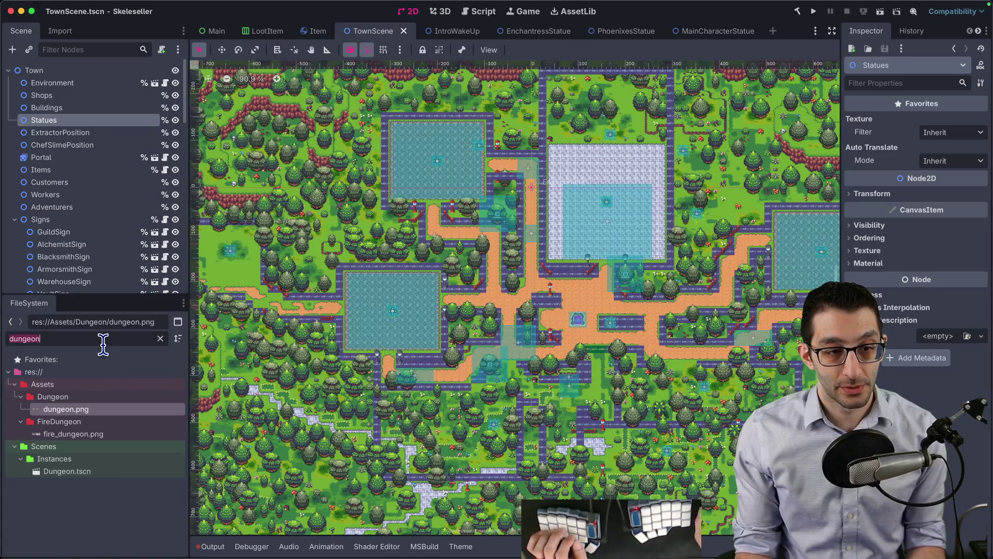
type("statue")
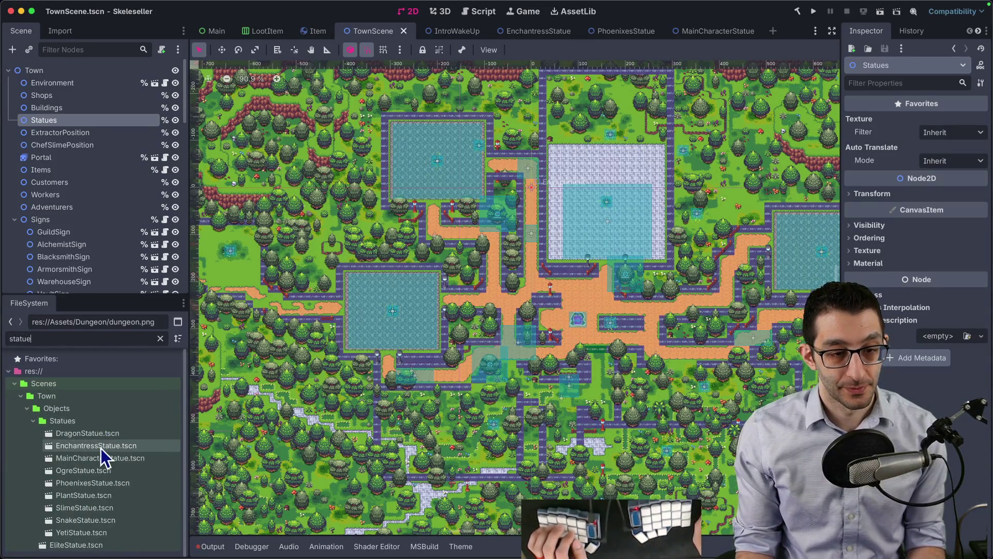
left_click_drag(88, 434, 61, 114)
left_click_drag(93, 446, 57, 112)
- Instance the remaining statue scenes, MainCharacterStatue through YetiStatue, under Statues
left_click(104, 459)
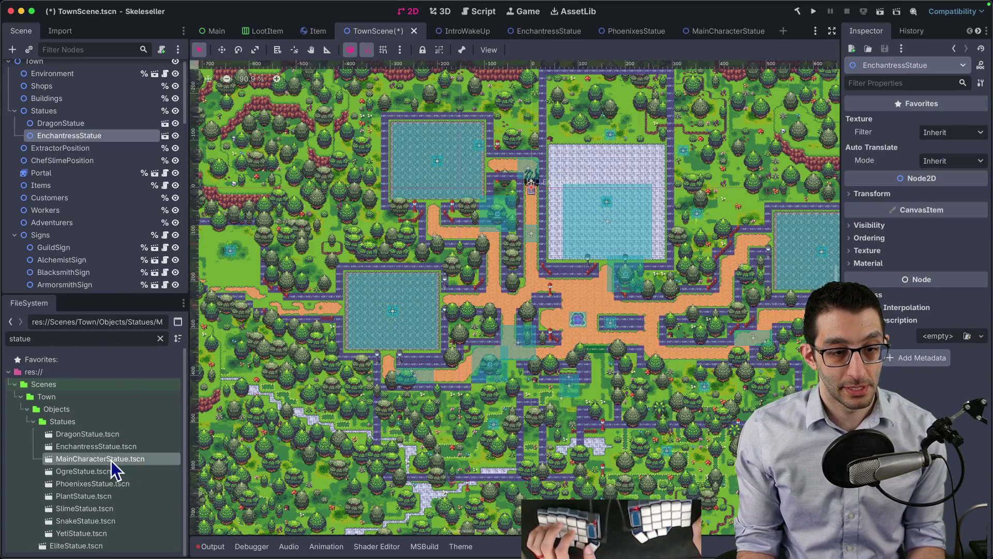
left_click(98, 533, "shift")
mouse_move(102, 470)
left_mouse_down()
mouse_move(49, 169)
mouse_move(55, 104)
mouse_move(61, 115)
left_mouse_up()
scroll(510, 160, "up", 5)
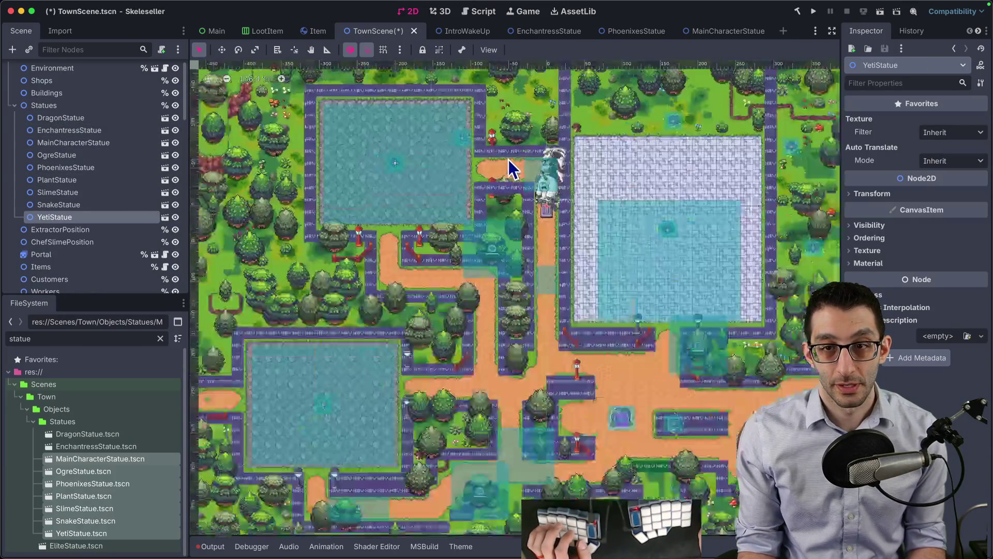
left_click(52, 545)
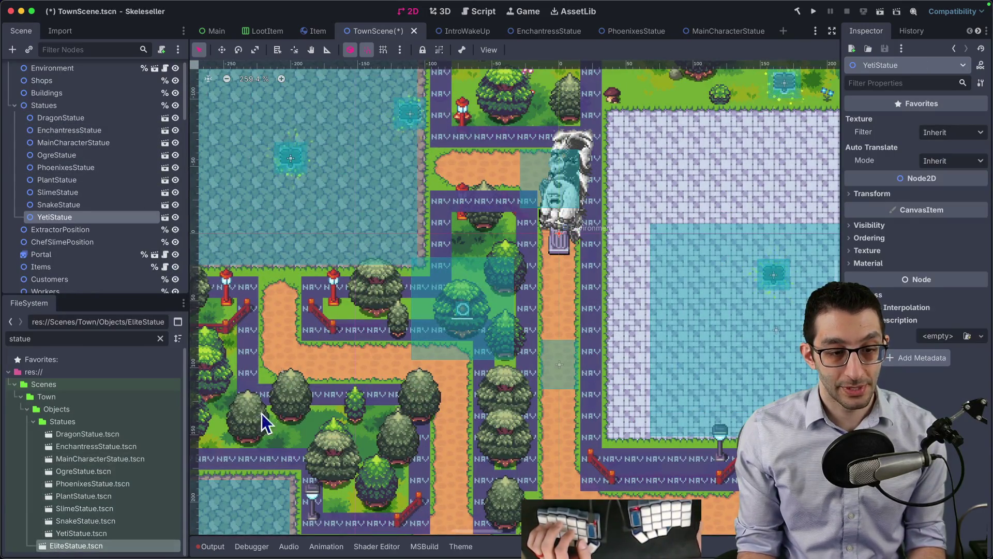
key("alt+shift+o")
- Delete the EliteStatue.tscn file and close its scene without saving
type("elitestatue")
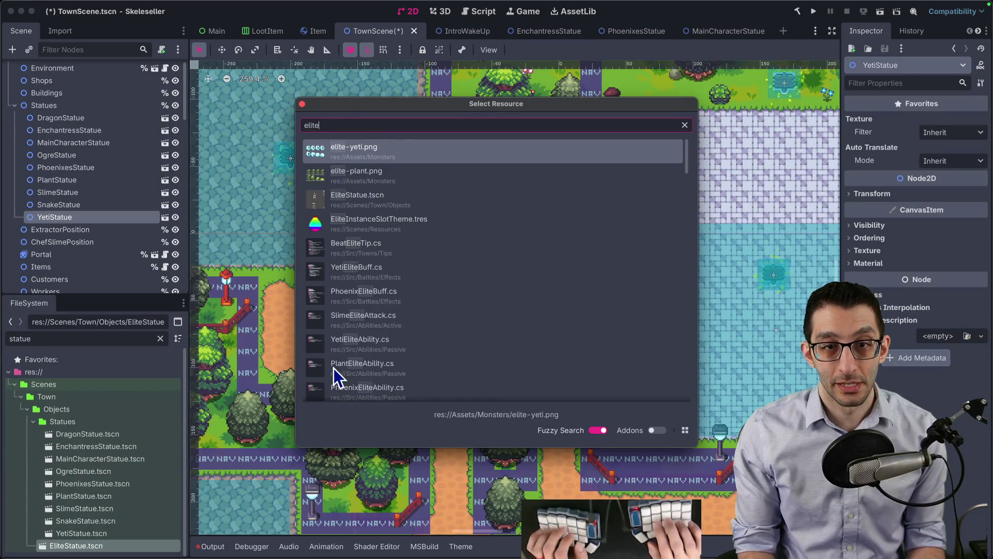
key("Return")
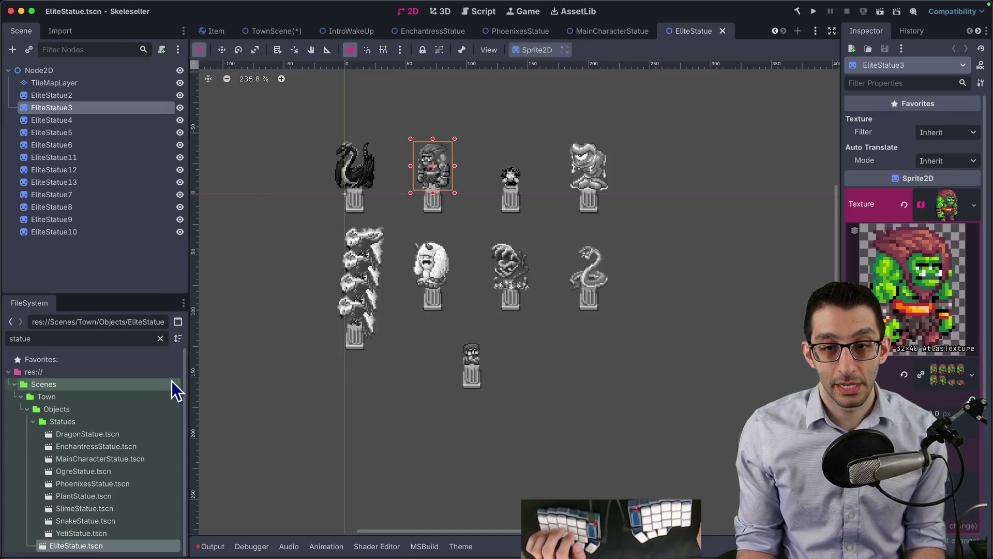
right_click(91, 545)
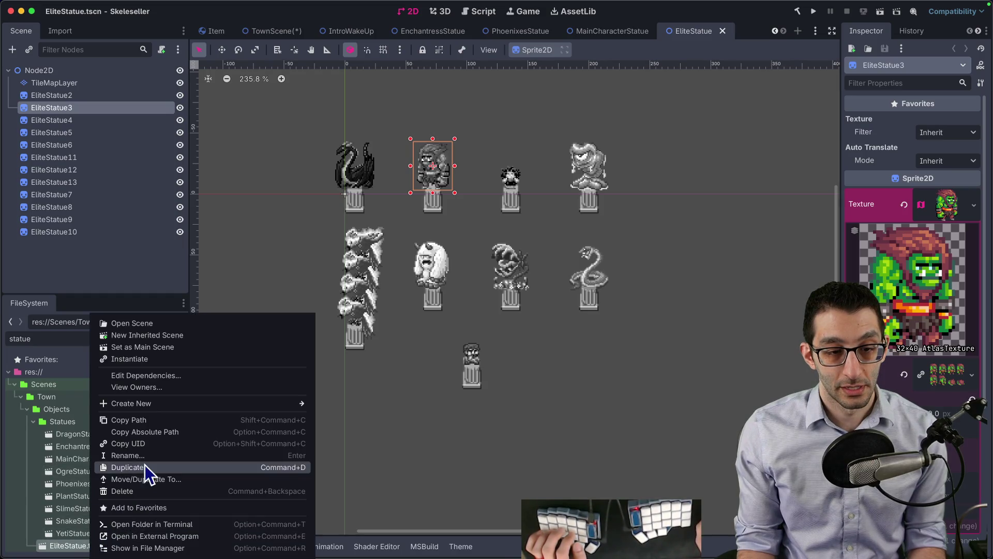
left_click(142, 491)
left_click(572, 329)
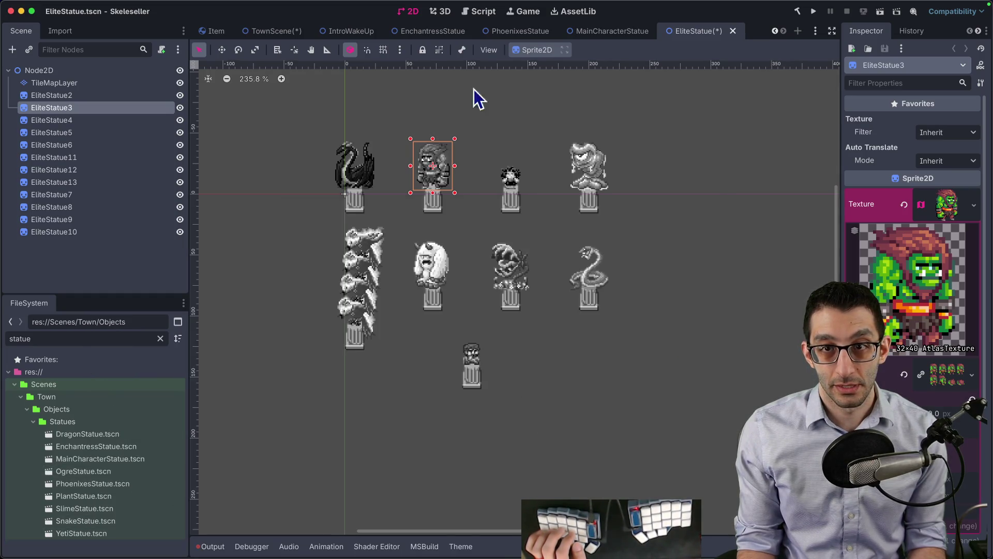
left_click(723, 31)
left_click(409, 312)
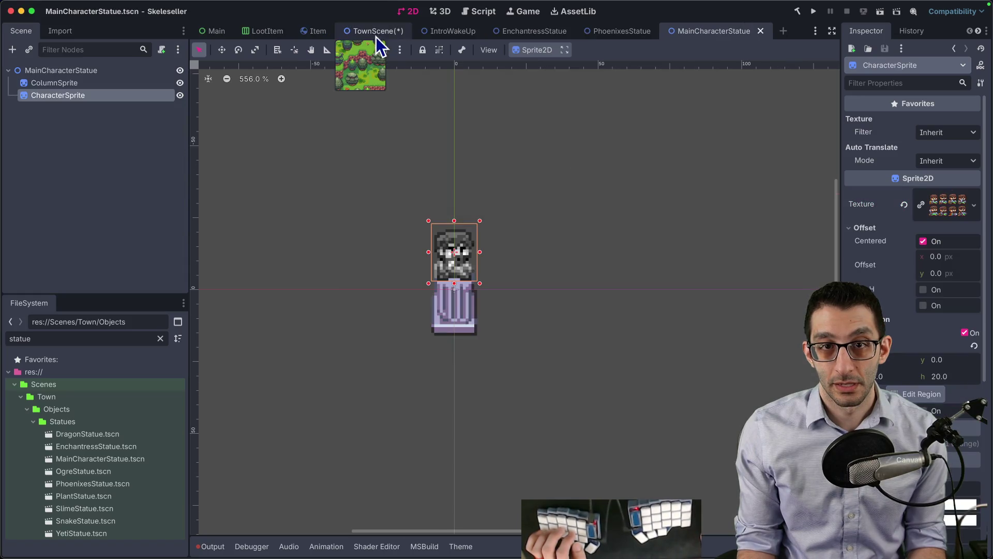
- Reorder TownScene's statues: MainCharacterStatue to the top, SlimeStatue and YetiStatue between neighbours
left_click(376, 36)
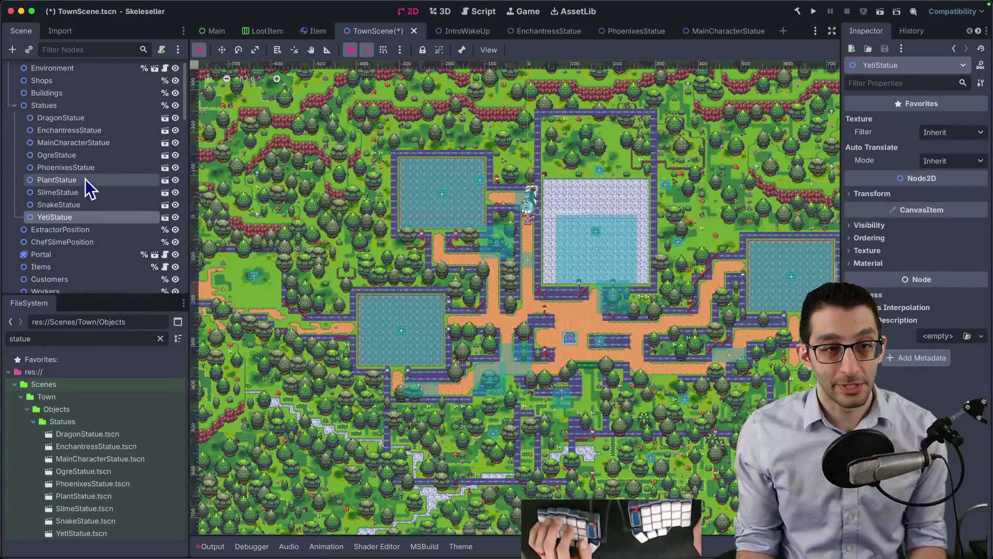
left_click(78, 147)
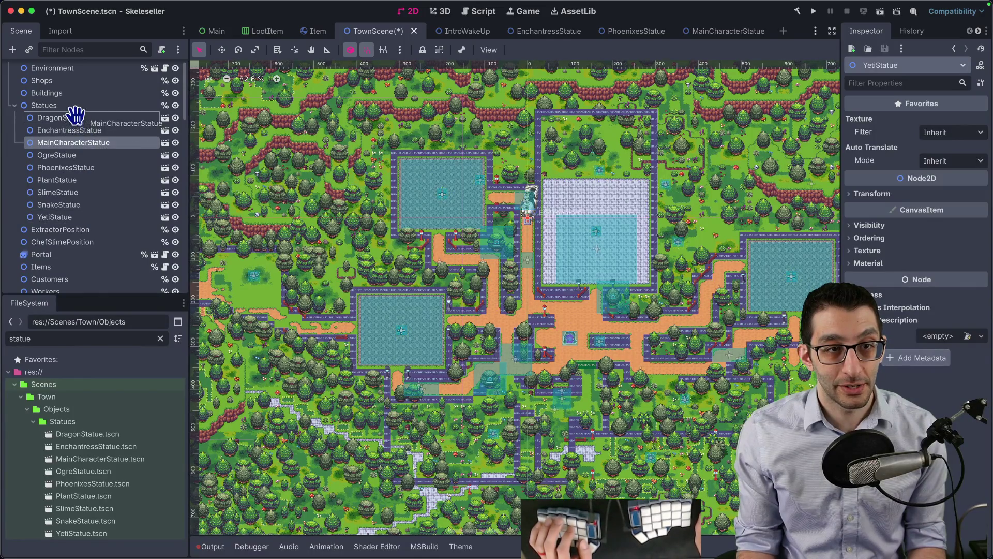
left_click_drag(76, 112, 68, 125)
left_click(63, 156)
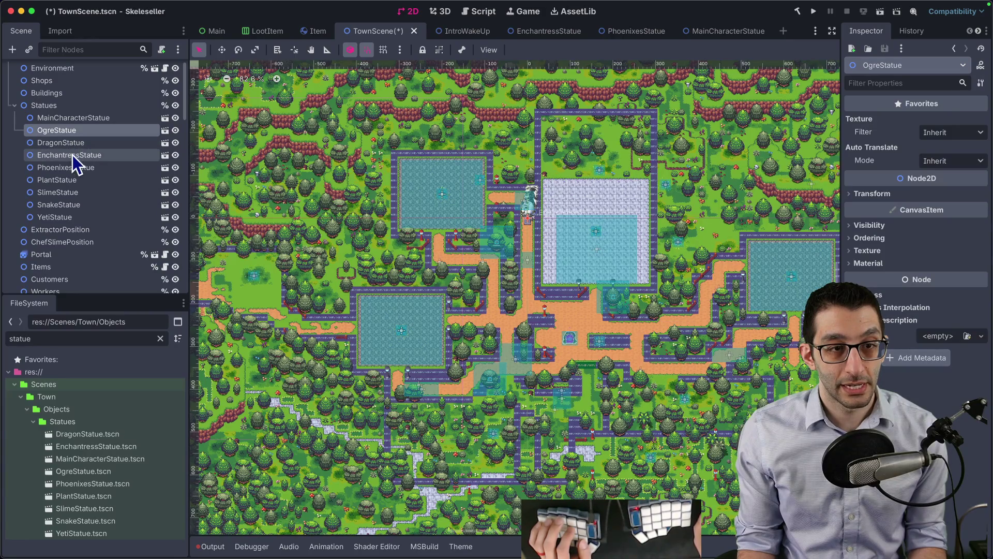
left_click(65, 193)
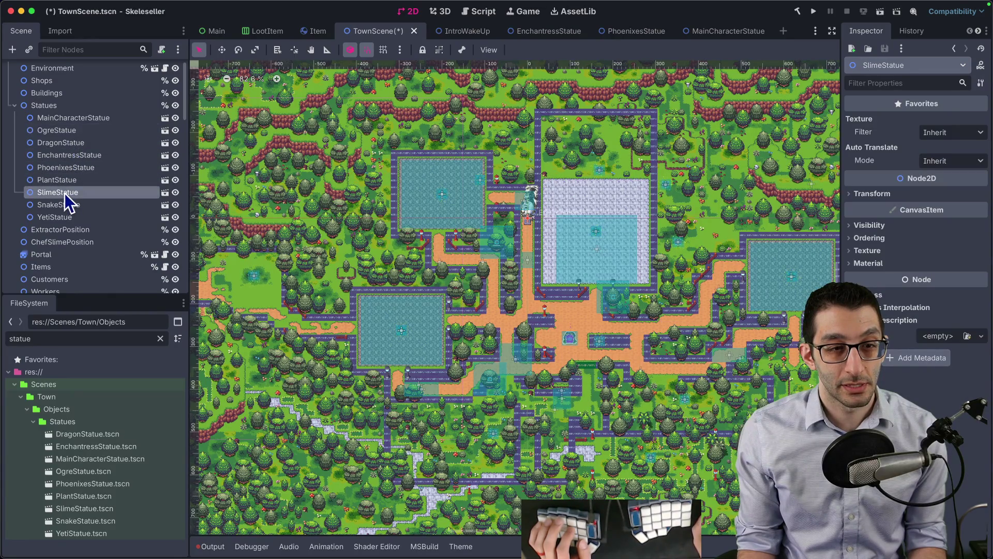
left_click_drag(68, 158, 68, 159)
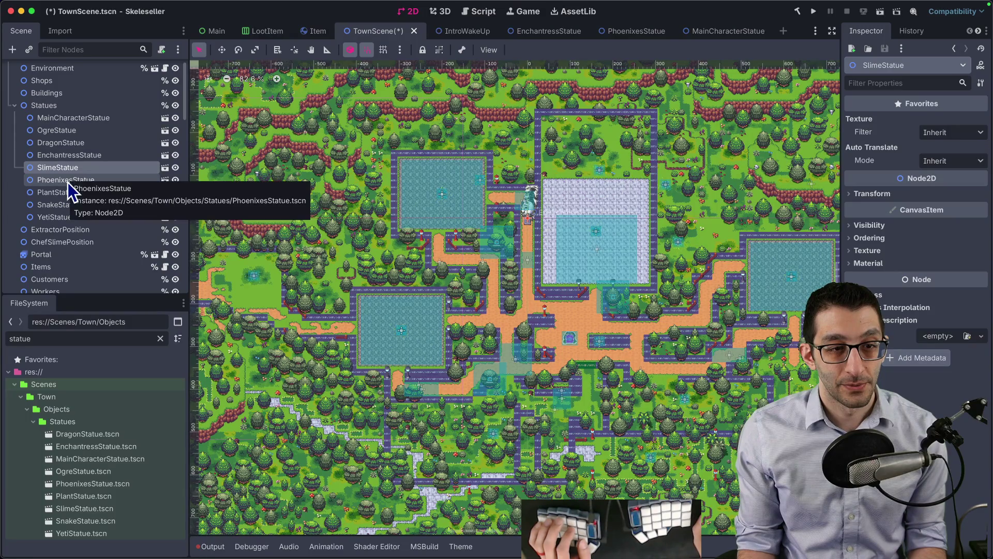
left_click(60, 218)
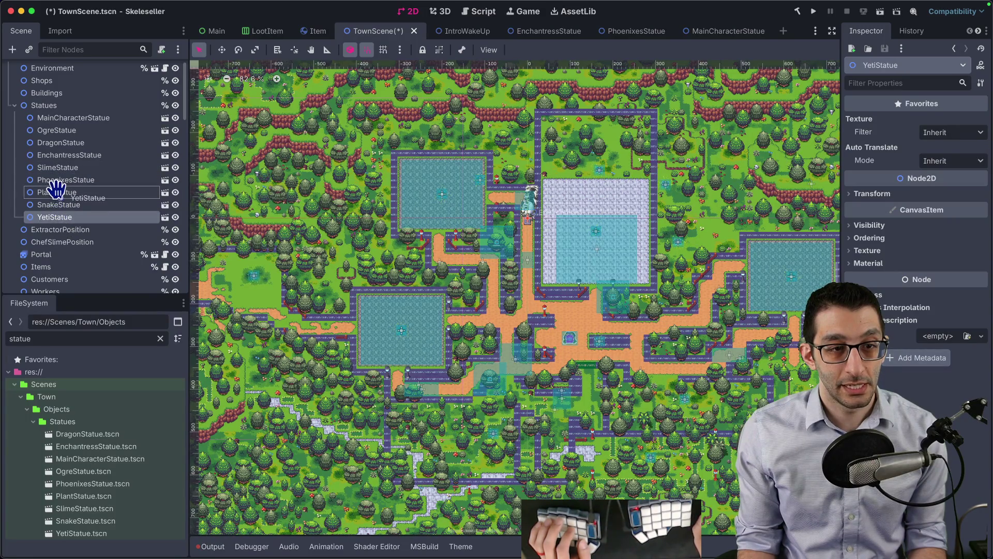
left_click_drag(55, 190, 58, 193)
- Select all statue nodes, then reopen Godot to the Project Manager after the crash
left_click(95, 121)
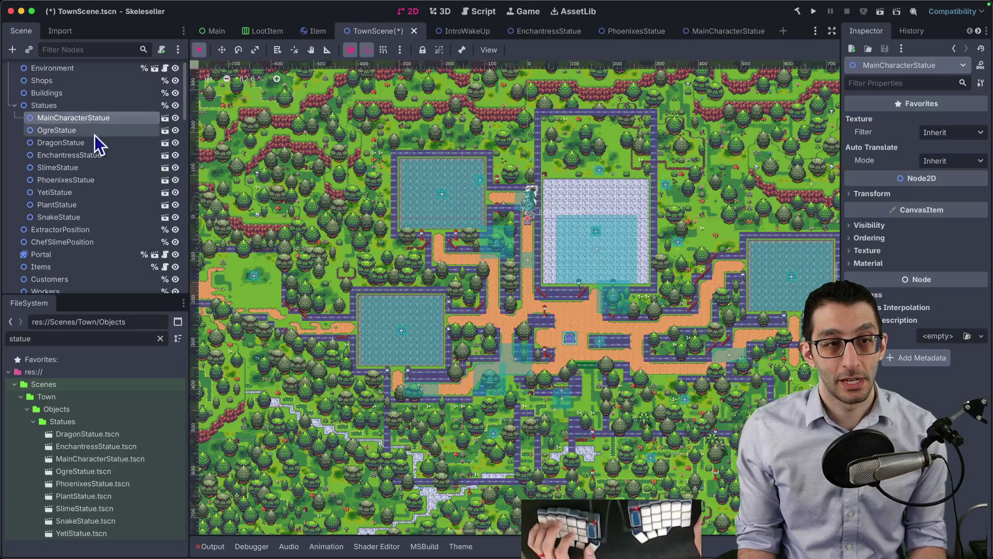
left_click(76, 216, "shift")
key("super+Tab")
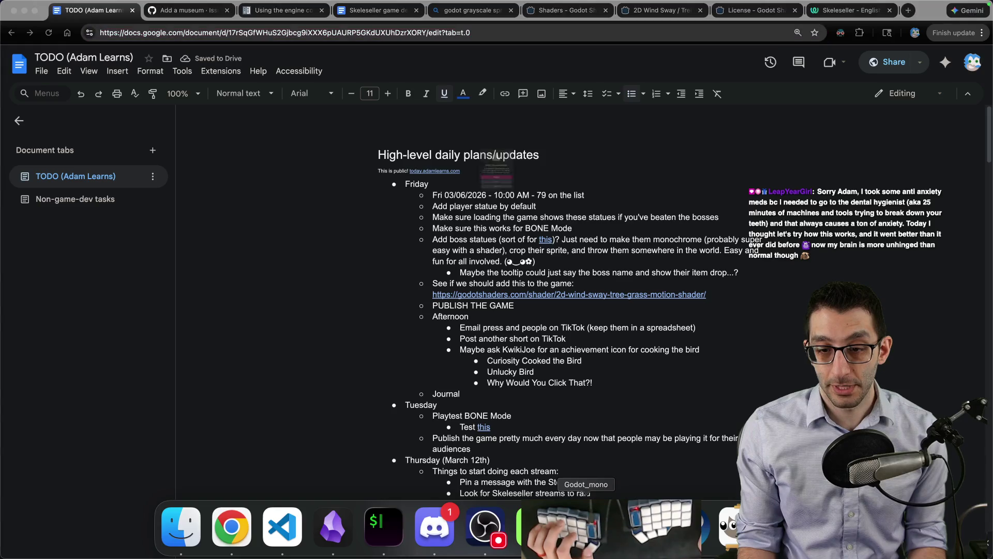
left_click(497, 197)
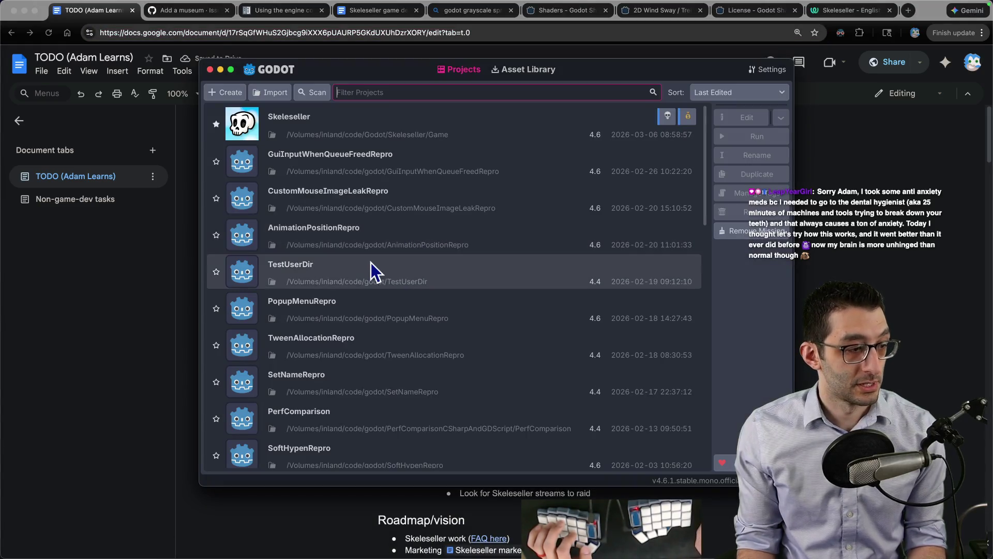
- Reopen the Skeleseller project from the Project Manager and bring up the TownScene tab
double_click(367, 139)
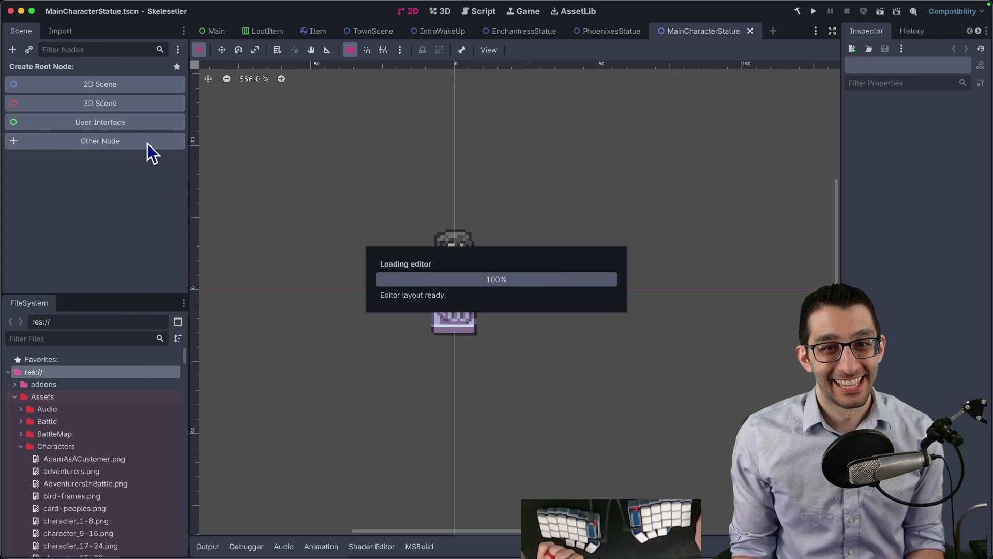
left_click(361, 31)
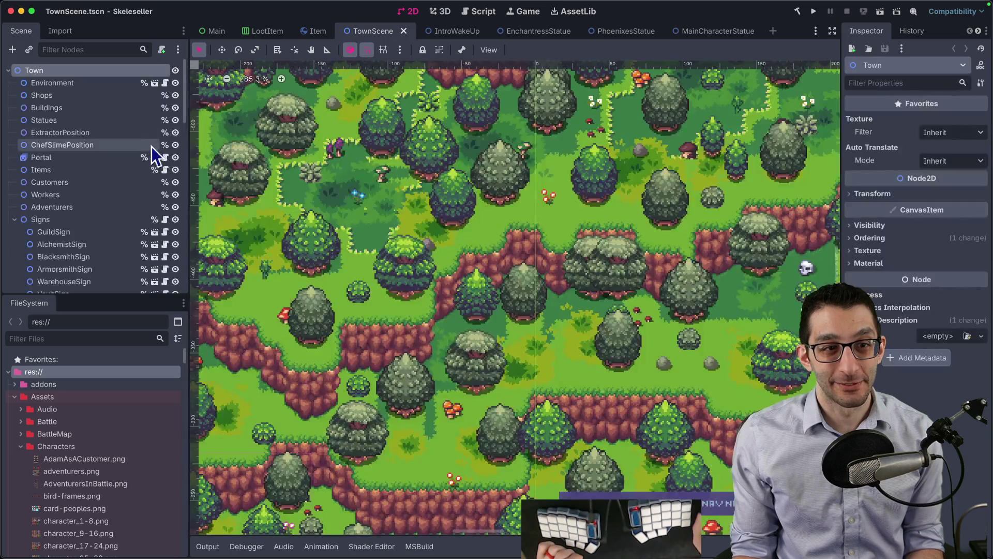
- Instance all statue .tscn files, filtered by 'statue', as children of the Statues node
left_click(61, 158)
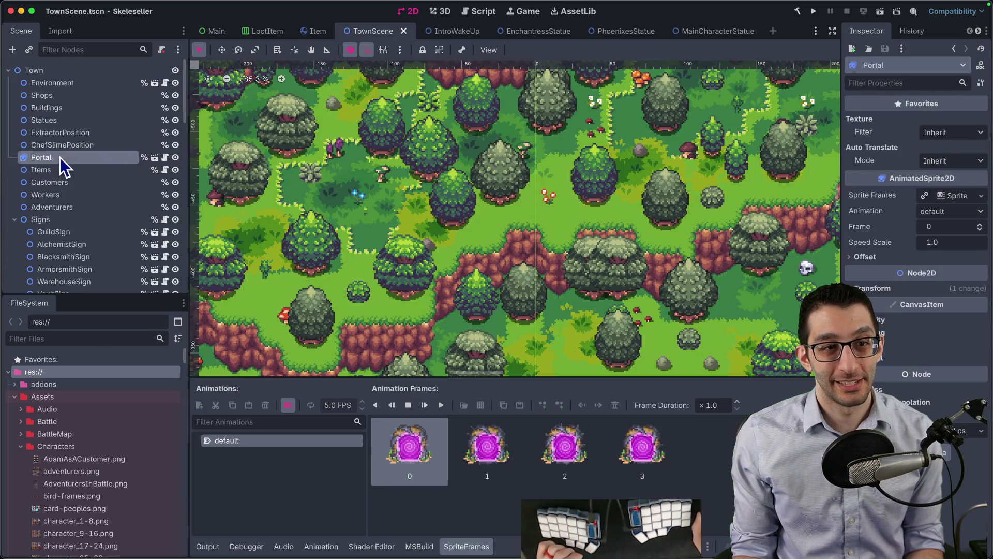
left_click(69, 121)
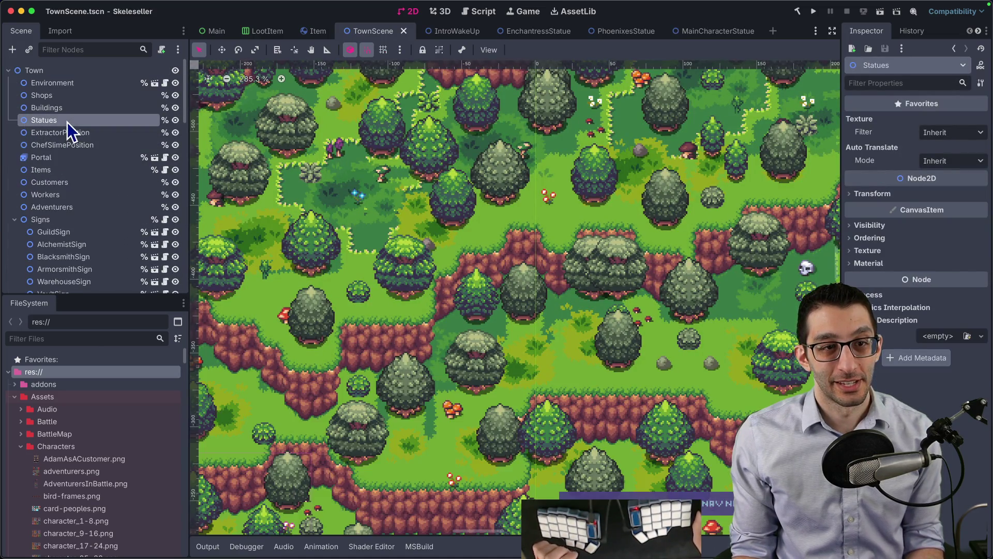
left_click(82, 339)
type("statue")
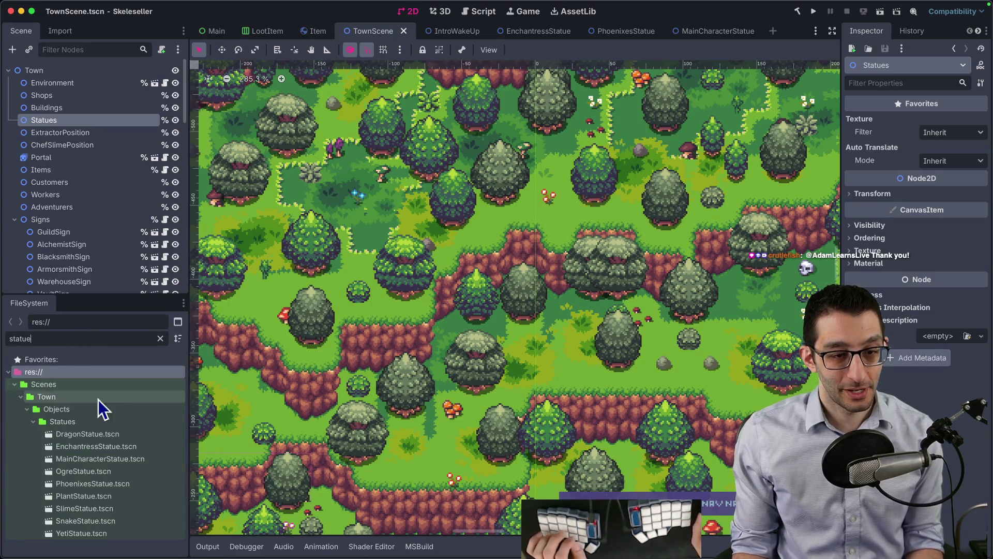
left_click(98, 433)
left_click(98, 533, "shift")
mouse_move(93, 450)
left_mouse_down()
mouse_move(106, 422)
mouse_move(66, 122)
mouse_move(57, 118)
left_mouse_up()
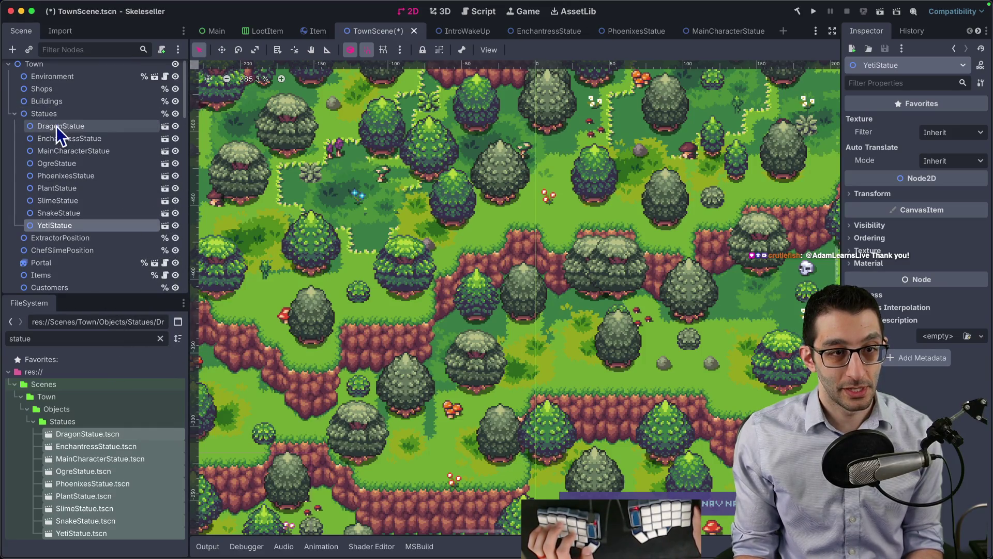
- Turn on Access as Unique Name for each statue node and save TownScene
left_click(57, 126)
key("Down")
key("ctrl+u")
key("Down")
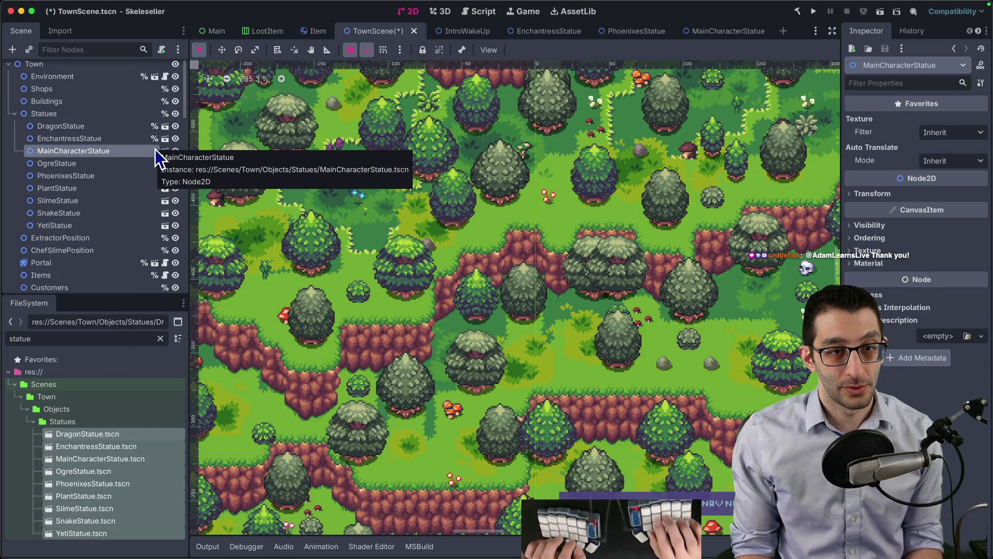
key("Down")
key("ctrl+u")
key("Down")
key("ctrl+u")
key("Down")
key("ctrl+u")
key("Down")
key("ctrl+u")
key("Down")
key("ctrl+u")
key("Down")
key("ctrl+u")
key("ctrl+s")
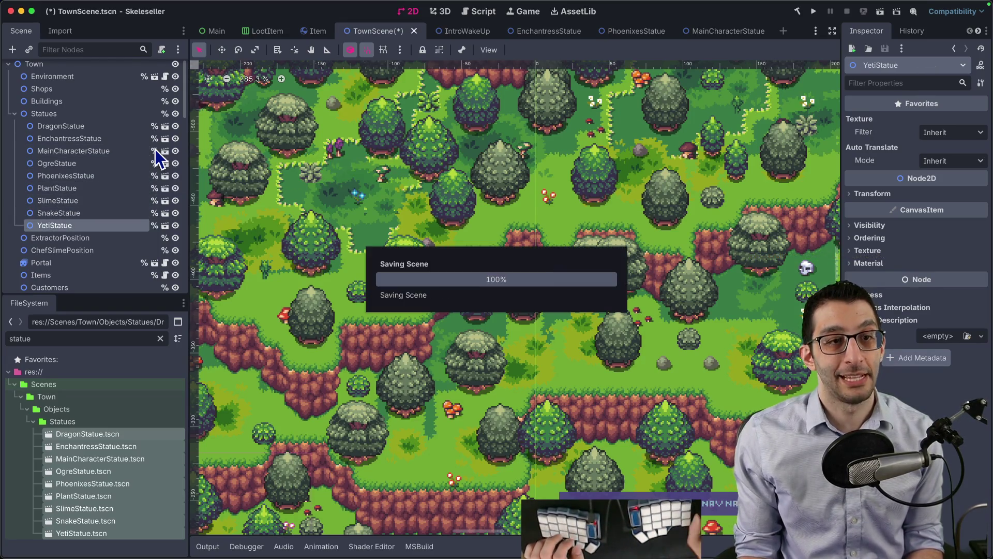
- Reorder the statues with MainCharacterStatue first, Slime and Yeti moved up, and save
left_click(73, 152)
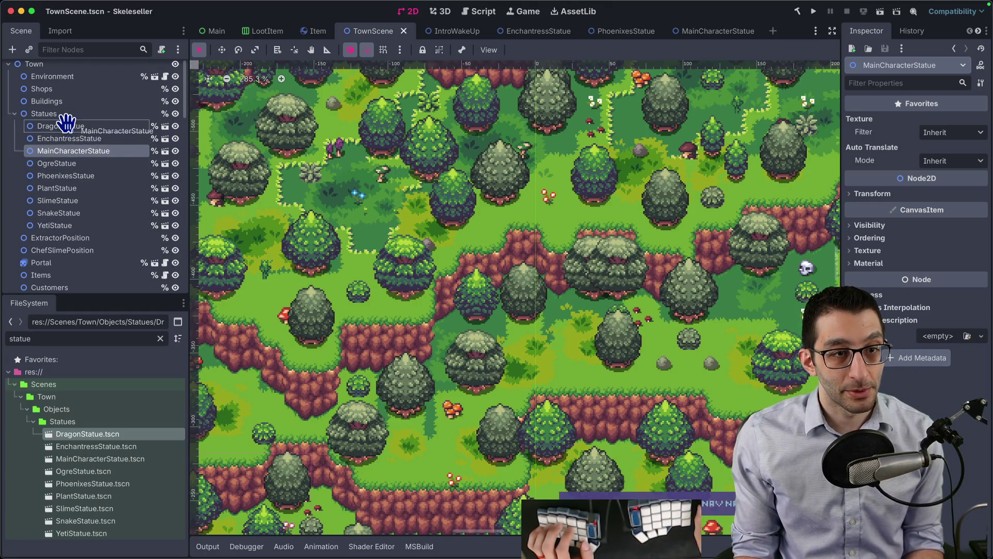
left_click_drag(68, 120, 68, 121)
left_click(63, 164)
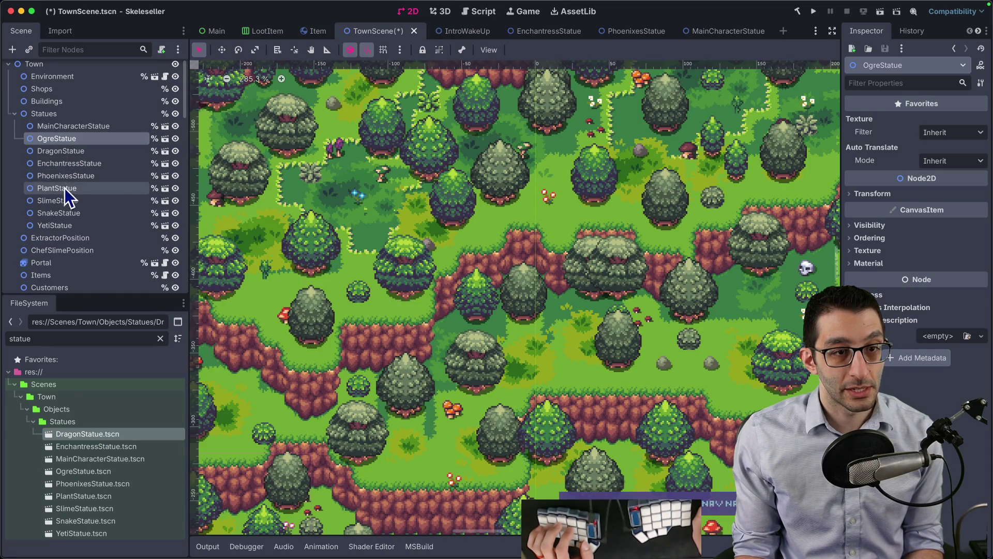
left_click_drag(64, 200, 62, 179)
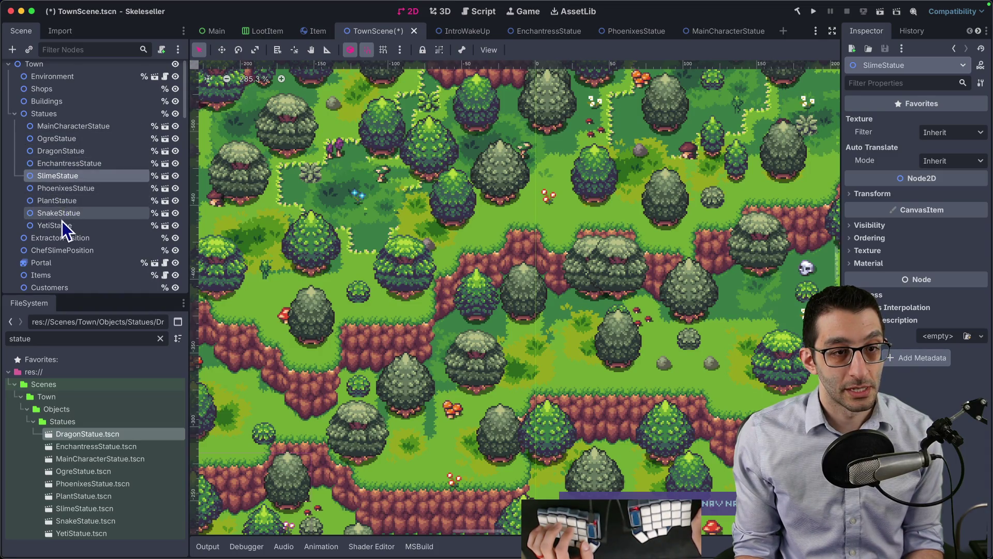
left_click_drag(57, 225, 63, 195)
key("ctrl+s")
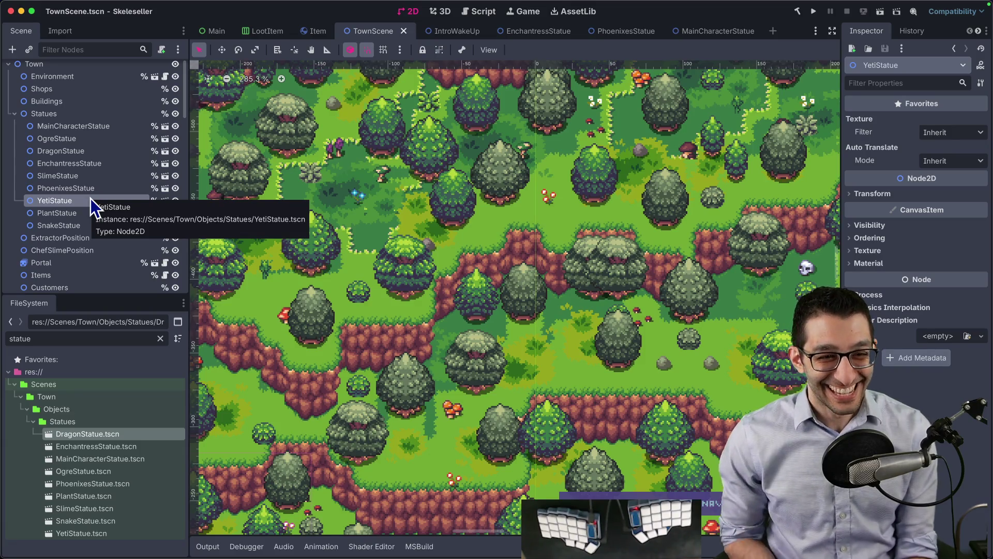
- Move MainCharacterStatue out of town into a forest clearing on the map
left_click(85, 137)
left_click(85, 128)
scroll(370, 238, "down", 8)
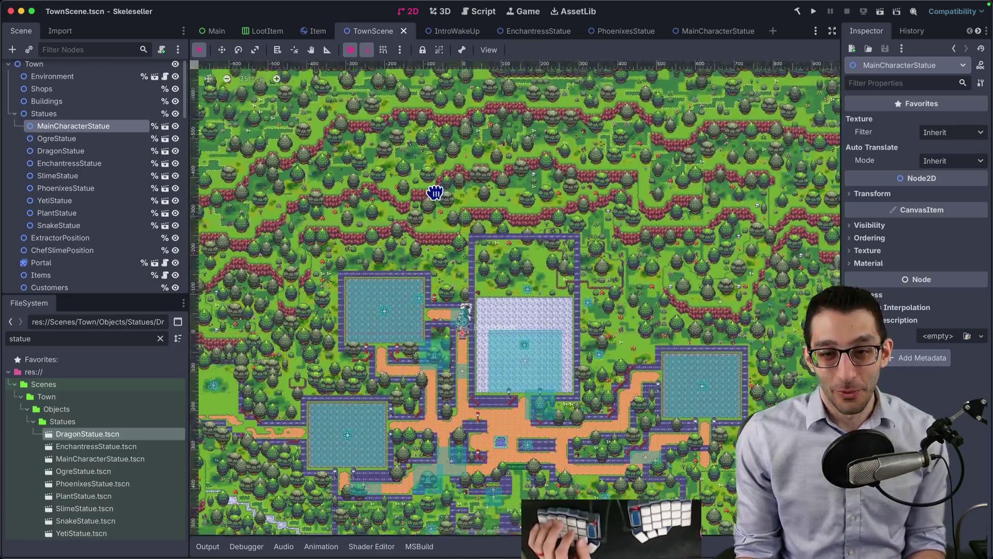
left_click_drag(435, 196, 472, 156)
scroll(472, 155, "down", 5)
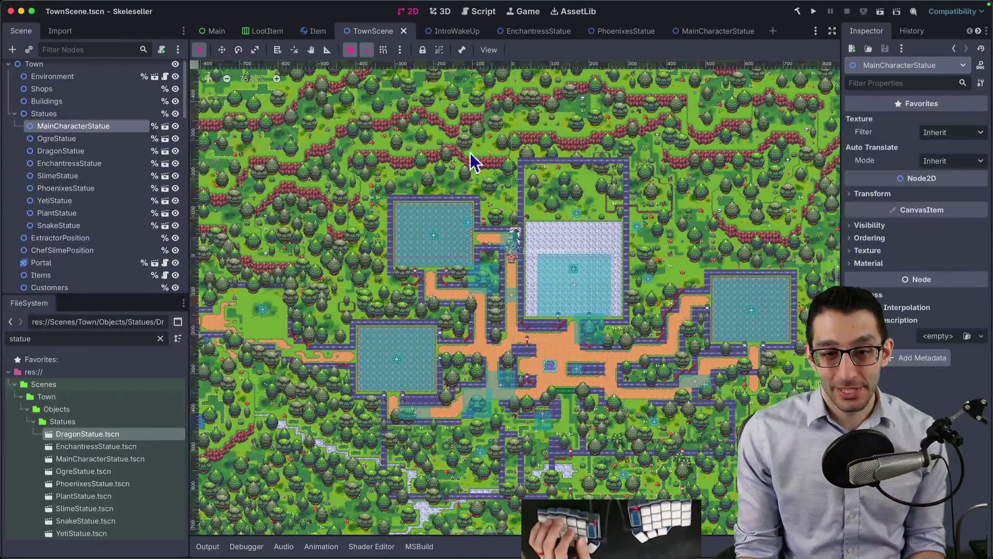
key("w")
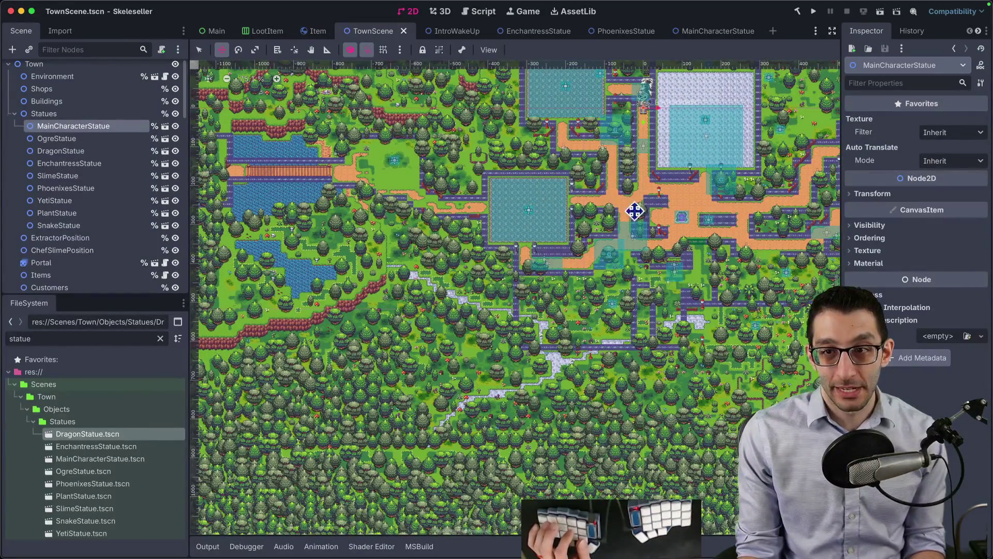
left_click_drag(400, 481, 398, 470)
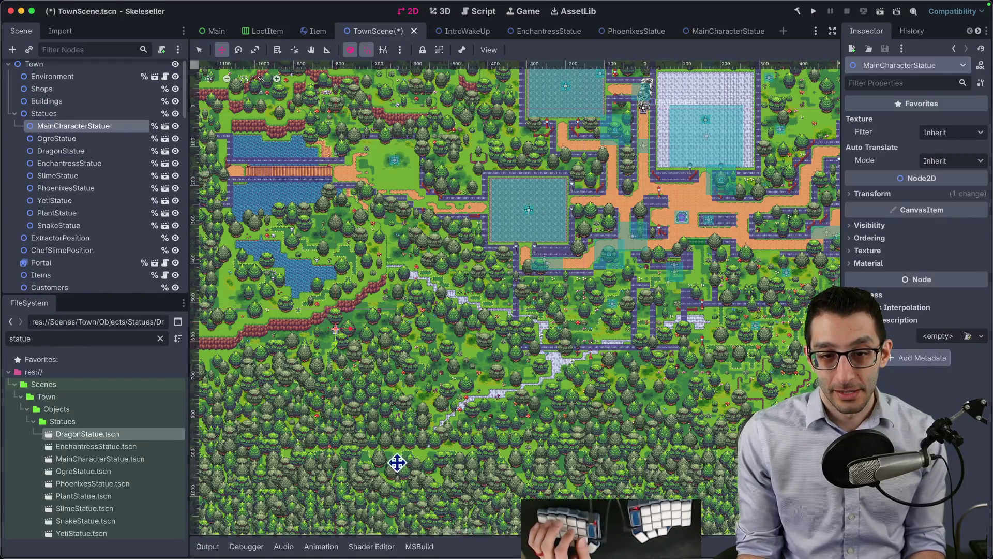
scroll(399, 470, "up", 5)
scroll(401, 315, "up", 3)
mouse_move(319, 273)
left_mouse_down()
mouse_move(401, 315)
mouse_move(483, 285)
left_mouse_up()
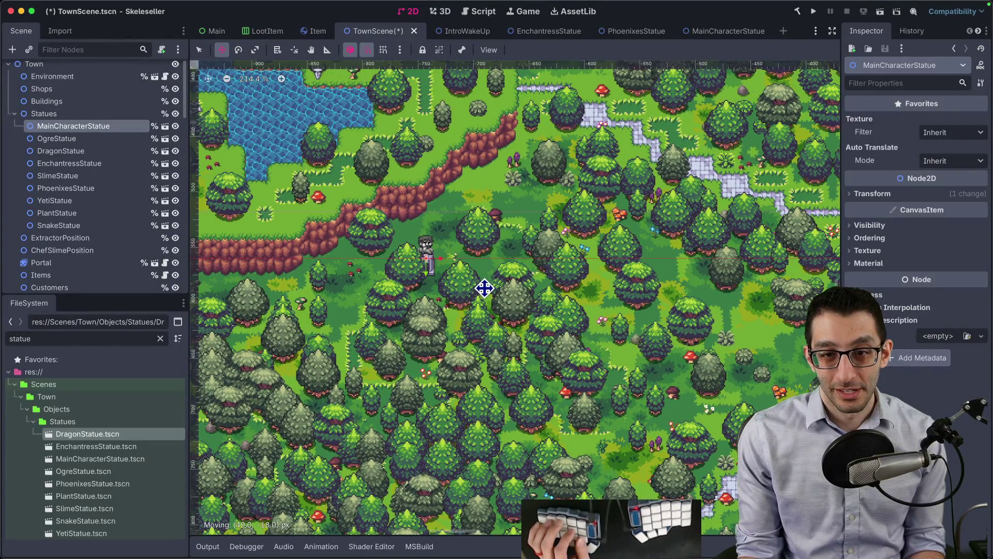
scroll(440, 267, "up", 5)
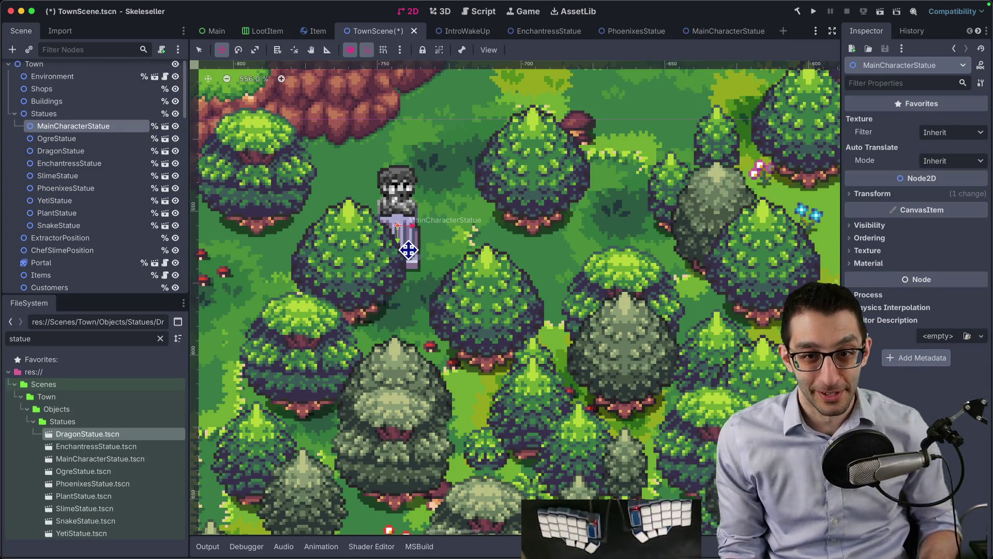
scroll(325, 204, "down", 3)
scroll(325, 204, "down", 10)
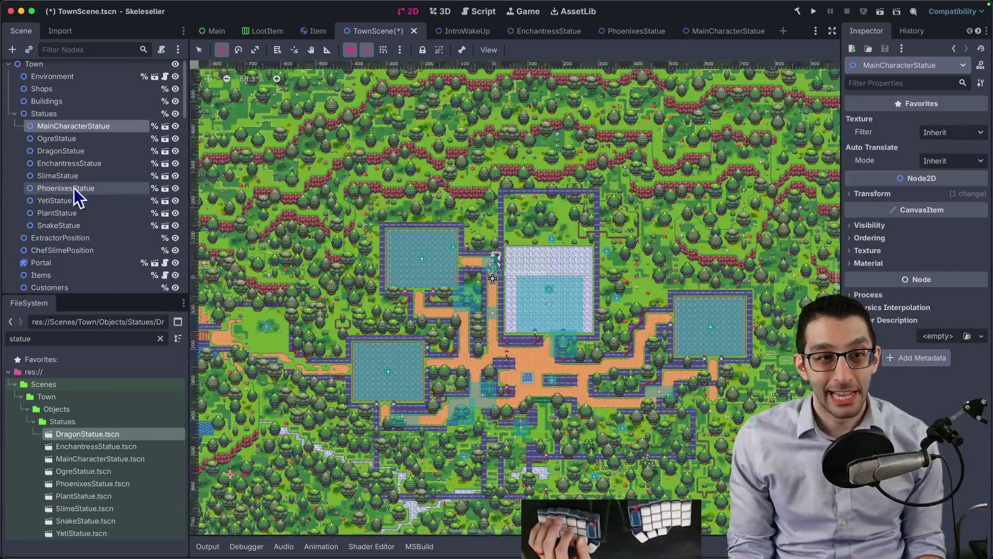
- Drag OgreStatue onto a forest spot among the red cliff ledges
left_click(58, 138)
left_click_drag(597, 277, 712, 250)
scroll(680, 200, "up", 5)
mouse_move(627, 239)
left_mouse_down()
mouse_move(722, 284)
mouse_move(711, 291)
mouse_move(723, 193)
mouse_move(636, 133)
mouse_move(552, 348)
mouse_move(532, 364)
mouse_move(510, 259)
mouse_move(458, 299)
left_mouse_up()
scroll(552, 349, "up", 5)
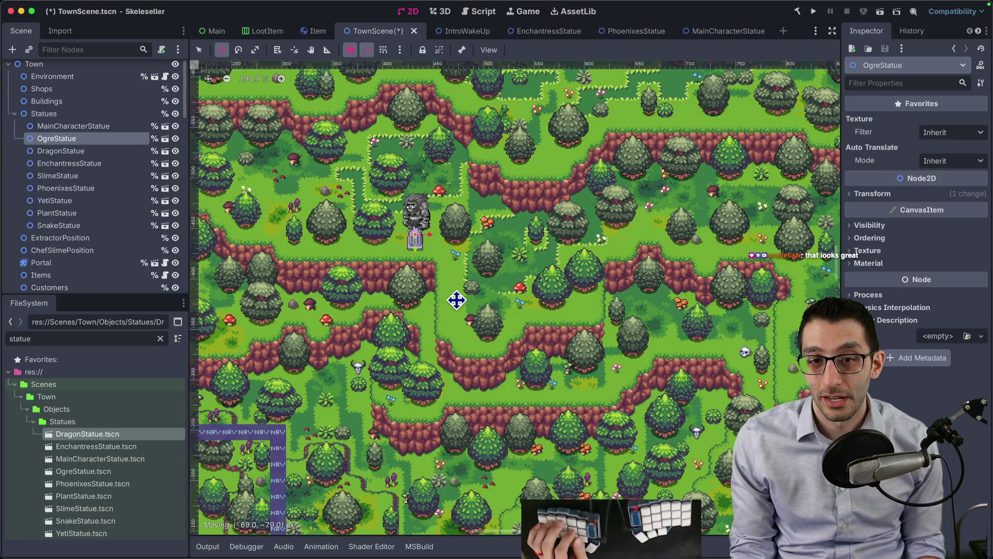
- Move DragonStatue down into the forest south of town
left_click(77, 150)
scroll(299, 333, "down", 9)
left_click_drag(355, 343, 578, 165)
scroll(523, 269, "up", 3)
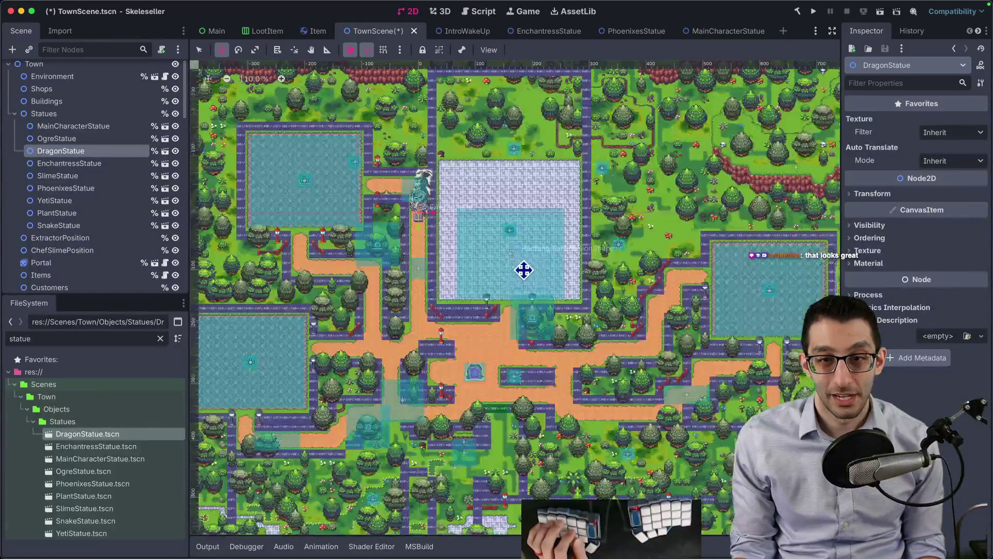
scroll(547, 211, "down", 5)
left_click_drag(546, 210, 668, 331)
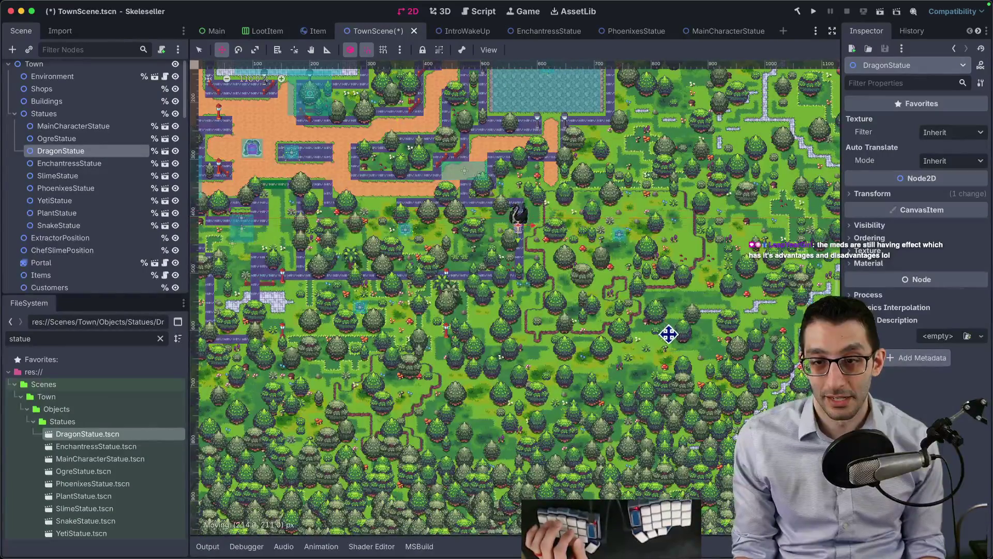
scroll(643, 395, "up", 3)
mouse_move(561, 349)
left_mouse_down()
mouse_move(547, 412)
mouse_move(564, 401)
left_mouse_up()
- Place EnchantressStatue on a forest ledge west of town near the skull pile
left_click(70, 163)
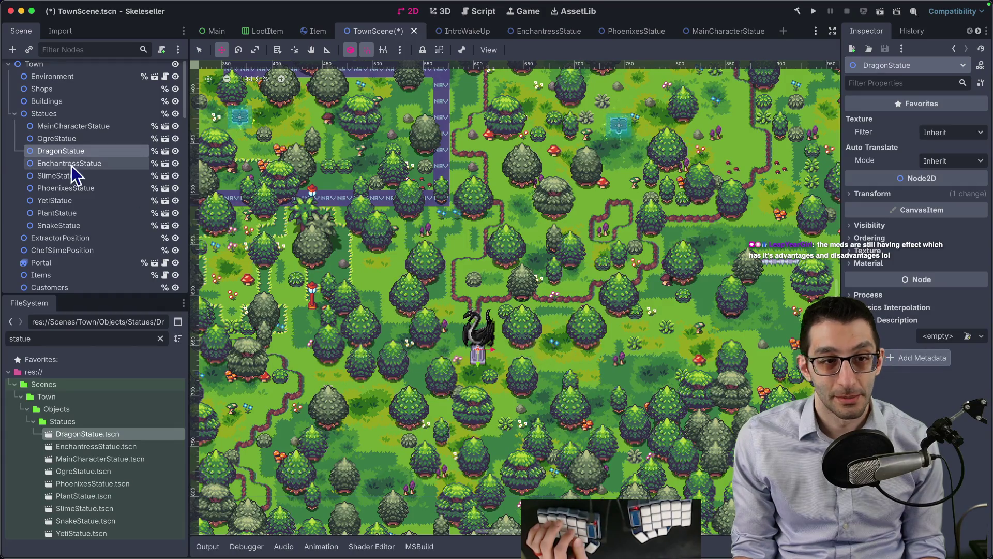
scroll(409, 240, "down", 7)
scroll(533, 213, "up", 7)
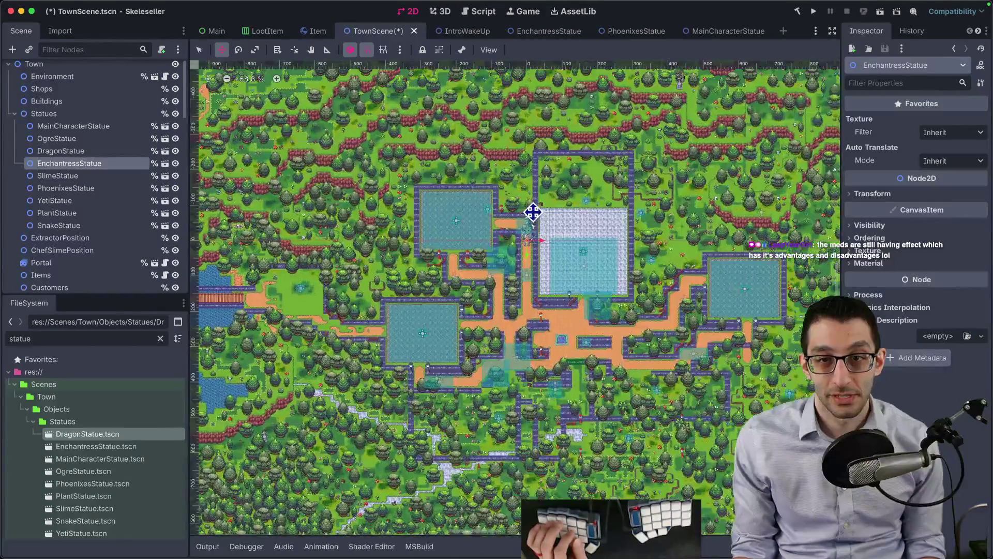
left_click_drag(548, 255, 403, 327)
left_click_drag(295, 268, 348, 358)
scroll(295, 267, "up", 10)
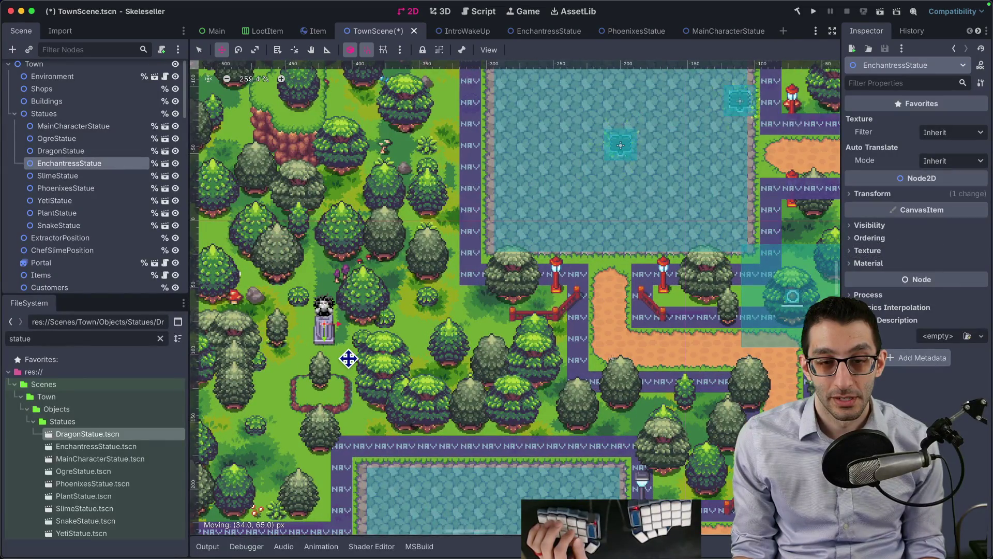
scroll(289, 253, "down", 3)
scroll(288, 254, "left", 5)
scroll(661, 198, "down", 5)
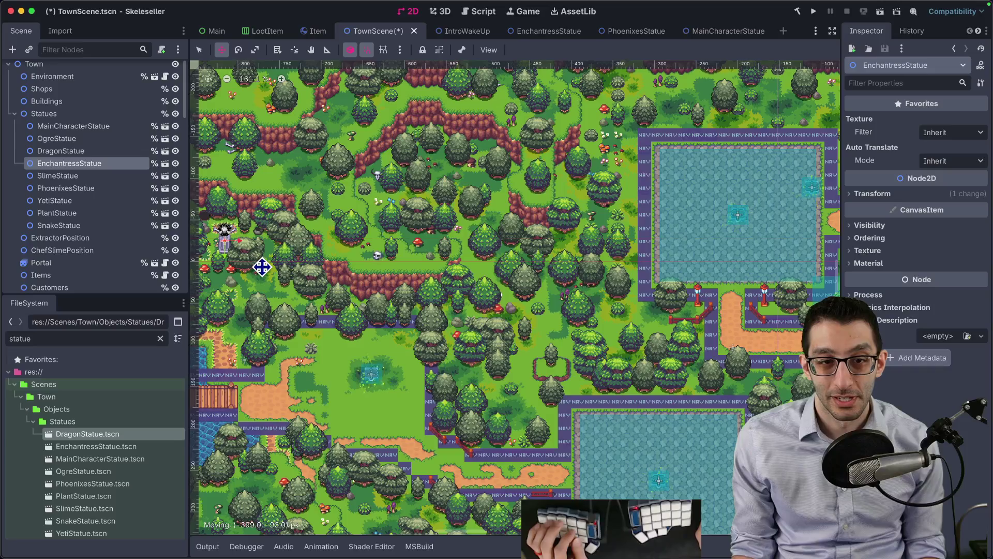
scroll(394, 279, "left", 5)
scroll(528, 299, "up", 10)
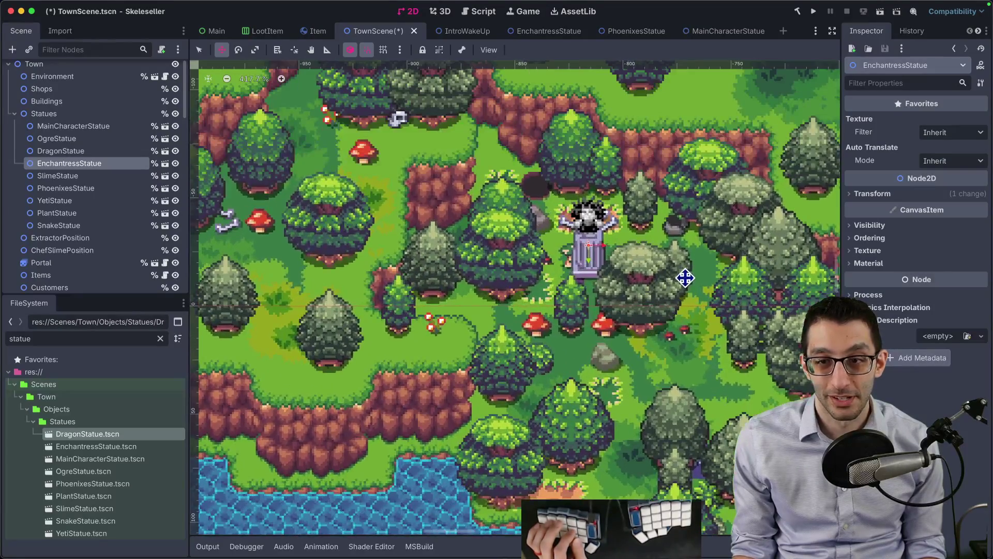
mouse_move(686, 278)
left_mouse_down()
mouse_move(663, 224)
mouse_move(573, 175)
mouse_move(761, 137)
mouse_move(775, 151)
mouse_move(607, 295)
mouse_move(612, 285)
left_mouse_up()
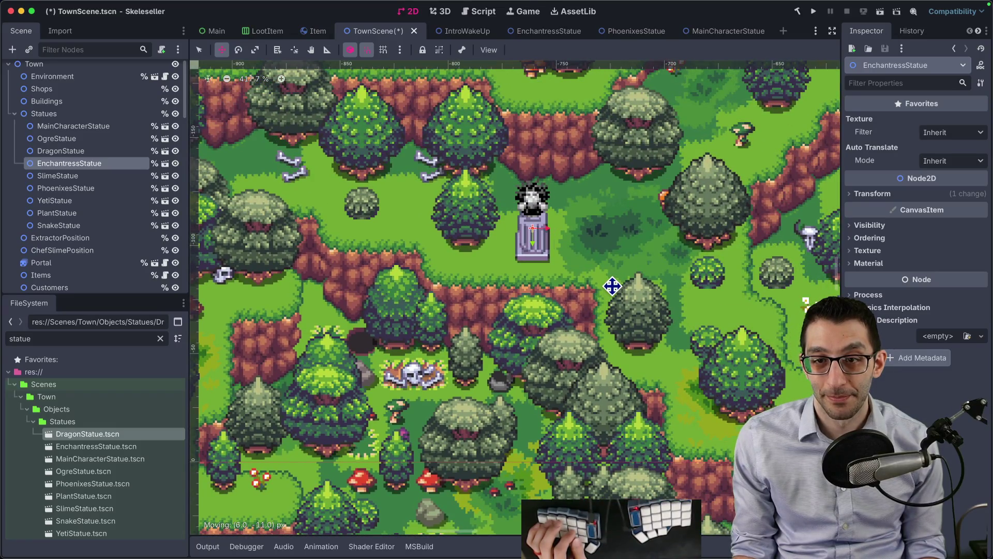
- Move SlimeStatue east and down toward the small pond
scroll(613, 285, "down", 8)
left_click(52, 175)
scroll(490, 280, "down", 3)
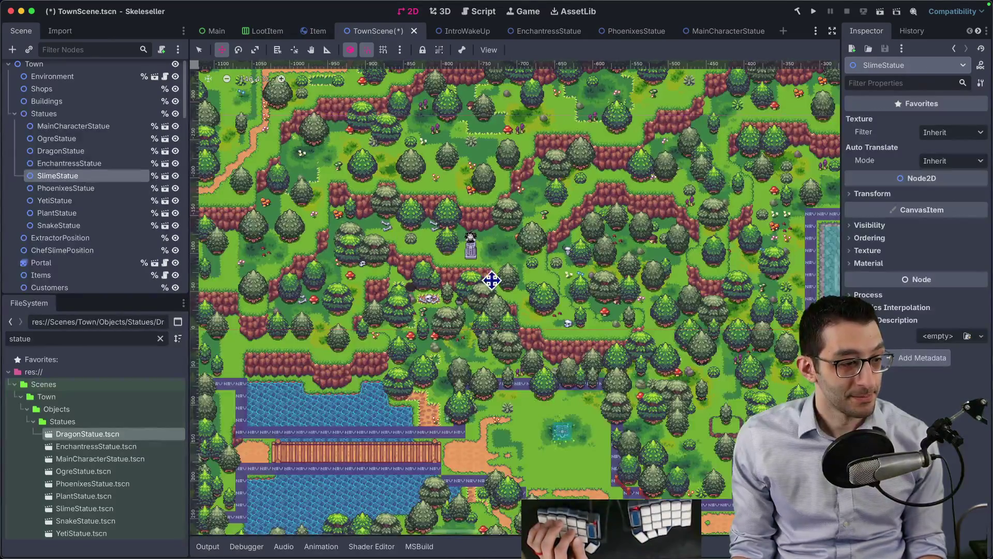
scroll(445, 269, "right", 5)
scroll(445, 269, "down", 2)
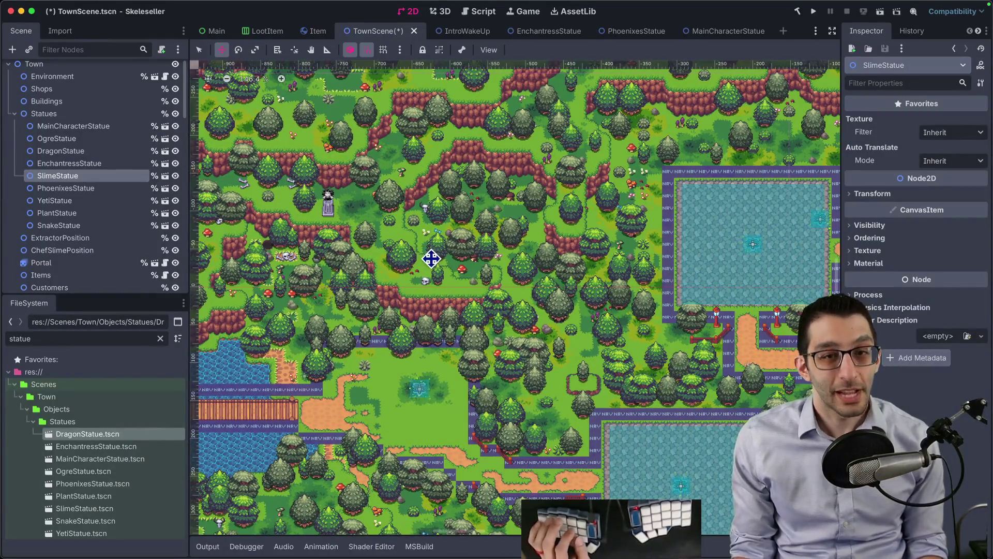
scroll(431, 257, "right", 10)
scroll(431, 258, "down", 2)
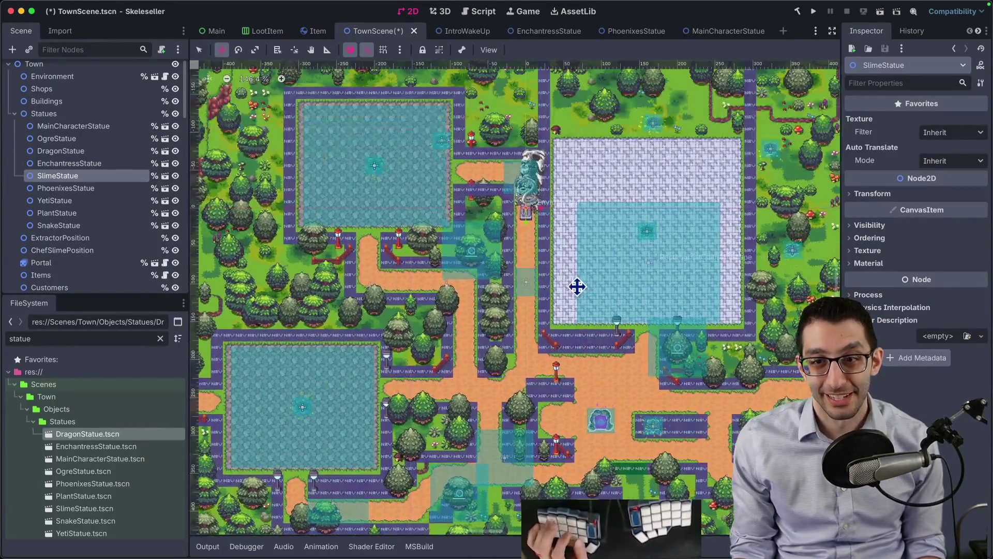
mouse_move(445, 295)
left_mouse_down()
mouse_move(594, 343)
mouse_move(395, 324)
mouse_move(667, 427)
left_mouse_up()
scroll(394, 324, "right", 10)
scroll(395, 324, "down", 2)
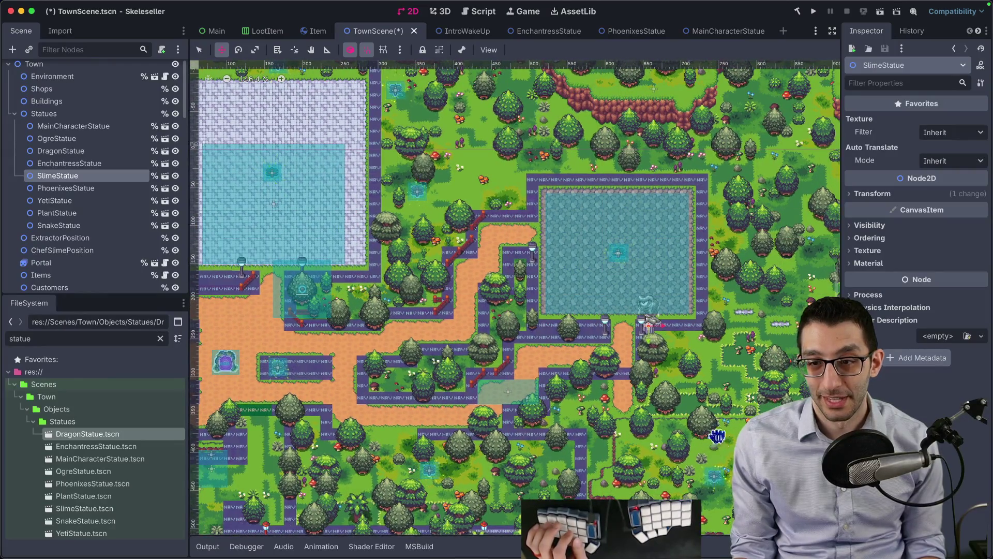
scroll(719, 434, "right", 10)
left_click_drag(548, 422, 658, 388)
- Settle SlimeStatue into the clearing beside the pond and stone path
scroll(659, 388, "right", 5)
scroll(658, 388, "up", 2)
scroll(588, 395, "right", 2)
mouse_move(588, 396)
left_mouse_down()
mouse_move(625, 337)
mouse_move(566, 356)
mouse_move(492, 333)
mouse_move(473, 355)
left_mouse_up()
scroll(625, 337, "up", 7)
scroll(455, 359, "down", 10)
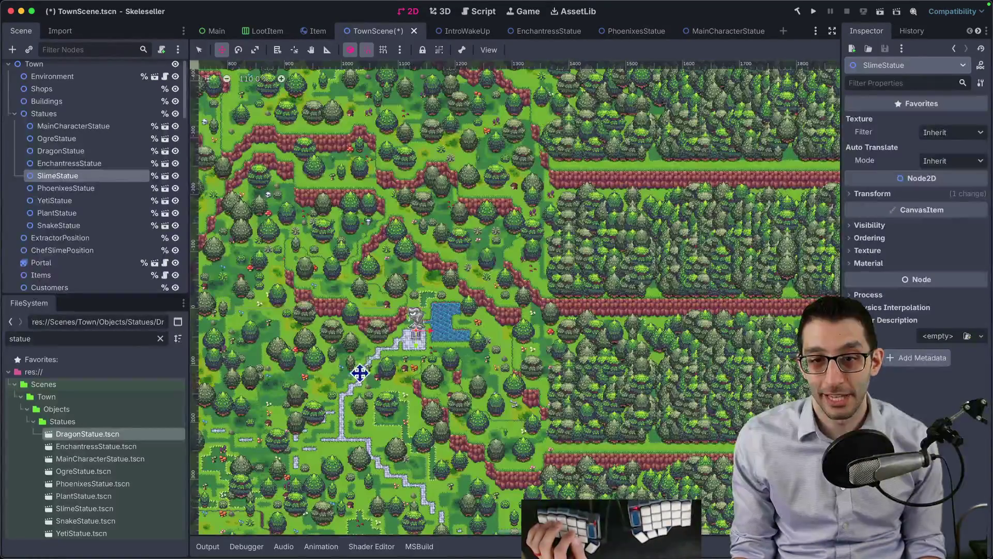
scroll(601, 342, "left", 5)
scroll(592, 326, "up", 5)
mouse_move(579, 317)
left_mouse_down()
mouse_move(479, 356)
mouse_move(483, 396)
mouse_move(507, 396)
mouse_move(523, 411)
left_mouse_up()
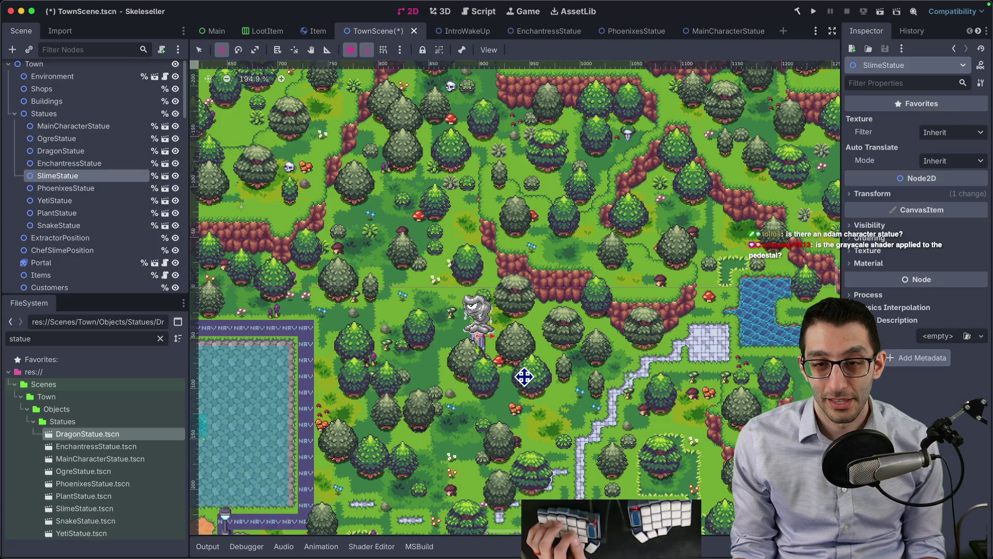
mouse_move(527, 370)
left_mouse_down()
mouse_move(606, 271)
mouse_move(596, 276)
mouse_move(530, 198)
mouse_move(512, 263)
left_mouse_up()
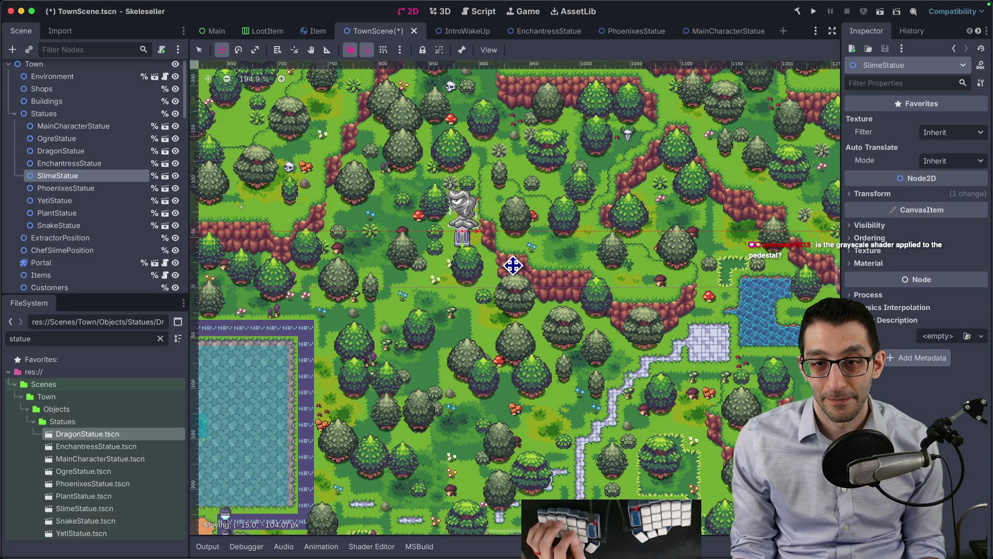
scroll(504, 255, "down", 4)
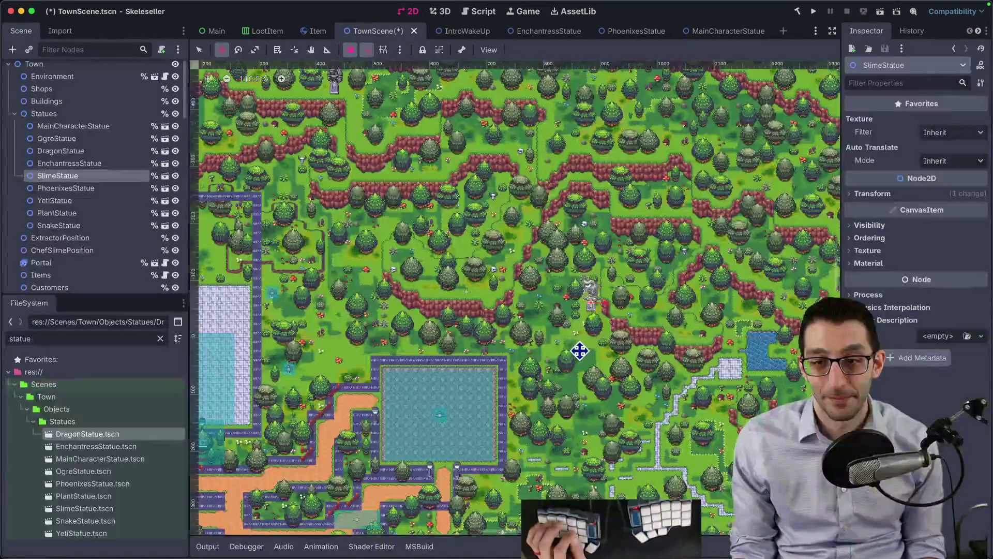
scroll(588, 343, "down", 1)
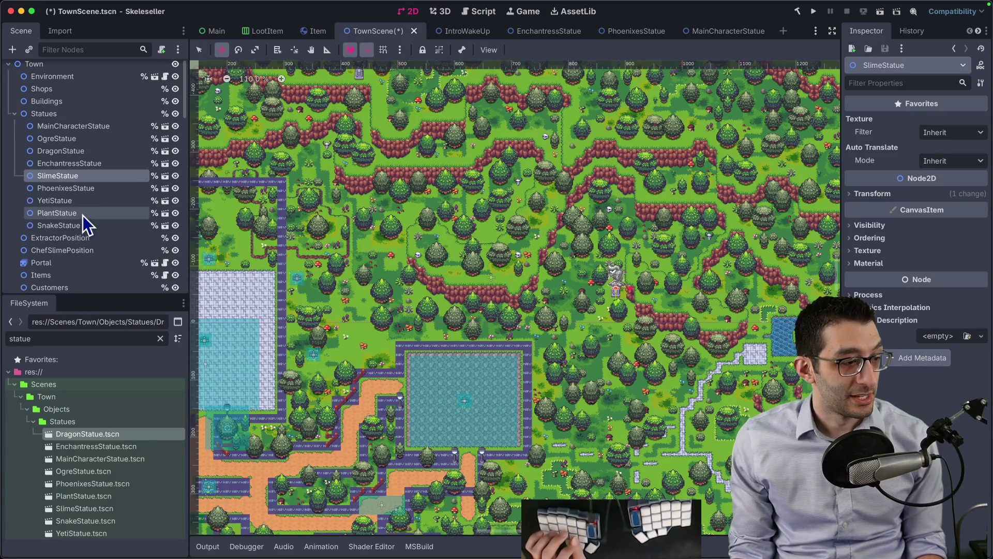
left_click(81, 188)
- Place PhoenixesStatue in the eastern forest near the pools
scroll(662, 275, "left", 10)
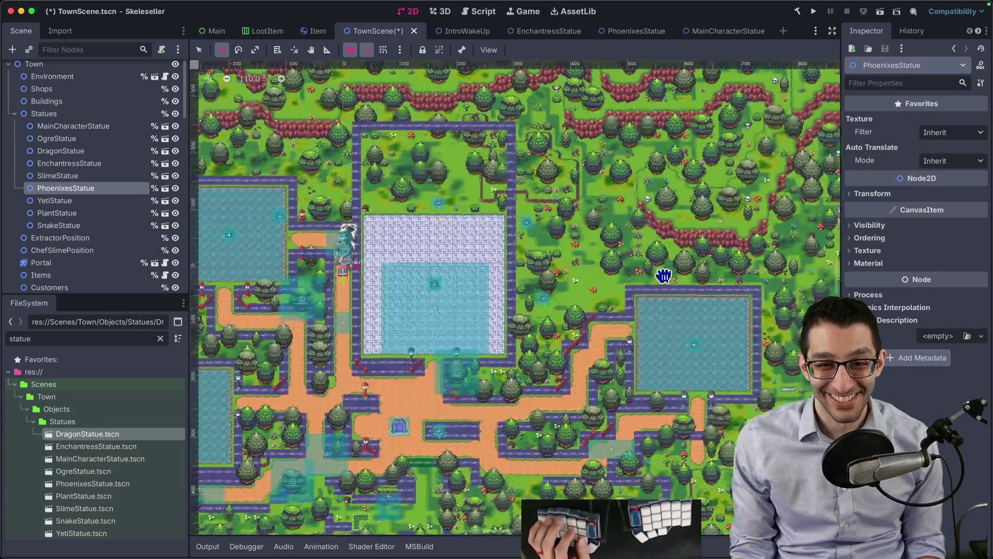
left_click_drag(737, 357, 543, 266)
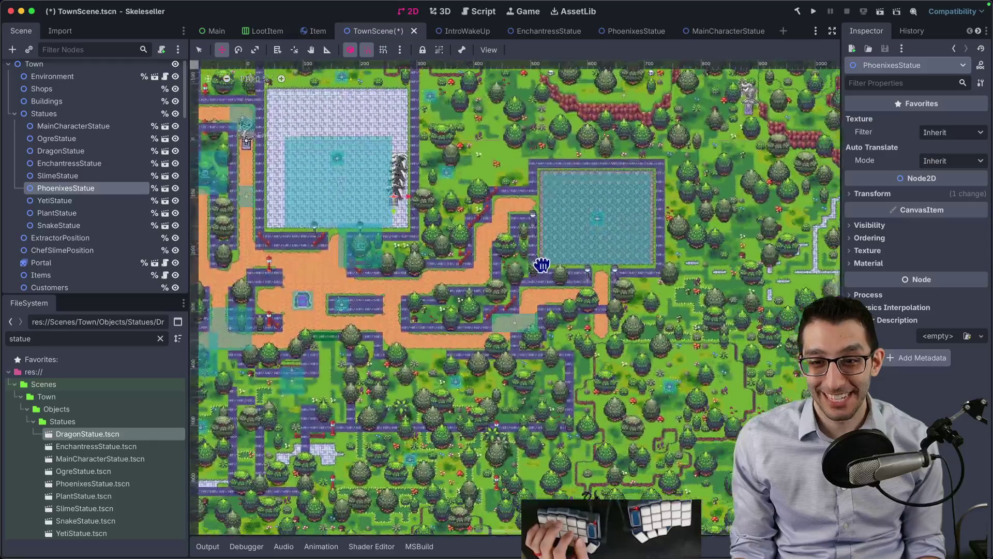
mouse_move(676, 377)
left_mouse_down()
mouse_move(526, 250)
mouse_move(494, 257)
left_mouse_up()
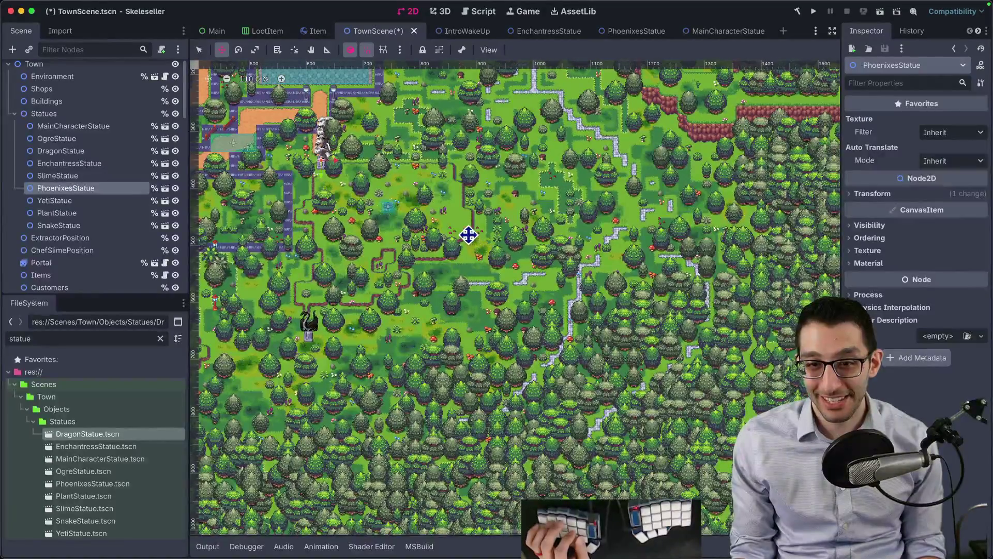
scroll(549, 267, "up", 15)
scroll(549, 266, "left", 10)
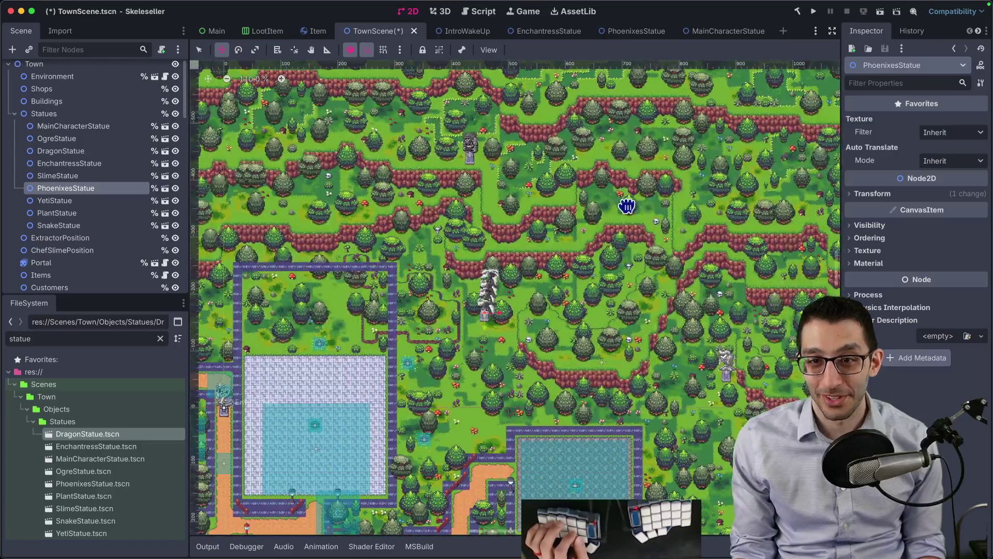
mouse_move(627, 206)
left_mouse_down()
mouse_move(547, 332)
mouse_move(832, 302)
left_mouse_up()
mouse_move(542, 293)
left_mouse_down()
mouse_move(280, 207)
mouse_move(589, 232)
left_mouse_up()
mouse_move(402, 246)
left_mouse_down()
mouse_move(626, 255)
mouse_move(524, 257)
mouse_move(541, 251)
left_mouse_up()
scroll(533, 250, "up", 6)
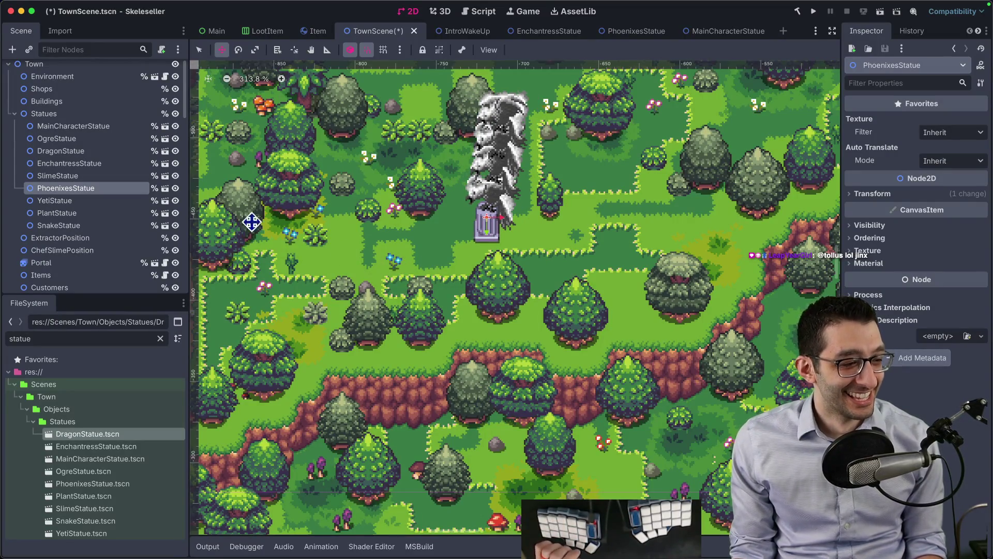
- Move YetiStatue into a small forest clearing between red cliff ledges
double_click(73, 201)
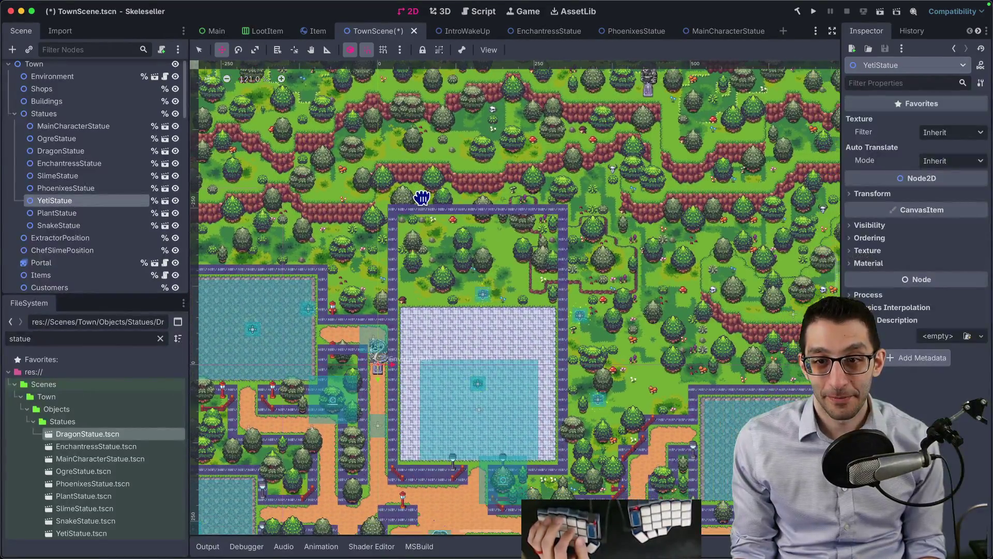
mouse_move(423, 197)
left_mouse_down()
mouse_move(499, 410)
mouse_move(761, 373)
mouse_move(674, 304)
mouse_move(660, 250)
mouse_move(609, 285)
mouse_move(637, 257)
left_mouse_up()
scroll(630, 215, "up", 5)
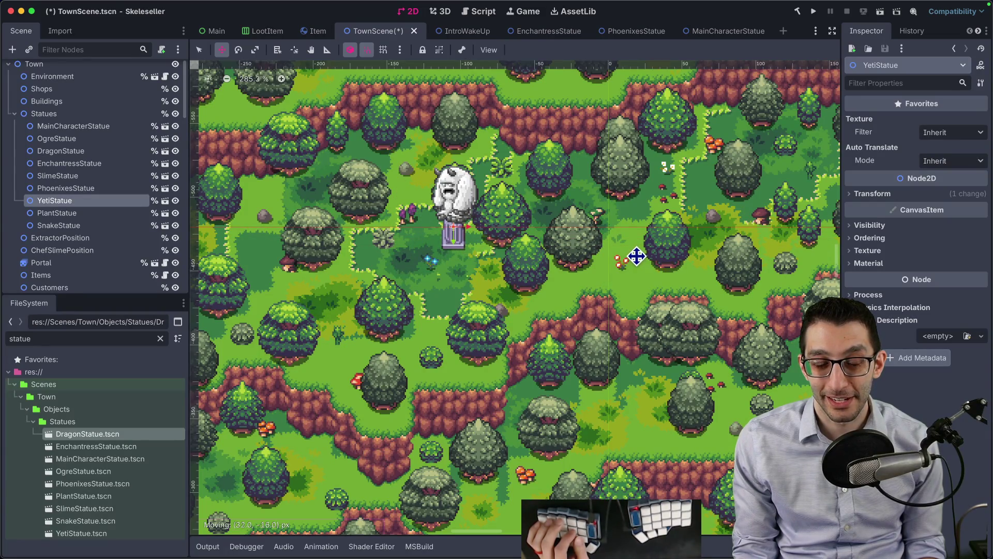
mouse_move(615, 264)
left_mouse_down()
mouse_move(608, 287)
mouse_move(592, 289)
left_mouse_up()
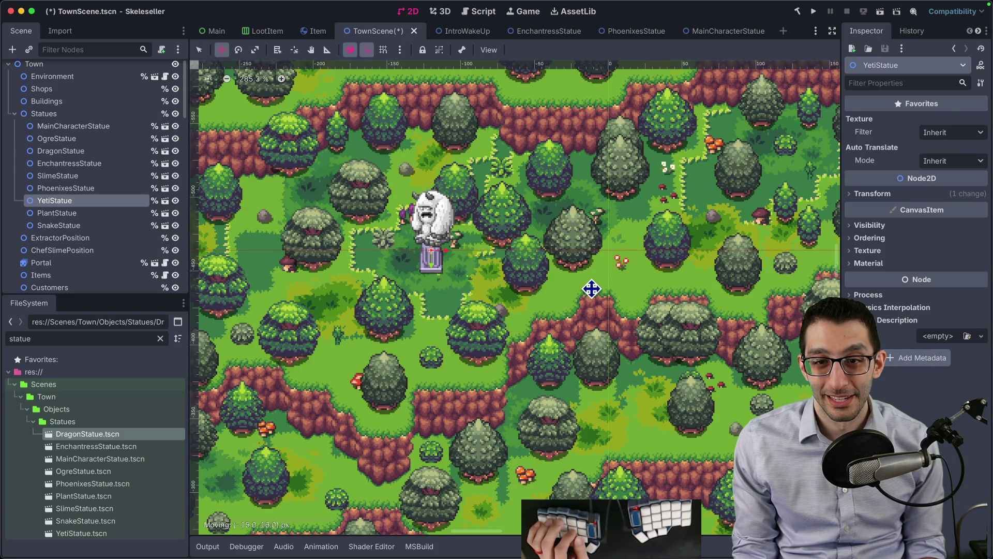
- Move PlantStatue far to the right and place it beside the lake
left_click(78, 214)
scroll(537, 249, "down", 5)
left_click_drag(416, 132, 300, 232)
left_click_drag(470, 248, 751, 353)
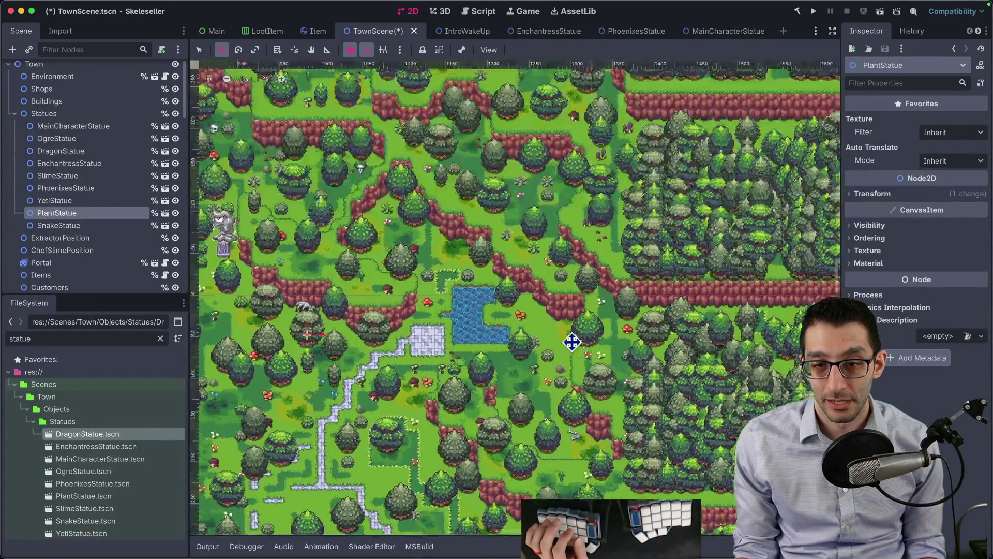
scroll(508, 340, "up", 5)
left_click_drag(380, 348, 550, 353)
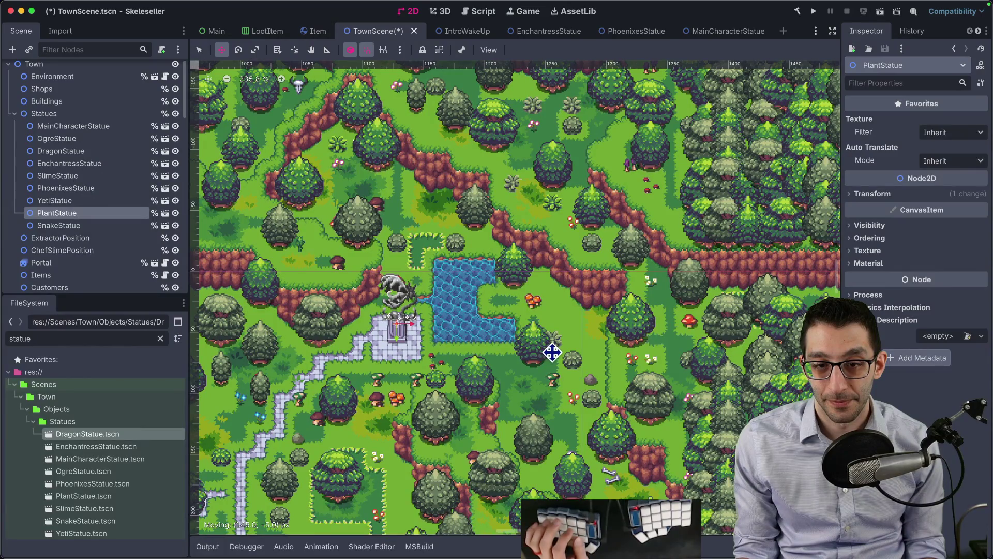
- Place SnakeStatue among the trees north-west of the large lake
left_click(119, 223)
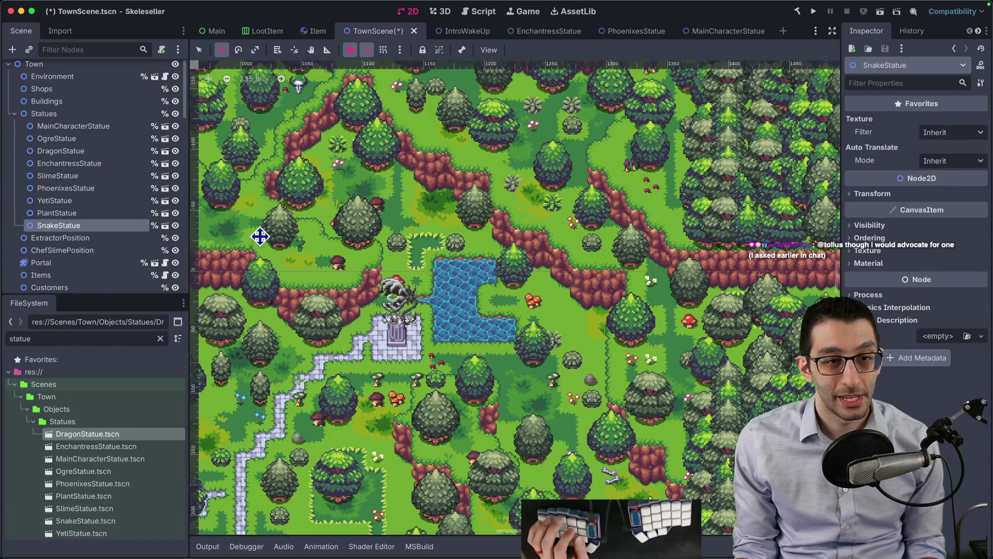
scroll(350, 240, "down", 6)
scroll(565, 210, "left", 10)
scroll(457, 188, "up", 4)
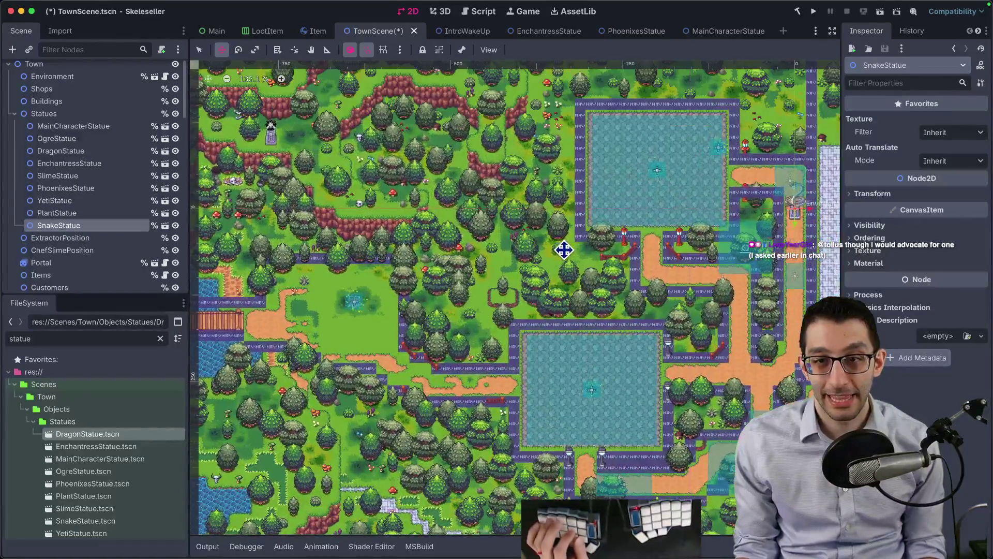
left_click_drag(564, 250, 535, 305)
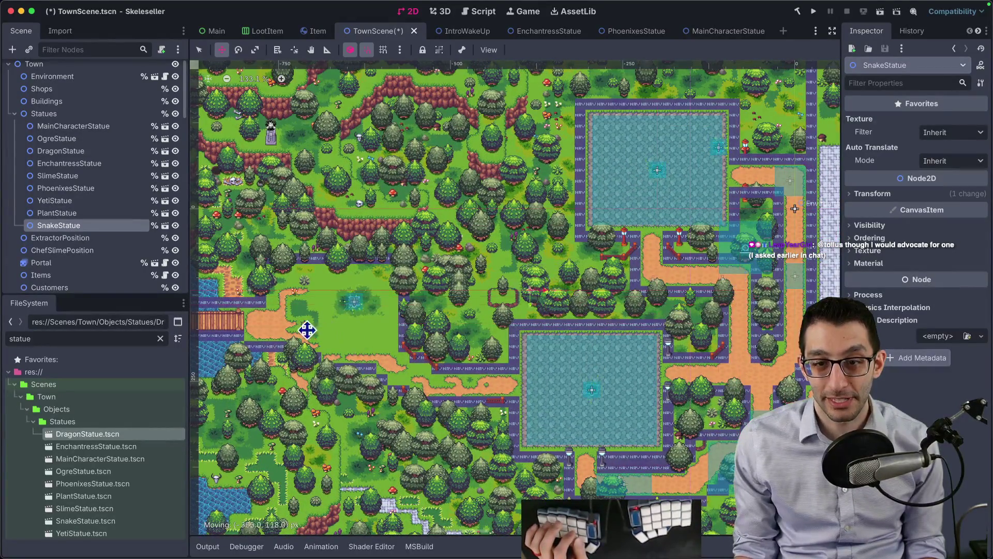
scroll(385, 354, "up", 3)
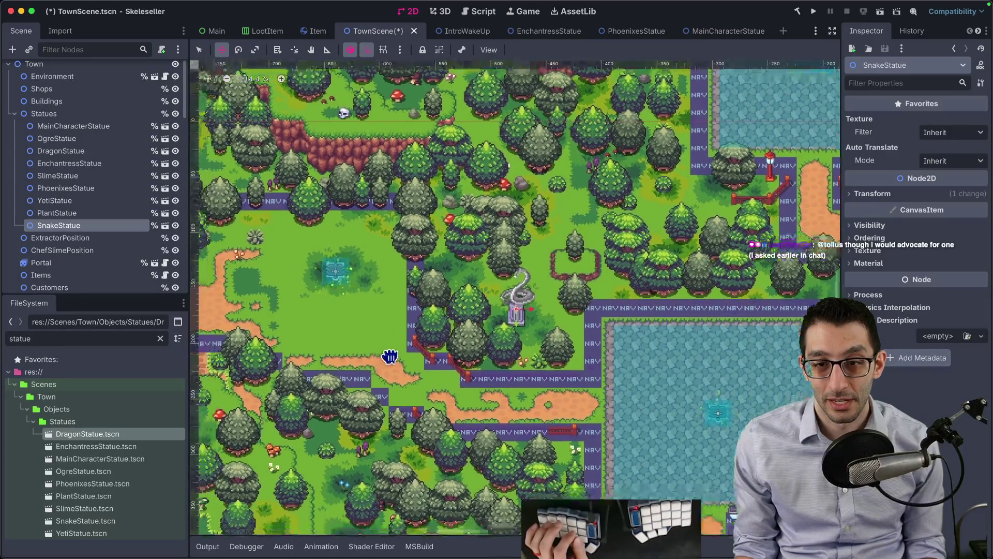
left_click_drag(429, 280, 445, 289)
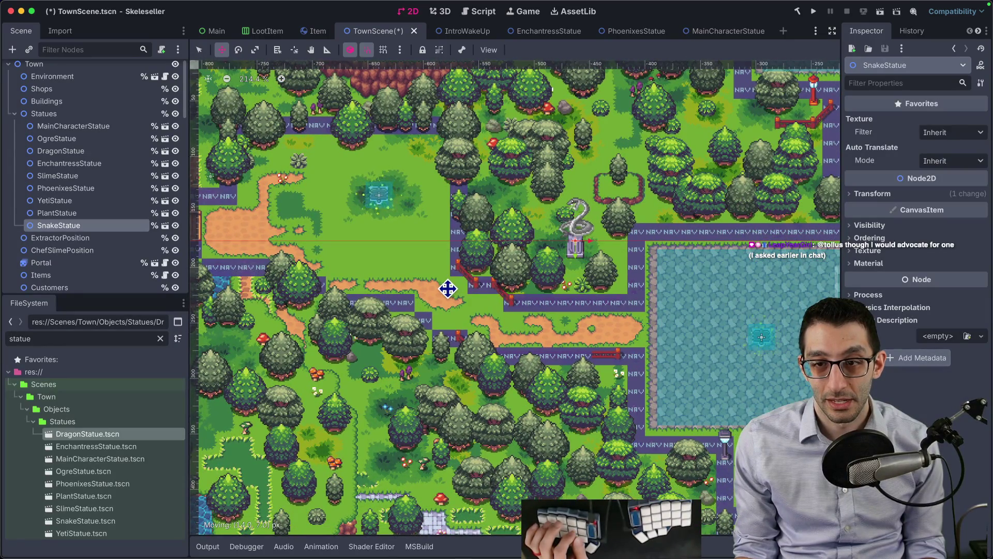
scroll(652, 274, "up", 3)
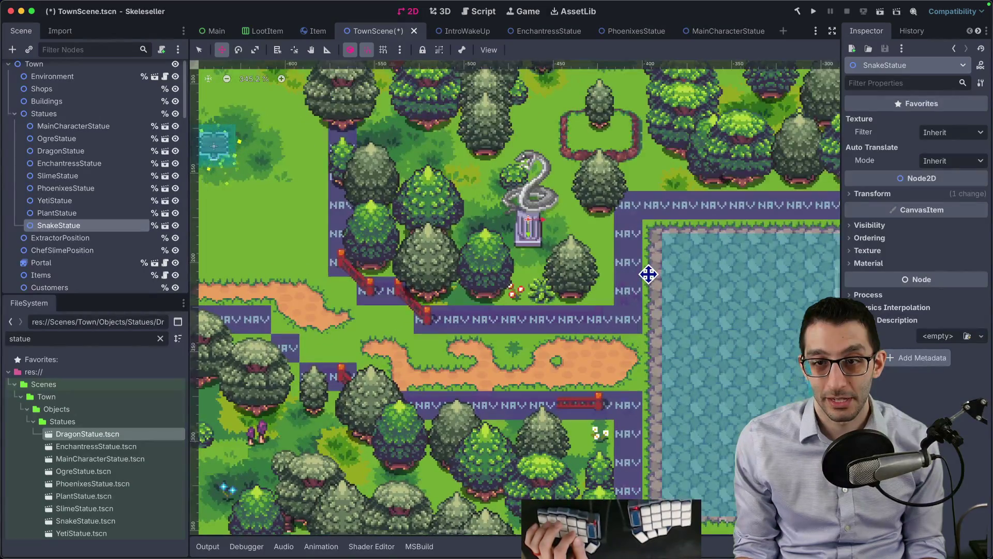
scroll(648, 274, "down", 3)
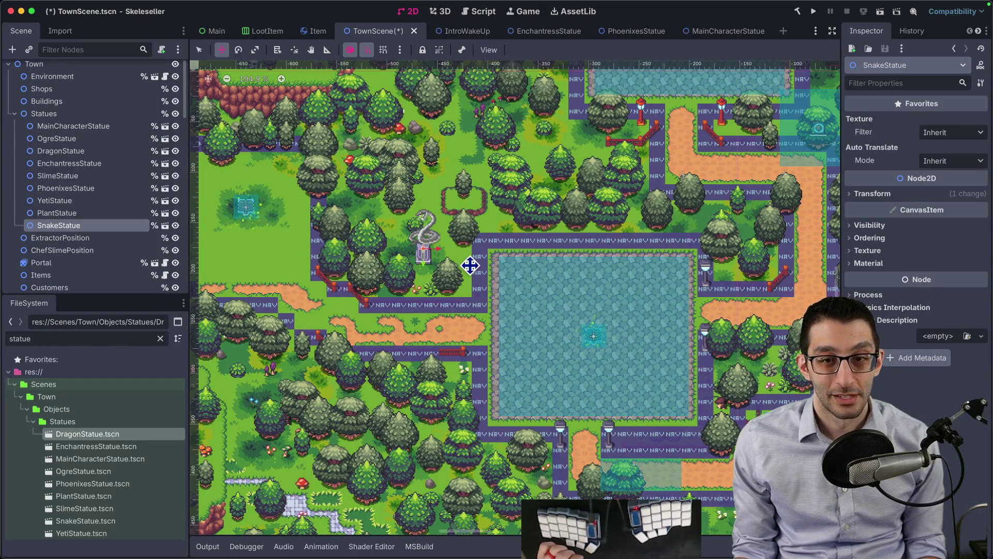
scroll(331, 189, "left", 5)
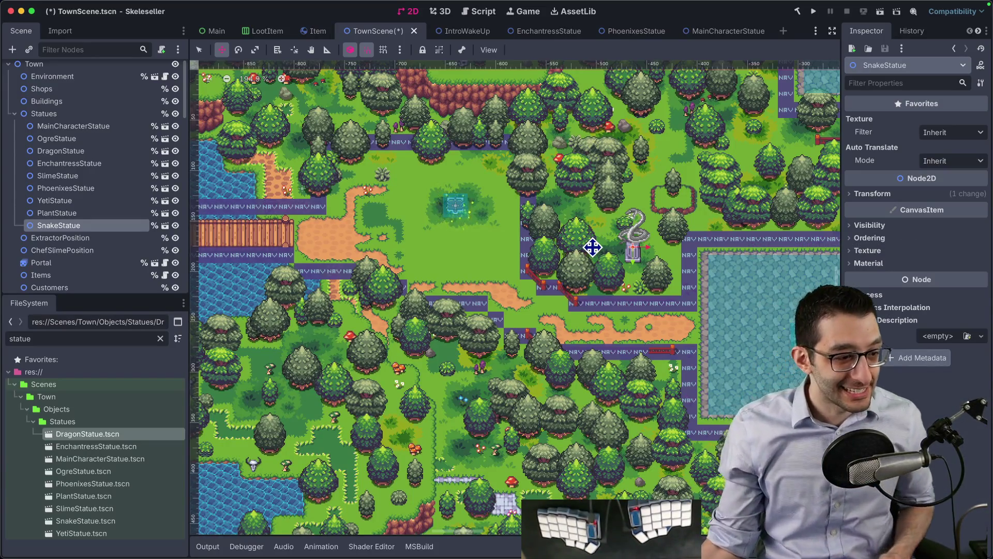
- Drag SnakeStatue down-left into the forest beside the red cliff
scroll(616, 240, "up", 5)
scroll(629, 232, "up", 10)
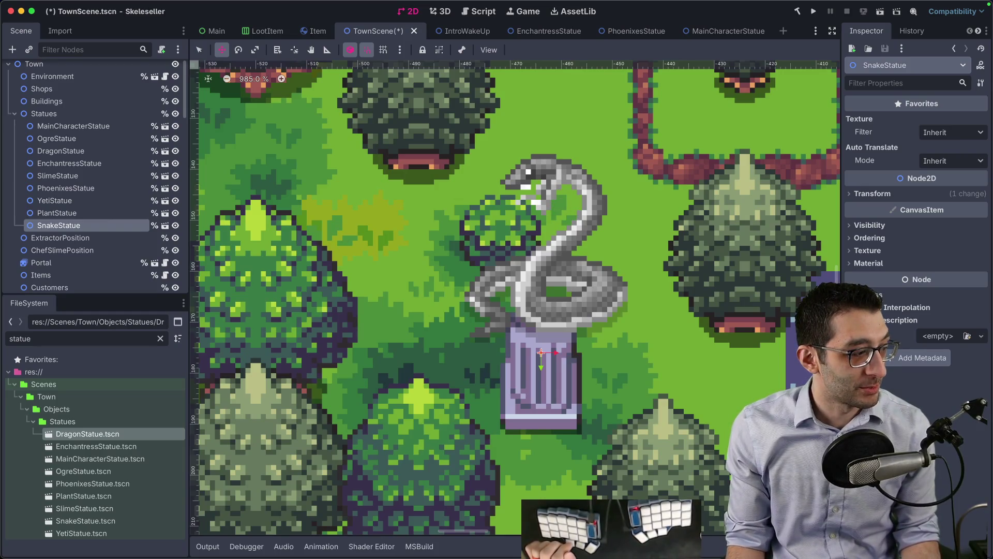
scroll(514, 324, "down", 20)
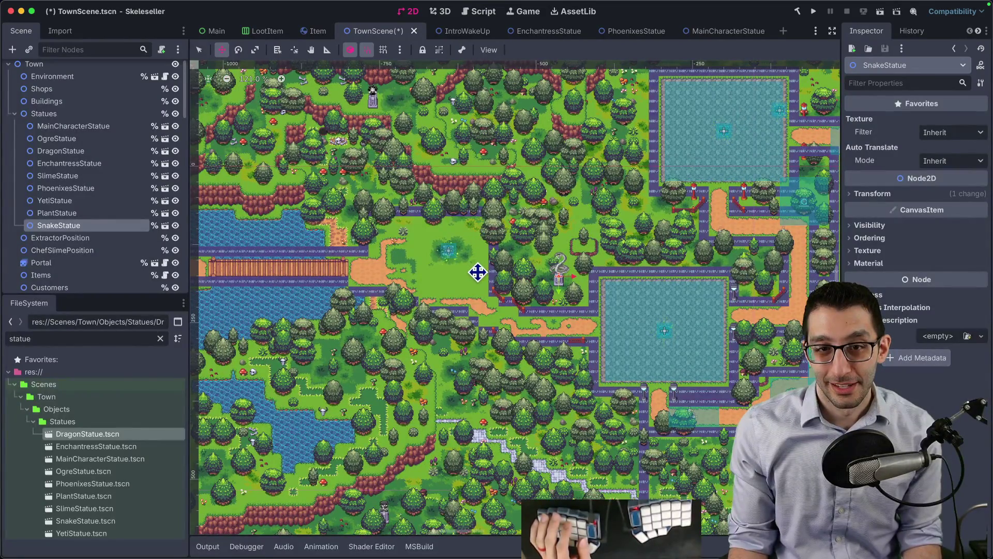
scroll(468, 281, "down", 3)
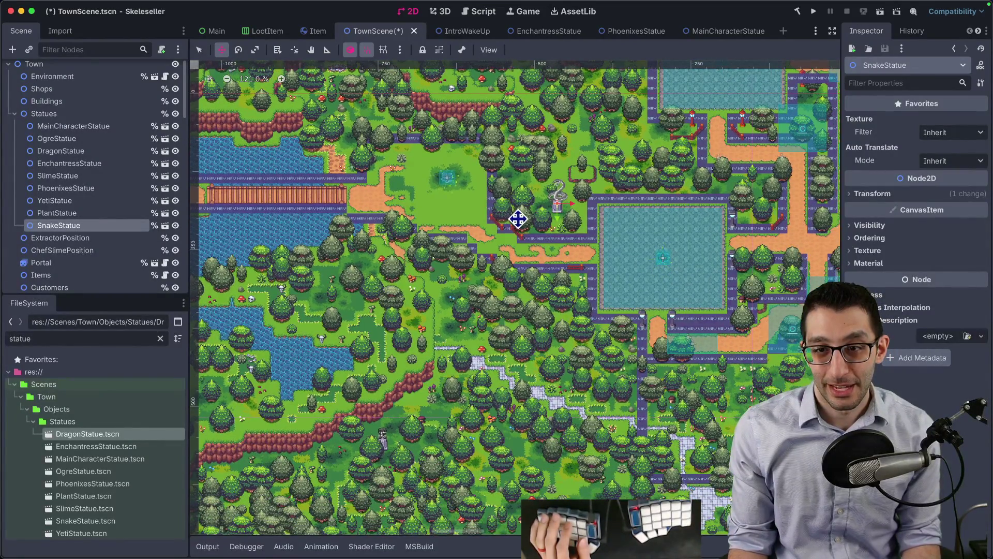
mouse_move(565, 256)
left_mouse_down()
mouse_move(459, 329)
mouse_move(448, 350)
left_mouse_up()
scroll(450, 337, "up", 5)
scroll(458, 303, "down", 3)
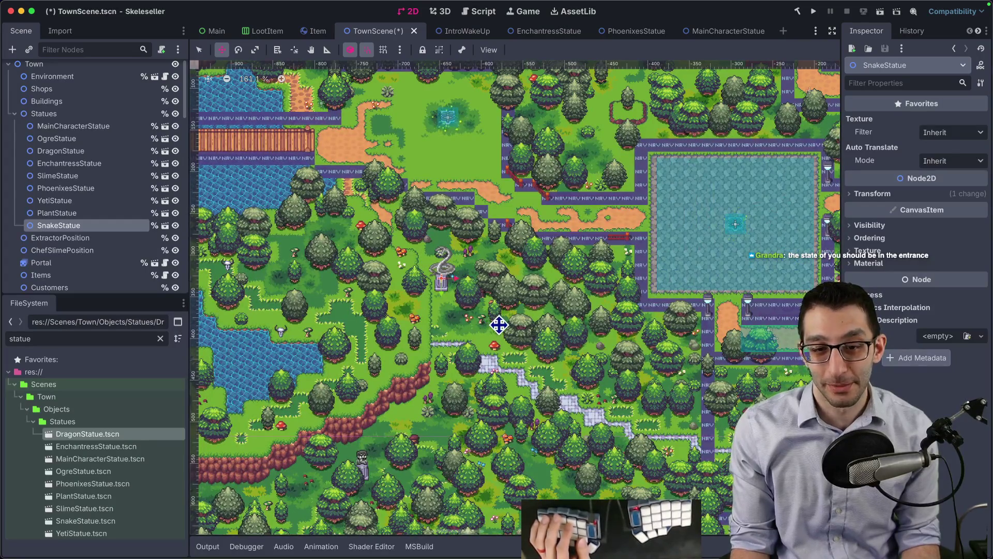
mouse_move(491, 325)
left_mouse_down()
mouse_move(468, 337)
mouse_move(517, 204)
mouse_move(448, 433)
left_mouse_up()
- Nudge SnakeStatue into its final spot near the stone path and MainCharacterStatue
scroll(506, 255, "down", 5)
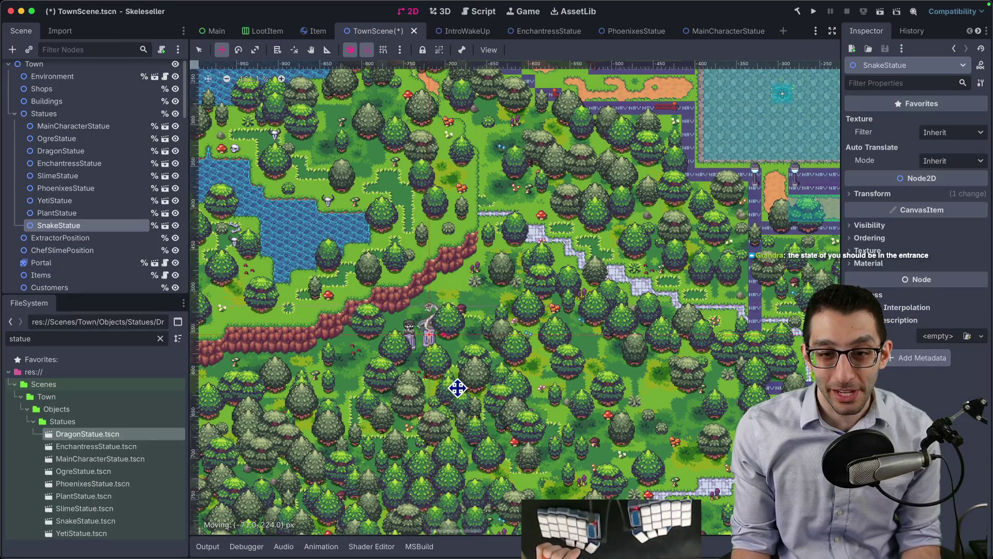
scroll(455, 383, "up", 4)
mouse_move(437, 317)
left_mouse_down()
mouse_move(426, 302)
mouse_move(426, 258)
mouse_move(440, 324)
left_mouse_up()
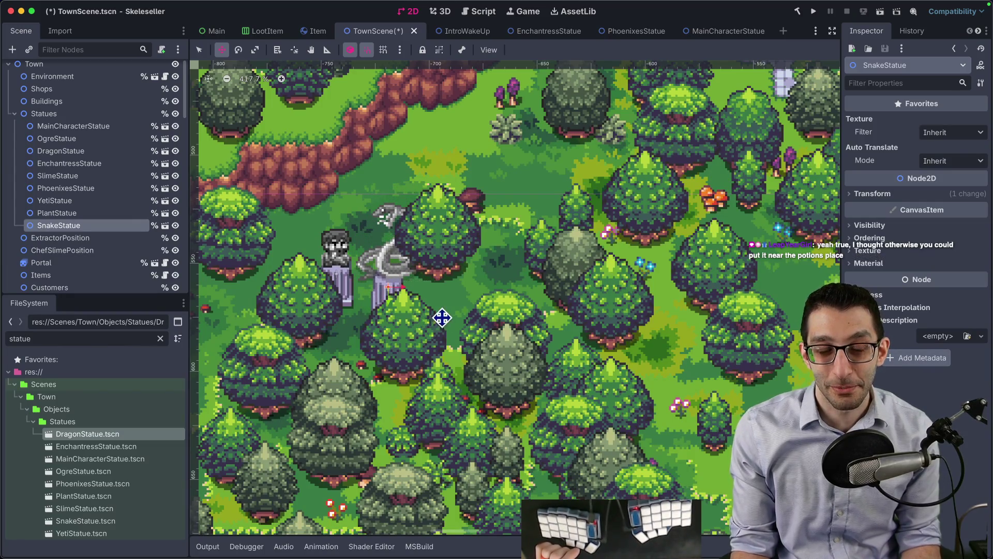
scroll(450, 321, "down", 7)
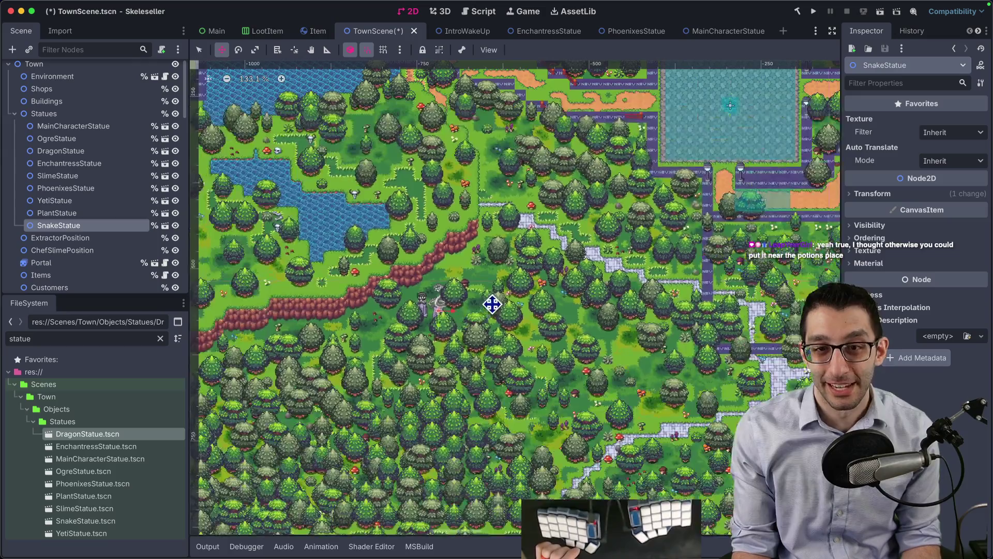
mouse_move(492, 302)
left_mouse_down()
mouse_move(446, 386)
mouse_move(458, 359)
mouse_move(470, 366)
left_mouse_up()
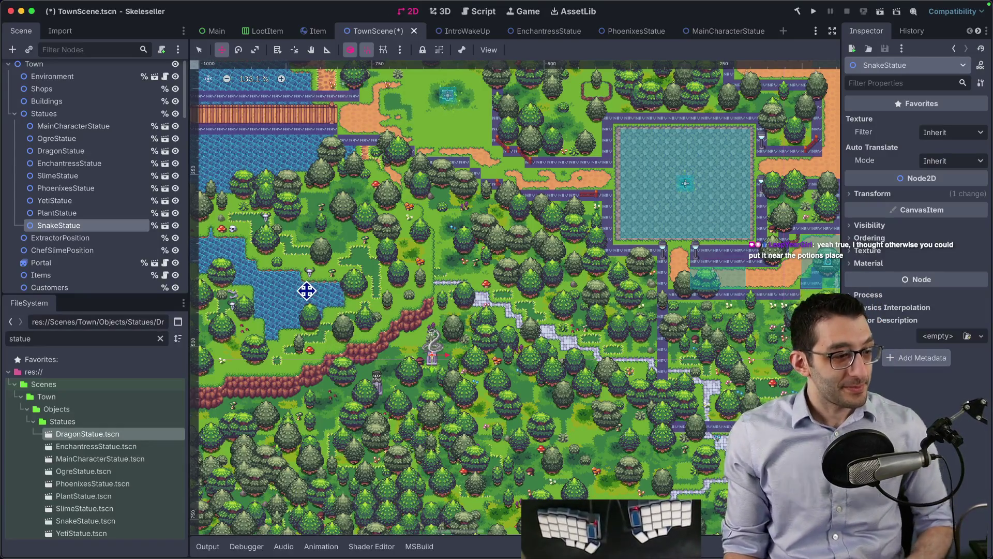
double_click(83, 128)
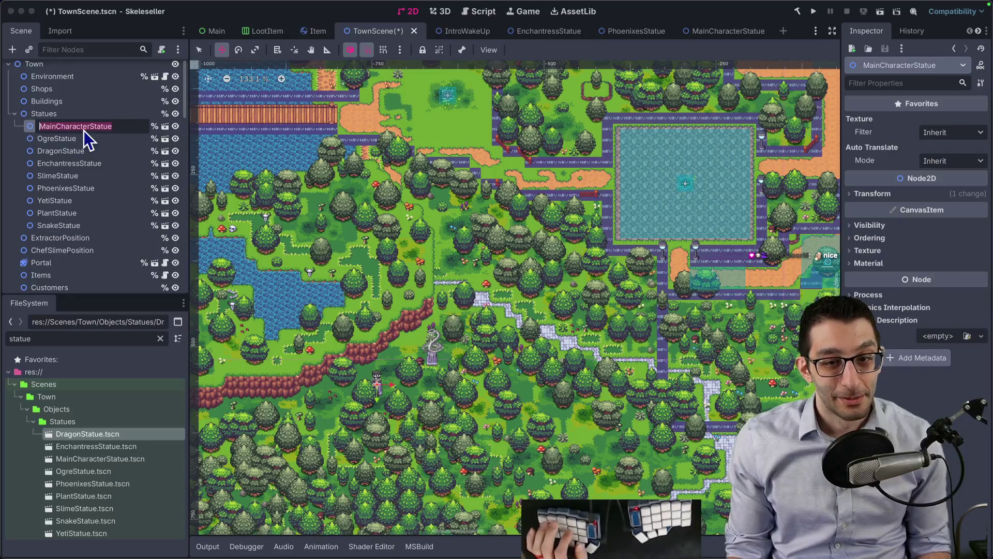
- Nudge MainCharacterStatue and SnakeStatue slightly left so they stand side by side near the red cliff
key("Escape")
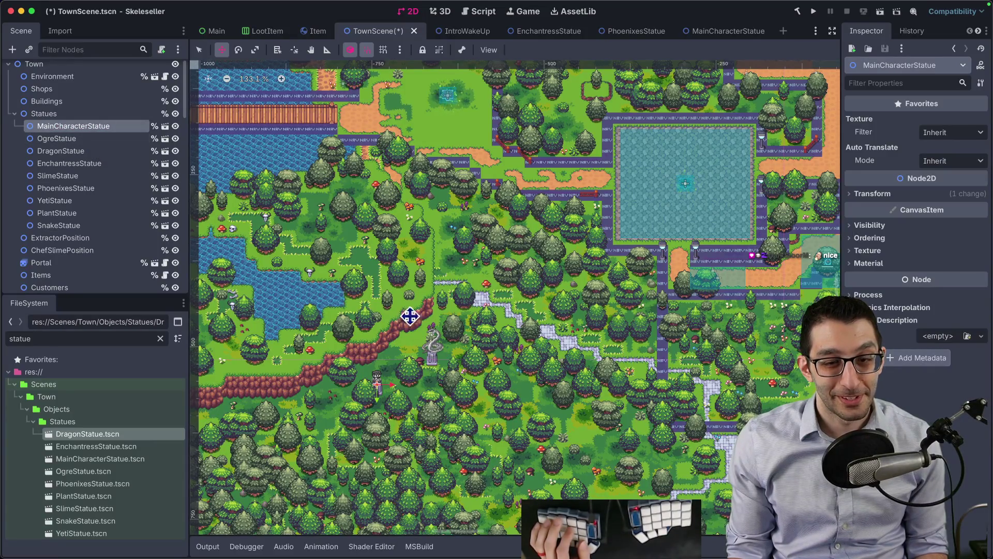
scroll(462, 389, "down", 3)
scroll(462, 389, "left", 2)
scroll(495, 334, "up", 8, "ctrl")
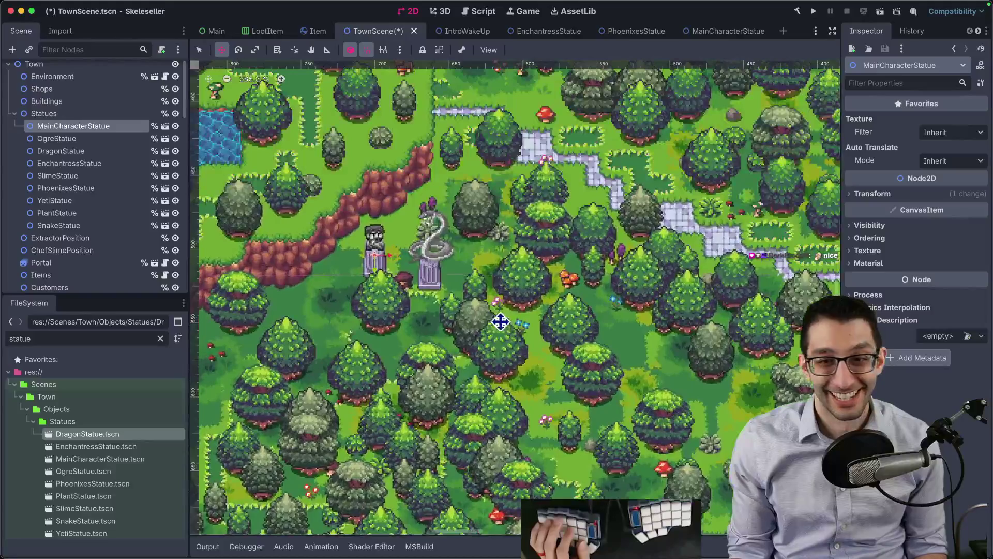
scroll(494, 279, "up", 1, "ctrl")
left_click_drag(490, 282, 439, 302)
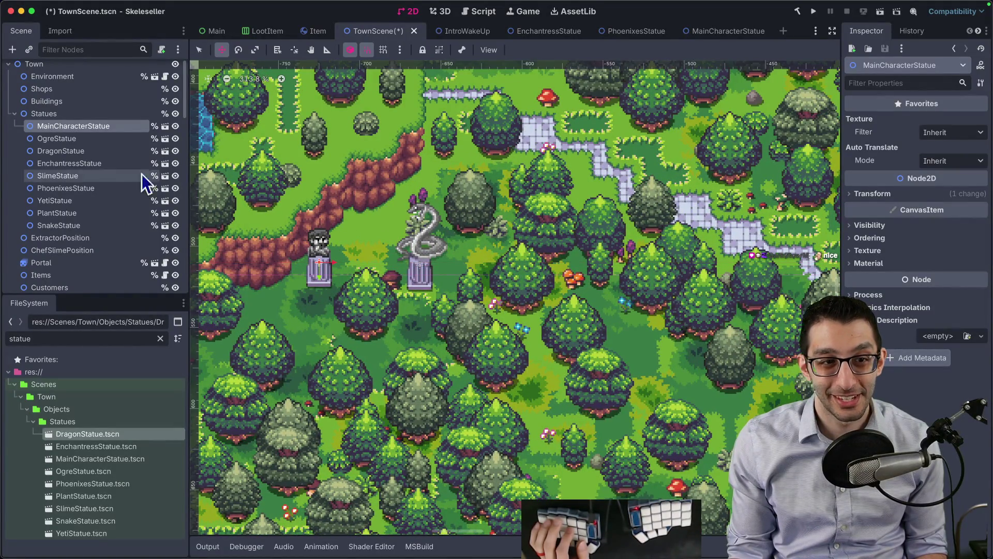
left_click(76, 225)
mouse_move(470, 290)
left_mouse_down()
mouse_move(448, 288)
mouse_move(467, 291)
left_mouse_up()
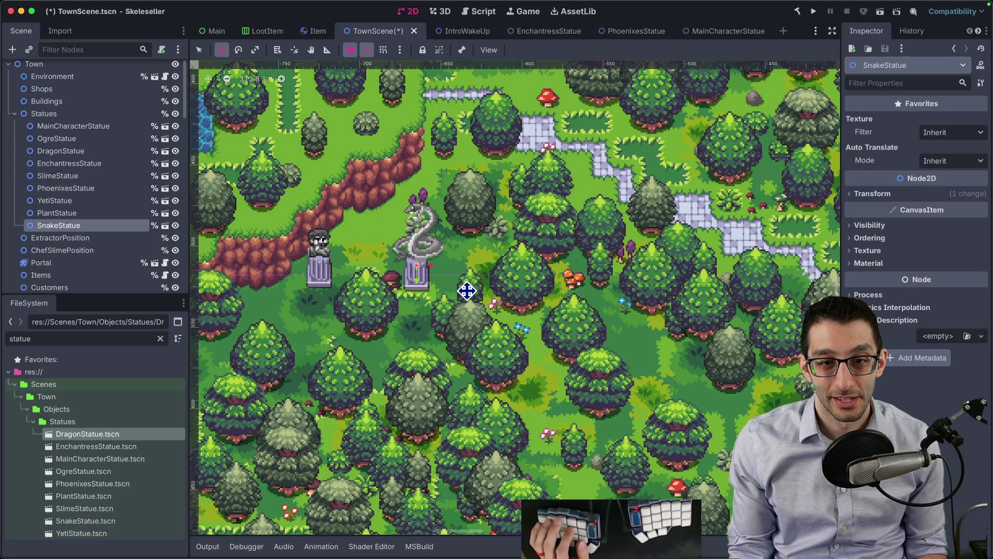
- Find and open IntroBattle.tscn through the quick scene search for 'battle'
key("super+shift+o")
type("battle")
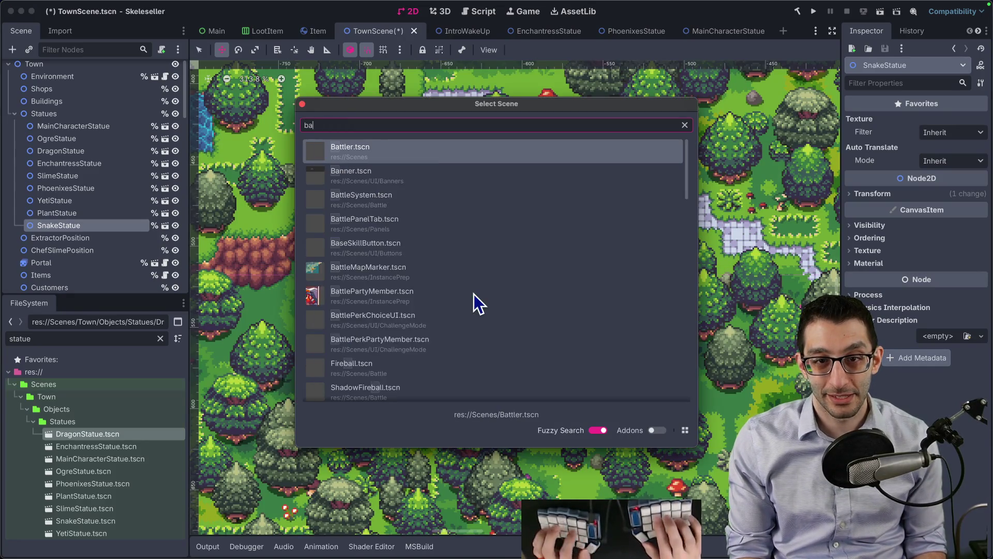
key("Down")
key("Down")
key("Return")
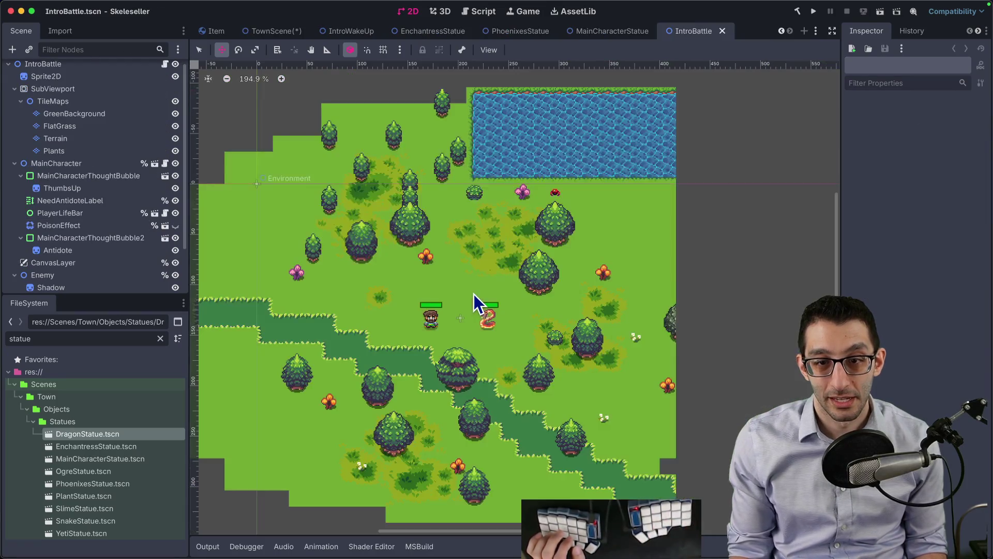
scroll(478, 321, "up", 1)
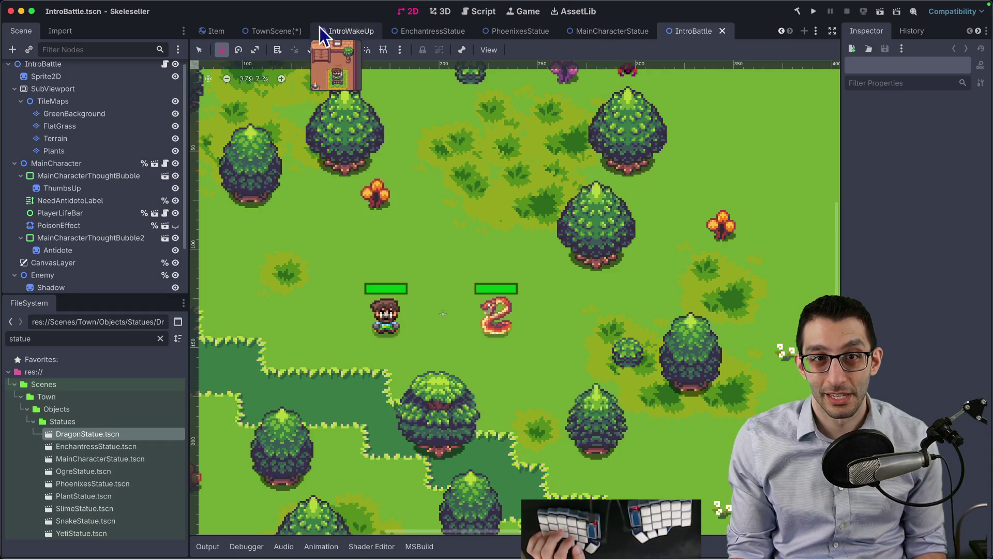
- Return to the TownScene tab, save it, and select the Environment node
left_click(280, 30)
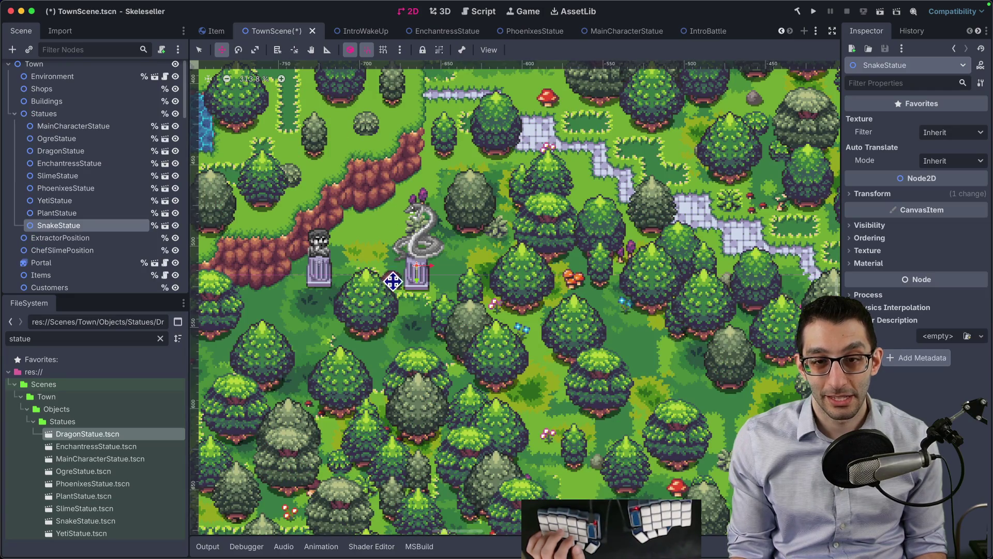
key("super+s")
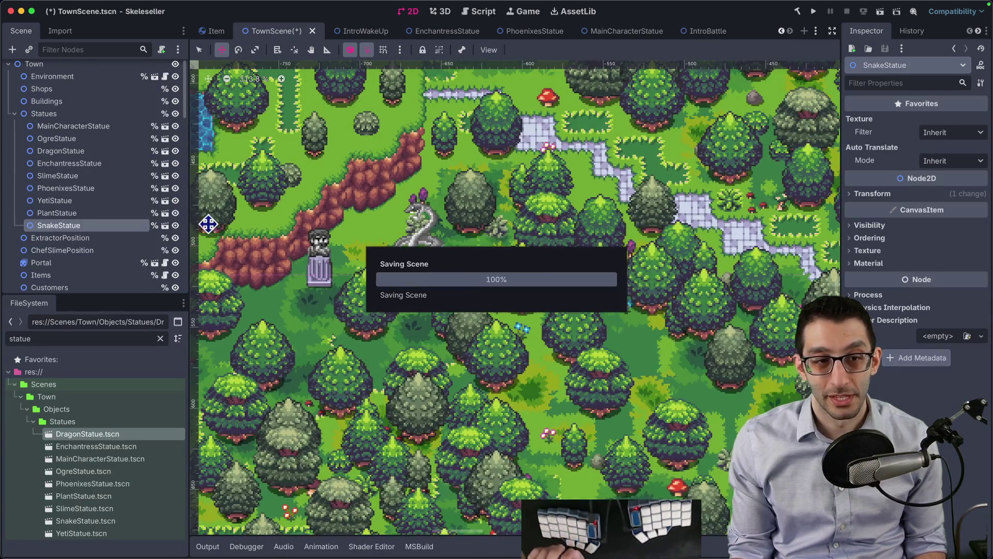
scroll(77, 145, "up", 1)
left_click(52, 83)
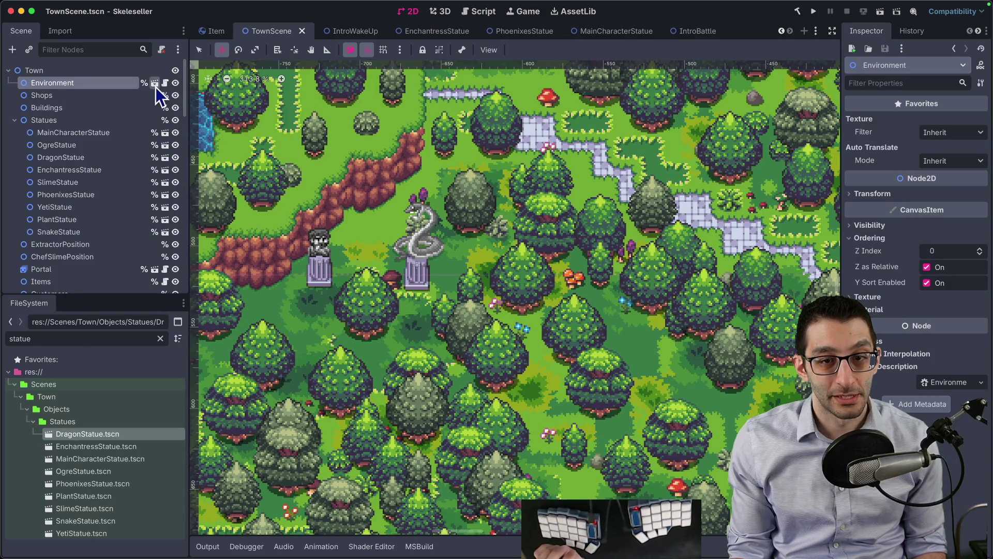